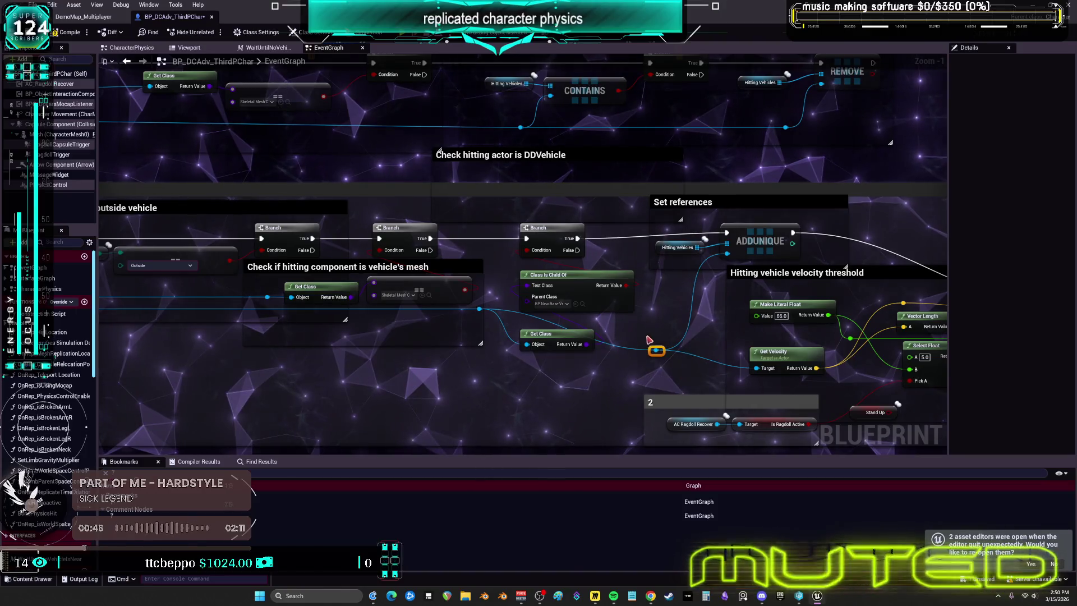
# Raise the Get Class node and shrink the mesh-check comment box from the bottom
pyautogui.moveTo(560, 303); pyautogui.dragTo(561, 291)
pyautogui.moveTo(573, 341); pyautogui.dragTo(573, 329)
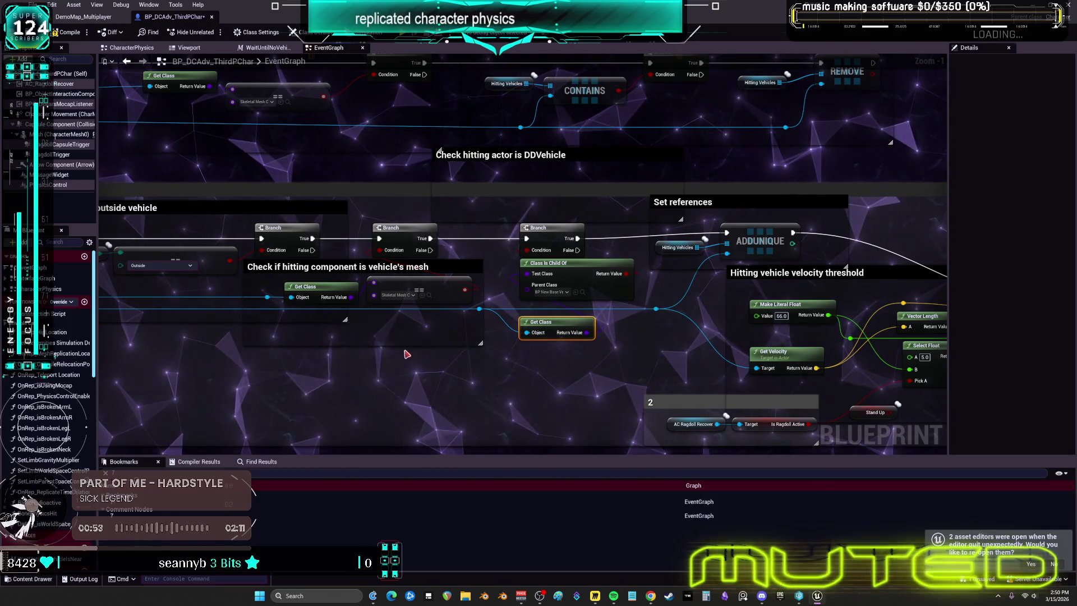
pyautogui.click(403, 348)
pyautogui.moveTo(401, 339); pyautogui.dragTo(399, 319)
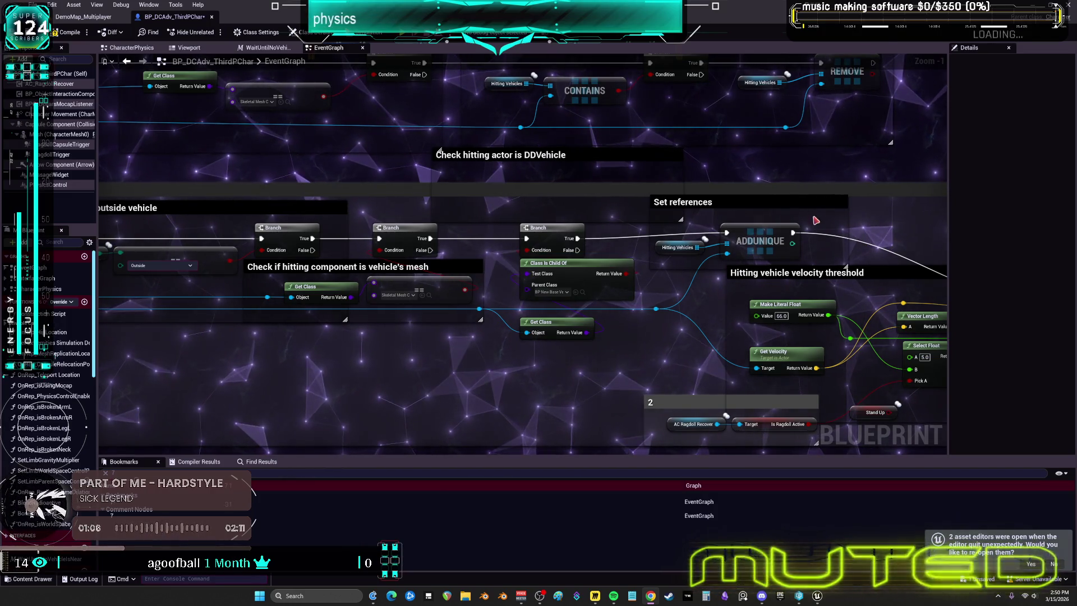
# Nudge the ADDUNIQUE node down and lower the velocity-threshold comment's top edge
pyautogui.moveTo(683, 227); pyautogui.dragTo(683, 233)
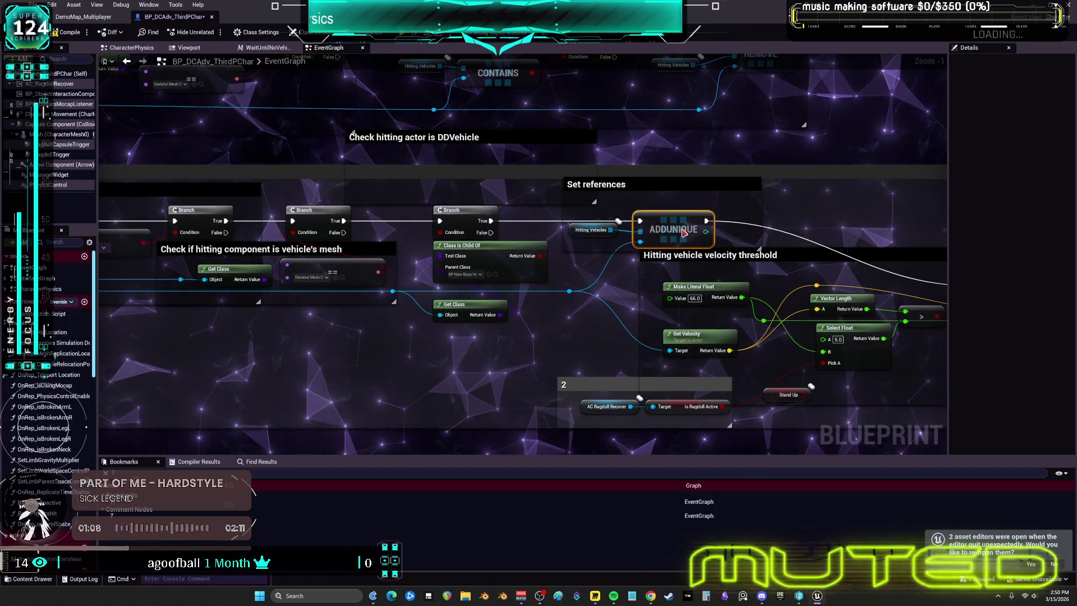
pyautogui.moveTo(777, 249); pyautogui.dragTo(777, 264)
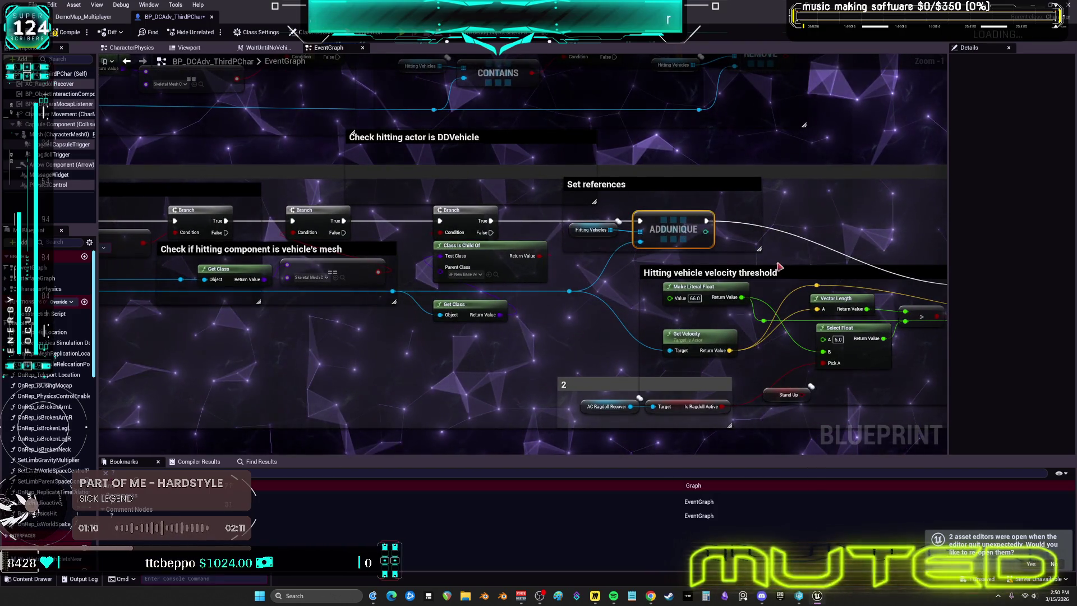
pyautogui.moveTo(839, 391); pyautogui.dragTo(686, 346)
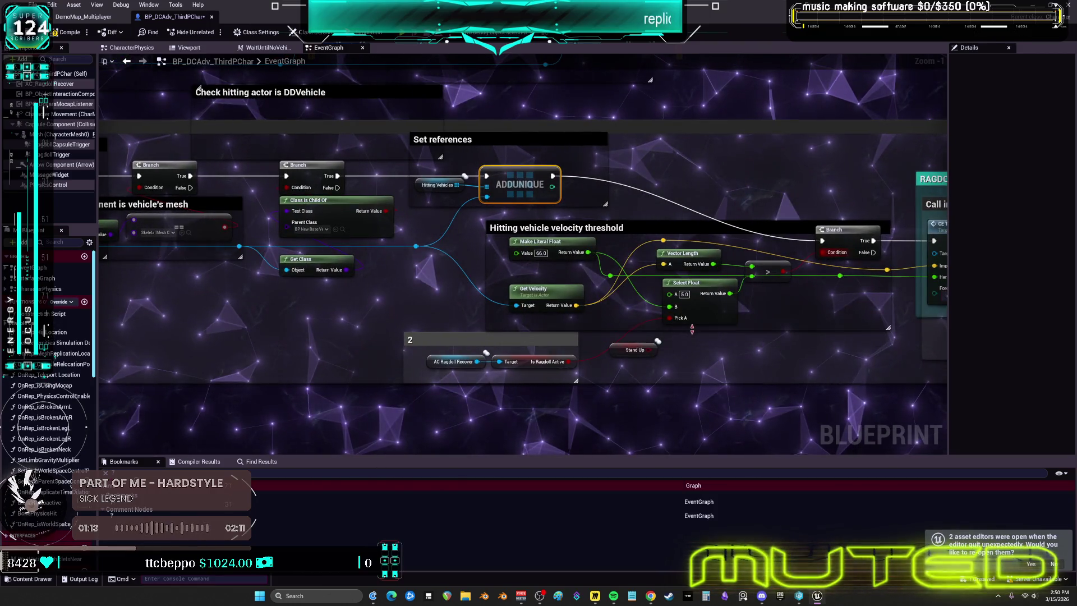
pyautogui.click(642, 350)
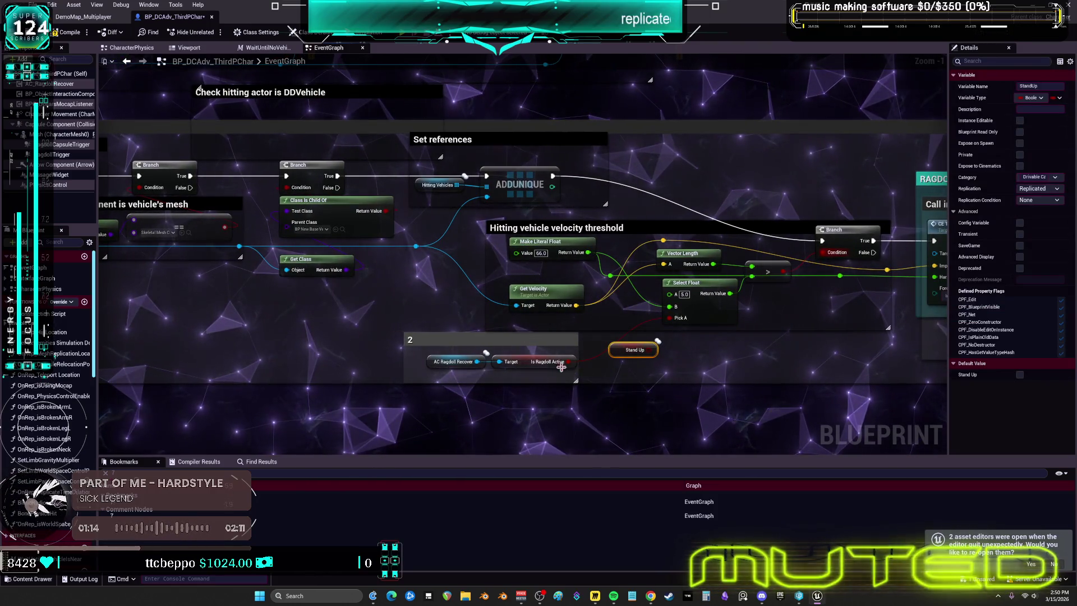
# Check the comment 2 group's variables and delete the stray Stand Up variable node
pyautogui.moveTo(373, 377)
pyautogui.mouseDown()
pyautogui.moveTo(513, 338)
pyautogui.moveTo(628, 343)
pyautogui.mouseUp()
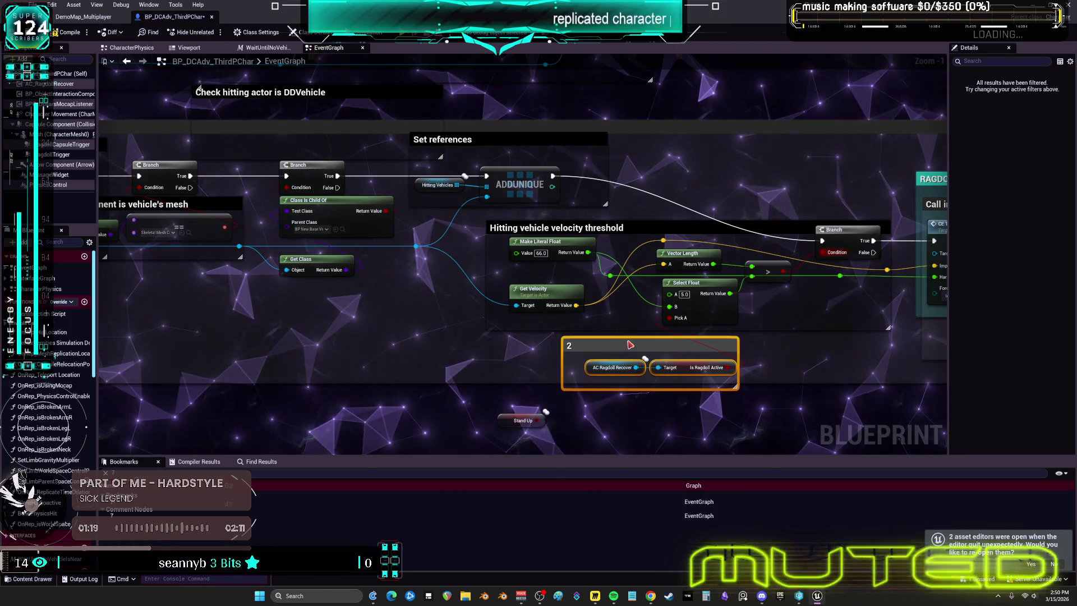
pyautogui.click(603, 331)
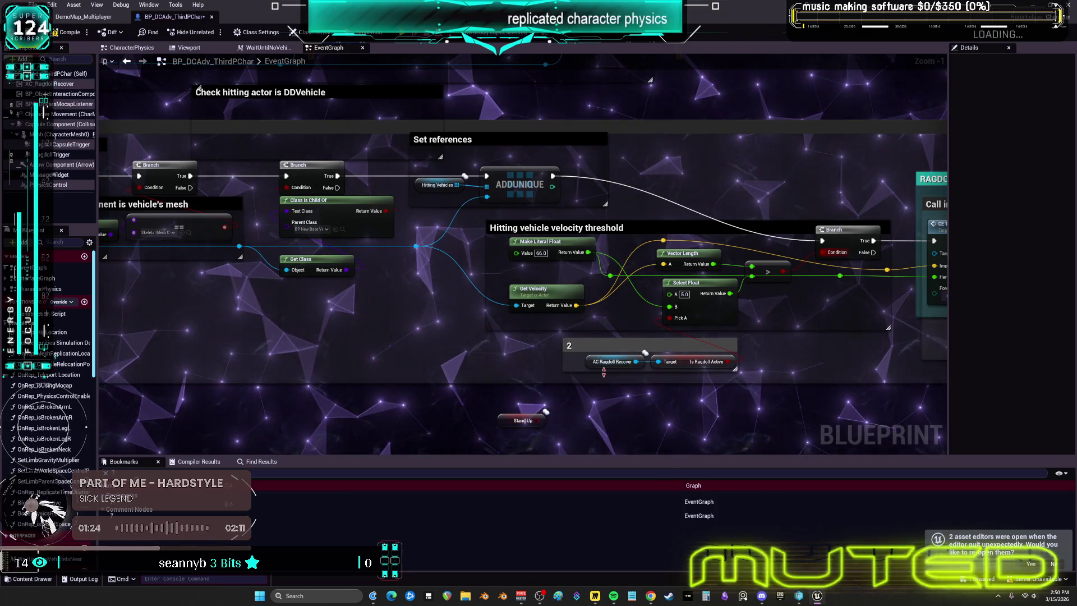
pyautogui.click(622, 365)
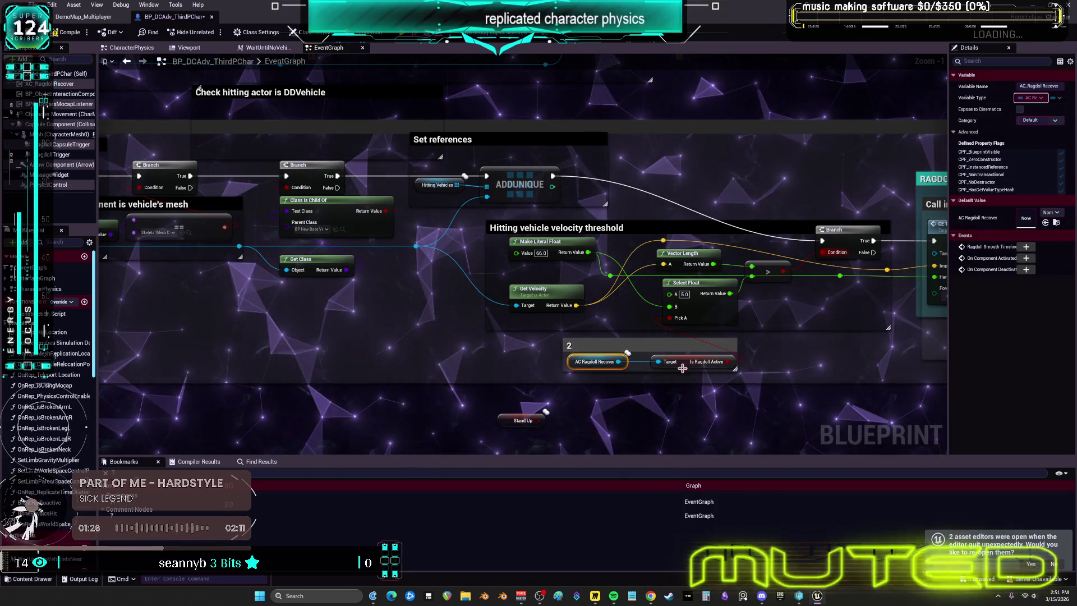
pyautogui.click(686, 370)
pyautogui.click(502, 422)
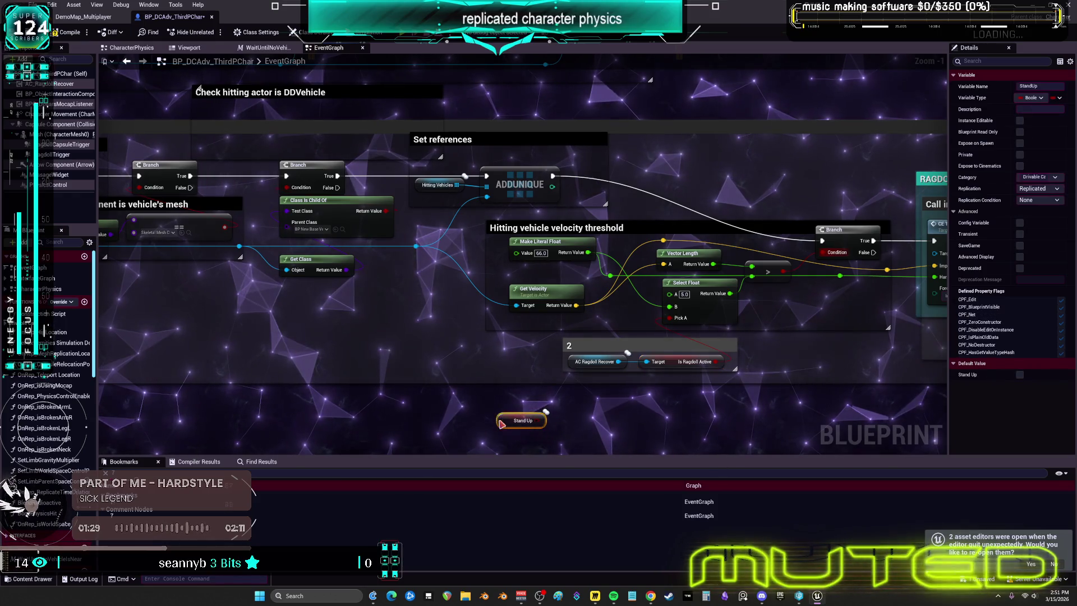
pyautogui.press('Delete')
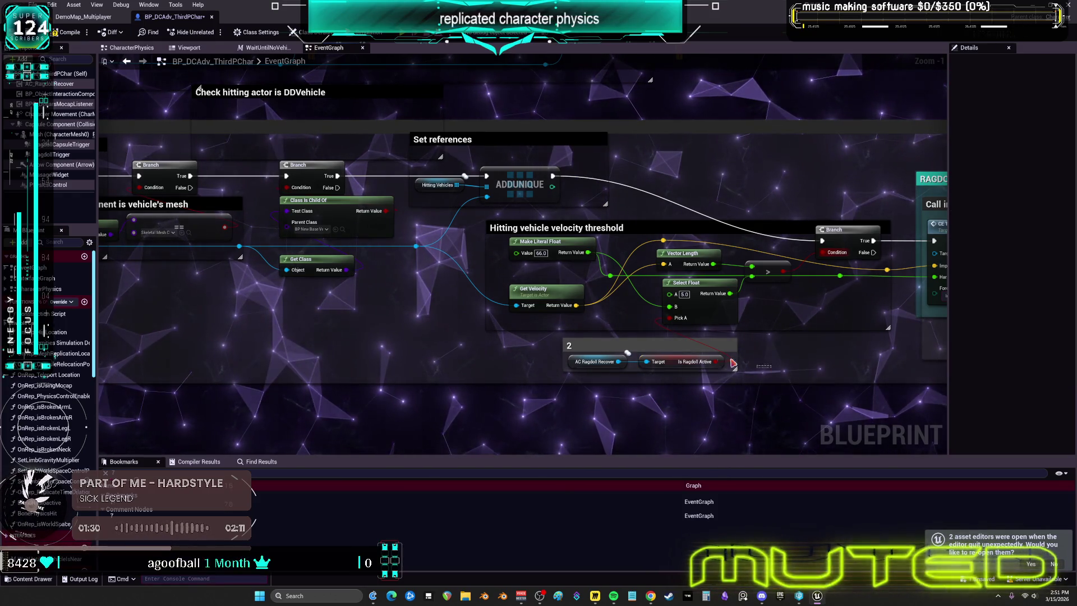
# Move the comment 2 group left and pan over to the RAGDOLL START section
pyautogui.click(617, 342)
pyautogui.moveTo(617, 341); pyautogui.dragTo(558, 341)
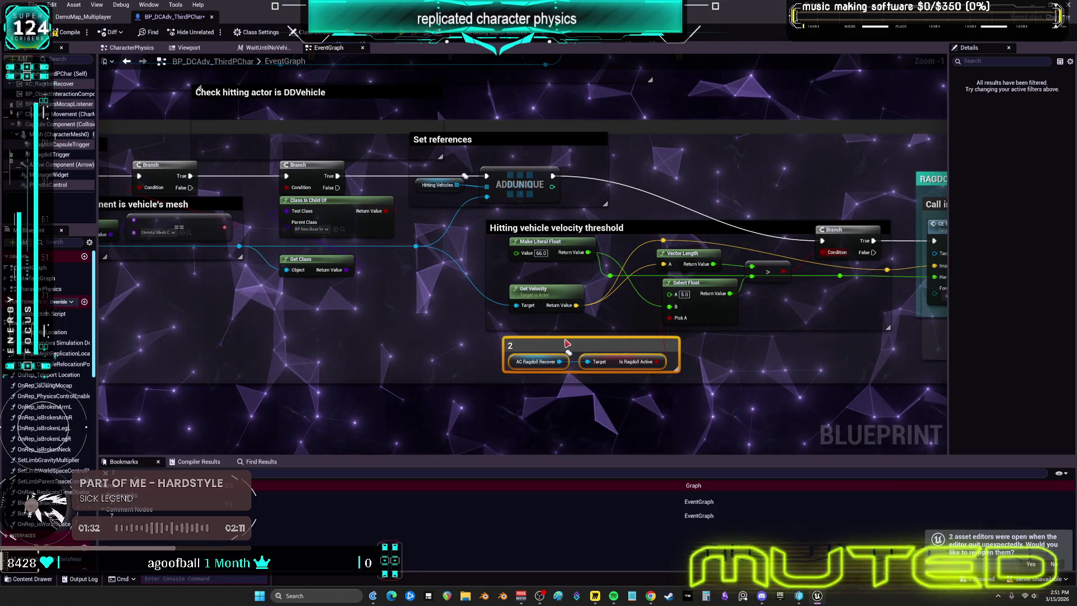
pyautogui.click(746, 227)
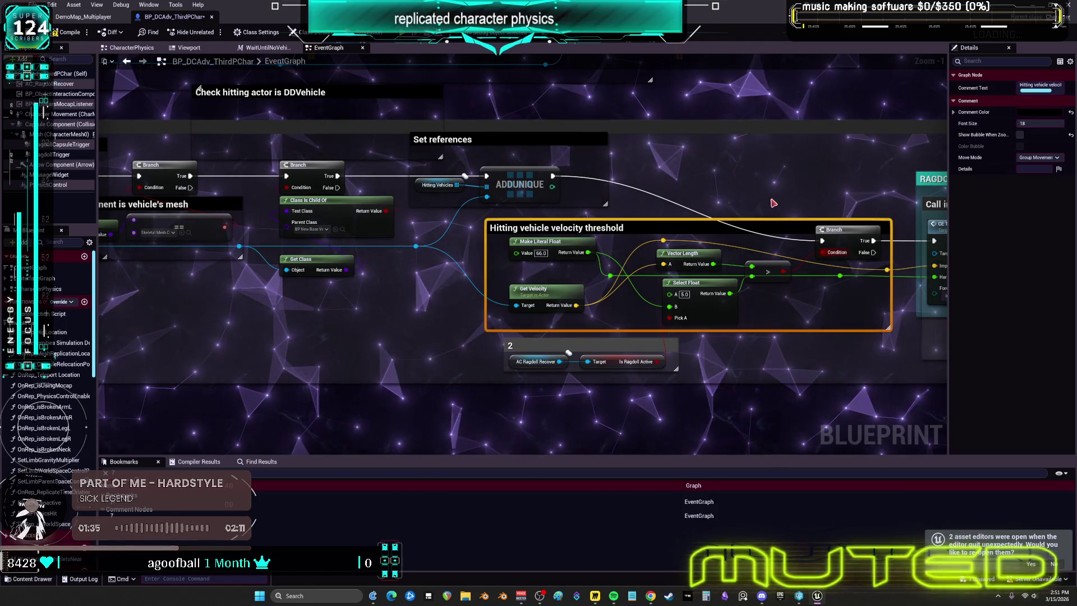
pyautogui.moveTo(834, 192)
pyautogui.mouseDown()
pyautogui.moveTo(775, 192)
pyautogui.moveTo(741, 233)
pyautogui.moveTo(561, 209)
pyautogui.moveTo(454, 214)
pyautogui.mouseUp()
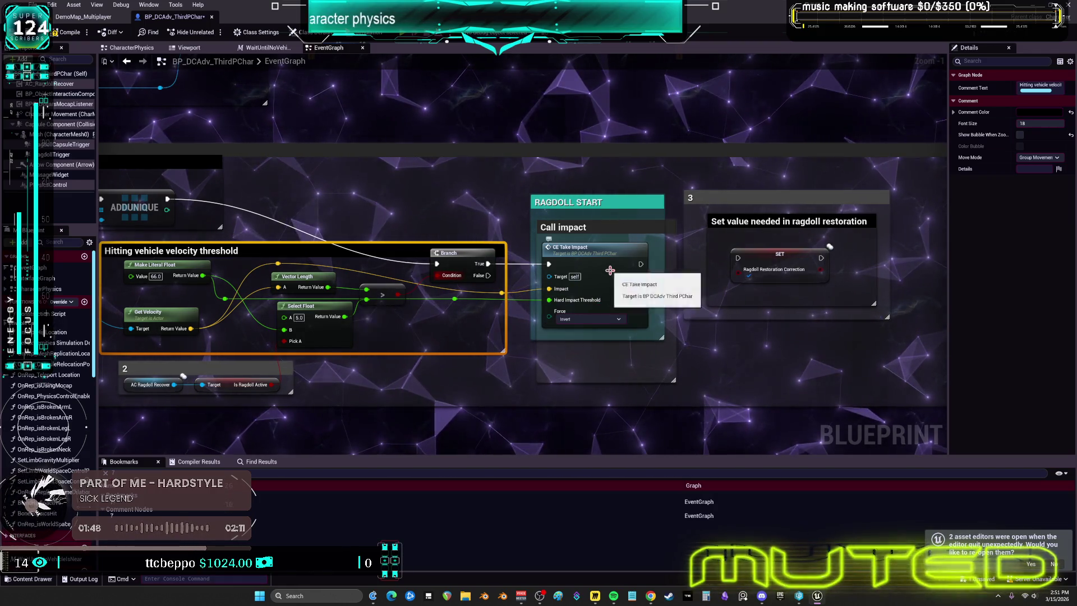
pyautogui.scroll(-4, 609, 270)
pyautogui.scroll(6, 610, 267)
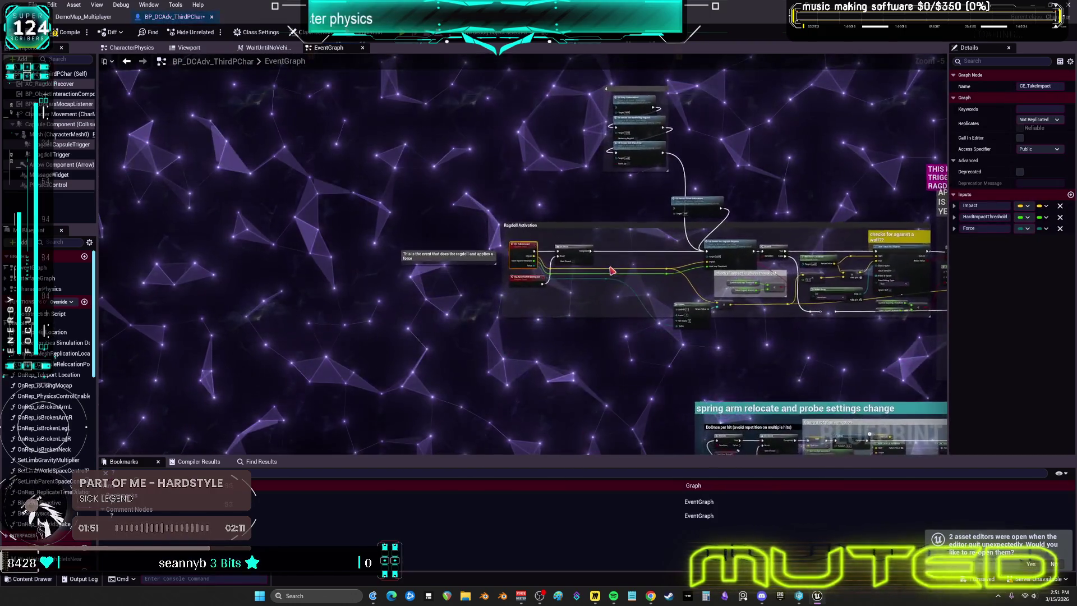
pyautogui.moveTo(763, 252)
pyautogui.mouseDown()
pyautogui.moveTo(675, 230)
pyautogui.moveTo(618, 250)
pyautogui.moveTo(611, 241)
pyautogui.moveTo(421, 240)
pyautogui.mouseUp()
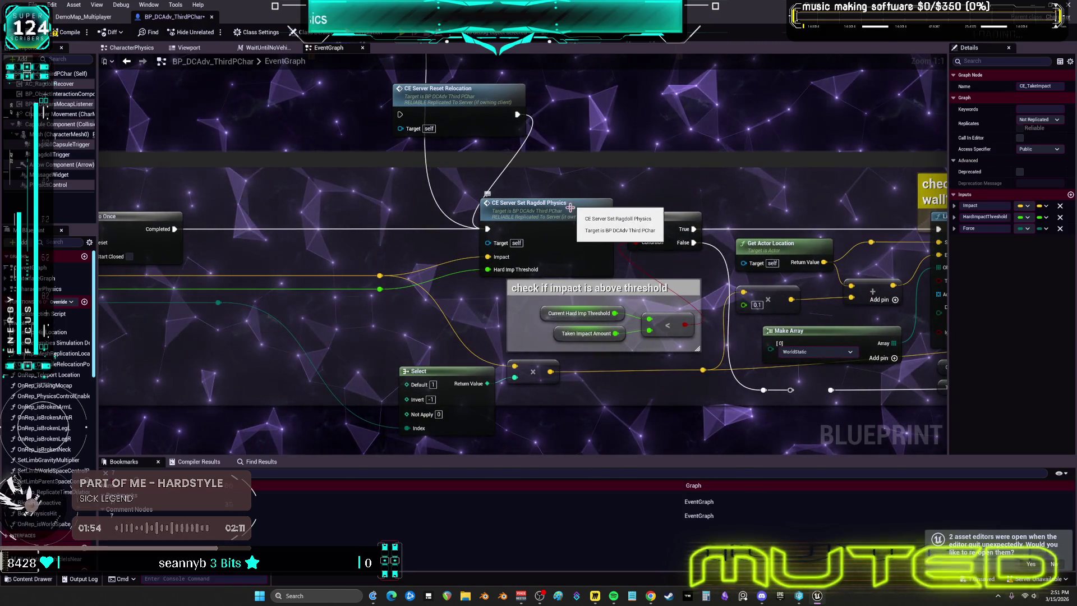
pyautogui.doubleClick(567, 217)
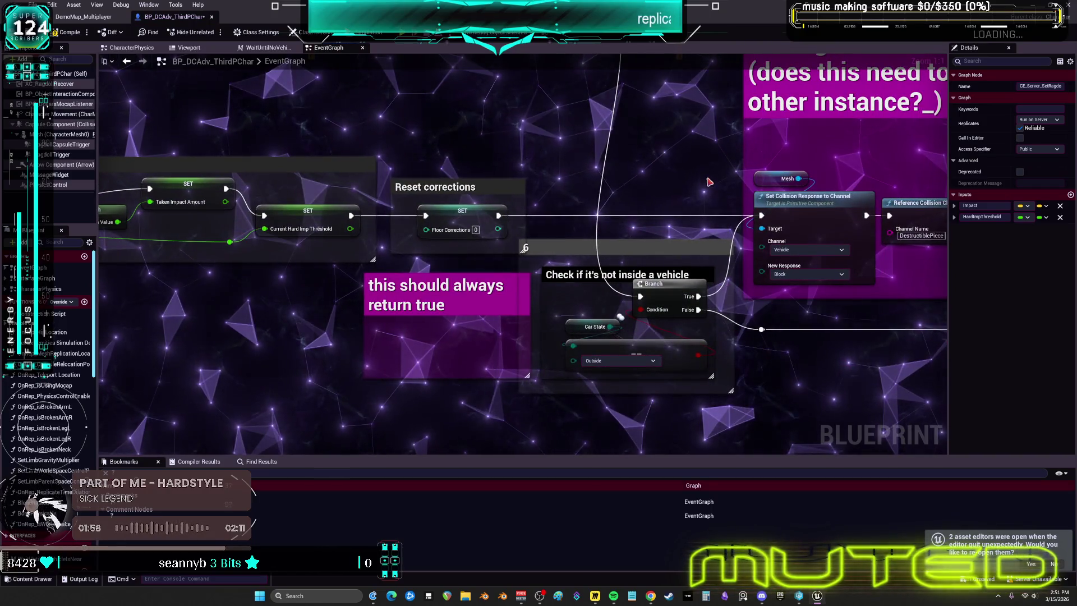
pyautogui.moveTo(600, 171); pyautogui.dragTo(691, 186)
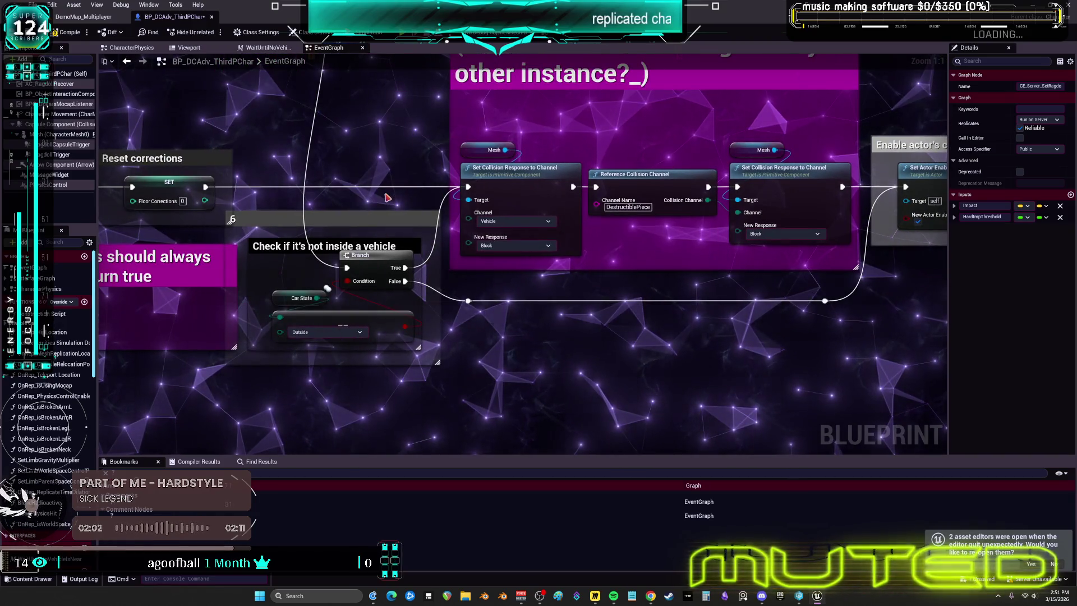
pyautogui.scroll(-3, 447, 199)
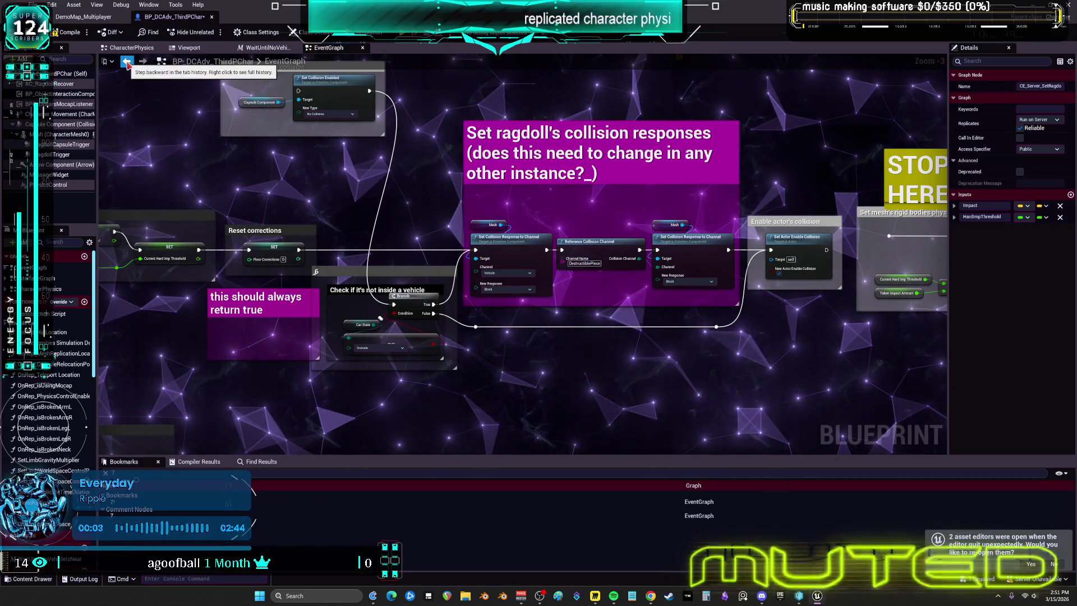
pyautogui.moveTo(325, 239)
pyautogui.mouseDown()
pyautogui.moveTo(428, 218)
pyautogui.moveTo(910, 218)
pyautogui.moveTo(608, 218)
pyautogui.moveTo(554, 168)
pyautogui.mouseUp()
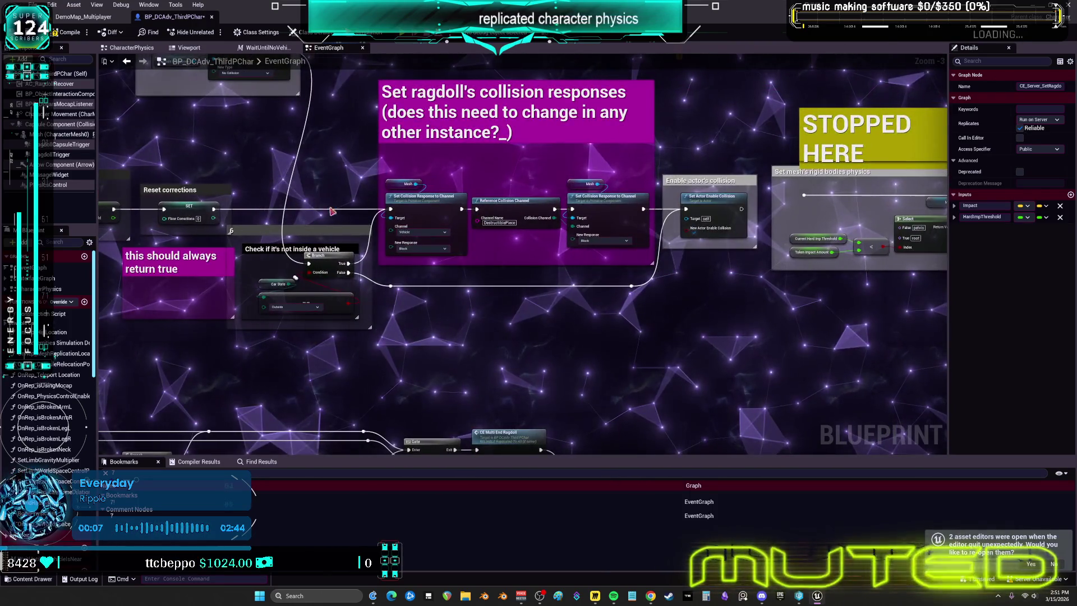
pyautogui.scroll(3, 645, 197)
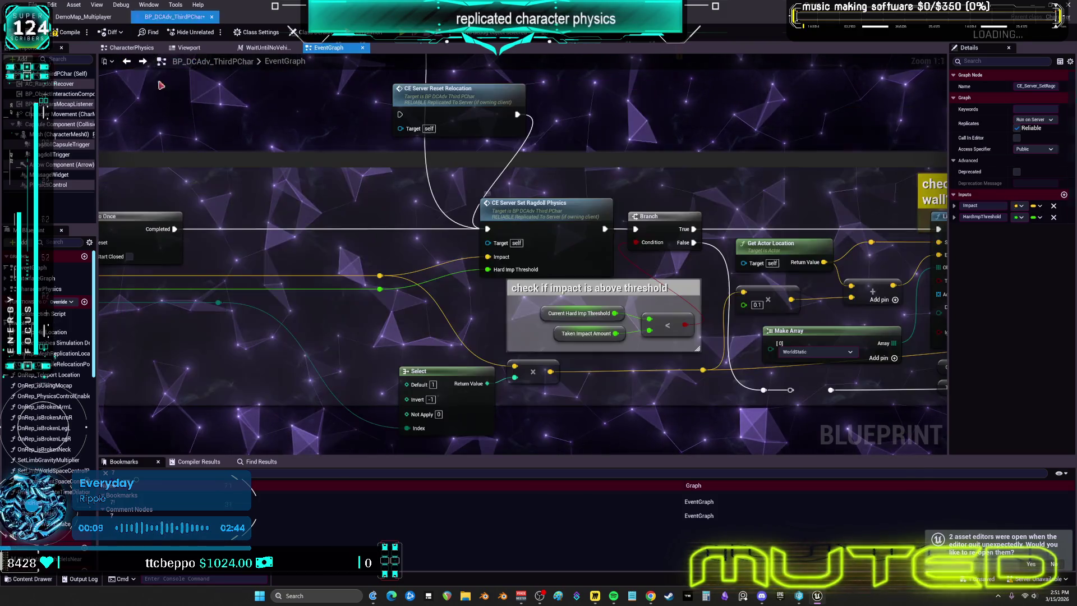
pyautogui.moveTo(660, 198); pyautogui.dragTo(603, 192)
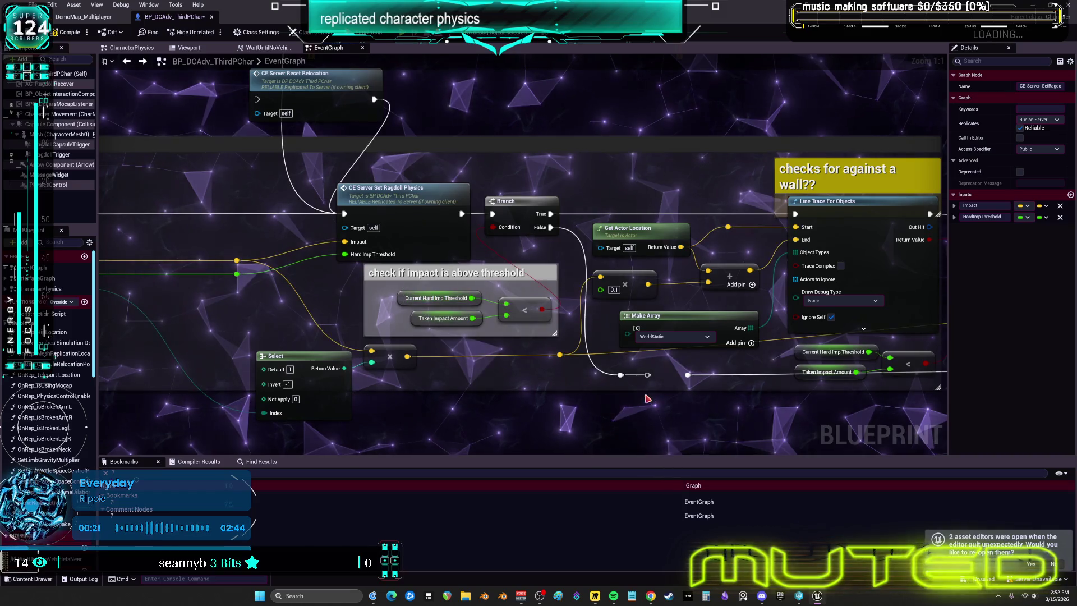
pyautogui.moveTo(755, 410); pyautogui.dragTo(381, 370)
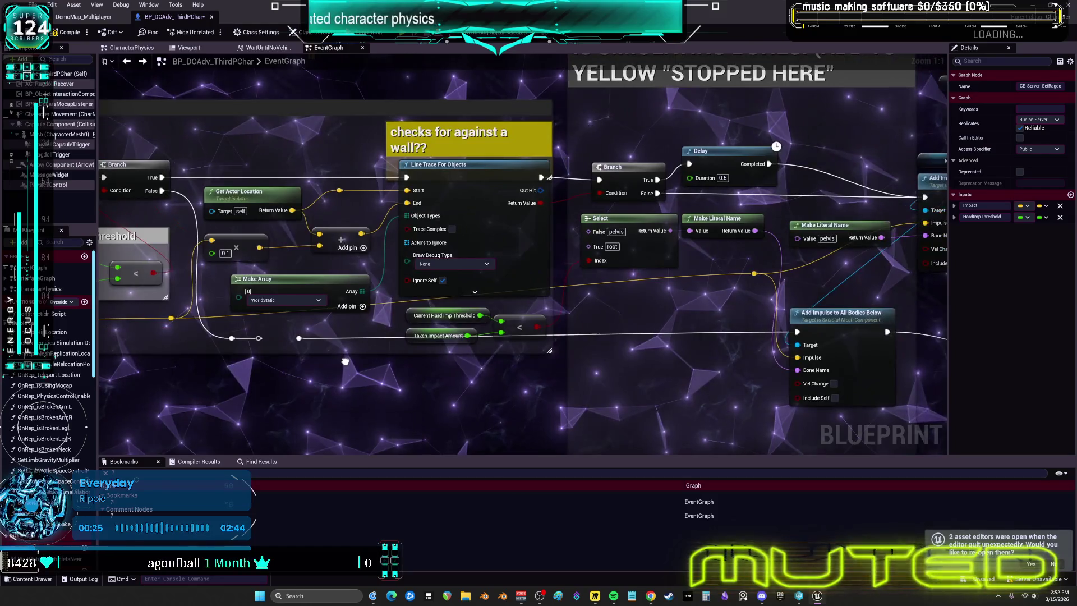
pyautogui.moveTo(299, 369); pyautogui.dragTo(406, 371)
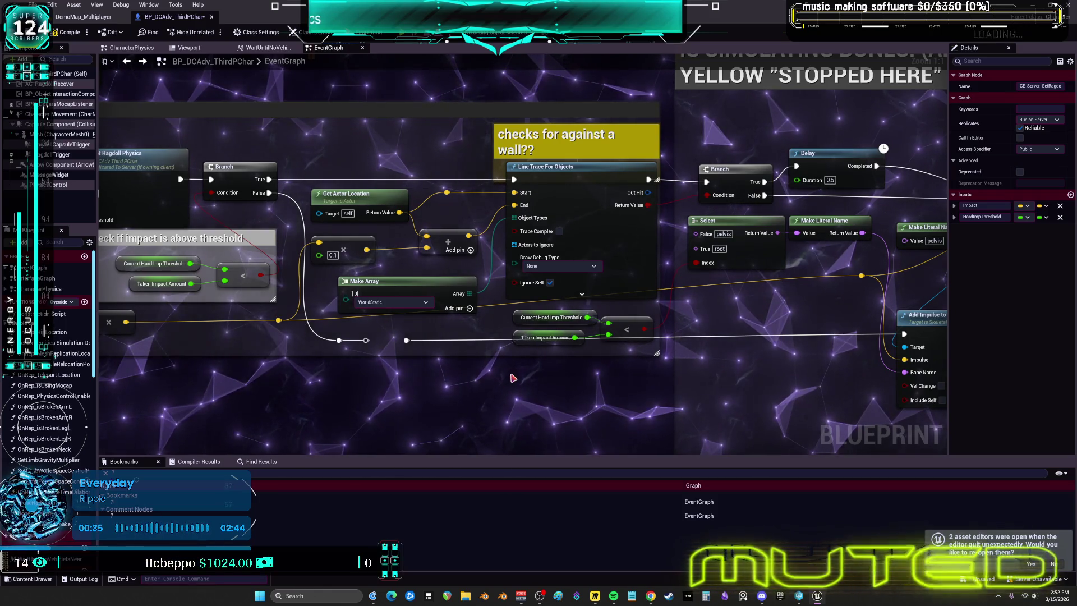
pyautogui.moveTo(327, 311); pyautogui.dragTo(450, 288)
pyautogui.click(403, 259)
pyautogui.scroll(-2, 404, 259)
pyautogui.moveTo(339, 273)
pyautogui.mouseDown()
pyautogui.moveTo(614, 297)
pyautogui.moveTo(606, 435)
pyautogui.moveTo(578, 409)
pyautogui.mouseUp()
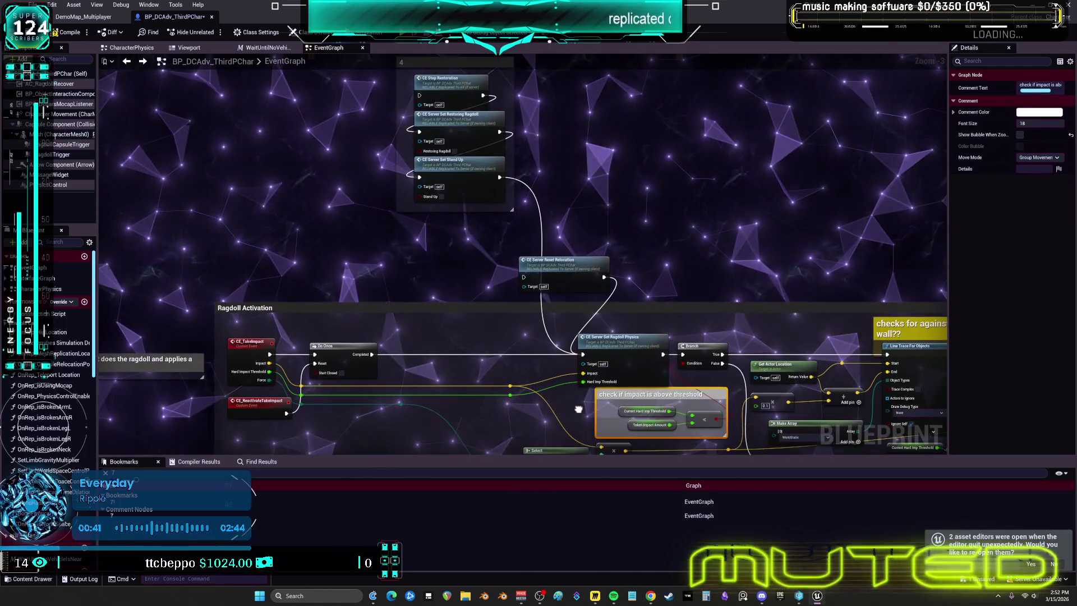
pyautogui.doubleClick(615, 348)
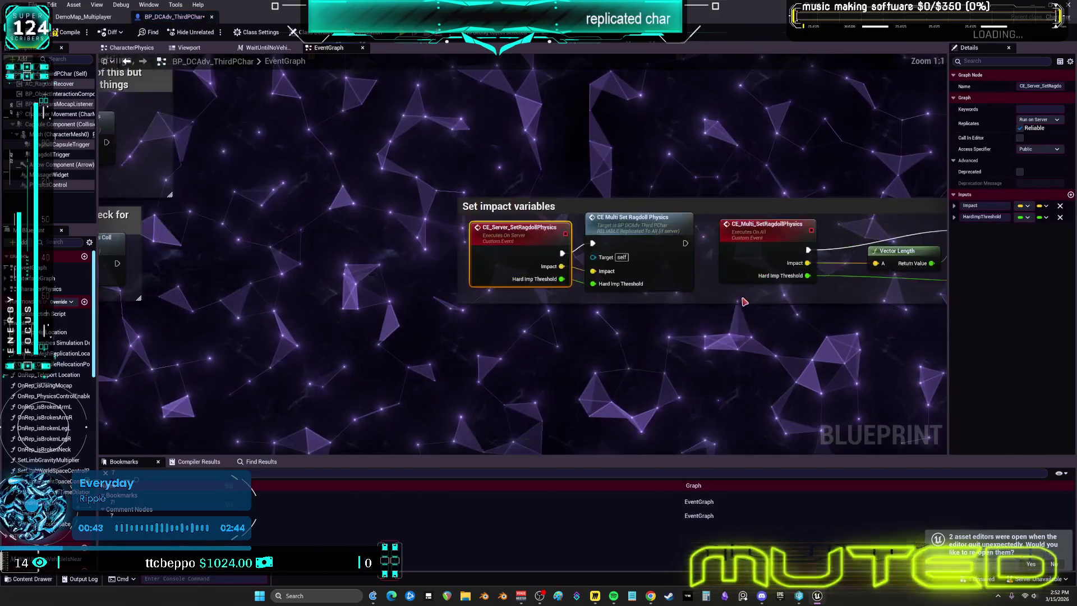
pyautogui.moveTo(767, 334); pyautogui.dragTo(415, 330)
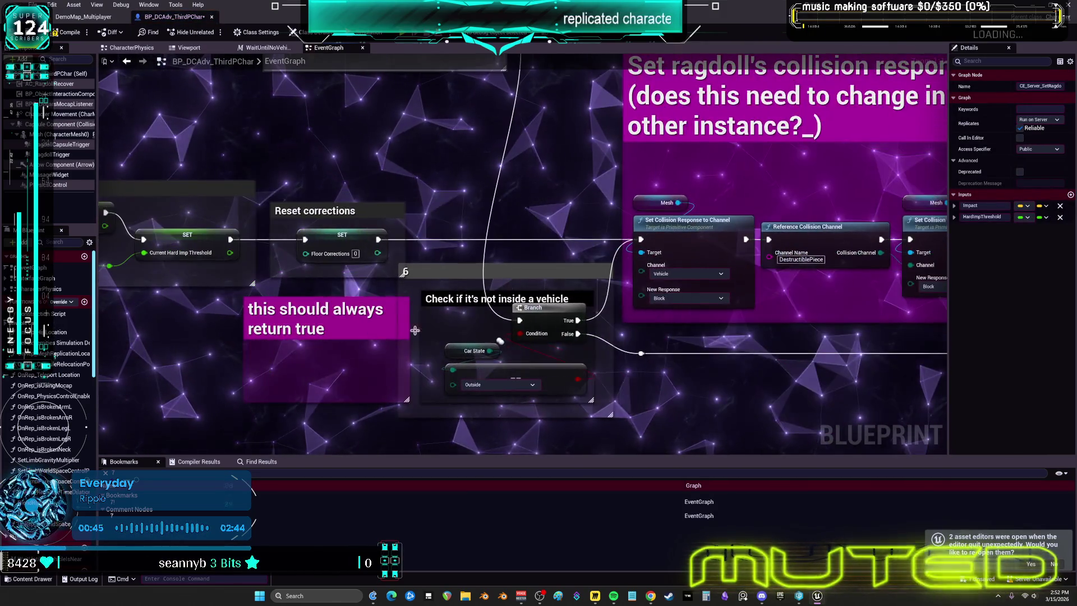
pyautogui.moveTo(766, 351); pyautogui.dragTo(669, 326)
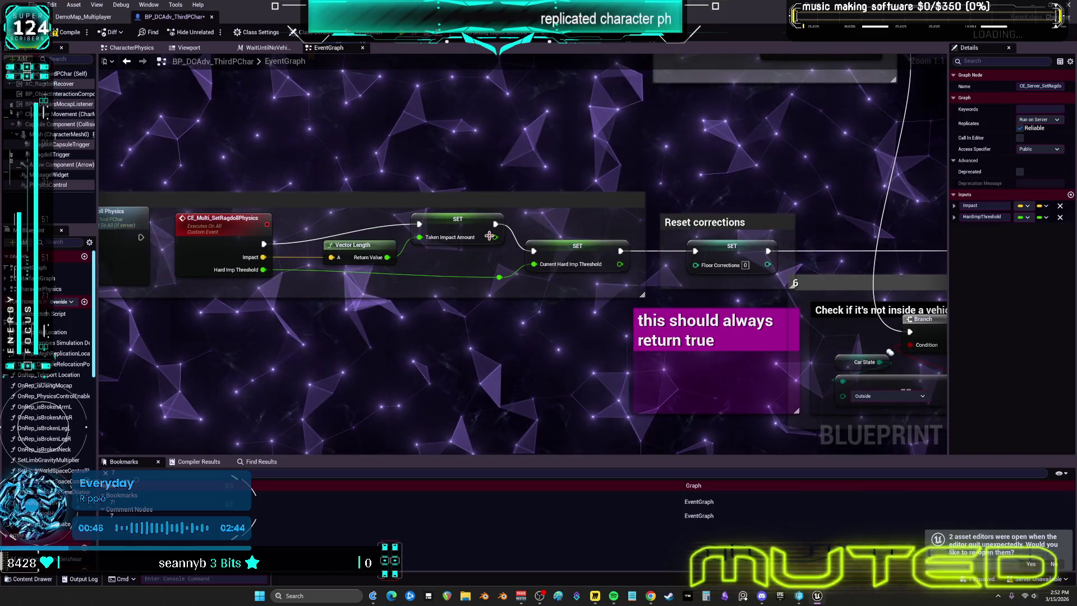
pyautogui.click(127, 62)
pyautogui.scroll(3, 591, 286)
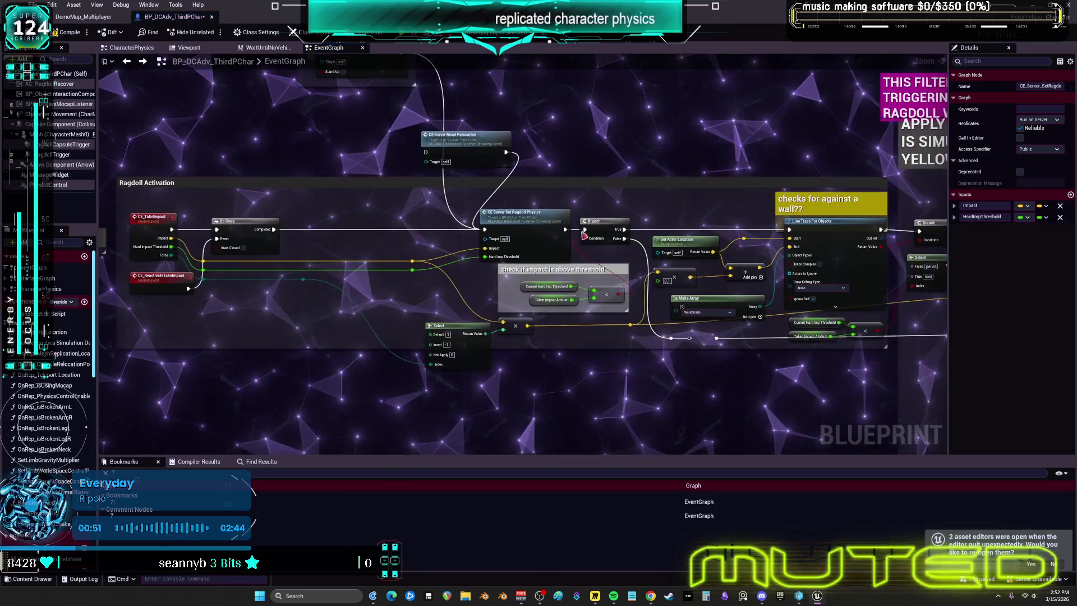
pyautogui.moveTo(467, 276)
pyautogui.mouseDown()
pyautogui.moveTo(742, 251)
pyautogui.moveTo(478, 272)
pyautogui.mouseUp()
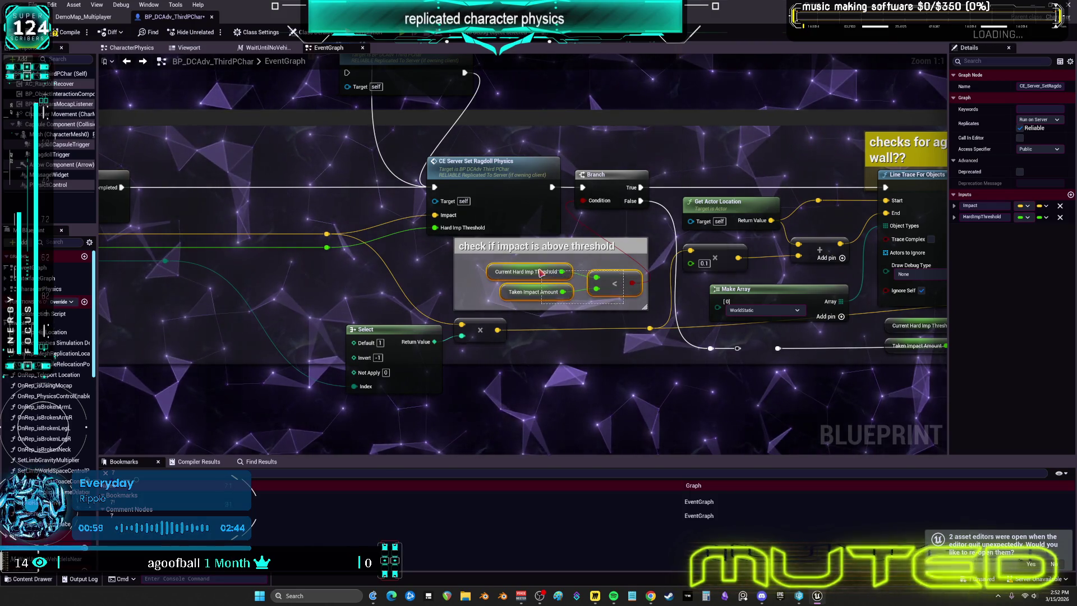
pyautogui.moveTo(541, 273); pyautogui.dragTo(596, 273)
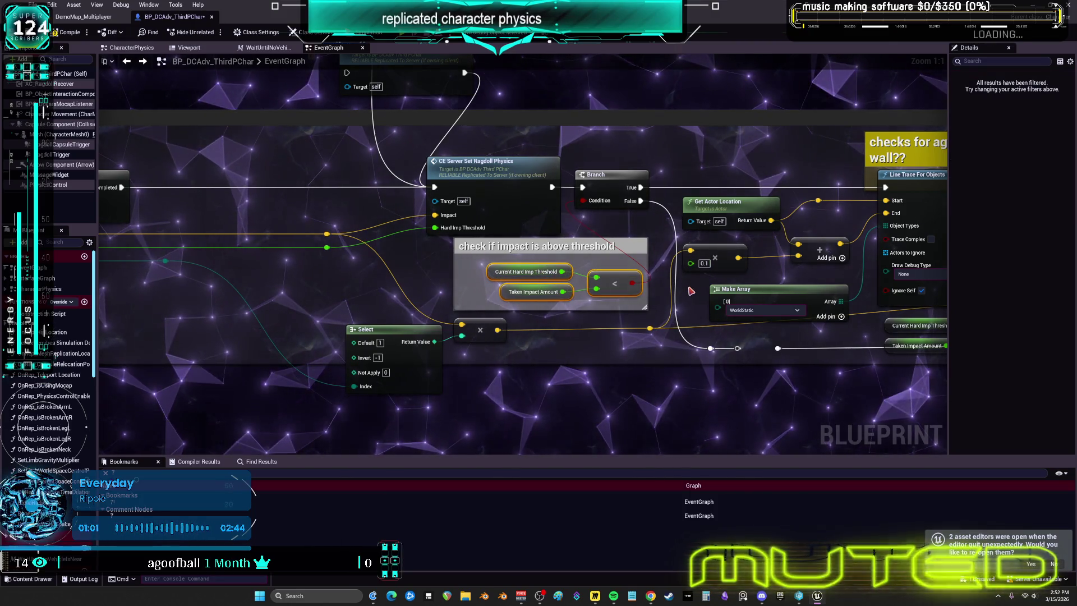
pyautogui.scroll(-2, 688, 294)
pyautogui.moveTo(687, 294); pyautogui.dragTo(540, 308)
pyautogui.moveTo(608, 340)
pyautogui.mouseDown()
pyautogui.moveTo(888, 339)
pyautogui.moveTo(458, 315)
pyautogui.mouseUp()
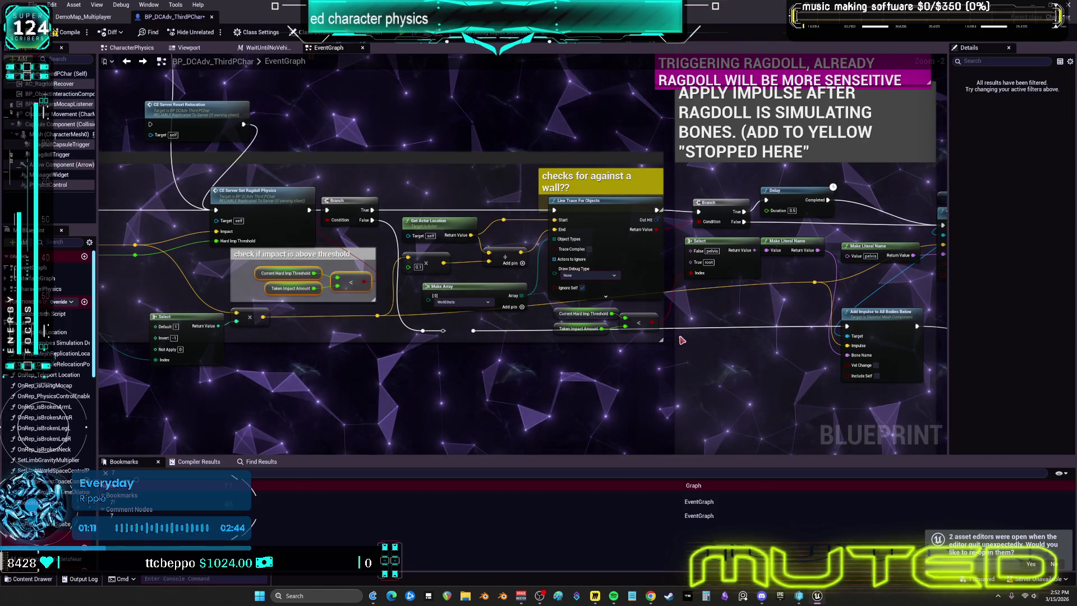
pyautogui.moveTo(258, 202); pyautogui.dragTo(440, 229)
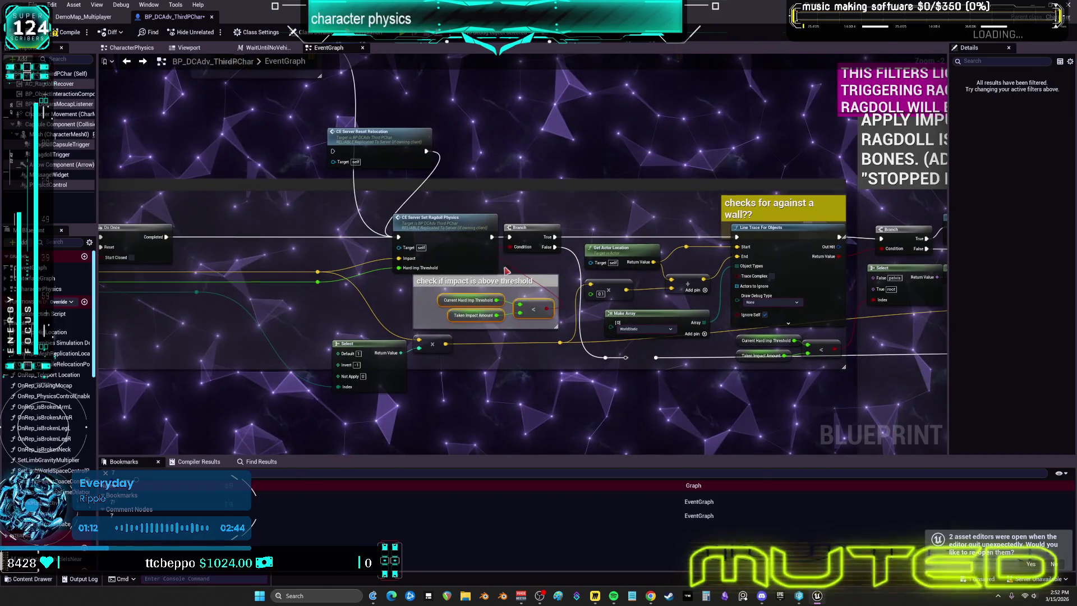
pyautogui.click(440, 229)
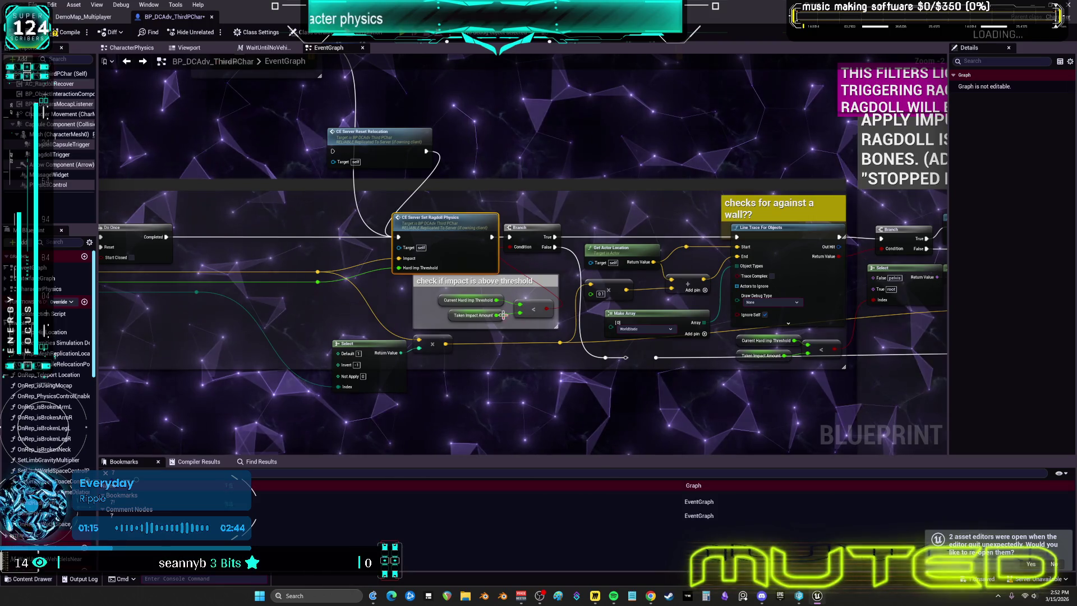
pyautogui.scroll(2, 503, 316)
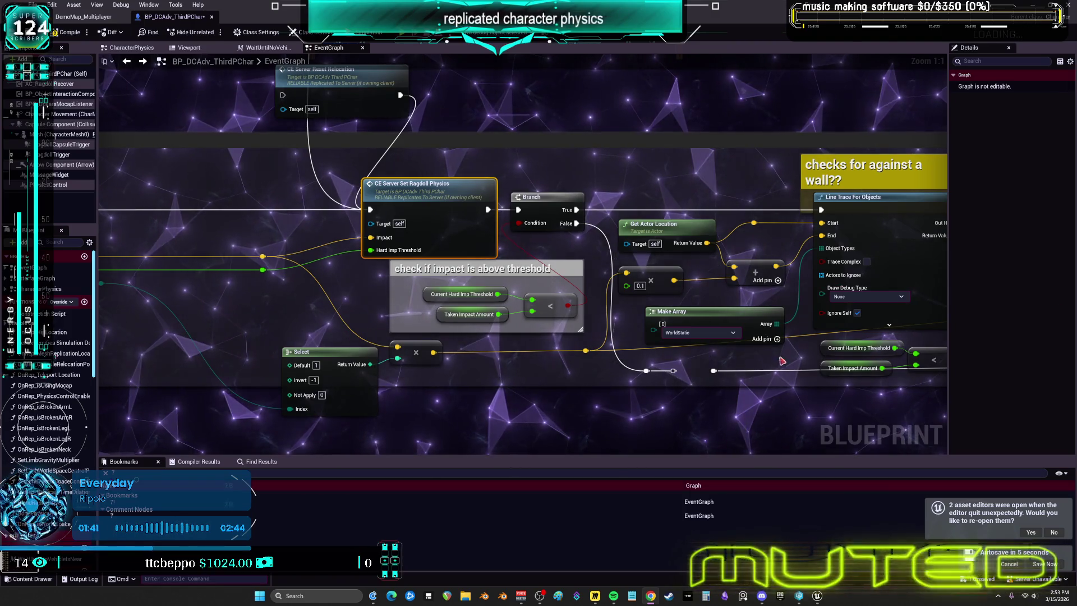
# Jump to the ragdoll physics event and straighten the Hard Imp Threshold reroute into its SET
pyautogui.scroll(-3, 654, 281)
pyautogui.scroll(3, 870, 356)
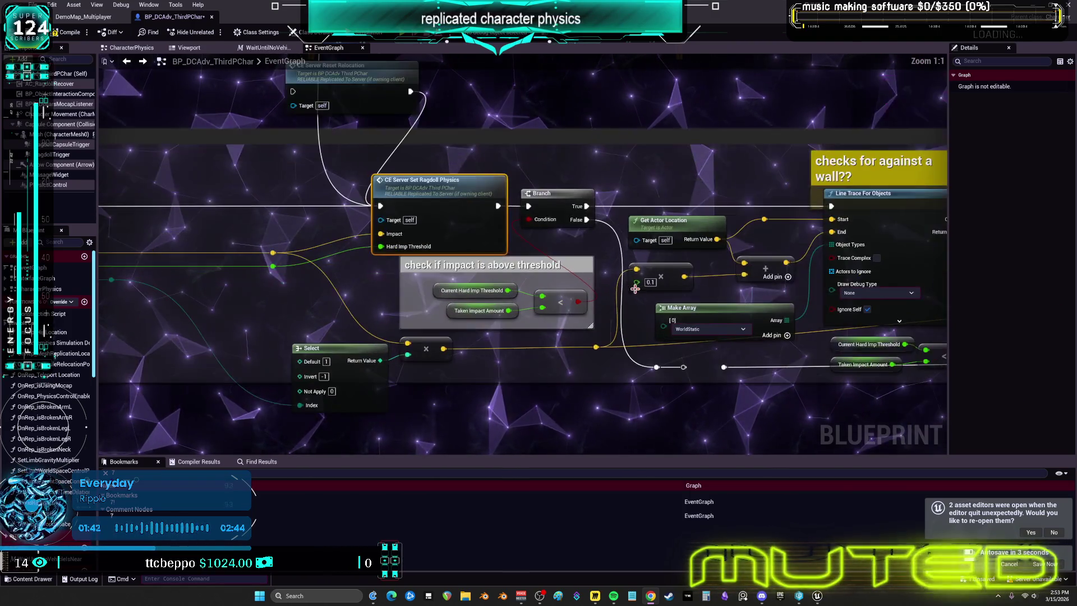
pyautogui.moveTo(820, 366)
pyautogui.mouseDown()
pyautogui.moveTo(716, 335)
pyautogui.moveTo(735, 331)
pyautogui.moveTo(733, 315)
pyautogui.mouseUp()
pyautogui.moveTo(563, 106); pyautogui.dragTo(841, 114)
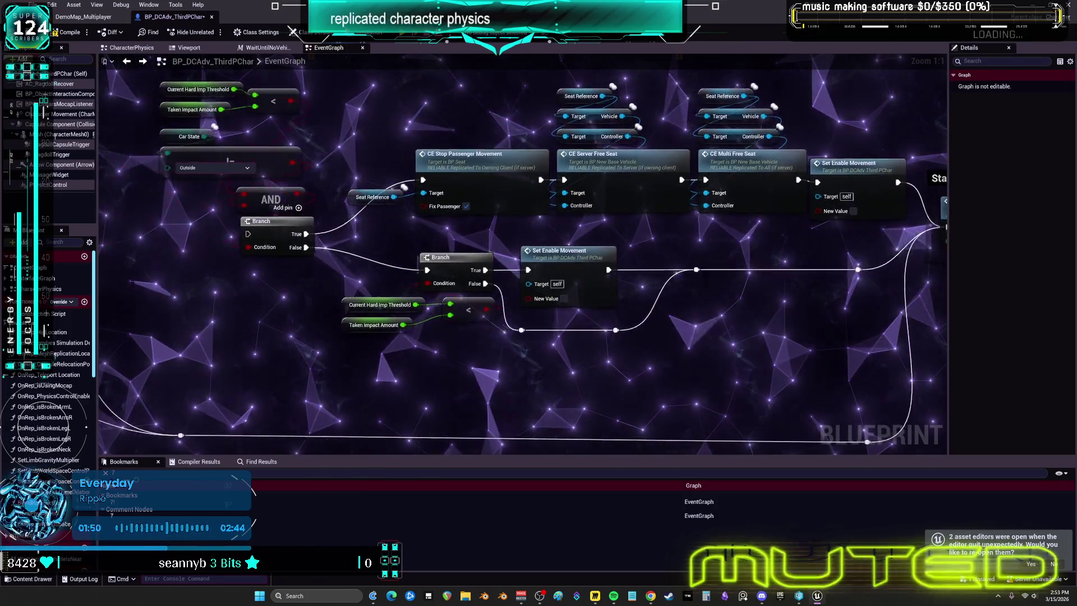
pyautogui.moveTo(369, 240); pyautogui.dragTo(362, 242)
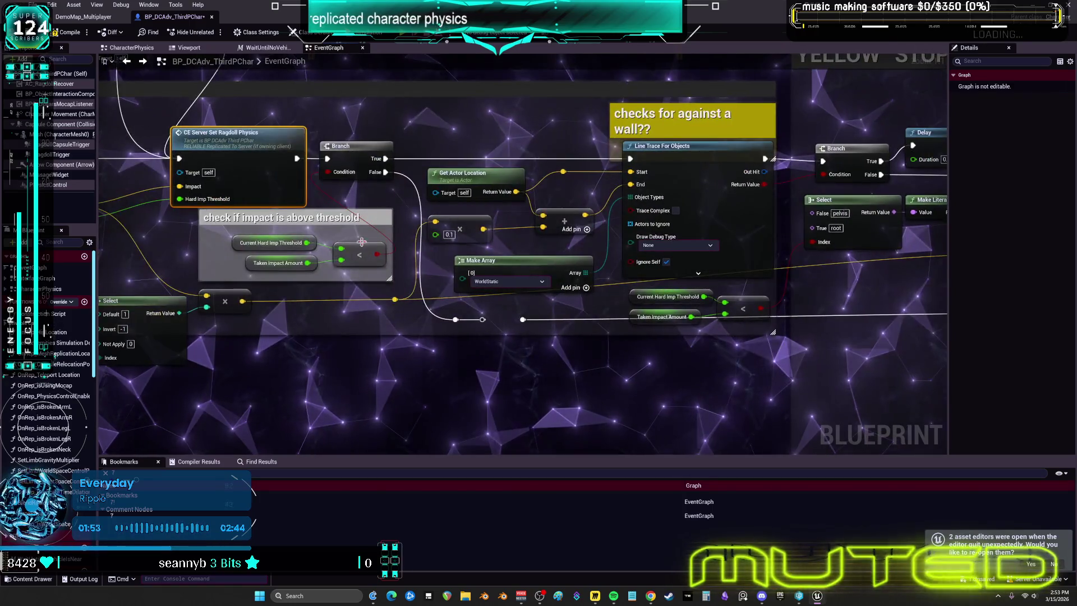
pyautogui.click(478, 260)
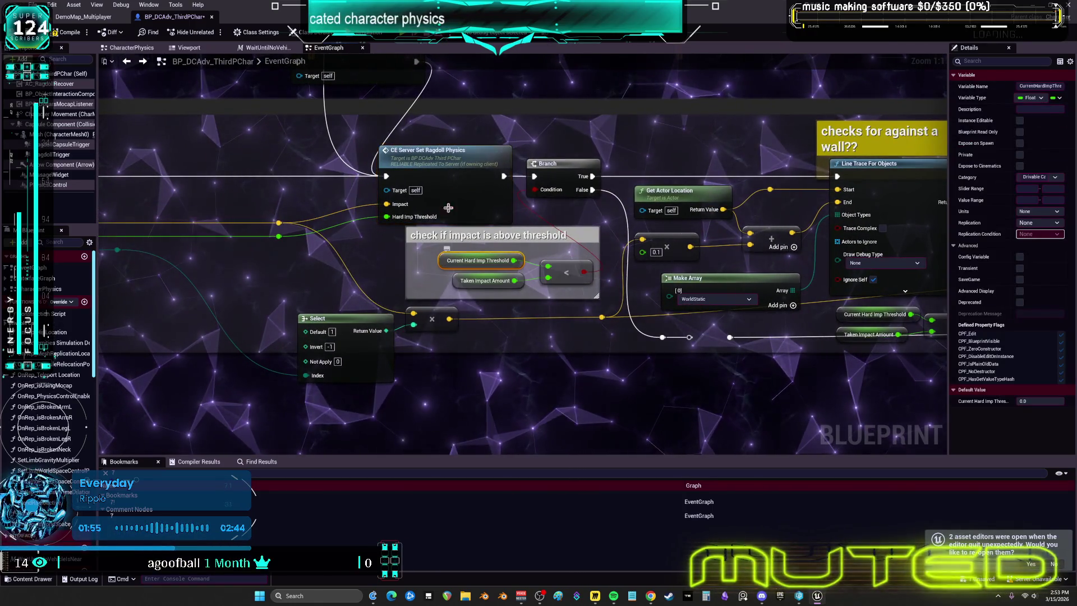
pyautogui.doubleClick(456, 160)
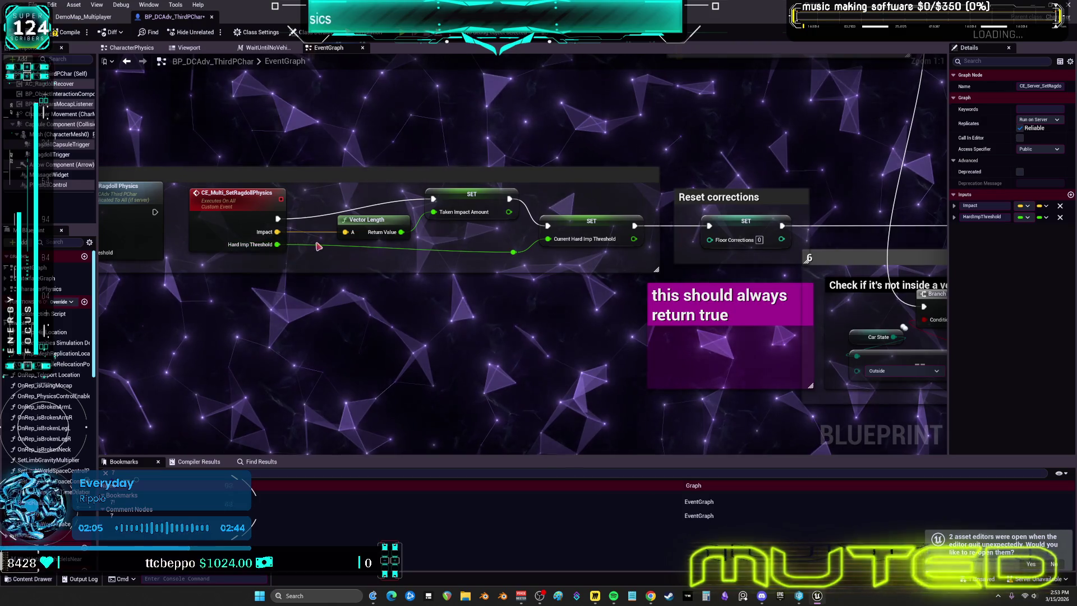
pyautogui.click(510, 253)
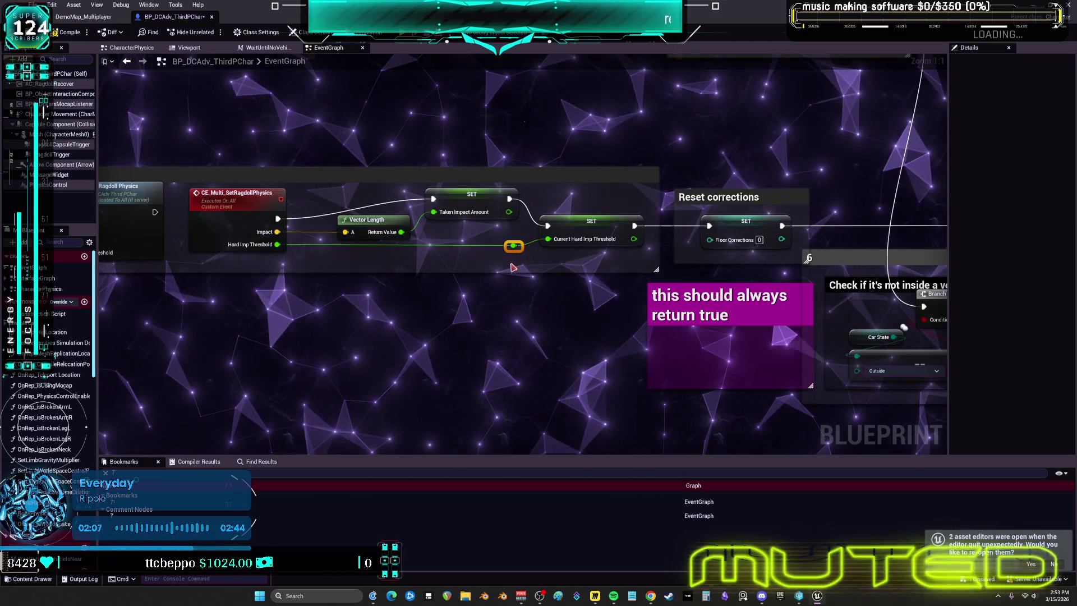
pyautogui.press('q')
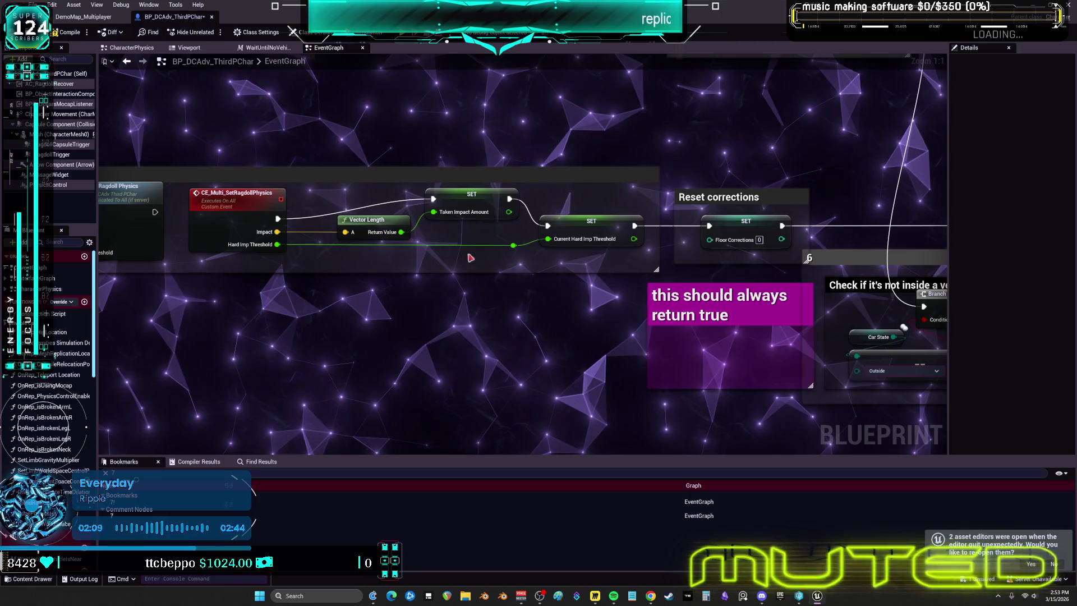
# Return to the call site and copy the impact-threshold compare and Branch nodes
pyautogui.click(126, 61)
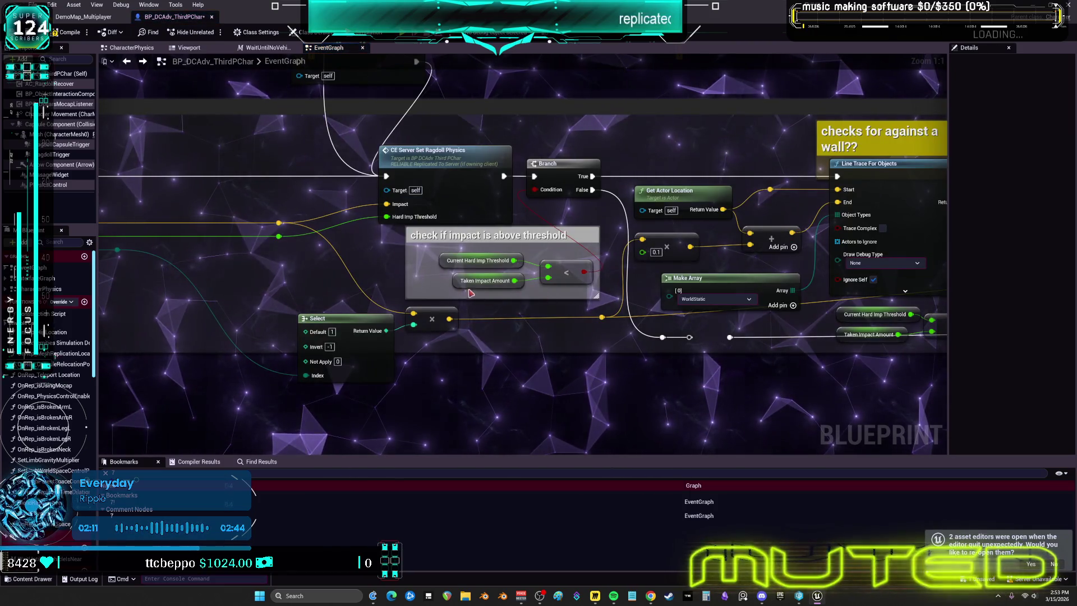
pyautogui.scroll(-3, 458, 268)
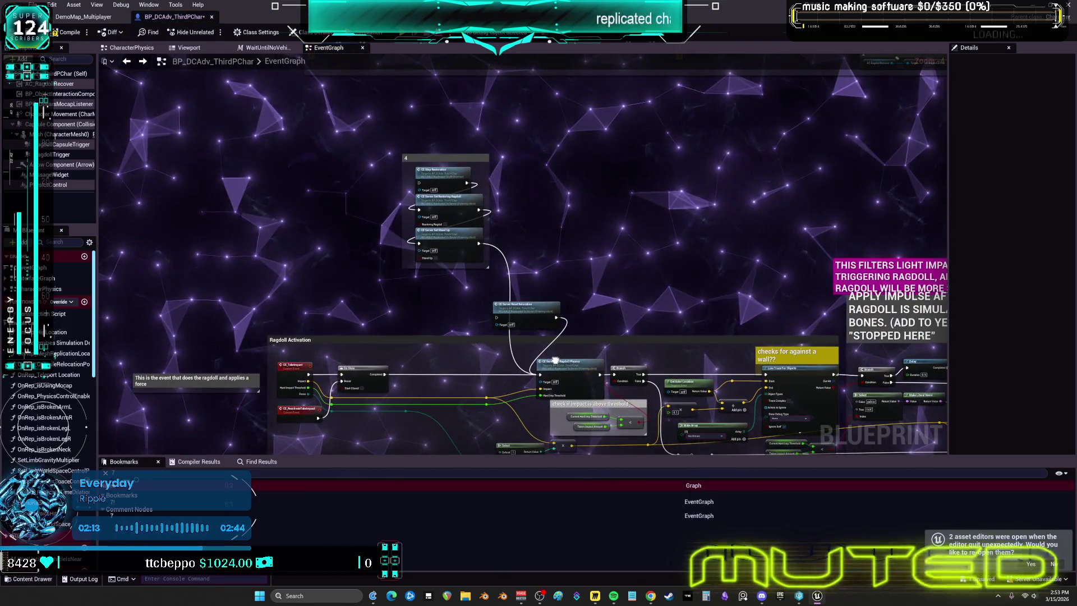
pyautogui.scroll(4, 520, 290)
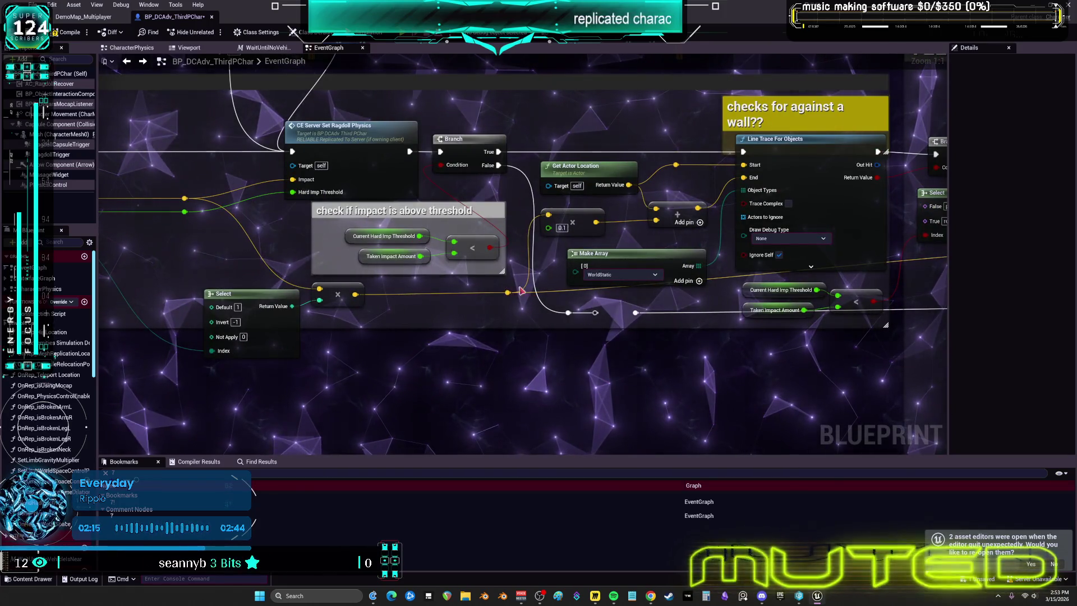
pyautogui.click(466, 163)
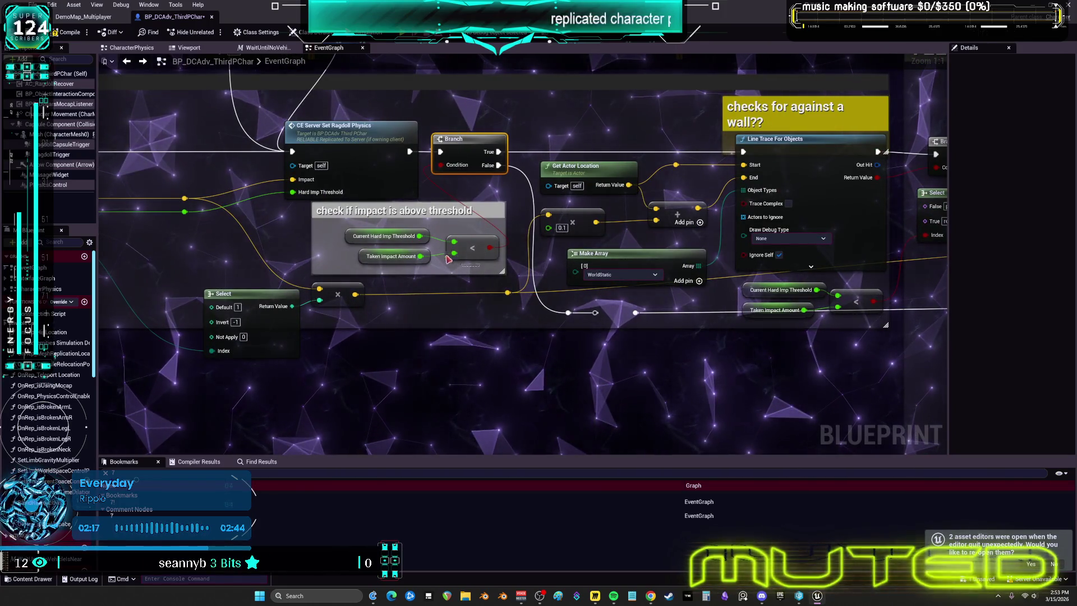
pyautogui.keyDown('ctrl'); pyautogui.click(392, 210); pyautogui.keyUp('ctrl')
pyautogui.hotkey('shift', '7')
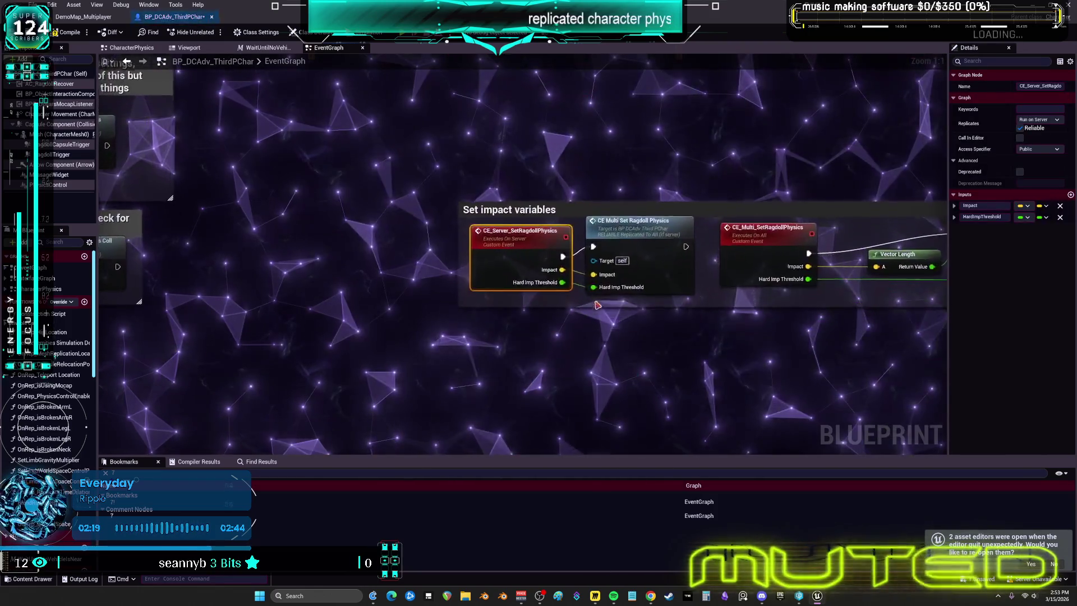
# Paste the threshold check and run its Branch after the Current Hard Imp Threshold SET
pyautogui.hotkey('ctrl', 'v')
pyautogui.moveTo(334, 265)
pyautogui.mouseDown()
pyautogui.moveTo(359, 254)
pyautogui.moveTo(475, 301)
pyautogui.mouseUp()
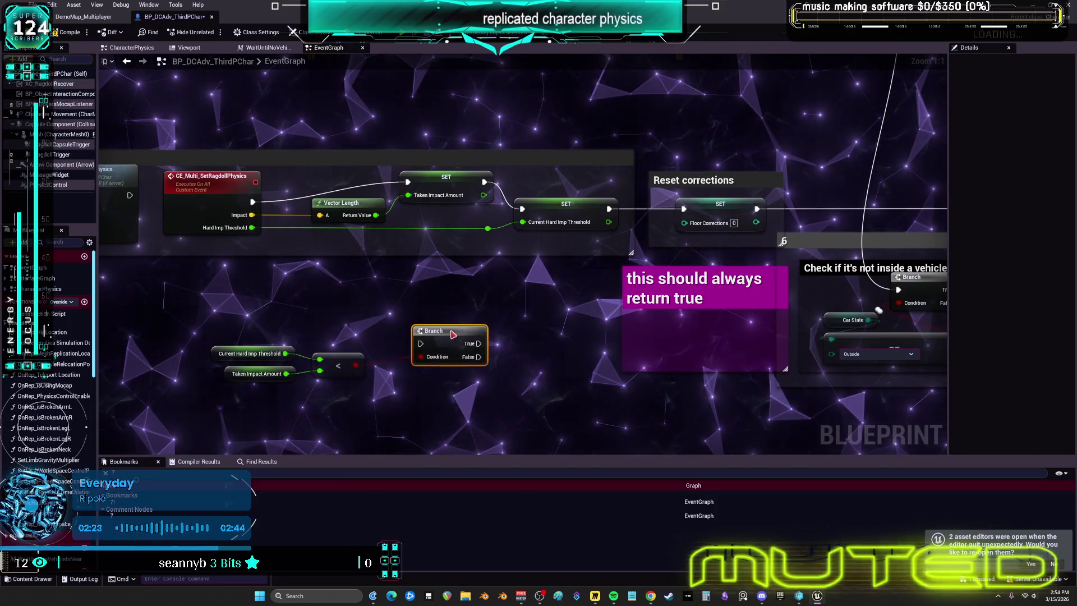
pyautogui.moveTo(207, 387)
pyautogui.mouseDown()
pyautogui.moveTo(493, 323)
pyautogui.moveTo(631, 187)
pyautogui.mouseUp()
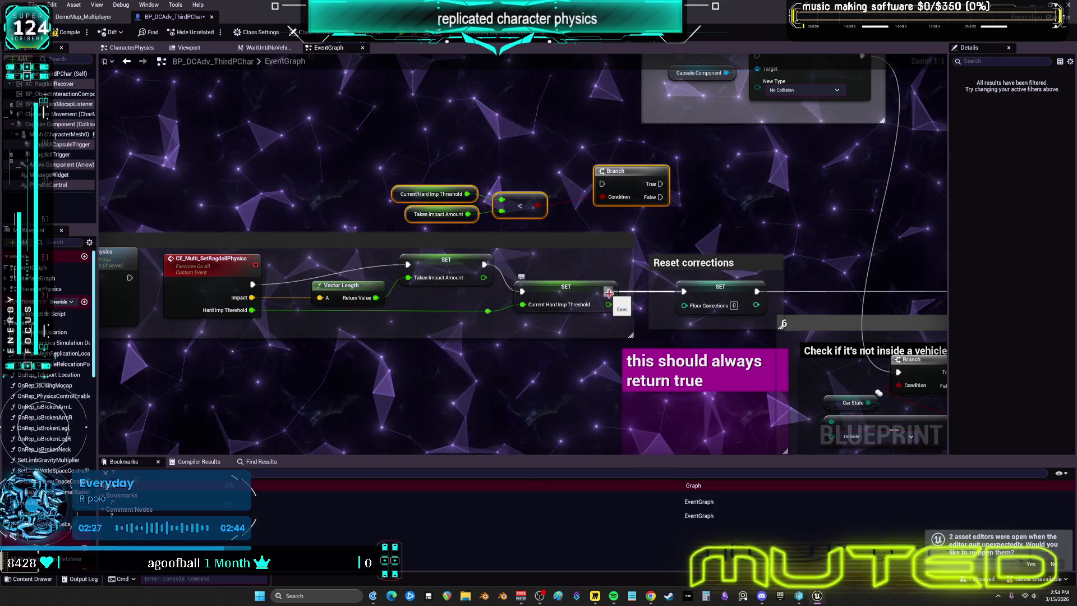
pyautogui.moveTo(603, 186); pyautogui.dragTo(683, 291)
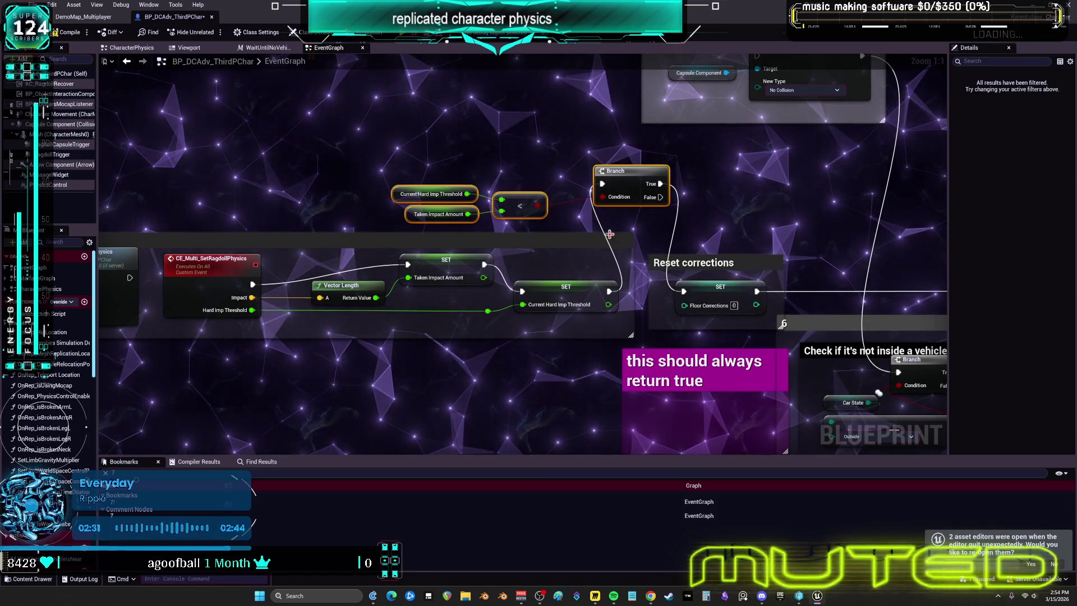
pyautogui.moveTo(685, 212); pyautogui.dragTo(705, 218)
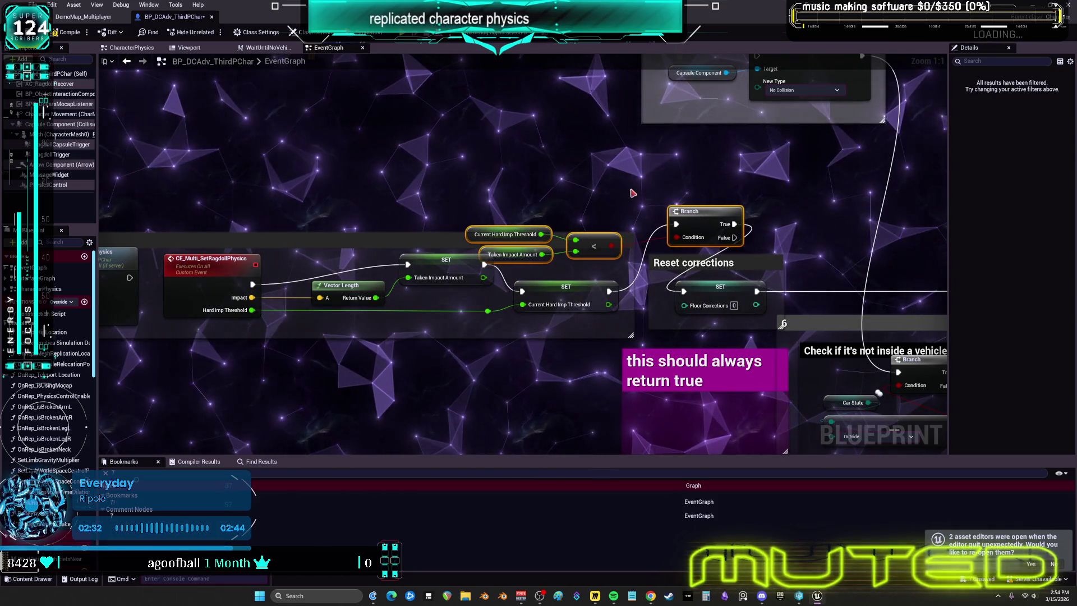
# Move the less-than compare and its two getters up above the SET chain
pyautogui.moveTo(592, 269); pyautogui.dragTo(521, 217)
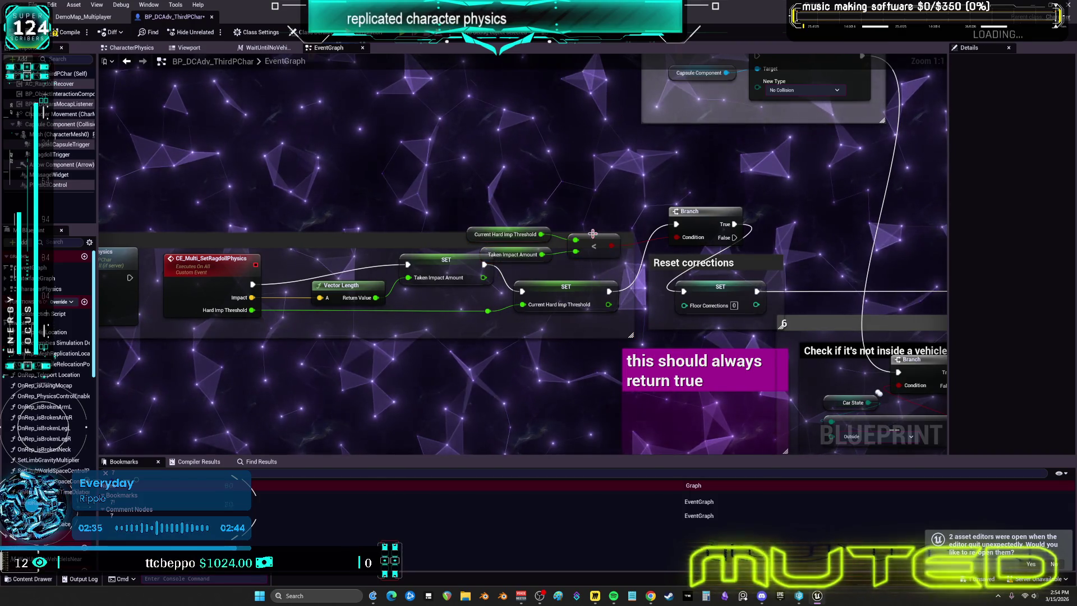
pyautogui.moveTo(594, 245); pyautogui.dragTo(600, 192)
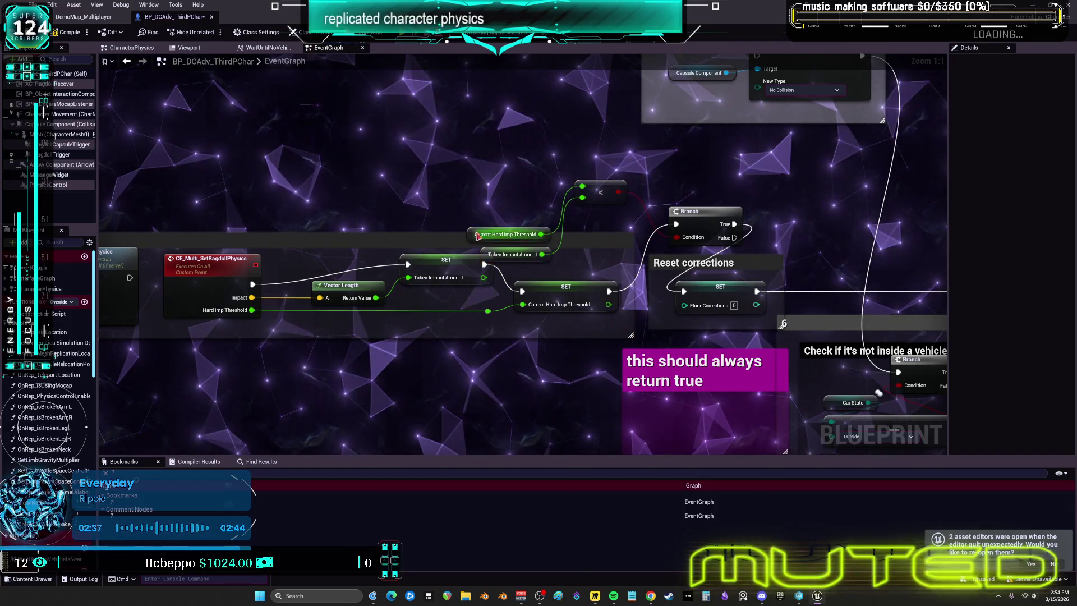
pyautogui.moveTo(504, 234); pyautogui.dragTo(511, 187)
pyautogui.moveTo(495, 256); pyautogui.dragTo(496, 209)
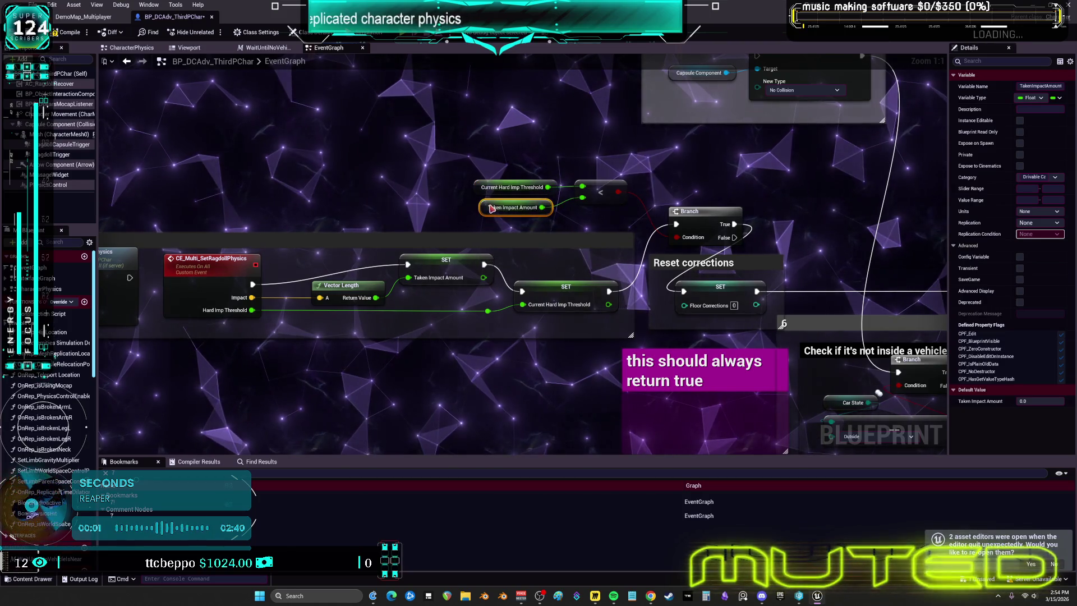
pyautogui.click(603, 193)
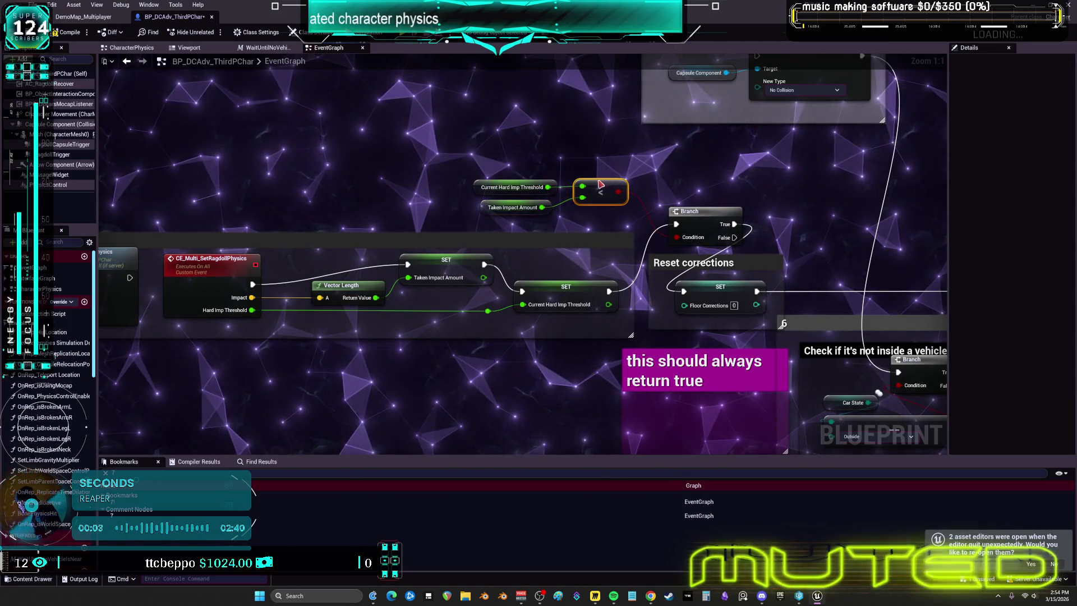
pyautogui.moveTo(593, 184); pyautogui.dragTo(593, 190)
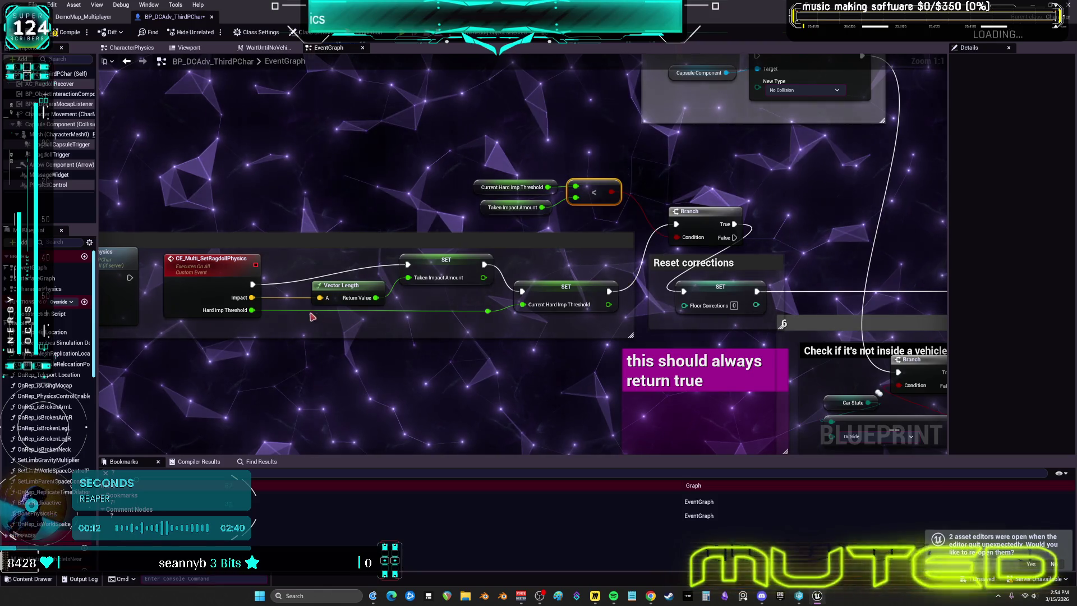
# Wire the SET threshold and impact values into the compare and delete the redundant getters
pyautogui.moveTo(252, 314); pyautogui.dragTo(254, 314)
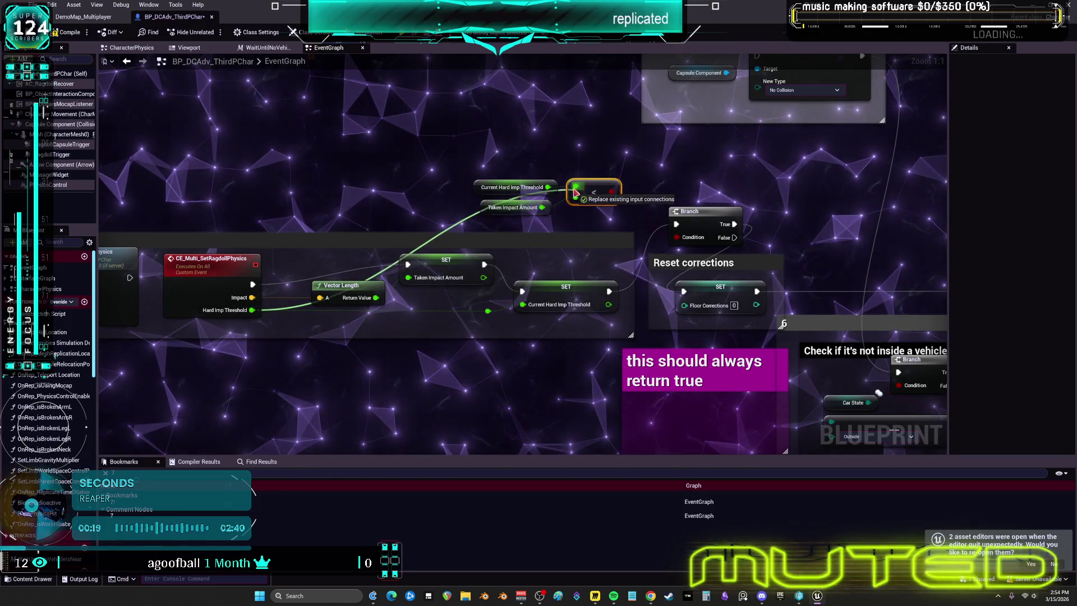
pyautogui.moveTo(444, 284); pyautogui.dragTo(576, 202)
pyautogui.press('Delete')
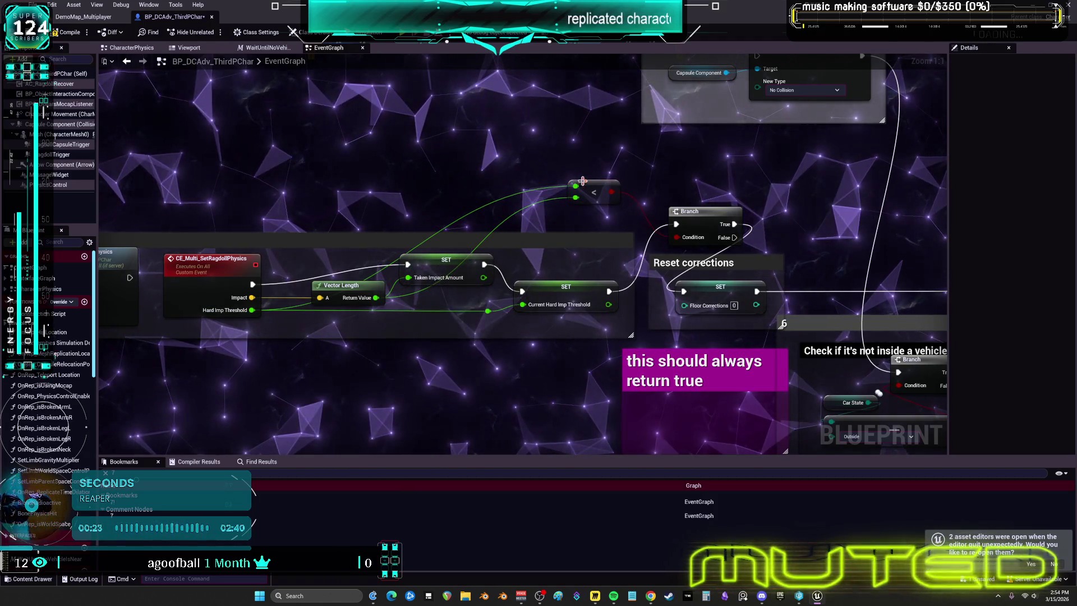
pyautogui.moveTo(422, 208)
pyautogui.mouseDown()
pyautogui.moveTo(403, 214)
pyautogui.moveTo(424, 188)
pyautogui.mouseUp()
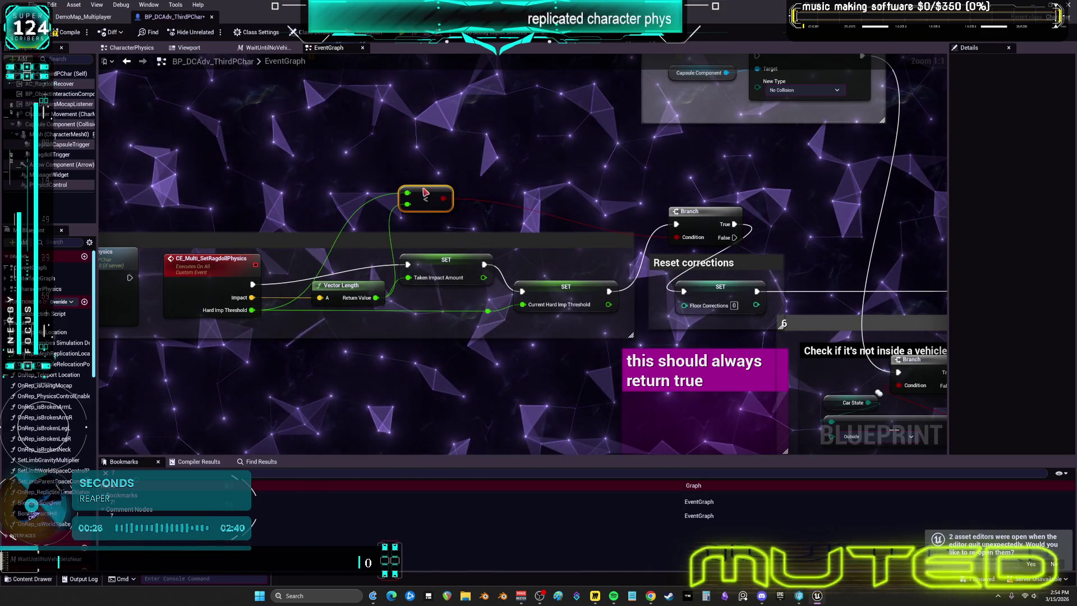
pyautogui.rightClick(431, 271)
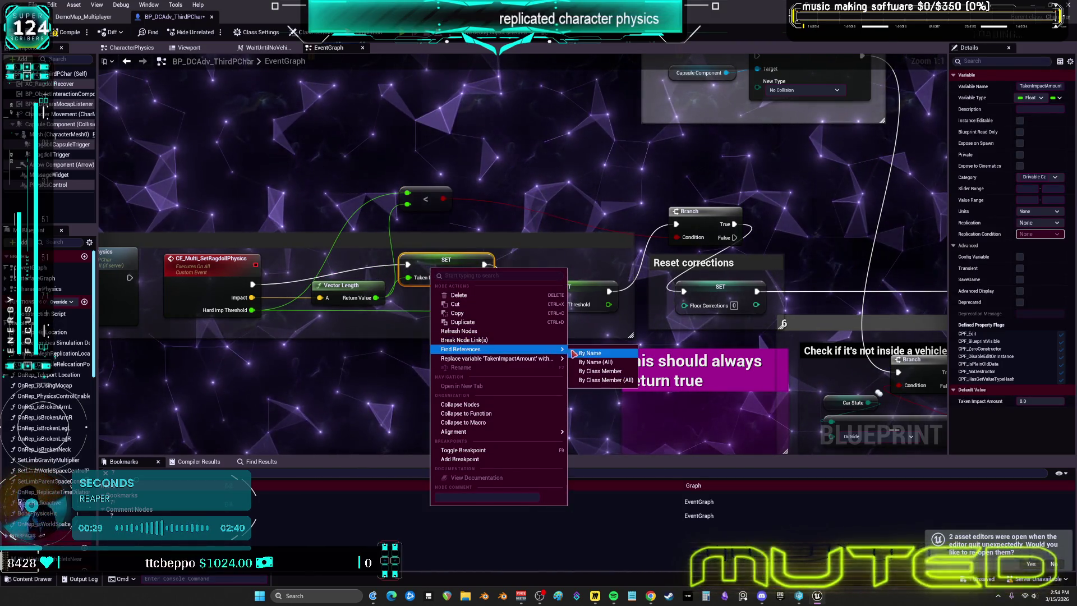
# List Taken Impact Amount references and line up the SET and Vector Length nodes
pyautogui.click(589, 352)
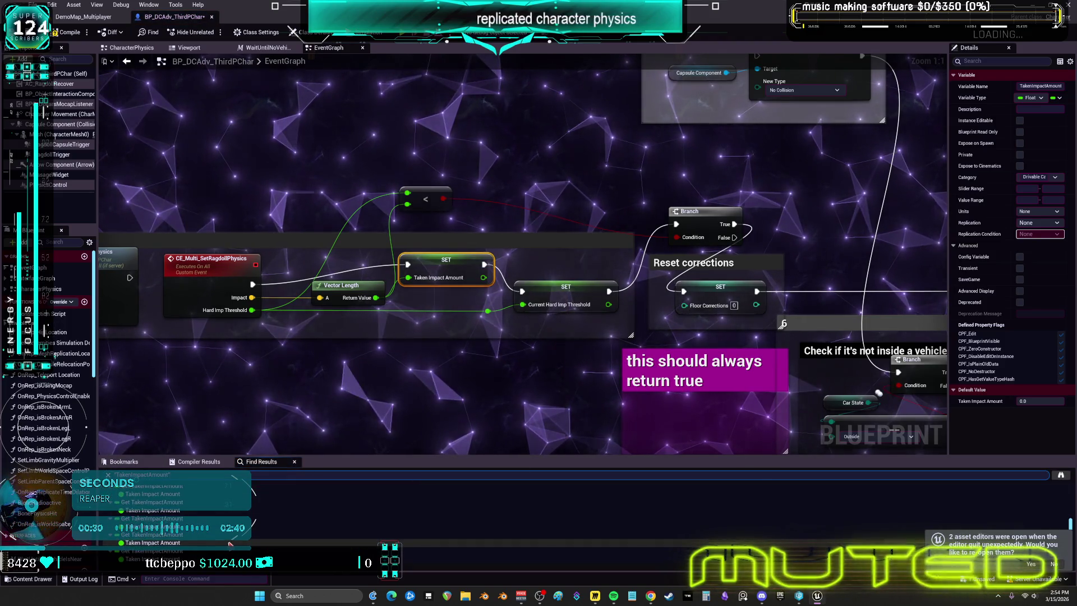
pyautogui.click(520, 173)
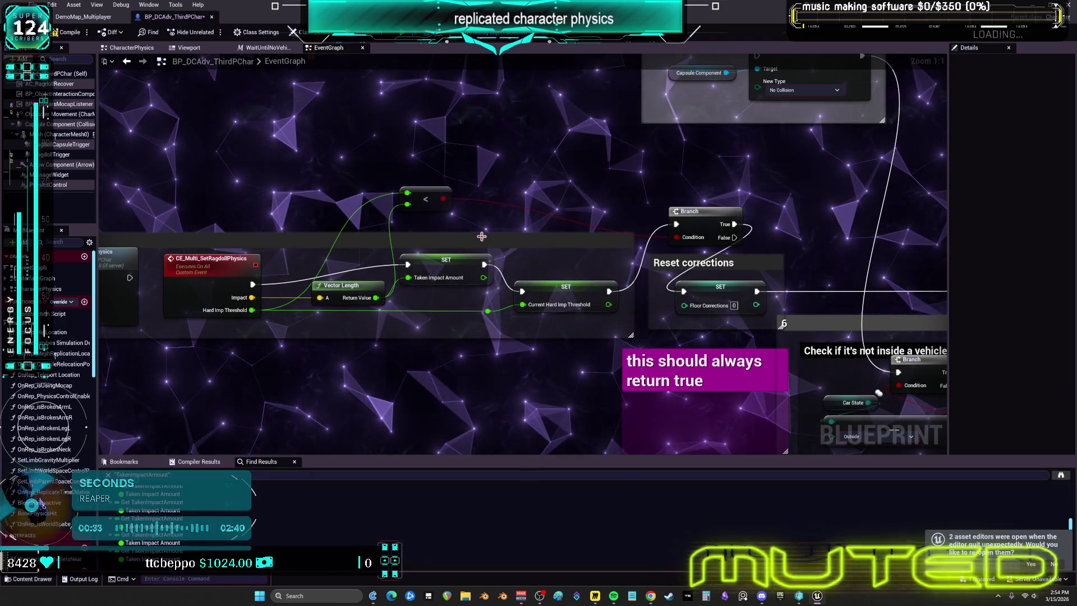
pyautogui.moveTo(441, 267); pyautogui.dragTo(434, 287)
pyautogui.moveTo(346, 291); pyautogui.dragTo(327, 299)
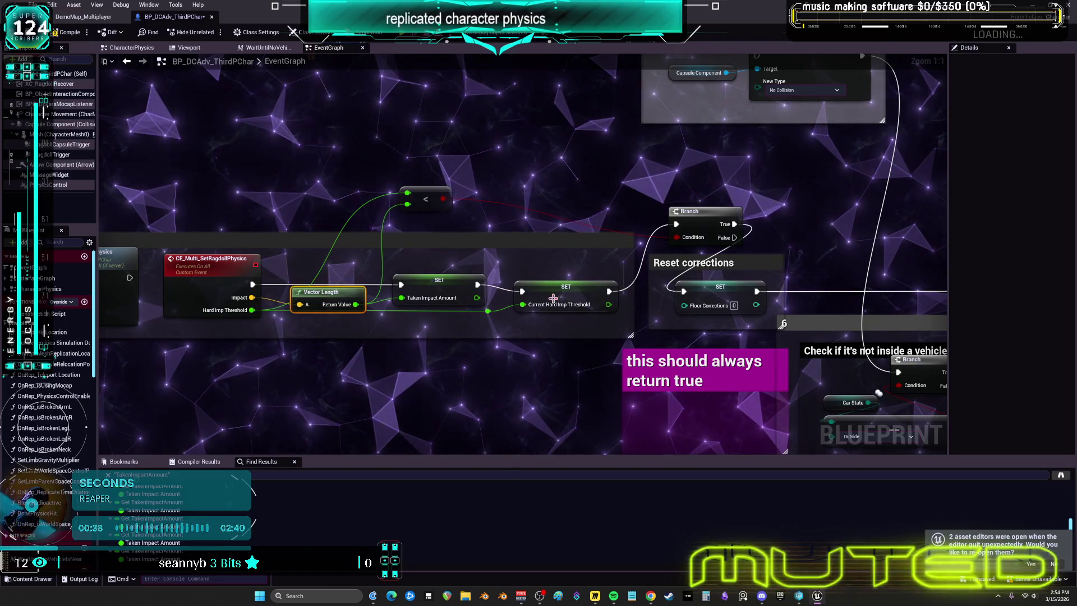
pyautogui.moveTo(553, 298); pyautogui.dragTo(542, 292)
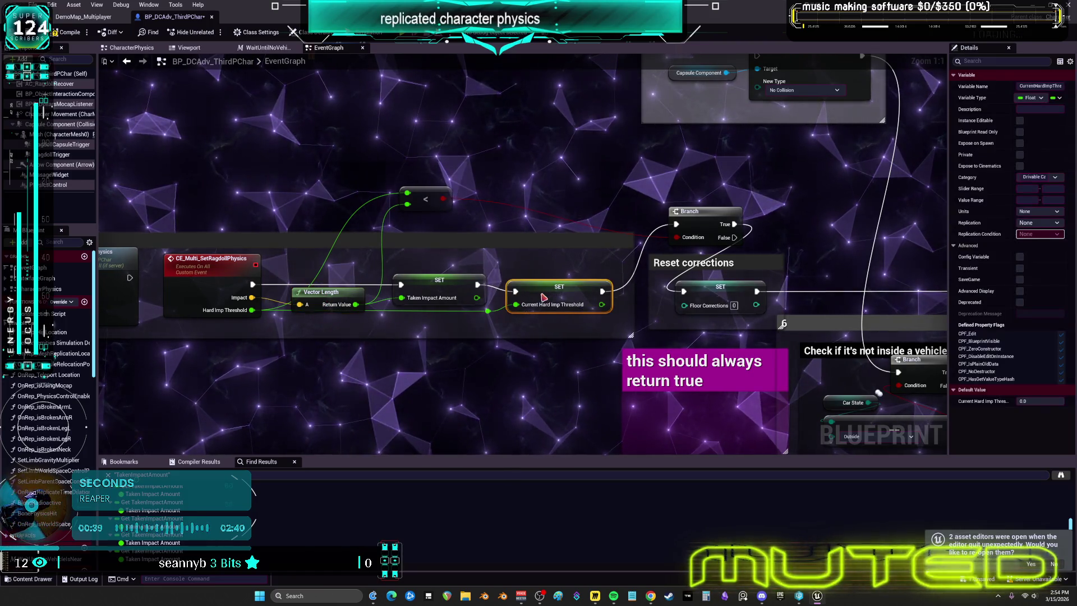
pyautogui.click(576, 231)
# Place the less-than compare above the SETs and wire both SET outputs into it
pyautogui.moveTo(438, 194)
pyautogui.mouseDown()
pyautogui.moveTo(506, 252)
pyautogui.moveTo(515, 192)
pyautogui.moveTo(582, 225)
pyautogui.mouseUp()
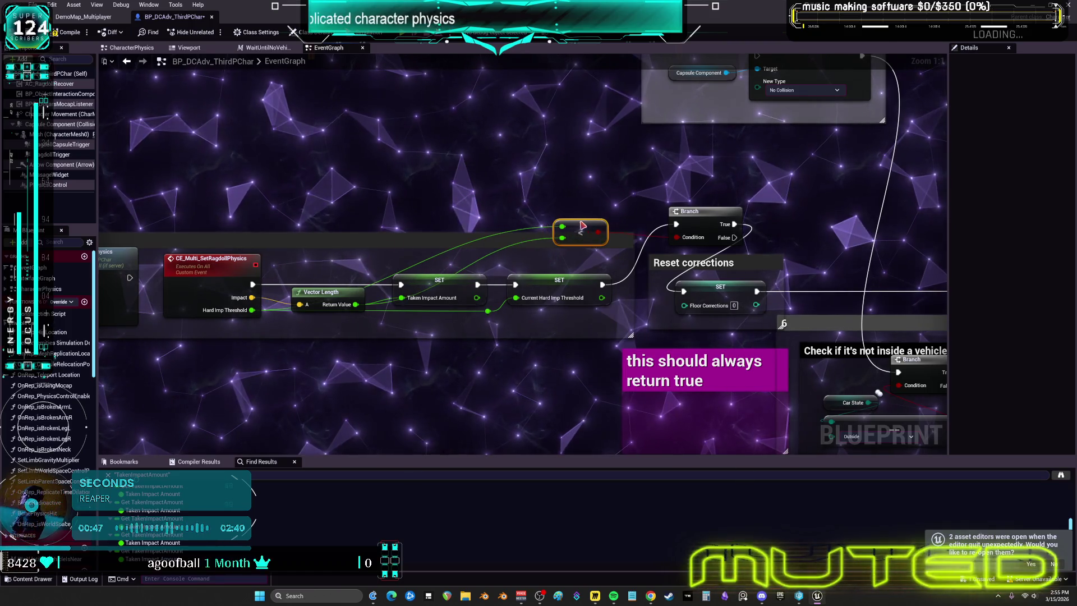
pyautogui.moveTo(562, 178); pyautogui.dragTo(567, 215)
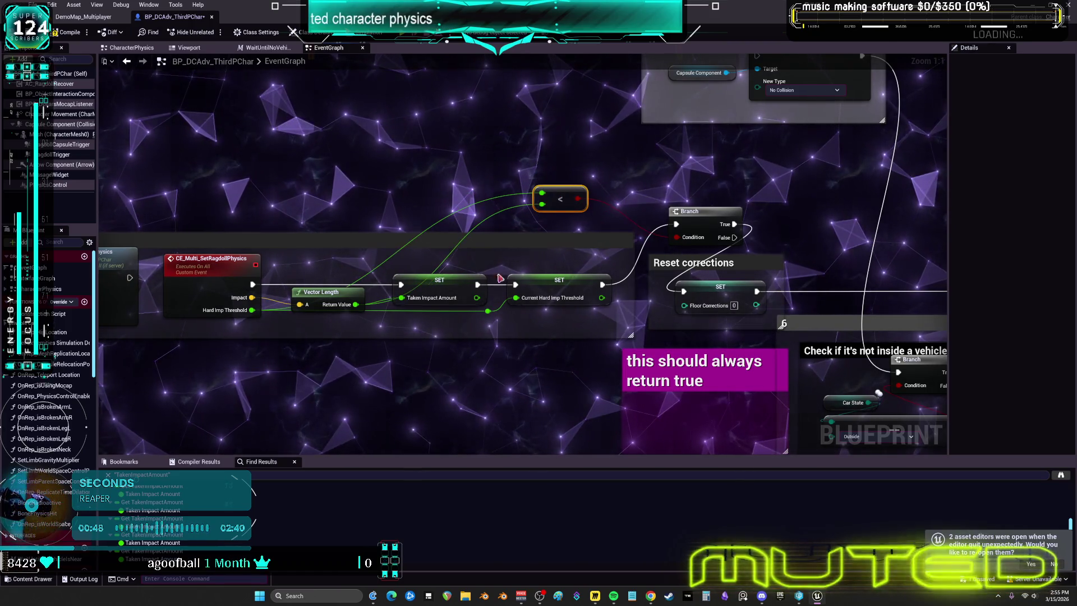
pyautogui.moveTo(477, 299); pyautogui.dragTo(476, 298)
pyautogui.moveTo(607, 297); pyautogui.dragTo(541, 195)
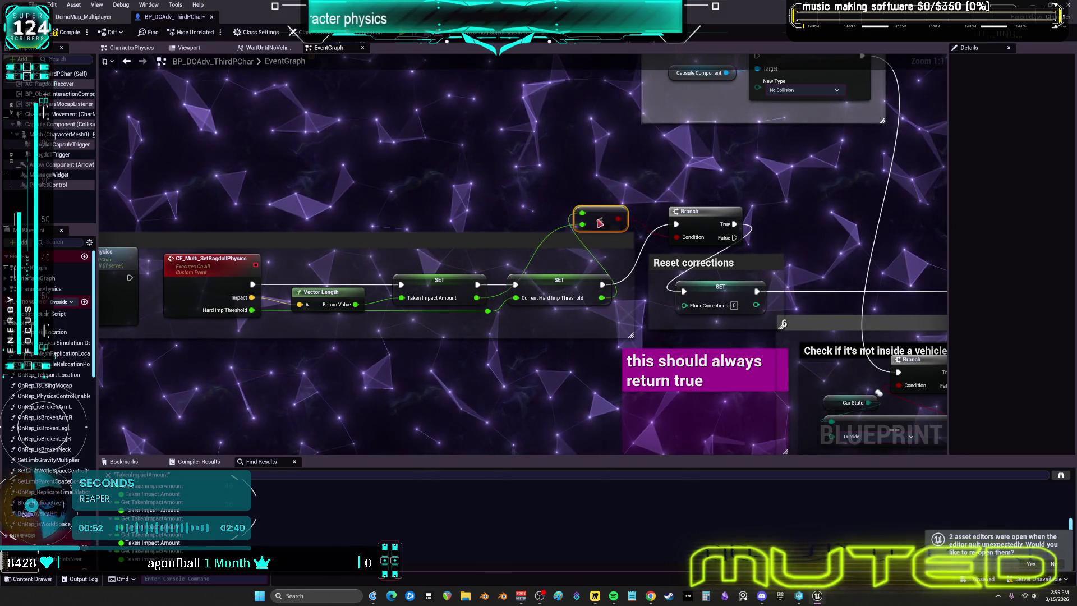
pyautogui.moveTo(594, 255); pyautogui.dragTo(581, 255)
pyautogui.moveTo(700, 219)
pyautogui.mouseDown()
pyautogui.moveTo(713, 219)
pyautogui.moveTo(706, 225)
pyautogui.mouseUp()
pyautogui.moveTo(587, 253); pyautogui.dragTo(594, 226)
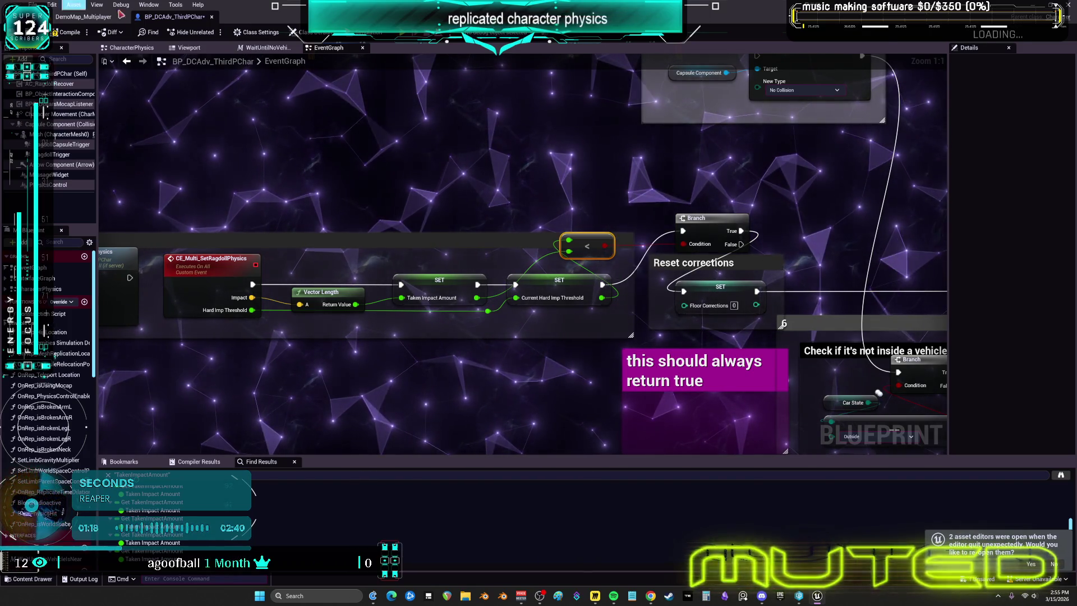
pyautogui.hotkey('alt', 'Left')
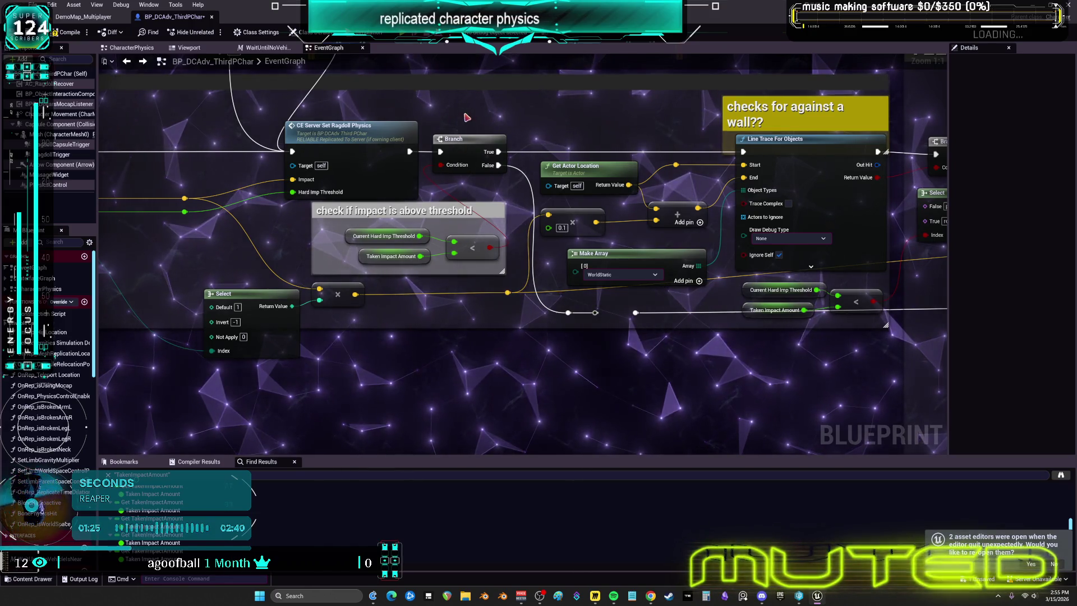
# Wire Set Ragdoll Physics straight into the Line Trace and delete the threshold-check group
pyautogui.moveTo(469, 112); pyautogui.dragTo(459, 171)
pyautogui.moveTo(400, 210)
pyautogui.mouseDown()
pyautogui.moveTo(697, 233)
pyautogui.moveTo(732, 210)
pyautogui.mouseUp()
pyautogui.click(471, 196)
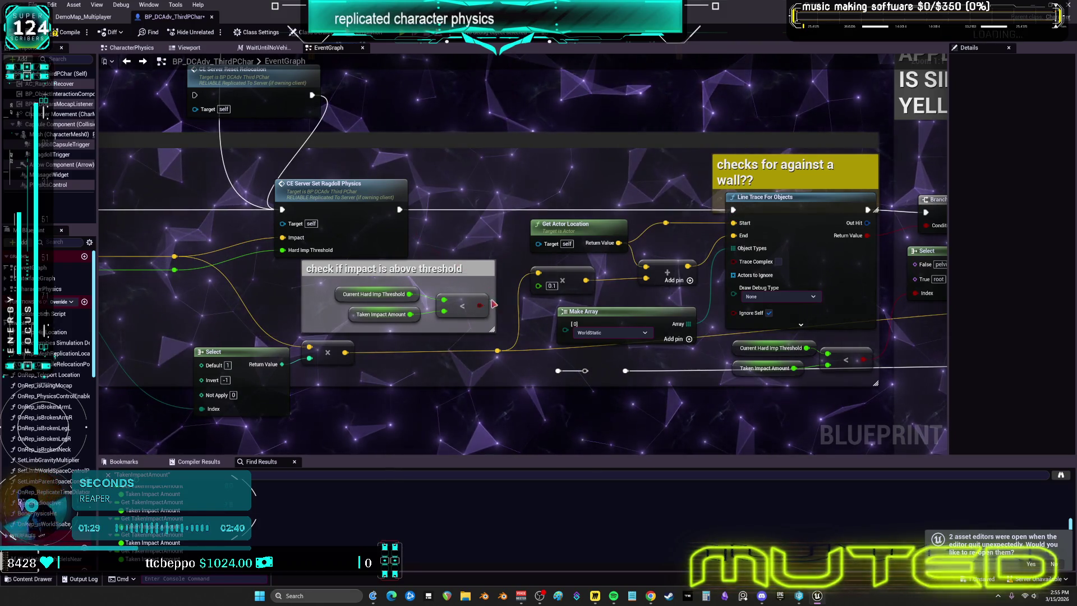
pyautogui.press('Delete')
pyautogui.click(404, 272)
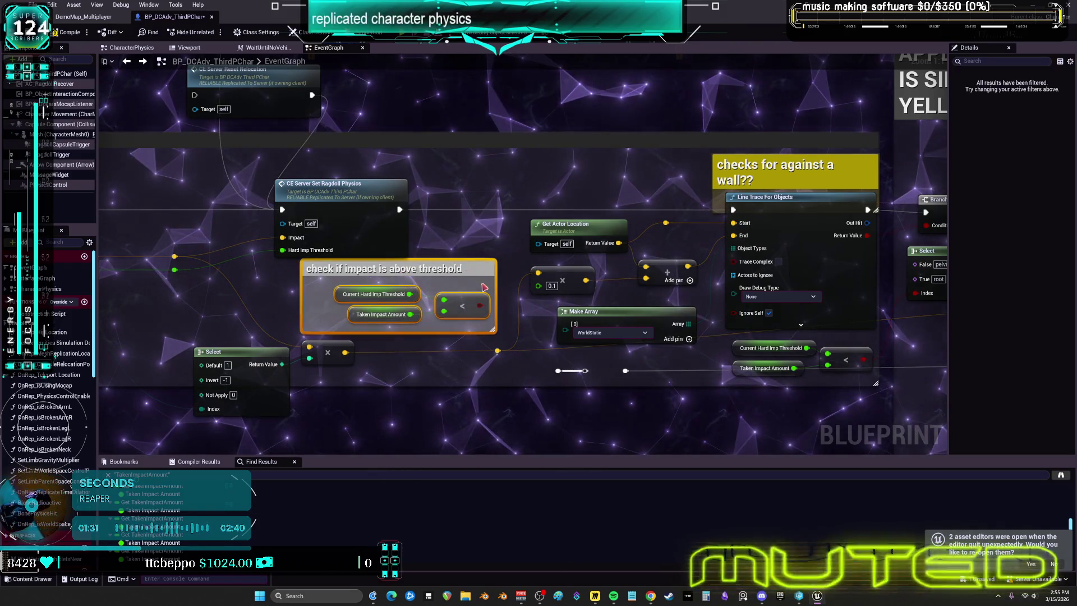
pyautogui.press('Delete')
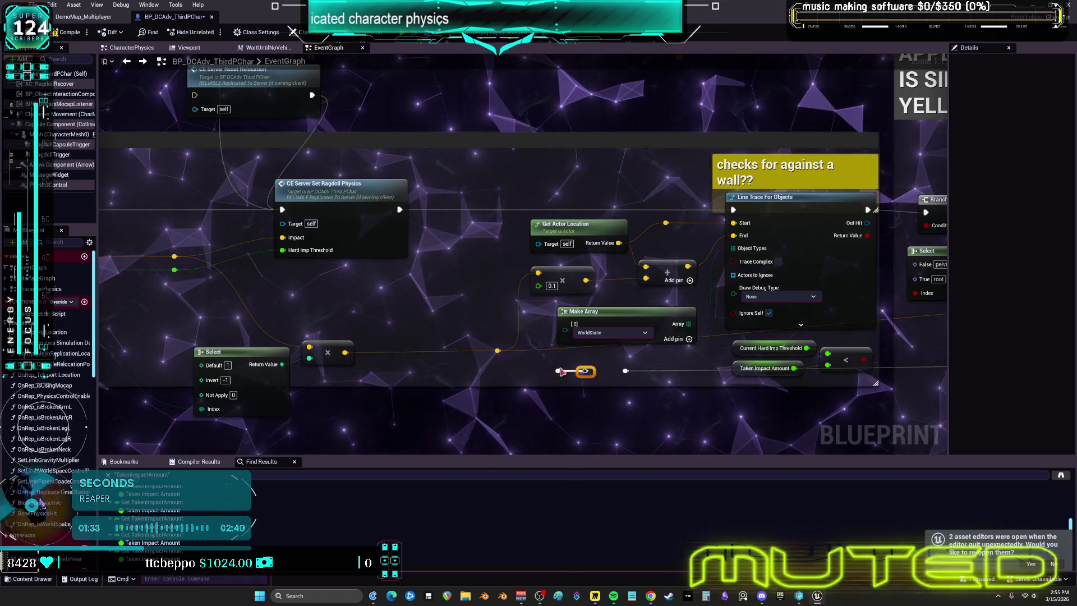
# Delete the Select node and the extra bone-less Add Impulse to All Bodies Below
pyautogui.moveTo(825, 385); pyautogui.dragTo(334, 365)
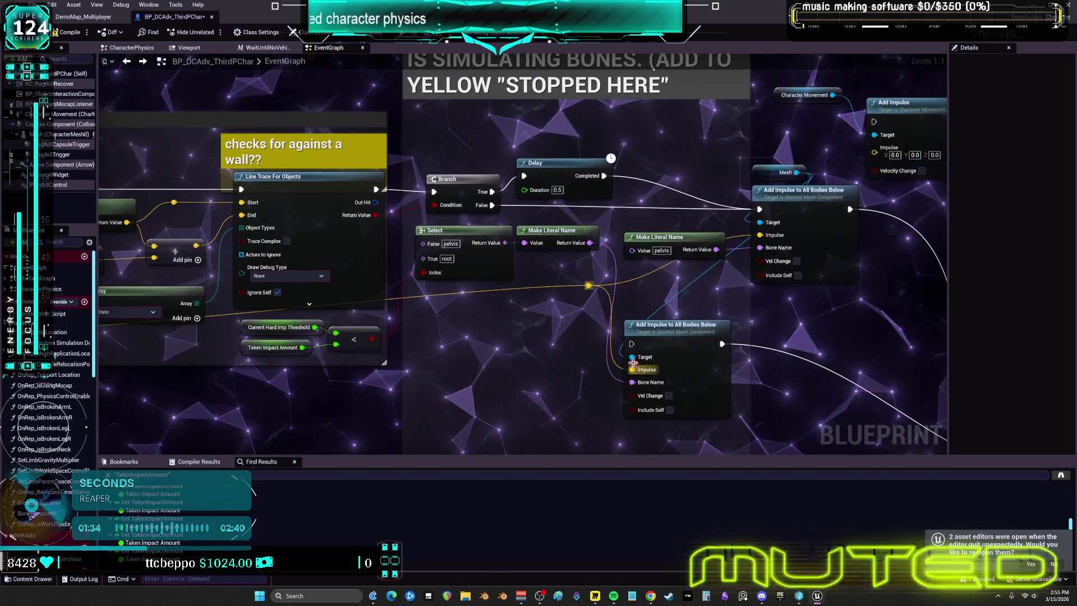
pyautogui.moveTo(434, 361); pyautogui.dragTo(463, 391)
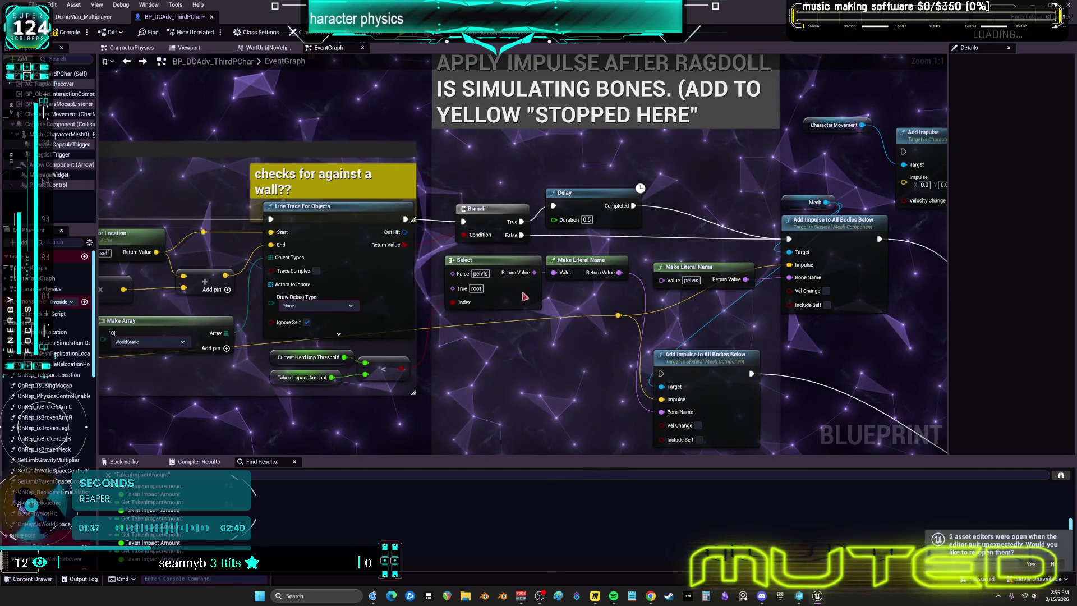
pyautogui.moveTo(465, 260); pyautogui.dragTo(459, 353)
pyautogui.moveTo(577, 376); pyautogui.dragTo(561, 285)
pyautogui.press('Delete')
pyautogui.moveTo(714, 233)
pyautogui.mouseDown()
pyautogui.moveTo(624, 278)
pyautogui.moveTo(362, 185)
pyautogui.moveTo(454, 332)
pyautogui.moveTo(537, 360)
pyautogui.mouseUp()
pyautogui.click(600, 306)
pyautogui.scroll(-1, 600, 307)
pyautogui.press('Delete')
pyautogui.scroll(1, 537, 360)
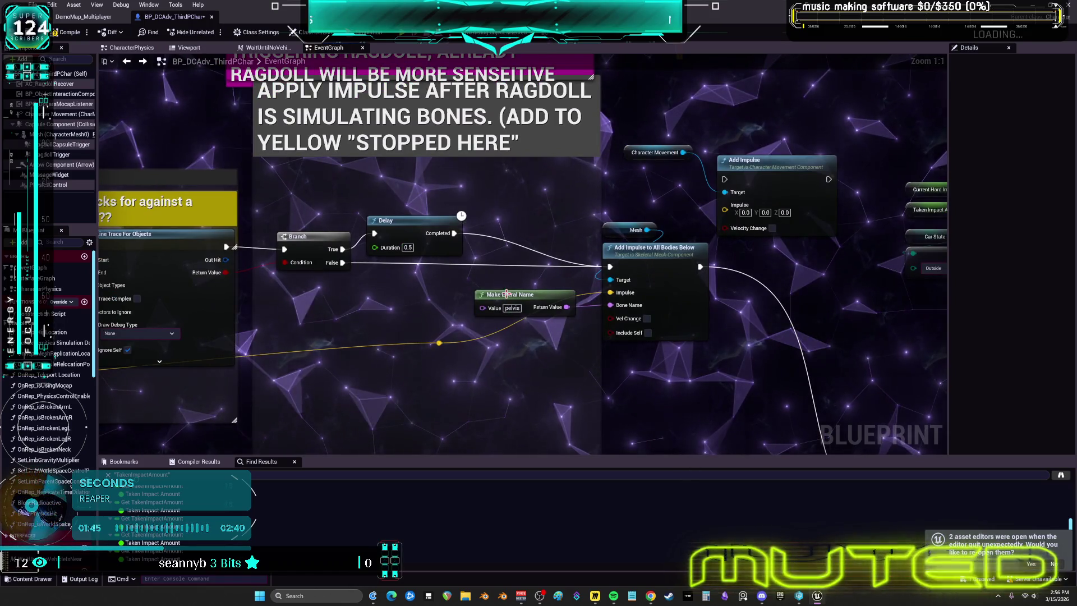
# Arrange Make Literal Name and the Mesh and Add Impulse nodes beside the Delay
pyautogui.moveTo(523, 319); pyautogui.dragTo(401, 279)
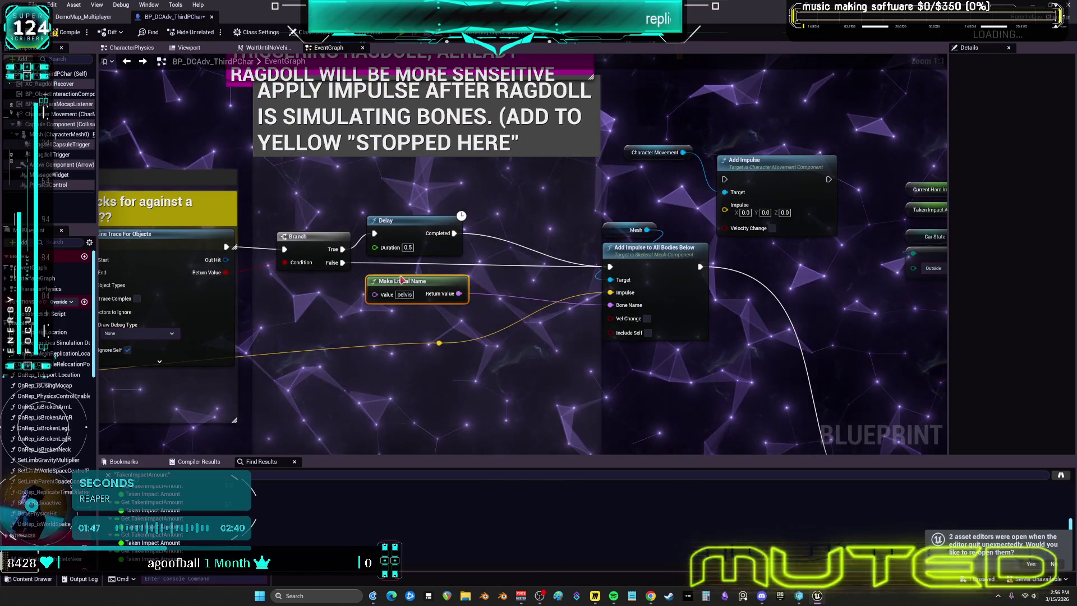
pyautogui.moveTo(457, 353); pyautogui.dragTo(621, 337)
pyautogui.moveTo(379, 352)
pyautogui.mouseDown()
pyautogui.moveTo(751, 328)
pyautogui.moveTo(530, 321)
pyautogui.moveTo(516, 308)
pyautogui.mouseUp()
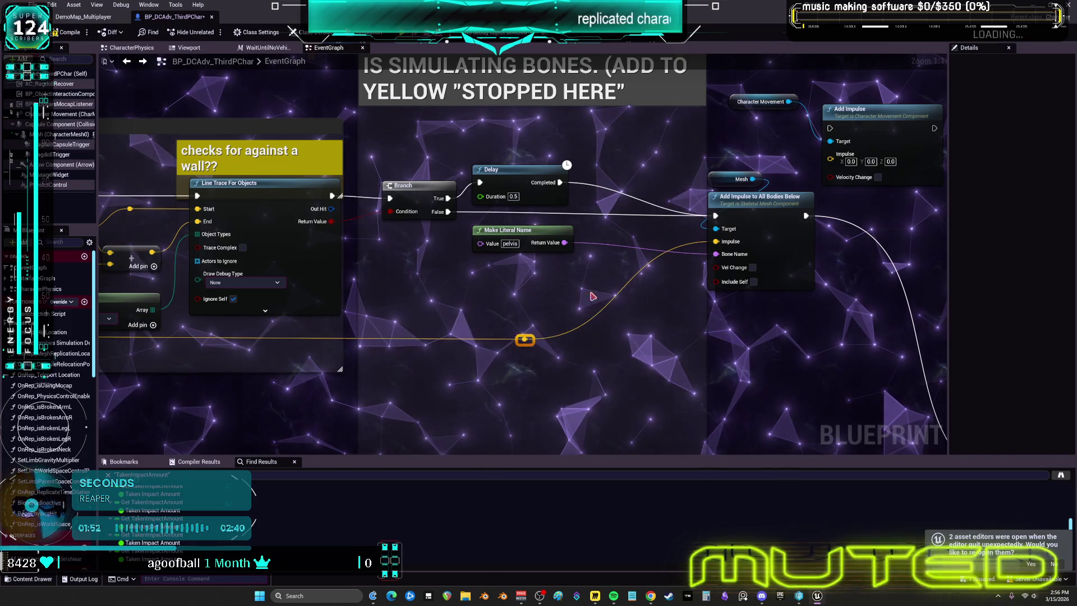
pyautogui.moveTo(593, 295); pyautogui.dragTo(557, 267)
pyautogui.press('f')
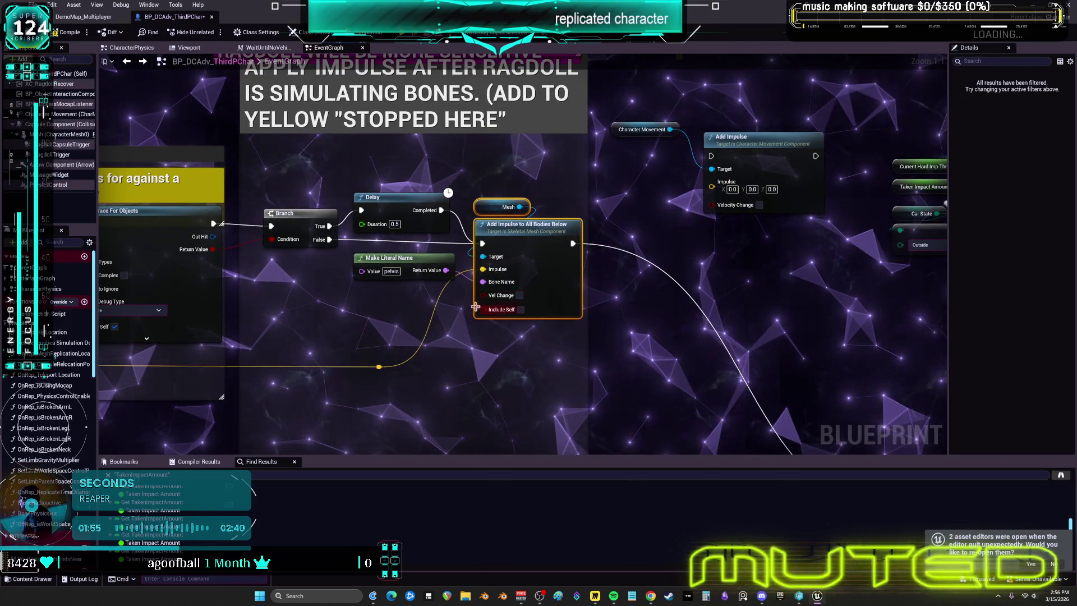
pyautogui.moveTo(411, 271); pyautogui.dragTo(411, 285)
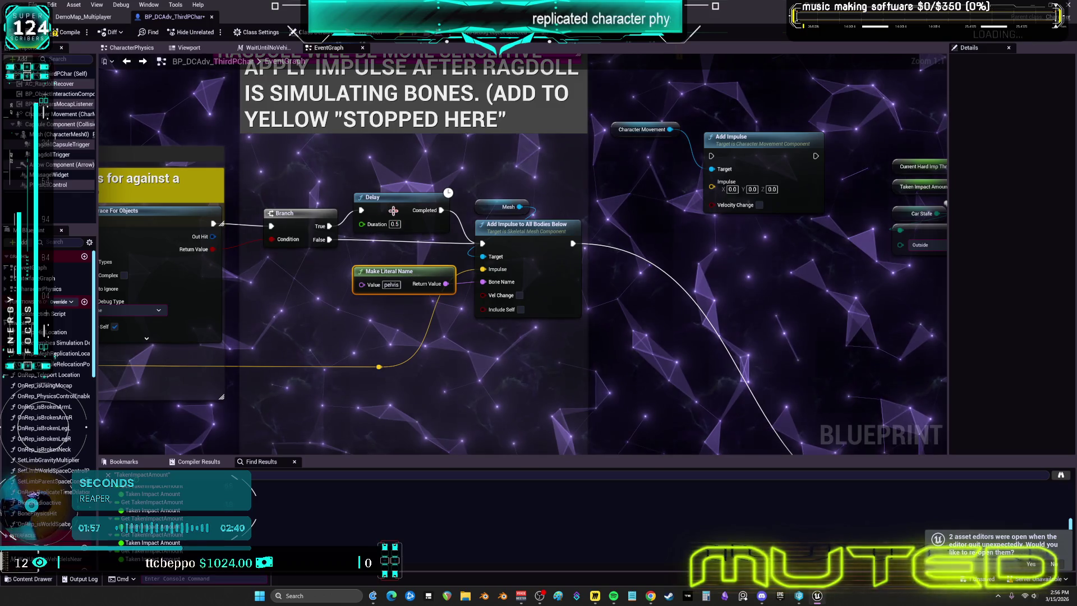
# Pan along the ragdoll chain and nudge the Mesh and Add Impulse nodes right
pyautogui.moveTo(295, 222); pyautogui.dragTo(631, 223)
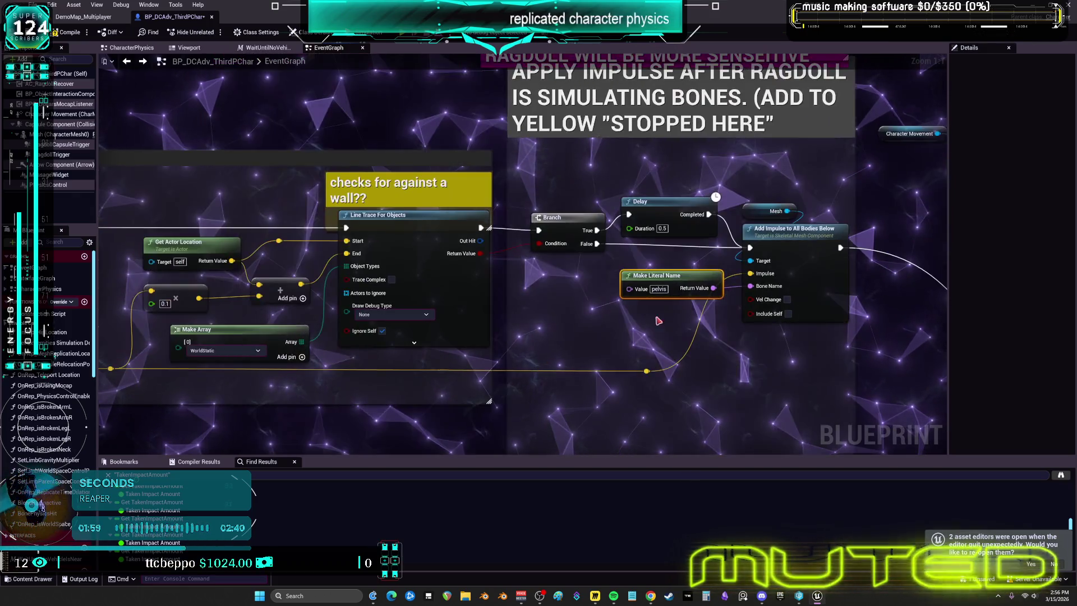
pyautogui.moveTo(144, 317)
pyautogui.mouseDown()
pyautogui.moveTo(561, 318)
pyautogui.moveTo(668, 290)
pyautogui.moveTo(727, 290)
pyautogui.moveTo(397, 275)
pyautogui.mouseUp()
pyautogui.scroll(-2, 474, 331)
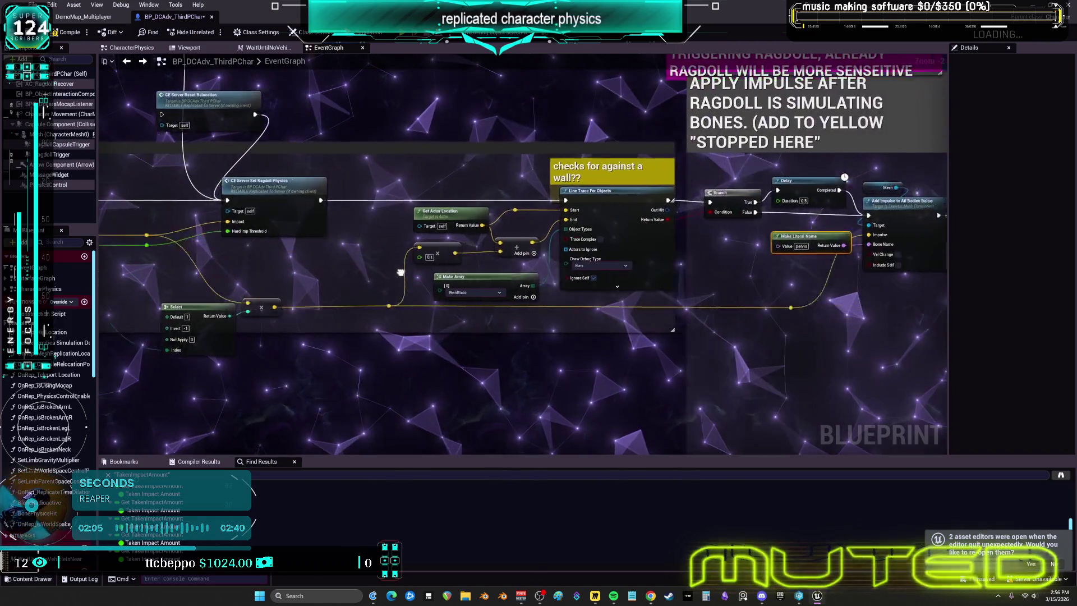
pyautogui.moveTo(841, 291); pyautogui.dragTo(781, 290)
pyautogui.moveTo(996, 303); pyautogui.dragTo(729, 290)
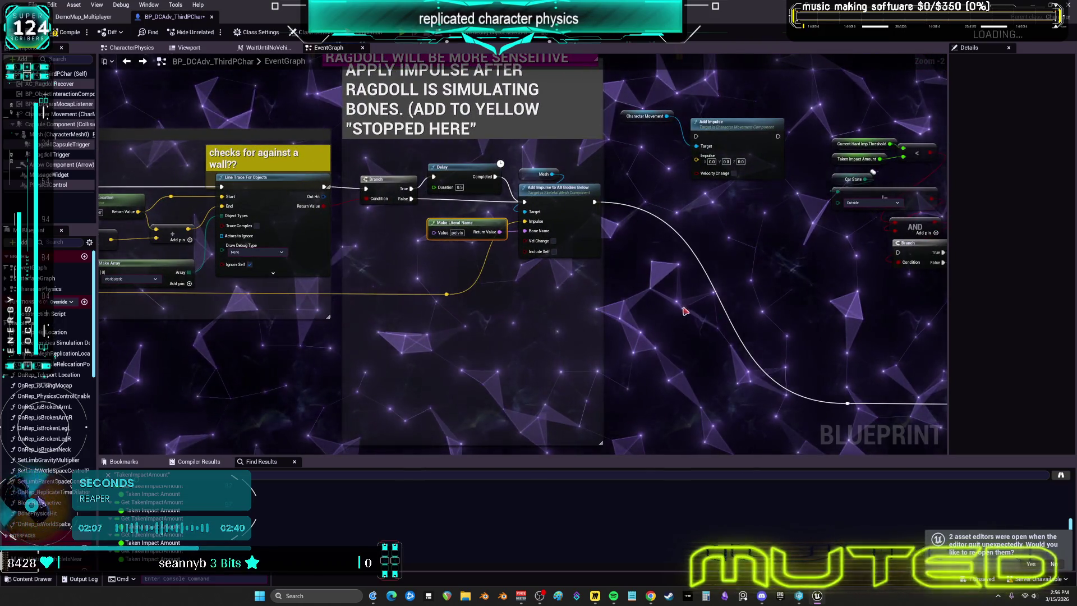
pyautogui.scroll(1, 584, 303)
pyautogui.moveTo(501, 257); pyautogui.dragTo(514, 257)
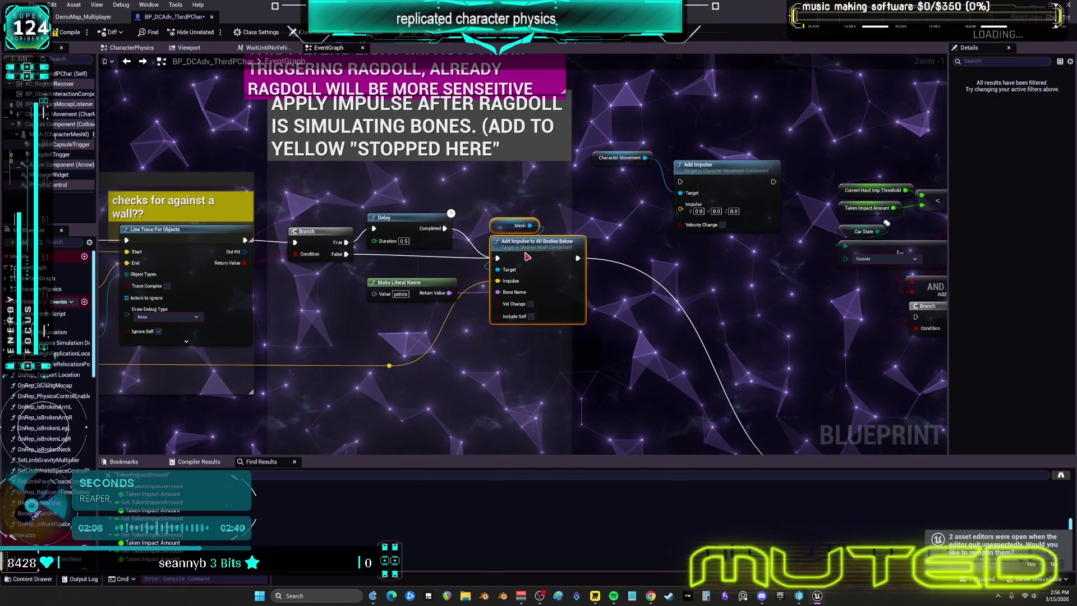
pyautogui.click(657, 342)
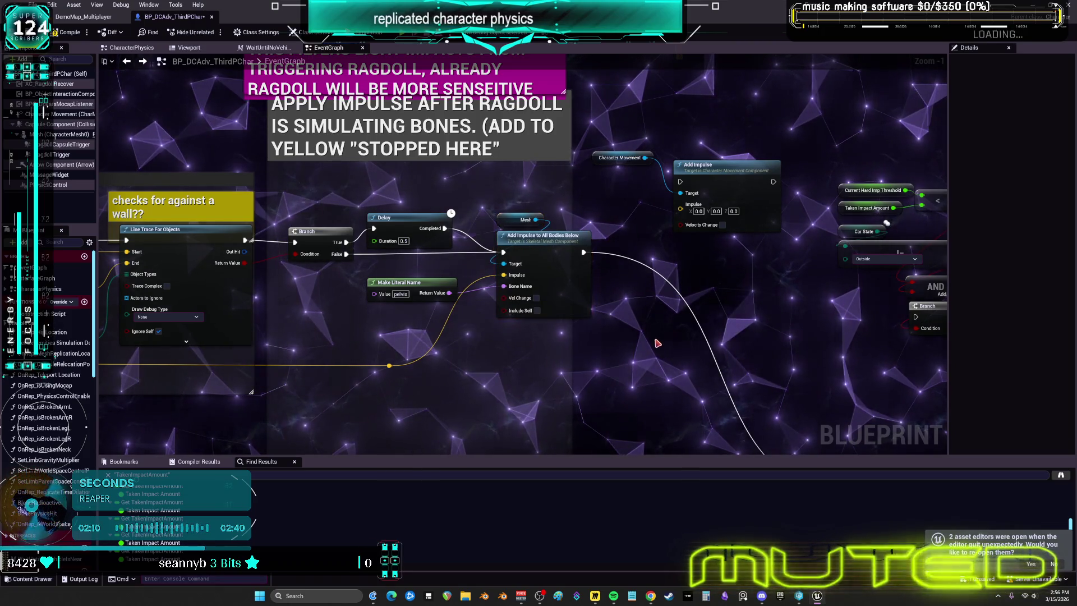
pyautogui.scroll(-3, 662, 332)
pyautogui.scroll(3, 712, 333)
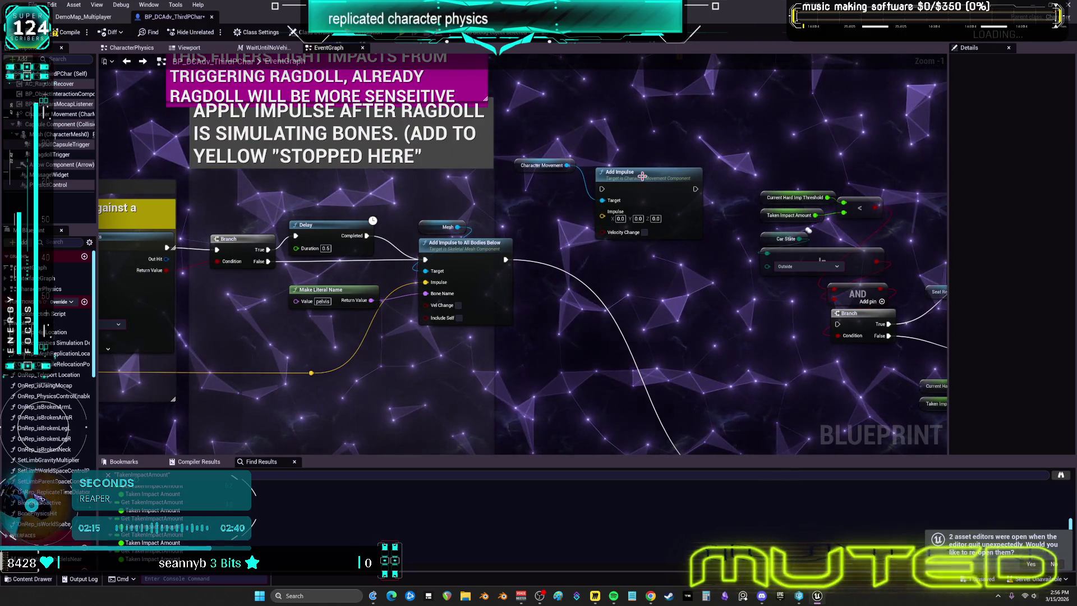
# Delete the Character Movement Add Impulse nodes
pyautogui.moveTo(514, 177); pyautogui.dragTo(707, 157)
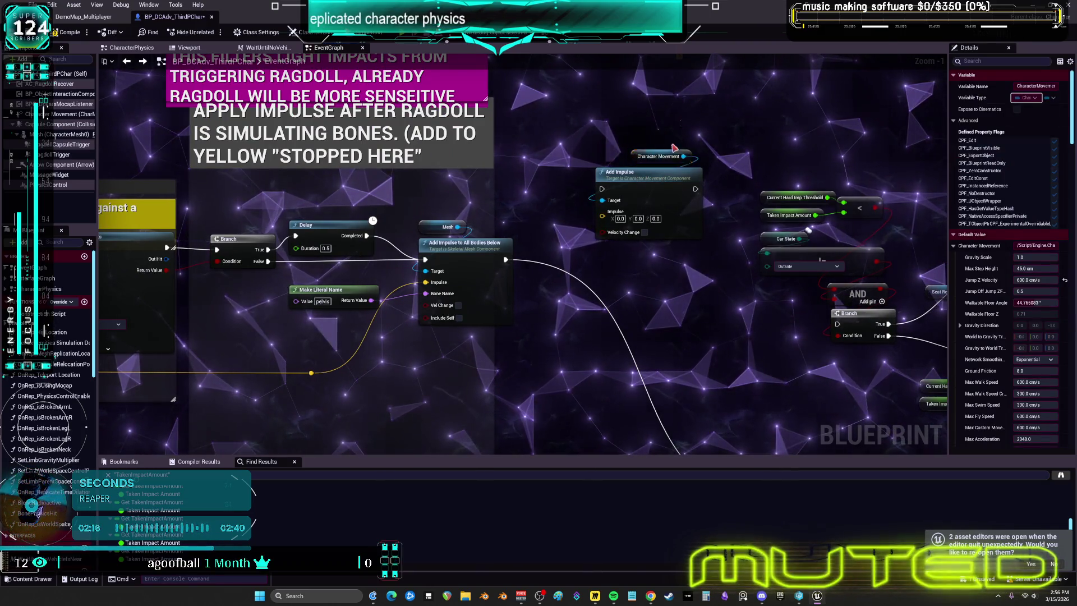
pyautogui.press('Delete')
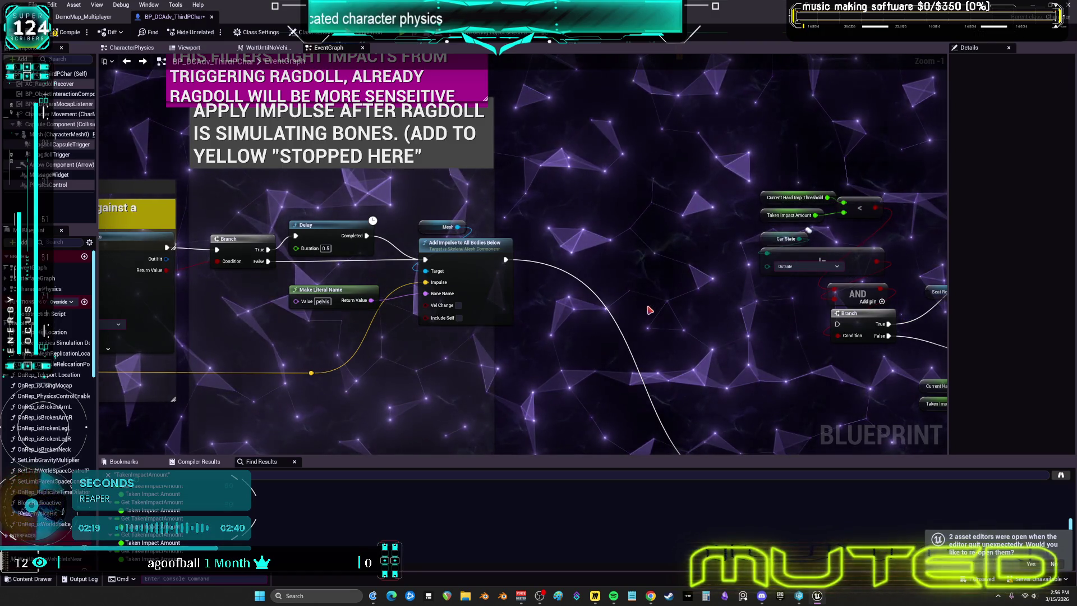
pyautogui.moveTo(641, 401)
pyautogui.mouseDown()
pyautogui.moveTo(633, 339)
pyautogui.moveTo(700, 331)
pyautogui.moveTo(767, 271)
pyautogui.moveTo(654, 264)
pyautogui.moveTo(601, 281)
pyautogui.moveTo(703, 346)
pyautogui.mouseUp()
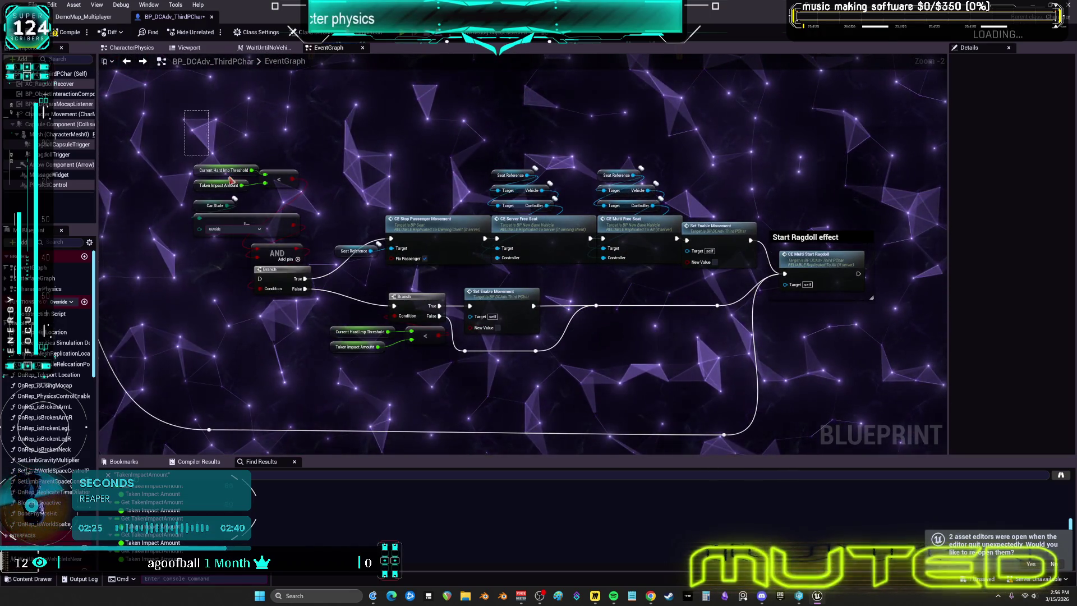
# Delete the lower reroute loop running into Start Ragdoll
pyautogui.moveTo(507, 342); pyautogui.dragTo(704, 370)
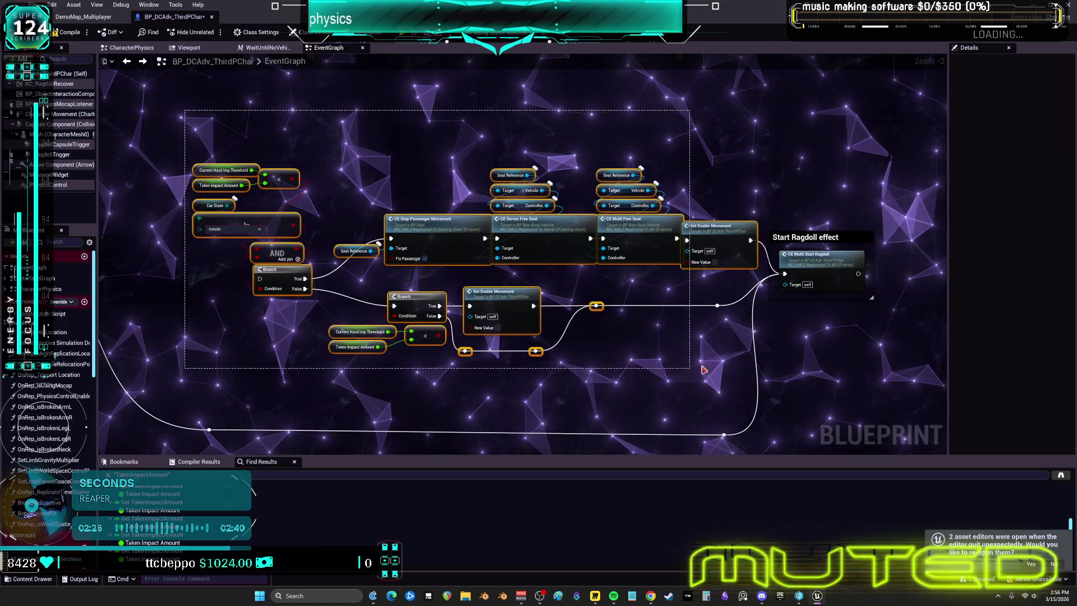
pyautogui.moveTo(717, 242); pyautogui.dragTo(716, 296)
pyautogui.scroll(-3, 589, 221)
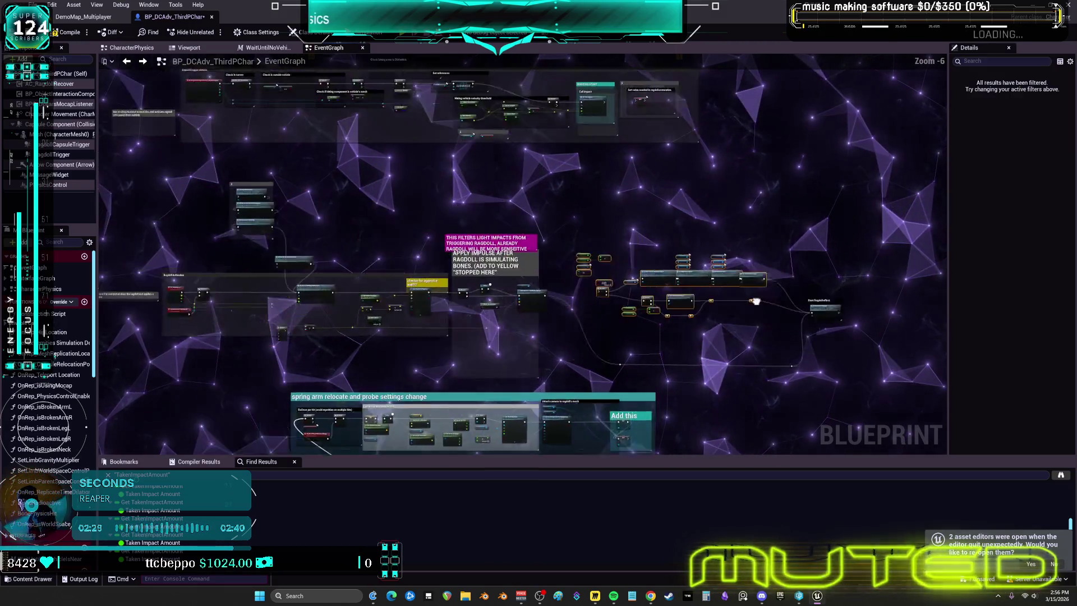
pyautogui.scroll(2, 774, 240)
pyautogui.moveTo(689, 147); pyautogui.dragTo(487, 36)
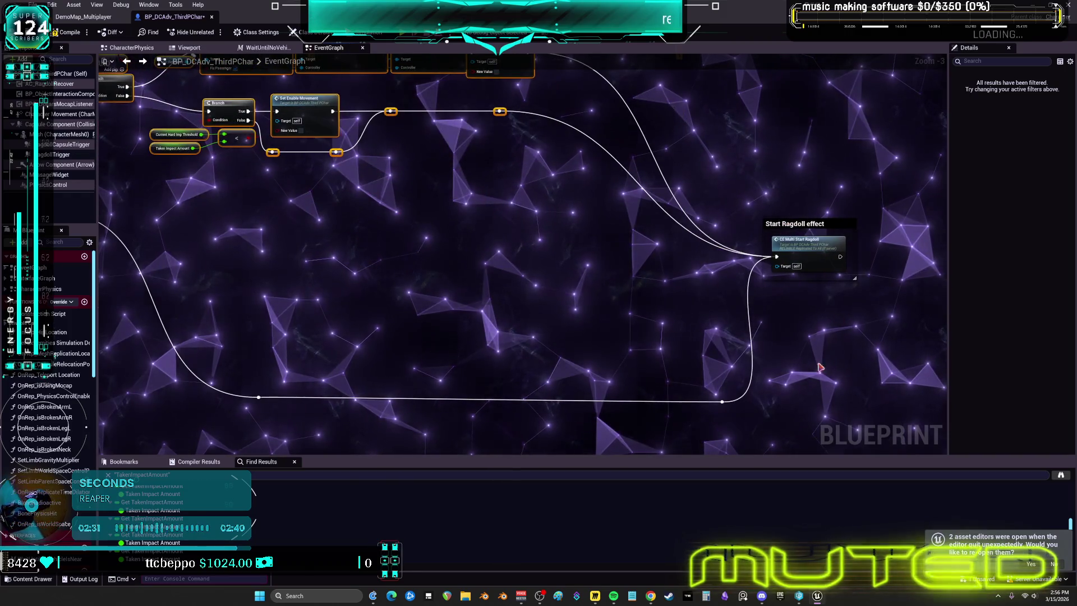
pyautogui.moveTo(763, 419); pyautogui.dragTo(236, 341)
pyautogui.press('Delete')
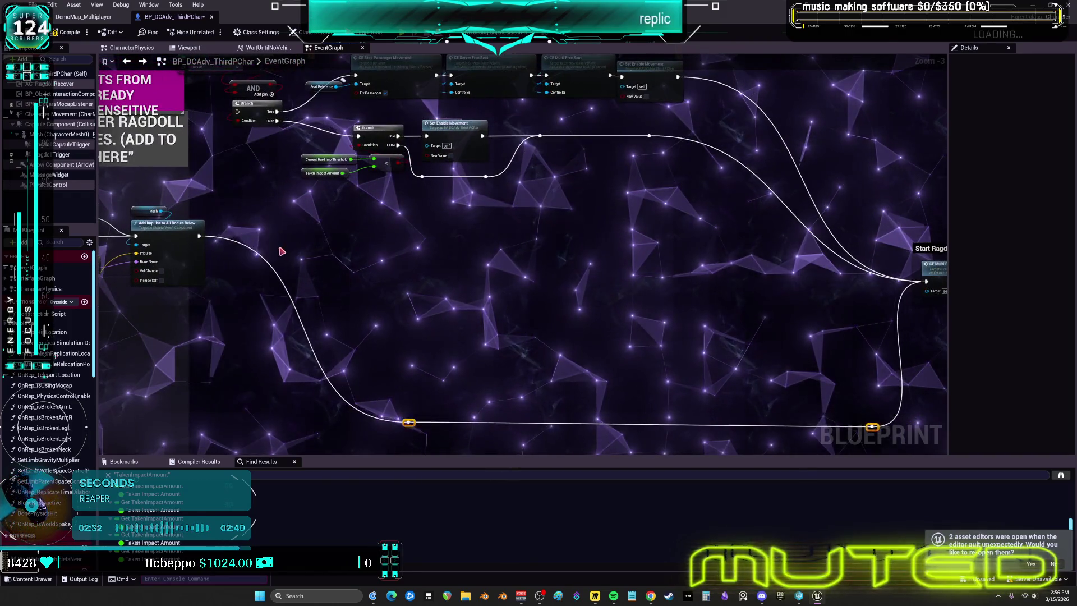
# Connect Start Ragdoll right after Add Impulse and jump to the CE_Multi_StartRagdoll definition
pyautogui.moveTo(838, 321)
pyautogui.mouseDown()
pyautogui.moveTo(926, 281)
pyautogui.moveTo(263, 228)
pyautogui.mouseUp()
pyautogui.scroll(-2, 263, 228)
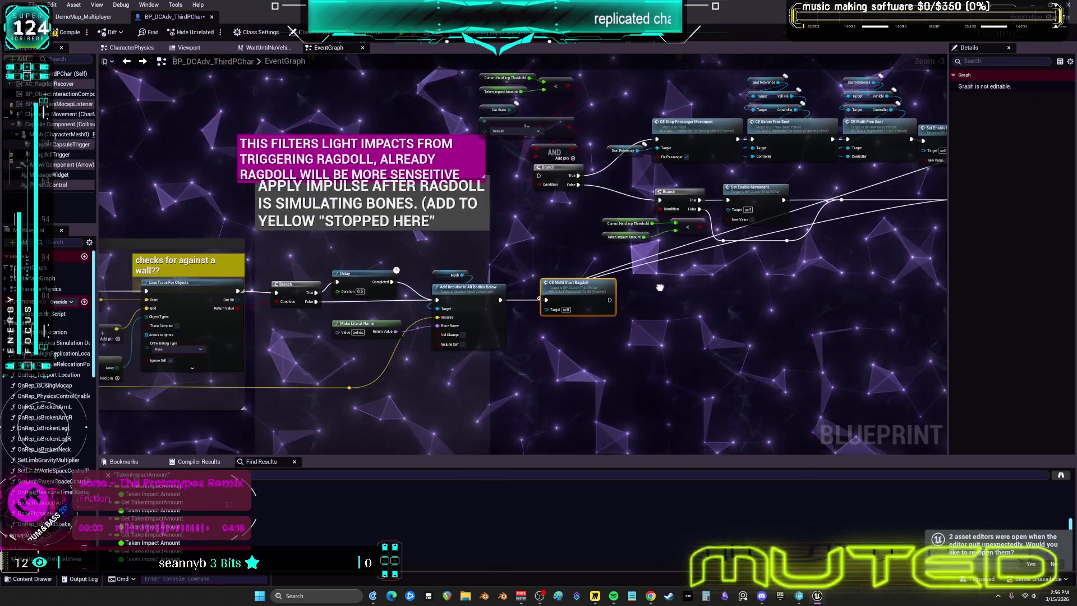
pyautogui.scroll(2, 374, 213)
pyautogui.scroll(2, 375, 214)
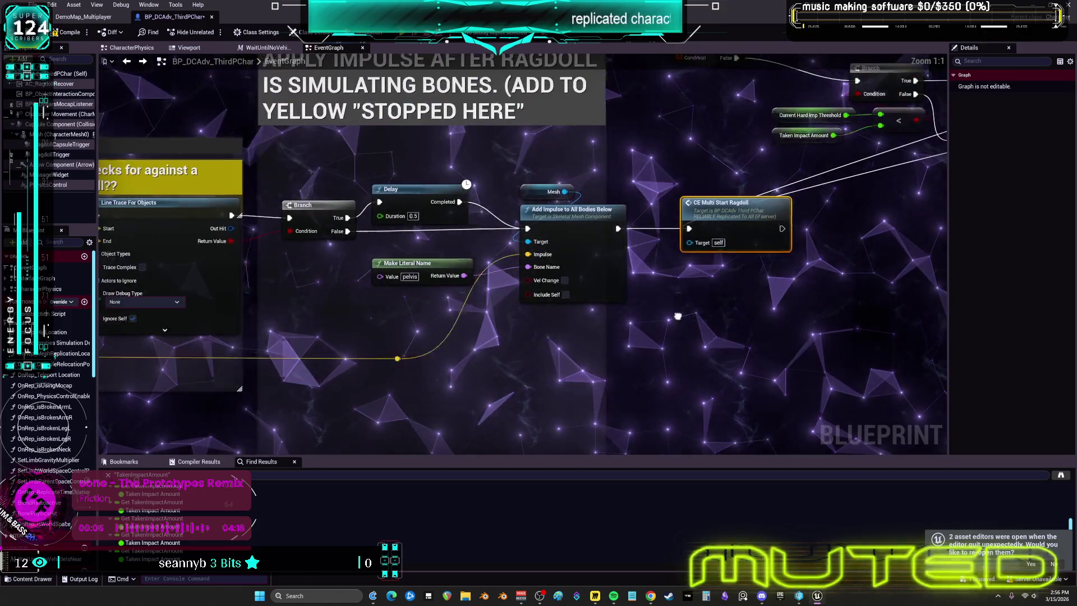
pyautogui.scroll(-2, 653, 307)
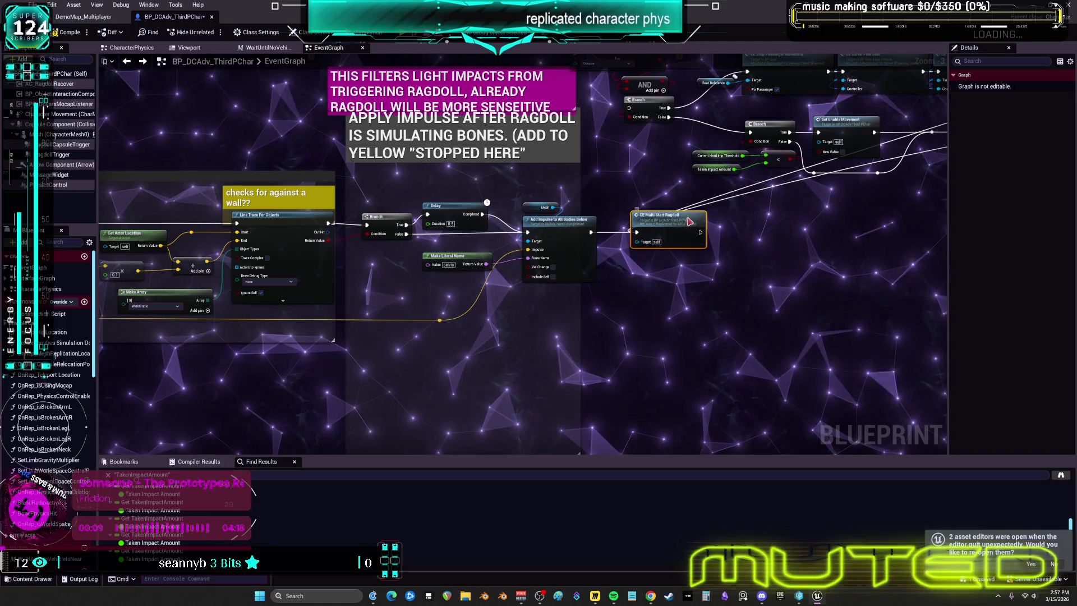
pyautogui.doubleClick(652, 235)
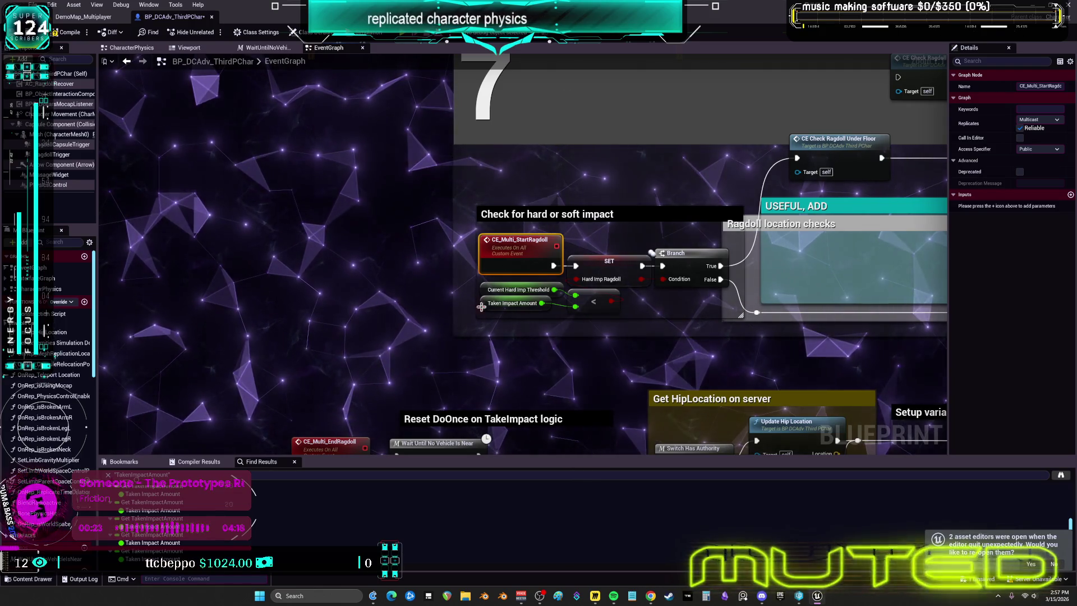
# Jump to the CE_Server_SetRagdollPhysics event definition
pyautogui.moveTo(514, 291)
pyautogui.mouseDown()
pyautogui.moveTo(594, 370)
pyautogui.moveTo(511, 211)
pyautogui.mouseUp()
pyautogui.scroll(-2, 534, 311)
pyautogui.scroll(5, 561, 314)
pyautogui.doubleClick(693, 113)
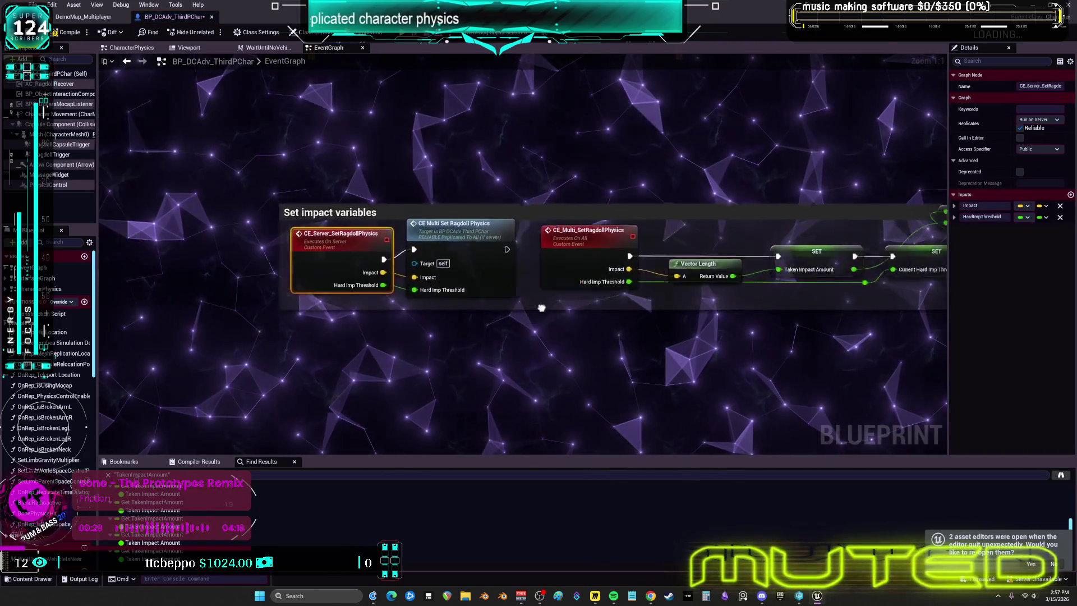
# Move the Current Hard Imp Threshold SET above the Taken Impact Amount SET and raise the Branch
pyautogui.moveTo(557, 280); pyautogui.dragTo(446, 290)
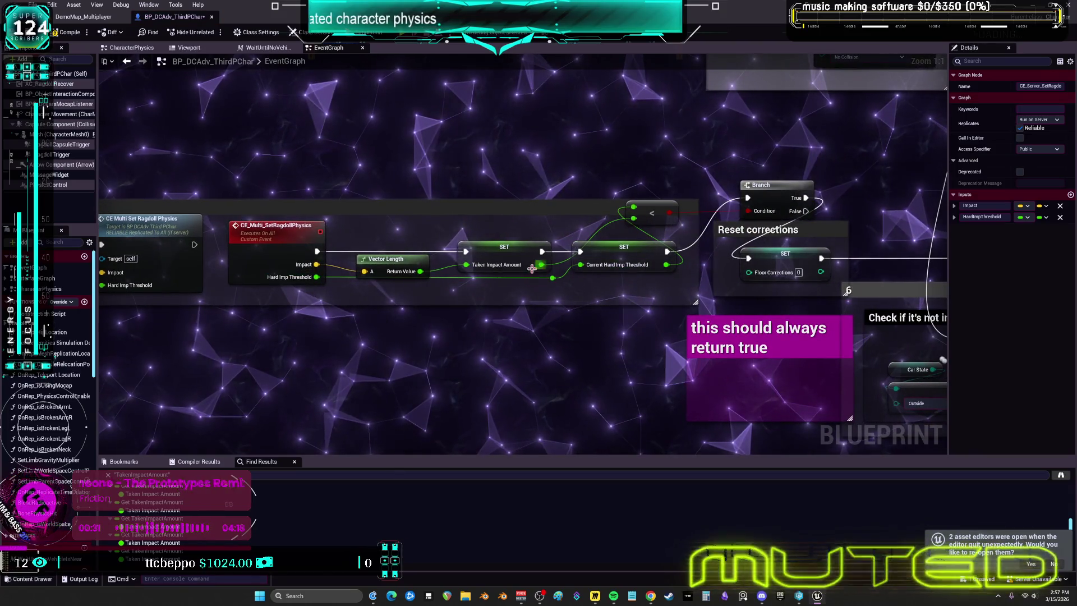
pyautogui.moveTo(511, 247)
pyautogui.mouseDown()
pyautogui.moveTo(518, 227)
pyautogui.moveTo(515, 258)
pyautogui.mouseUp()
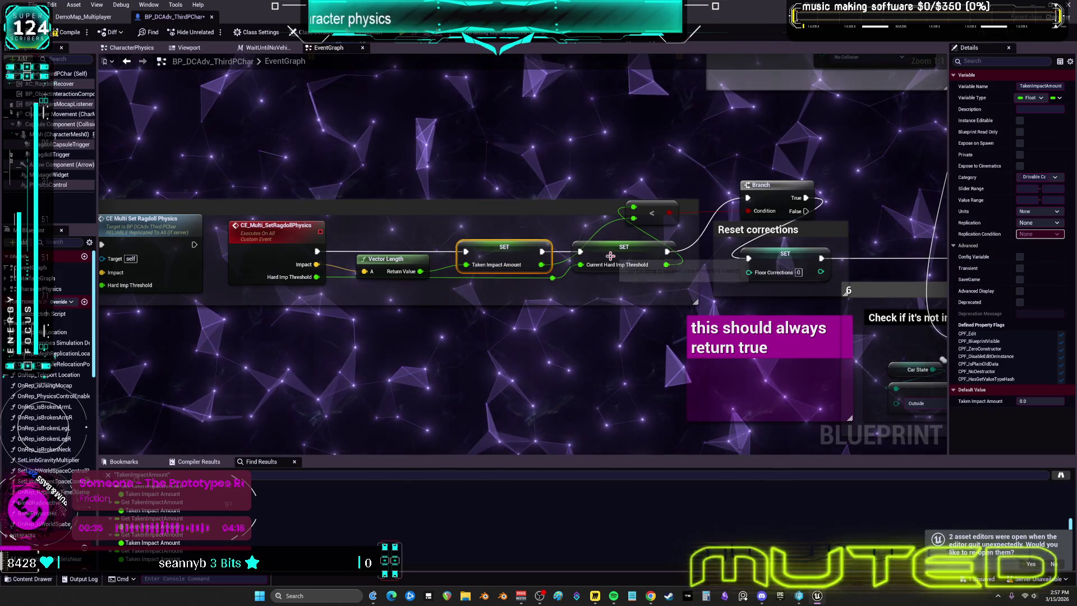
pyautogui.moveTo(634, 265)
pyautogui.mouseDown()
pyautogui.moveTo(592, 173)
pyautogui.moveTo(496, 151)
pyautogui.mouseUp()
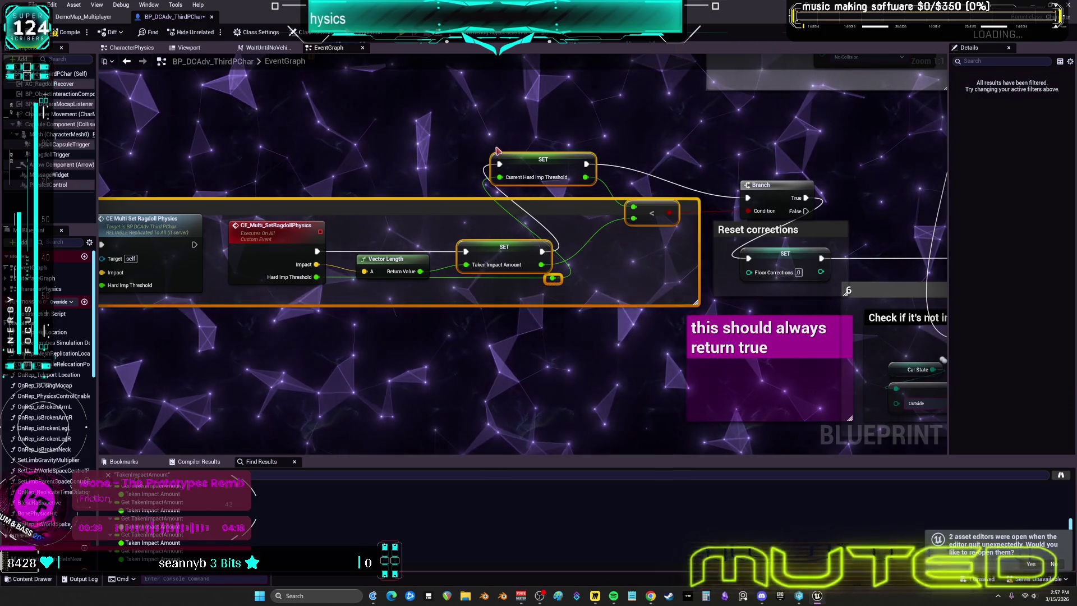
pyautogui.moveTo(784, 189); pyautogui.dragTo(771, 169)
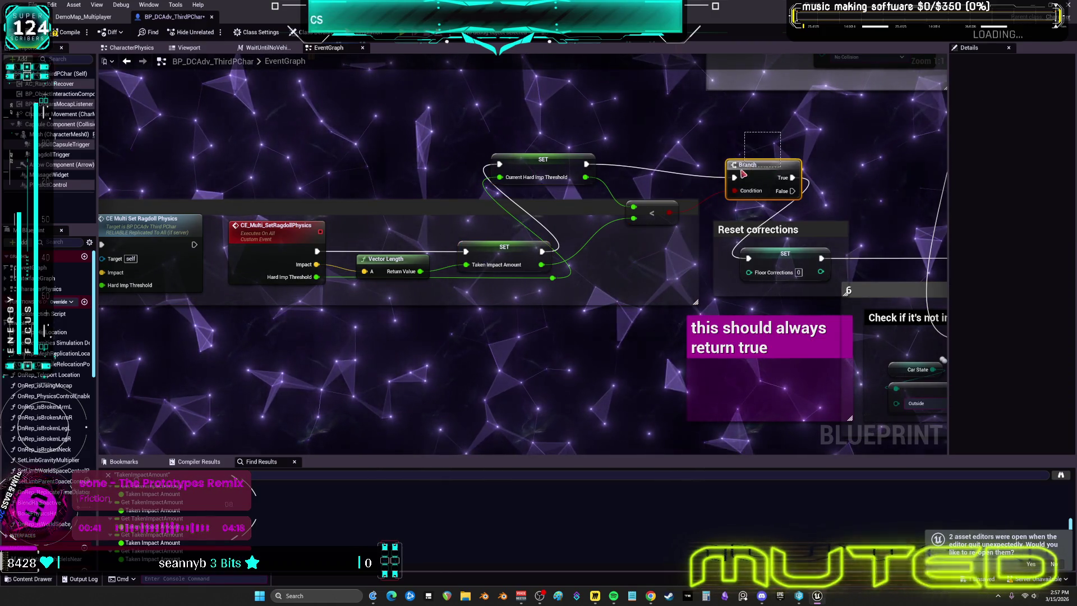
# Select both threshold SET nodes together with the less-than compare
pyautogui.click(664, 293)
pyautogui.click(535, 167)
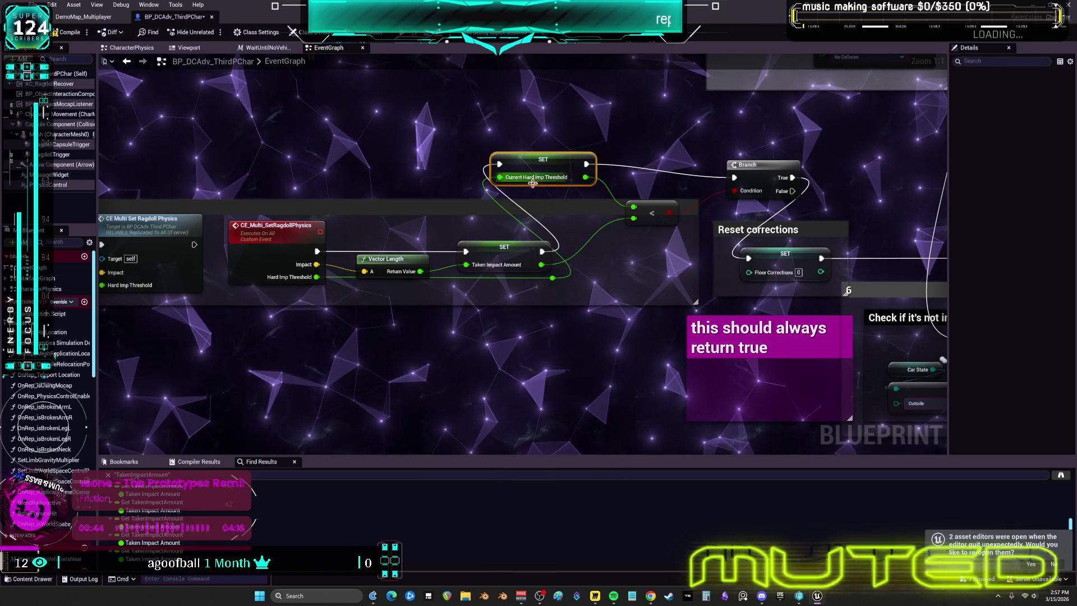
pyautogui.keyDown('shift'); pyautogui.click(502, 254); pyautogui.keyUp('shift')
pyautogui.click(755, 145)
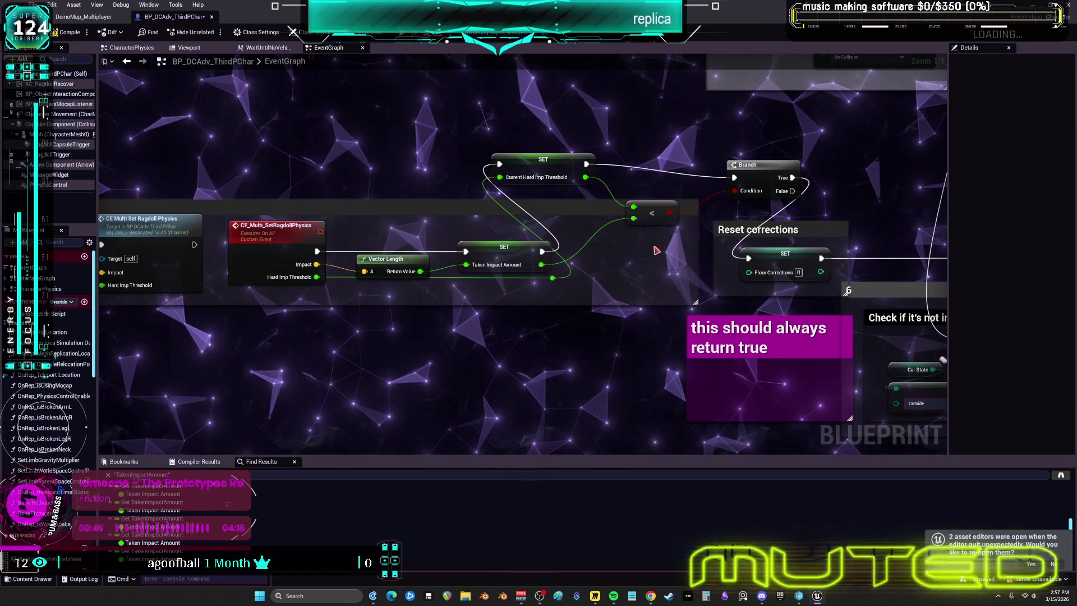
pyautogui.click(650, 208)
pyautogui.keyDown('shift'); pyautogui.click(504, 250); pyautogui.keyUp('shift')
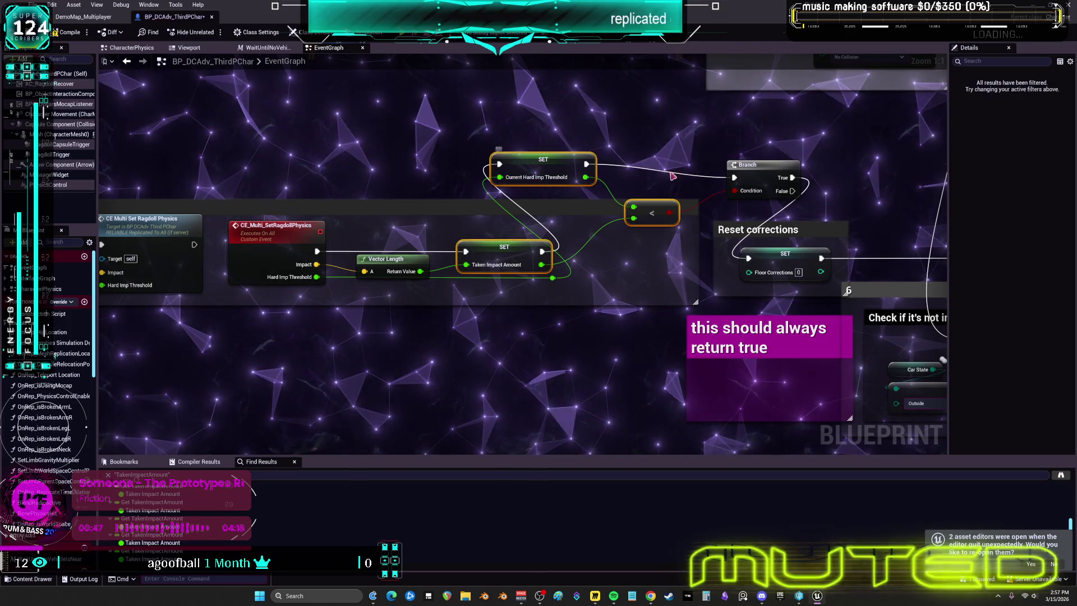
pyautogui.scroll(-5, 754, 168)
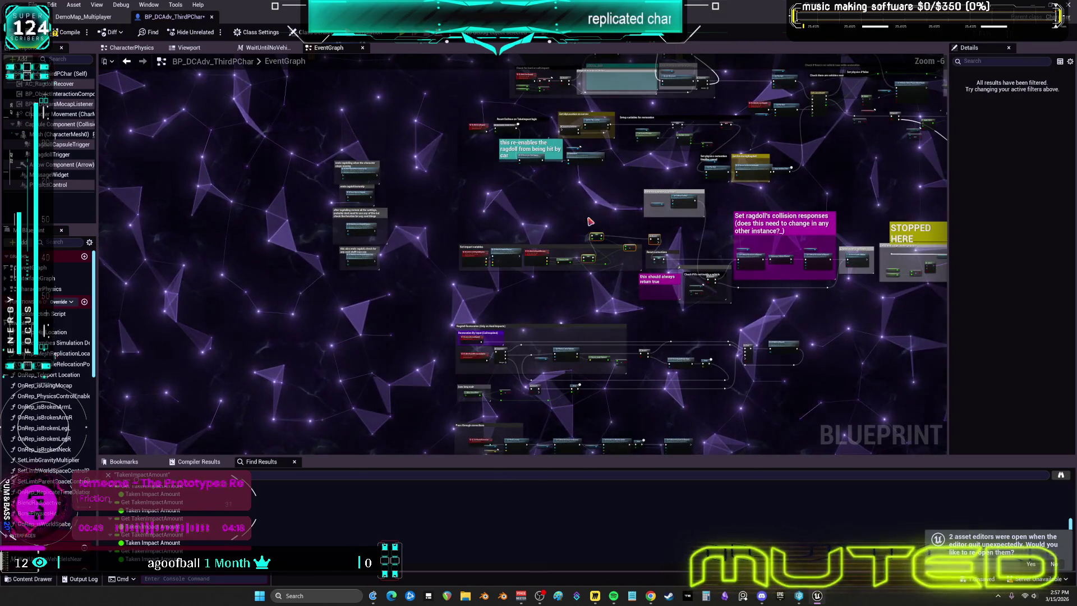
# Pan to section 7's hard-or-soft impact logic and paste the copied SETs, compare and Branch
pyautogui.scroll(5, 561, 252)
pyautogui.scroll(-10, 572, 318)
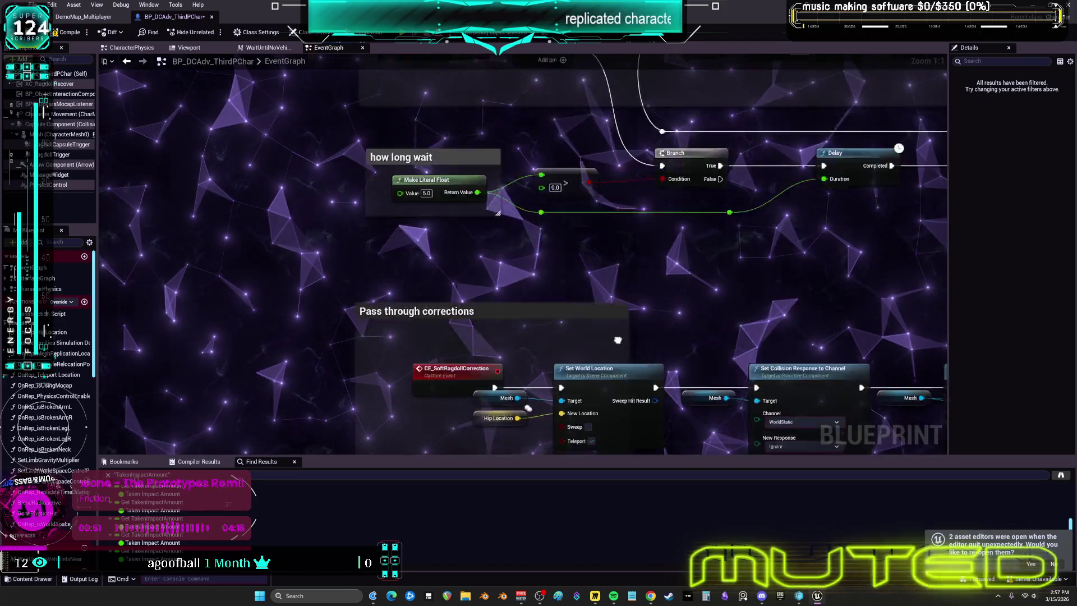
pyautogui.scroll(-4, 571, 318)
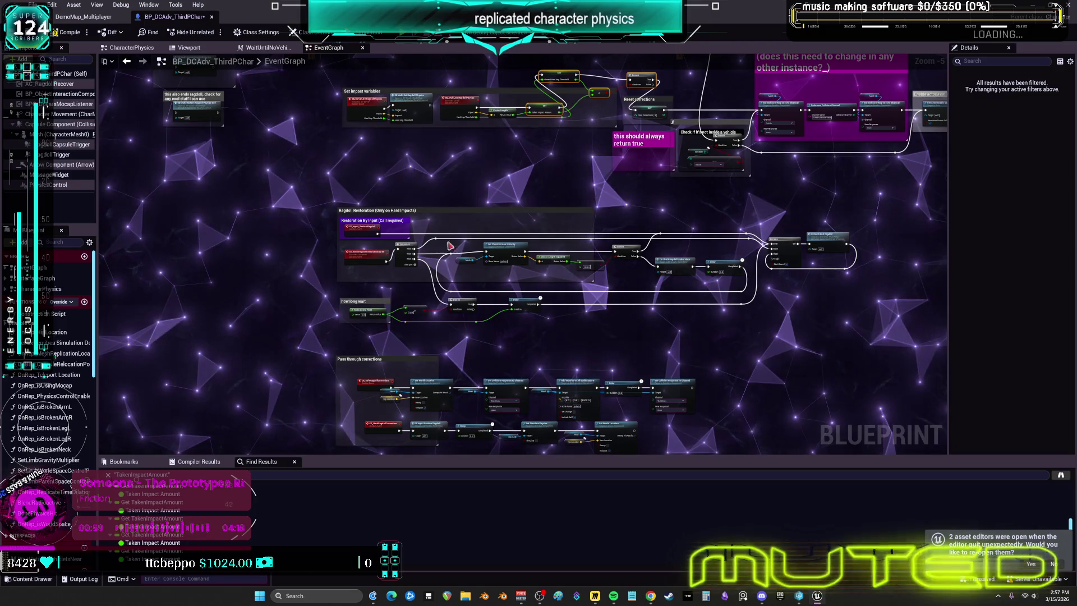
pyautogui.moveTo(448, 245); pyautogui.dragTo(511, 311)
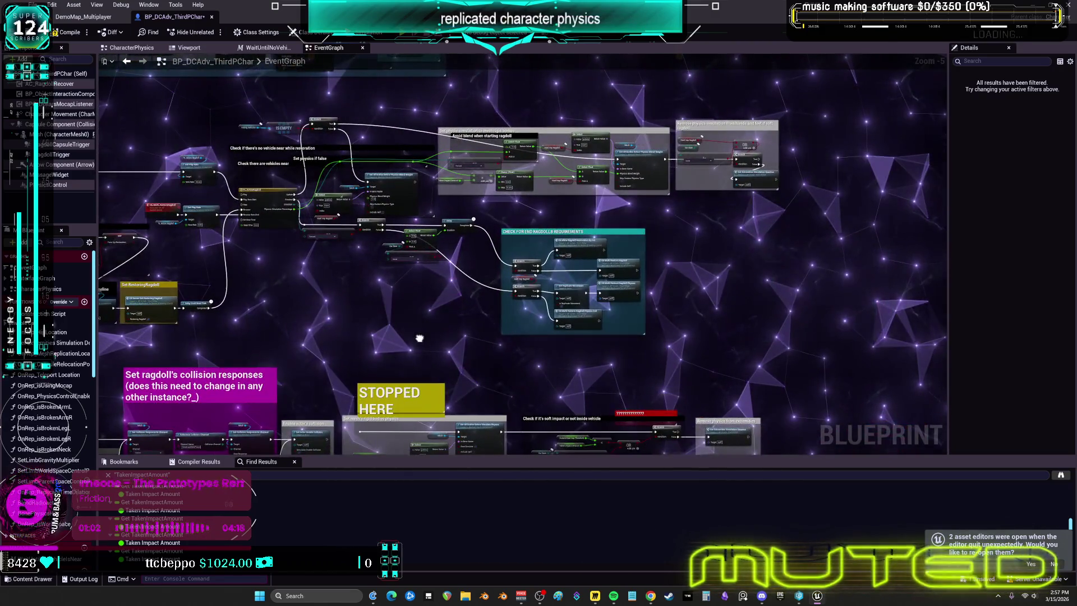
pyautogui.moveTo(419, 338)
pyautogui.mouseDown()
pyautogui.moveTo(640, 449)
pyautogui.moveTo(642, 538)
pyautogui.mouseUp()
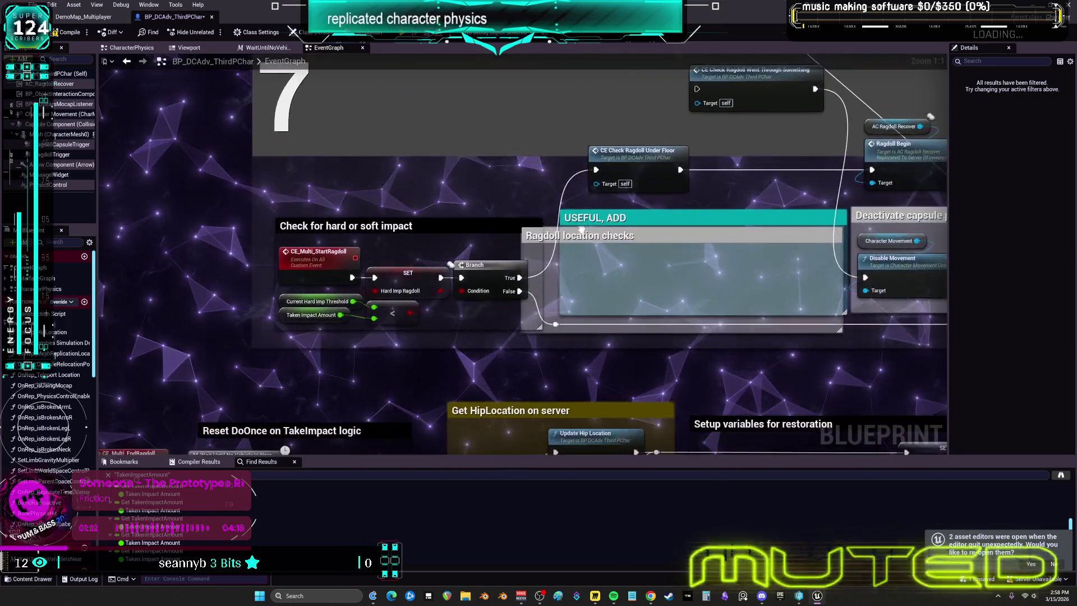
pyautogui.moveTo(582, 230)
pyautogui.mouseDown()
pyautogui.moveTo(514, 233)
pyautogui.moveTo(495, 253)
pyautogui.mouseUp()
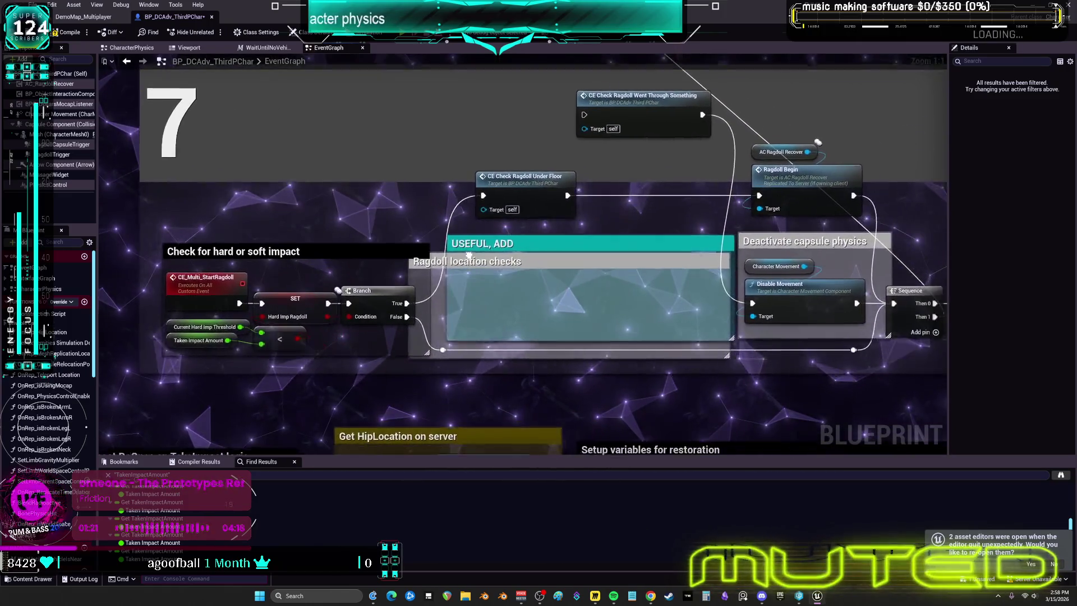
pyautogui.moveTo(374, 277)
pyautogui.mouseDown()
pyautogui.moveTo(365, 246)
pyautogui.moveTo(429, 261)
pyautogui.mouseUp()
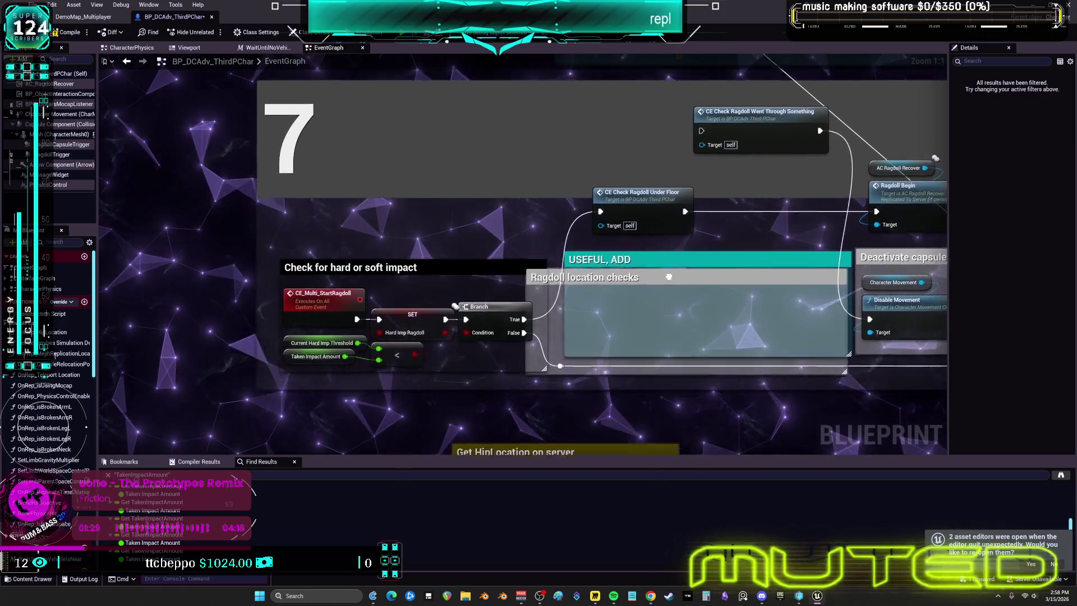
pyautogui.moveTo(663, 279)
pyautogui.mouseDown()
pyautogui.moveTo(701, 254)
pyautogui.moveTo(925, 206)
pyautogui.mouseUp()
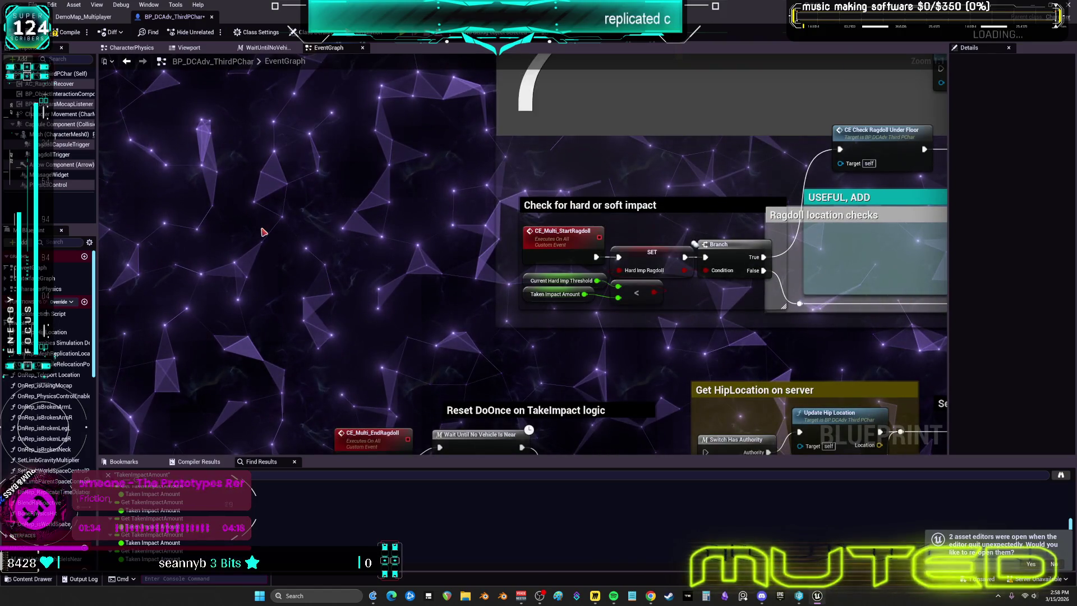
pyautogui.hotkey('ctrl', 'v')
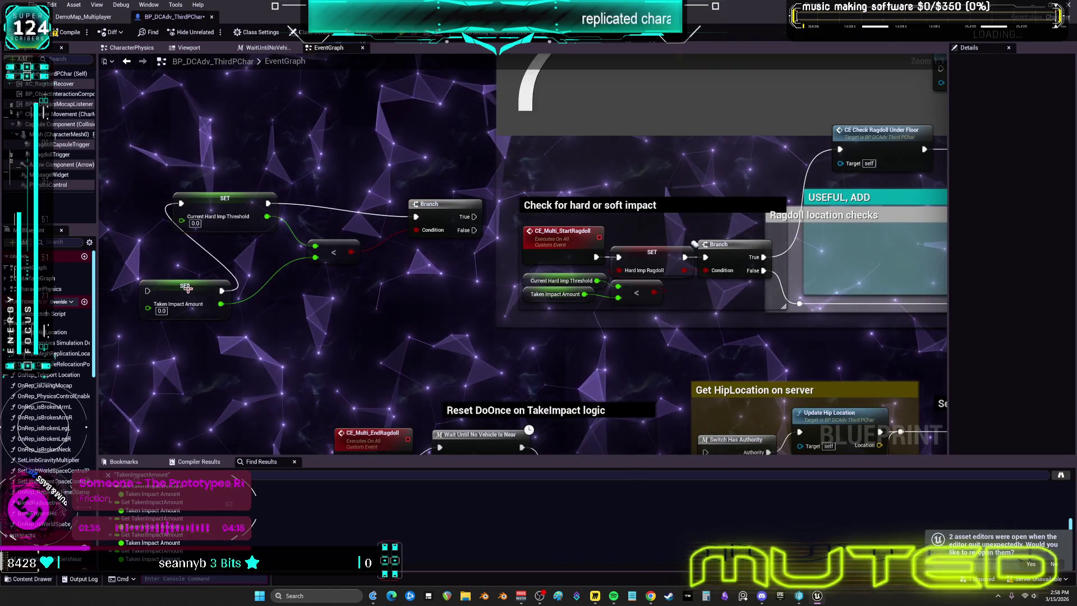
# Stack the pasted Current Hard Imp Threshold SET above the Taken Impact Amount SET, left of the impact check
pyautogui.click(175, 287)
pyautogui.moveTo(189, 269); pyautogui.dragTo(228, 272)
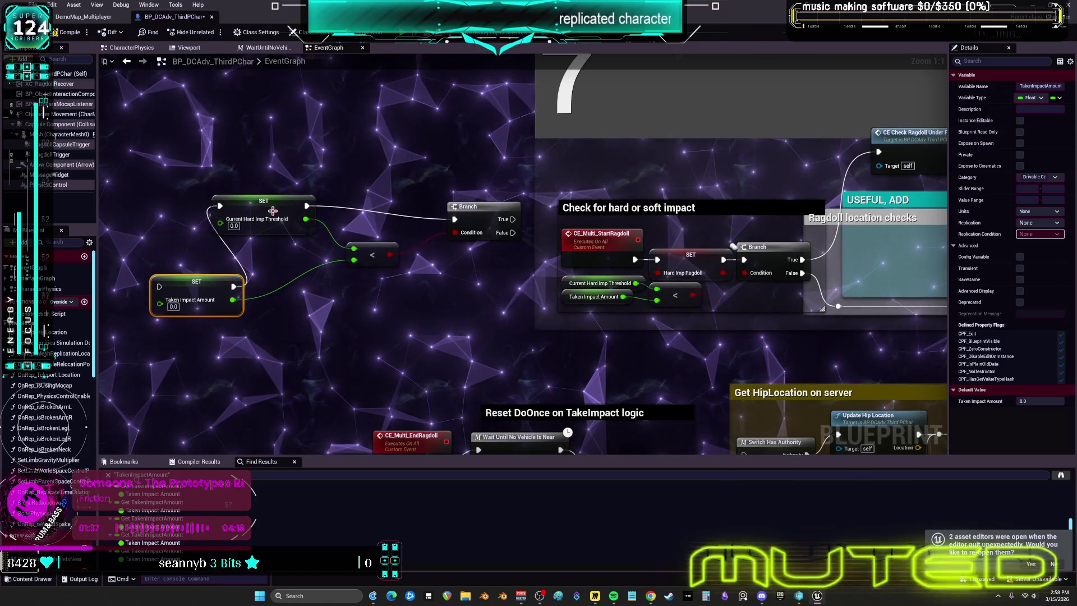
pyautogui.moveTo(279, 207); pyautogui.dragTo(279, 213)
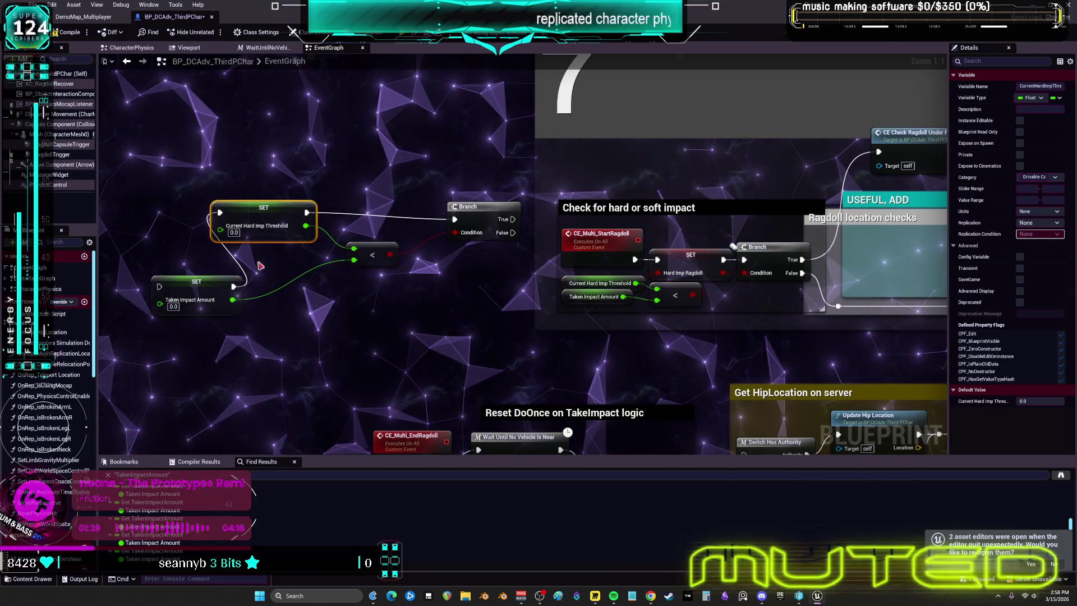
pyautogui.moveTo(212, 283)
pyautogui.mouseDown()
pyautogui.moveTo(273, 263)
pyautogui.moveTo(214, 250)
pyautogui.mouseUp()
pyautogui.moveTo(254, 217)
pyautogui.mouseDown()
pyautogui.moveTo(226, 196)
pyautogui.moveTo(199, 196)
pyautogui.mouseUp()
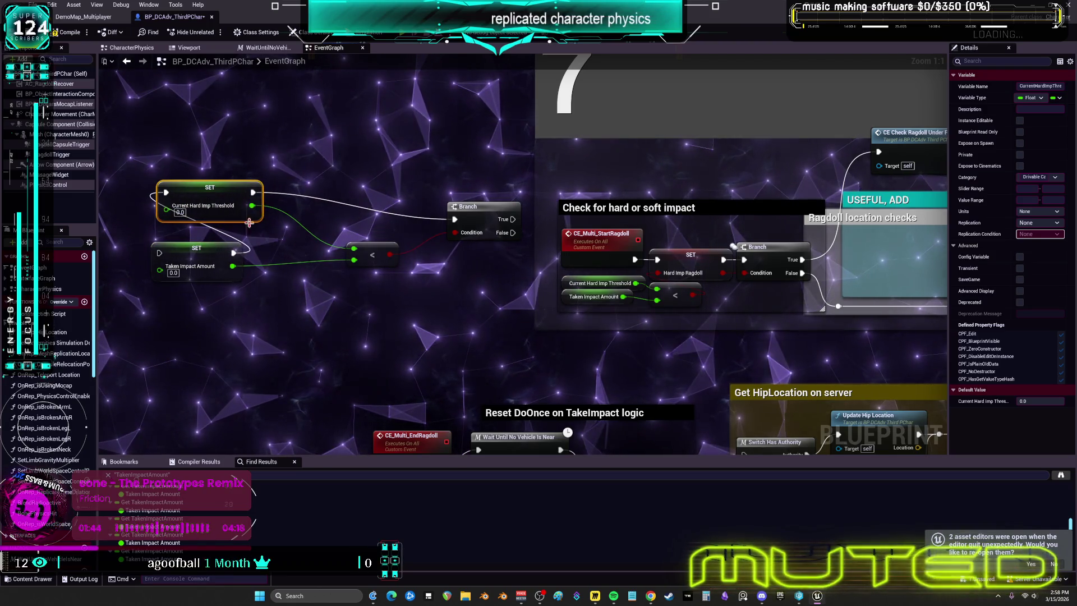
pyautogui.moveTo(240, 274); pyautogui.dragTo(246, 274)
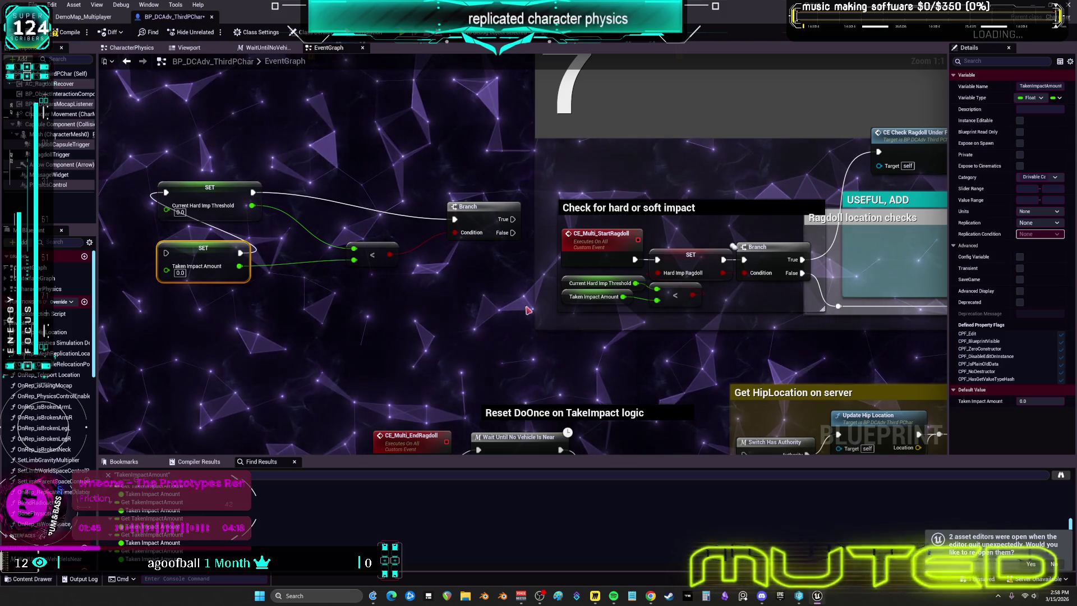
pyautogui.moveTo(750, 235)
pyautogui.mouseDown()
pyautogui.moveTo(363, 221)
pyautogui.moveTo(284, 196)
pyautogui.moveTo(291, 262)
pyautogui.mouseUp()
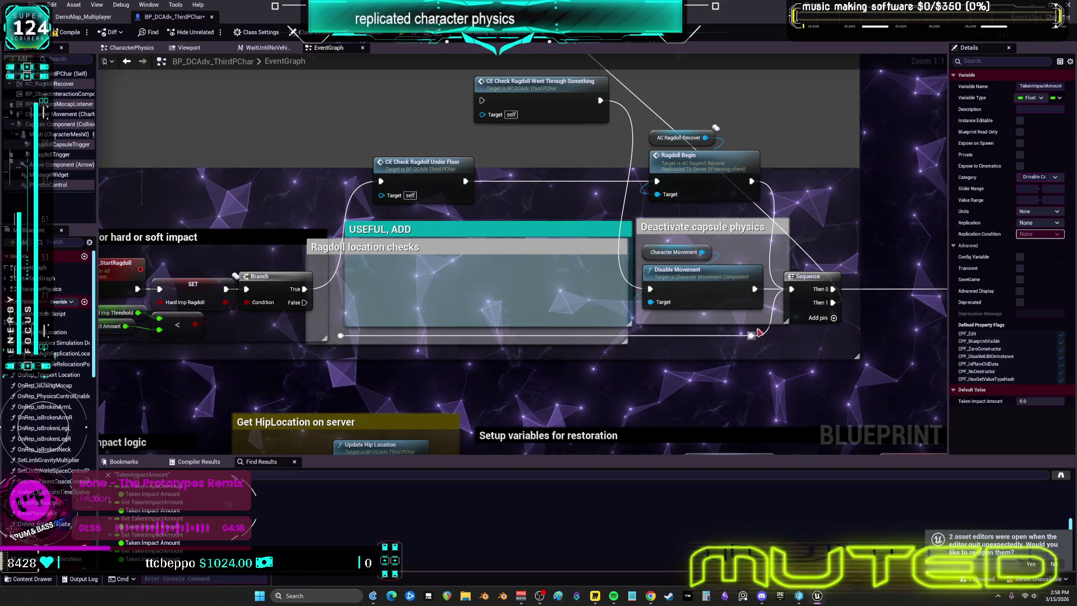
# Move CE_Multi_StartRagdoll up and wire it straight into CE Check Ragdoll Under Floor
pyautogui.moveTo(665, 226)
pyautogui.mouseDown()
pyautogui.moveTo(597, 290)
pyautogui.moveTo(722, 296)
pyautogui.moveTo(666, 278)
pyautogui.moveTo(698, 278)
pyautogui.mouseUp()
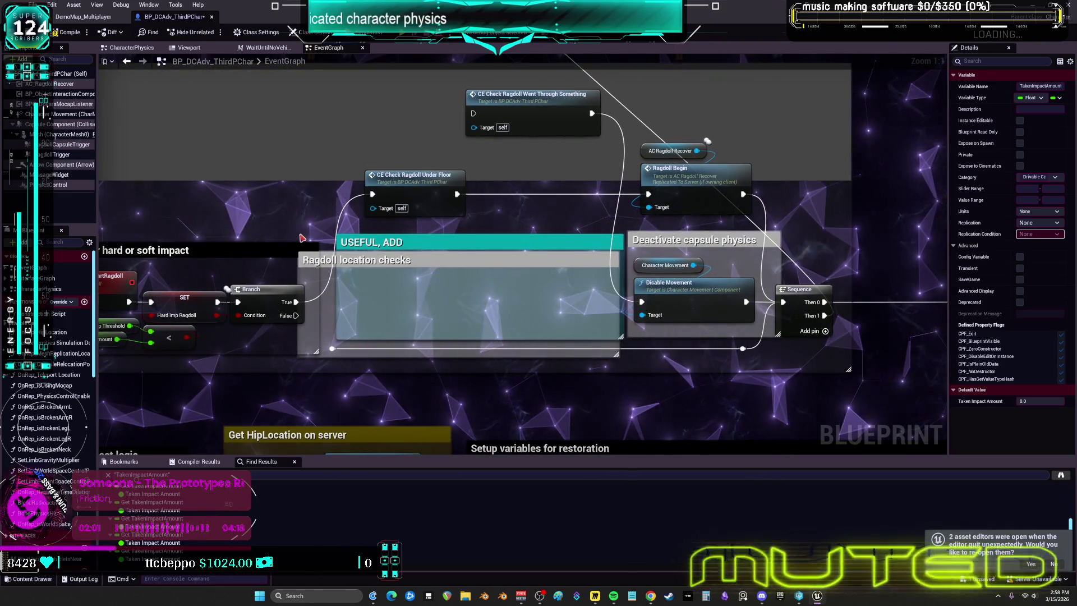
pyautogui.moveTo(303, 242); pyautogui.dragTo(415, 223)
pyautogui.moveTo(244, 288)
pyautogui.mouseDown()
pyautogui.moveTo(256, 299)
pyautogui.moveTo(316, 204)
pyautogui.moveTo(346, 187)
pyautogui.moveTo(483, 176)
pyautogui.mouseUp()
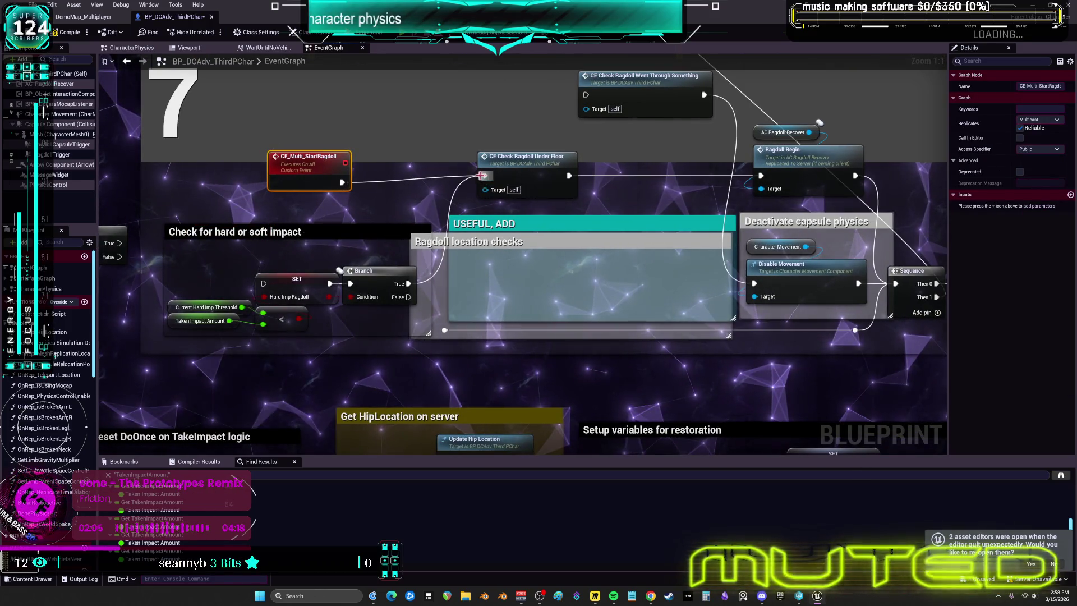
pyautogui.moveTo(327, 176)
pyautogui.mouseDown()
pyautogui.moveTo(367, 169)
pyautogui.moveTo(293, 246)
pyautogui.mouseUp()
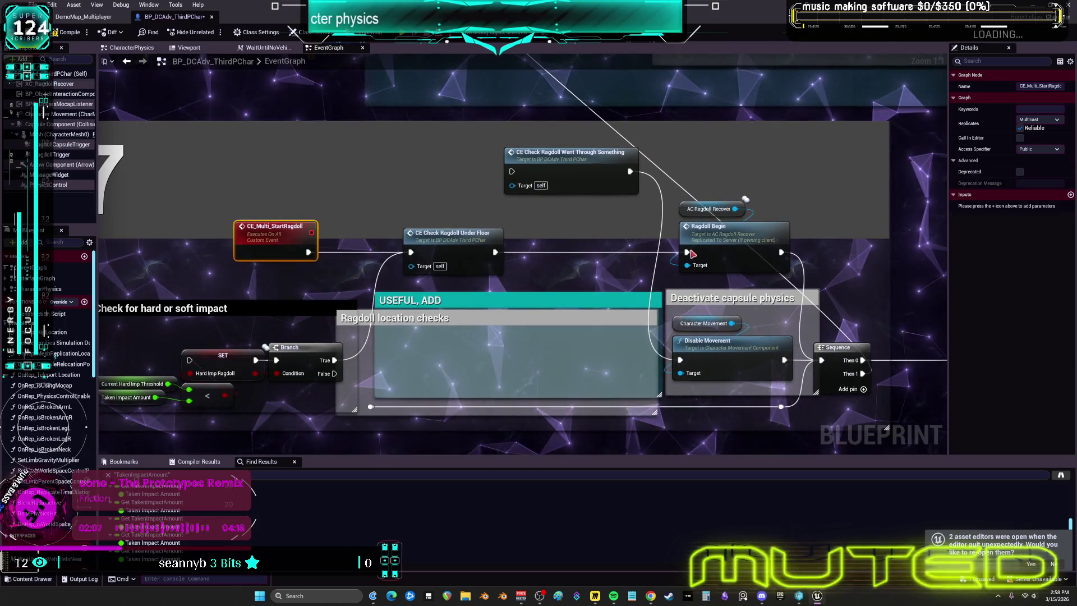
# Move the Went Through Something call aside and shift the start event and floor check up-left
pyautogui.moveTo(562, 186); pyautogui.dragTo(552, 425)
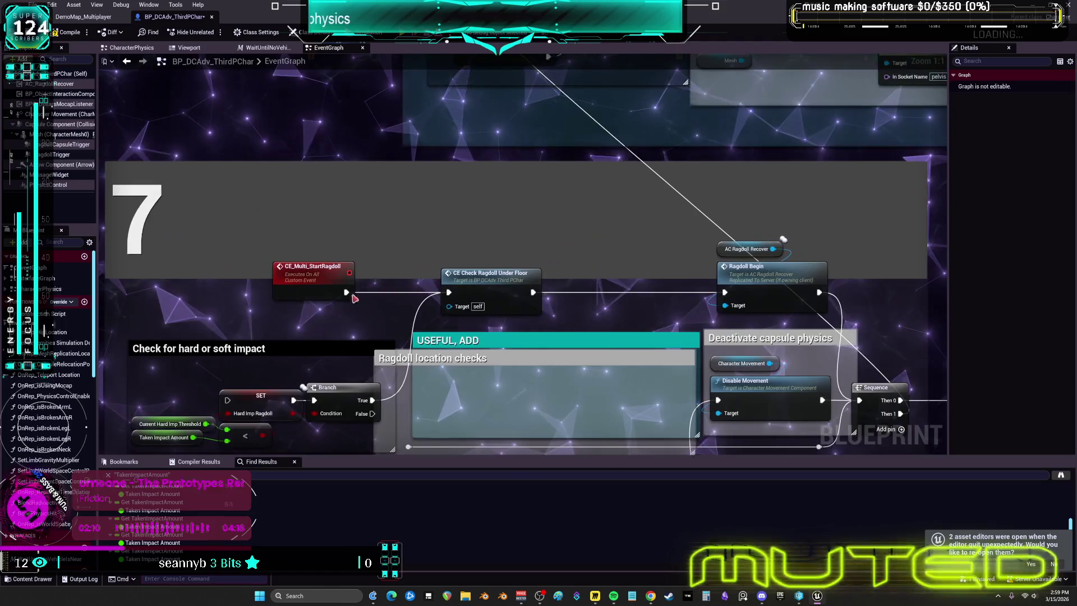
pyautogui.moveTo(264, 234)
pyautogui.mouseDown()
pyautogui.moveTo(483, 224)
pyautogui.moveTo(449, 190)
pyautogui.mouseUp()
pyautogui.moveTo(673, 224); pyautogui.dragTo(600, 190)
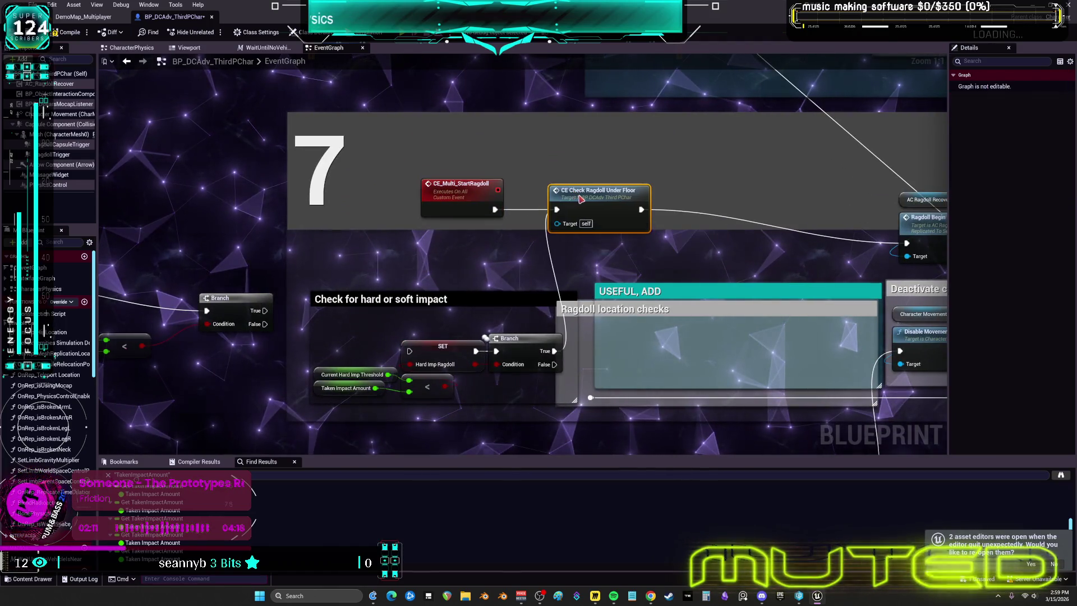
pyautogui.moveTo(947, 226); pyautogui.dragTo(782, 228)
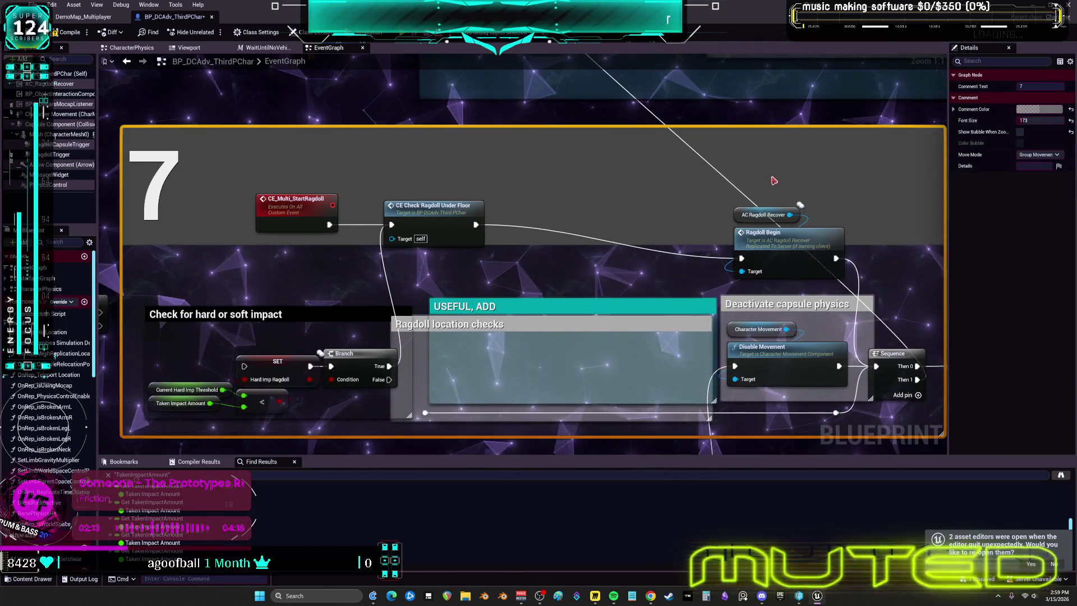
# Move Ragdoll Begin with its AC Ragdoll Recover target up-left toward the Deactivate capsule physics group
pyautogui.click(783, 228)
pyautogui.keyDown('shift'); pyautogui.click(744, 208); pyautogui.keyUp('shift')
pyautogui.moveTo(744, 208); pyautogui.dragTo(514, 174)
pyautogui.click(272, 189)
pyautogui.moveTo(785, 383)
pyautogui.mouseDown()
pyautogui.moveTo(586, 339)
pyautogui.moveTo(509, 273)
pyautogui.moveTo(485, 284)
pyautogui.moveTo(314, 252)
pyautogui.moveTo(617, 203)
pyautogui.mouseUp()
pyautogui.click(586, 339)
pyautogui.moveTo(818, 168); pyautogui.dragTo(579, 179)
pyautogui.click(529, 293)
pyautogui.moveTo(463, 297); pyautogui.dragTo(673, 307)
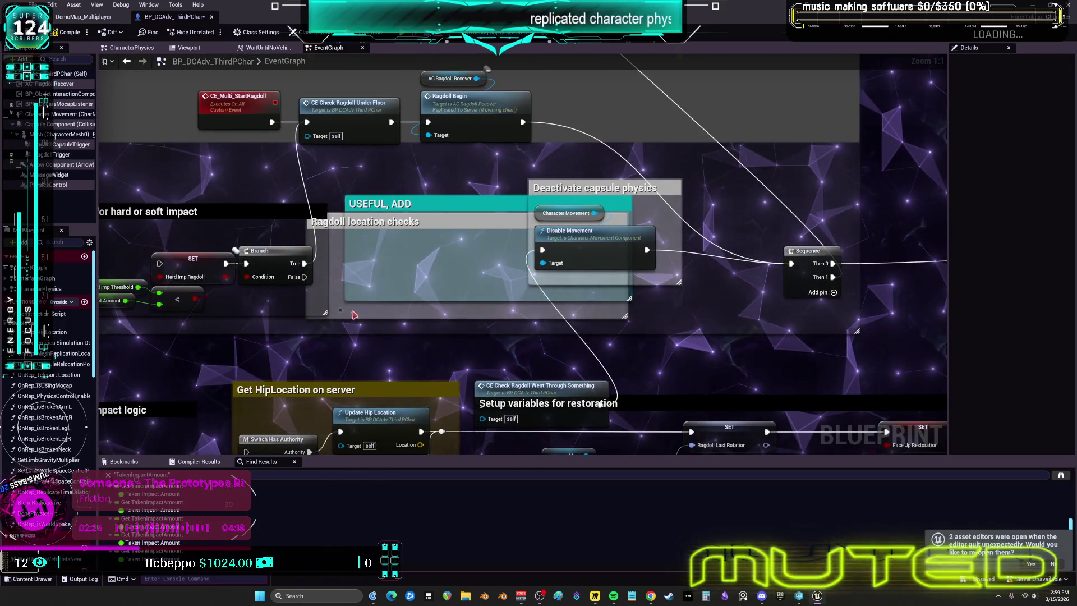
pyautogui.moveTo(567, 56); pyautogui.dragTo(563, 318)
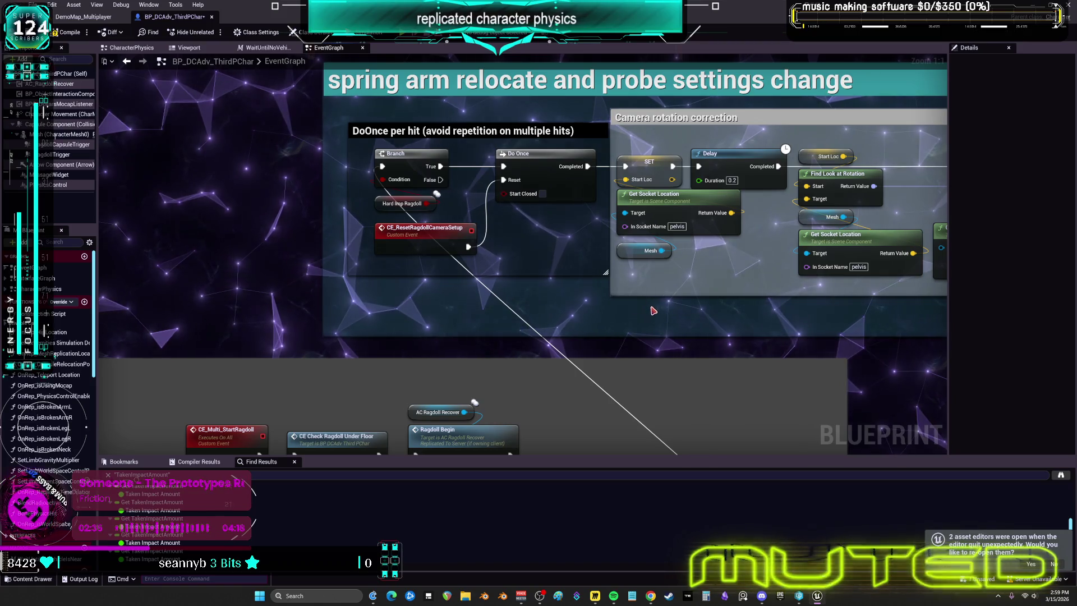
# Move CE_ResetRagdollCameraSetup down-left, then review the camera attach and restoration timeline nodes
pyautogui.moveTo(425, 244)
pyautogui.mouseDown()
pyautogui.moveTo(340, 248)
pyautogui.moveTo(411, 257)
pyautogui.moveTo(342, 245)
pyautogui.moveTo(426, 237)
pyautogui.moveTo(108, 241)
pyautogui.mouseUp()
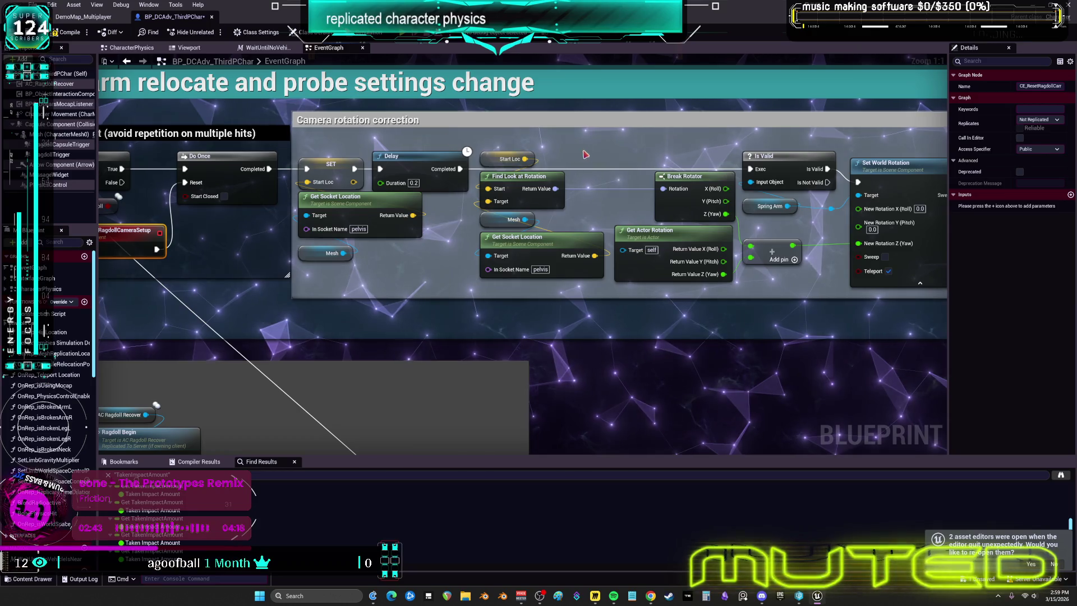
pyautogui.moveTo(816, 289); pyautogui.dragTo(161, 289)
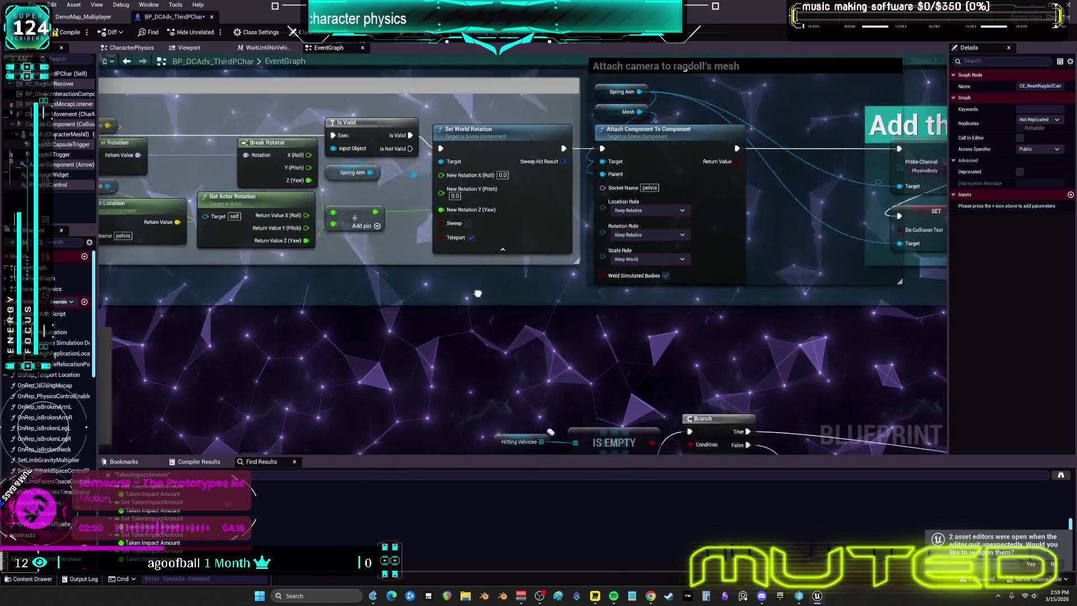
pyautogui.moveTo(477, 293)
pyautogui.mouseDown()
pyautogui.moveTo(704, 128)
pyautogui.moveTo(704, 58)
pyautogui.moveTo(785, 185)
pyautogui.moveTo(498, 238)
pyautogui.moveTo(492, 185)
pyautogui.mouseUp()
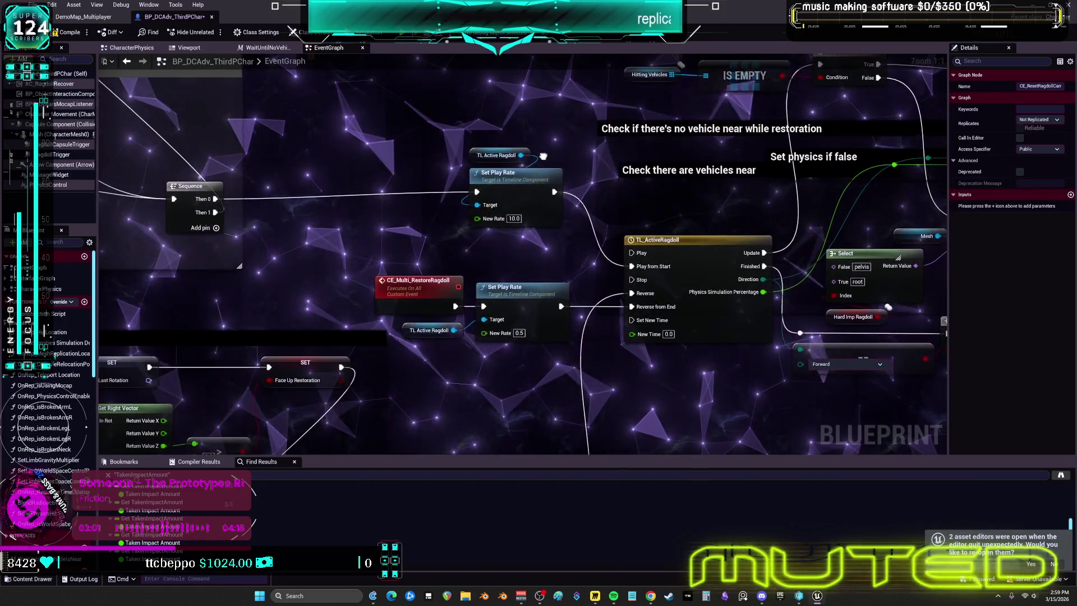
pyautogui.moveTo(528, 185); pyautogui.dragTo(534, 153)
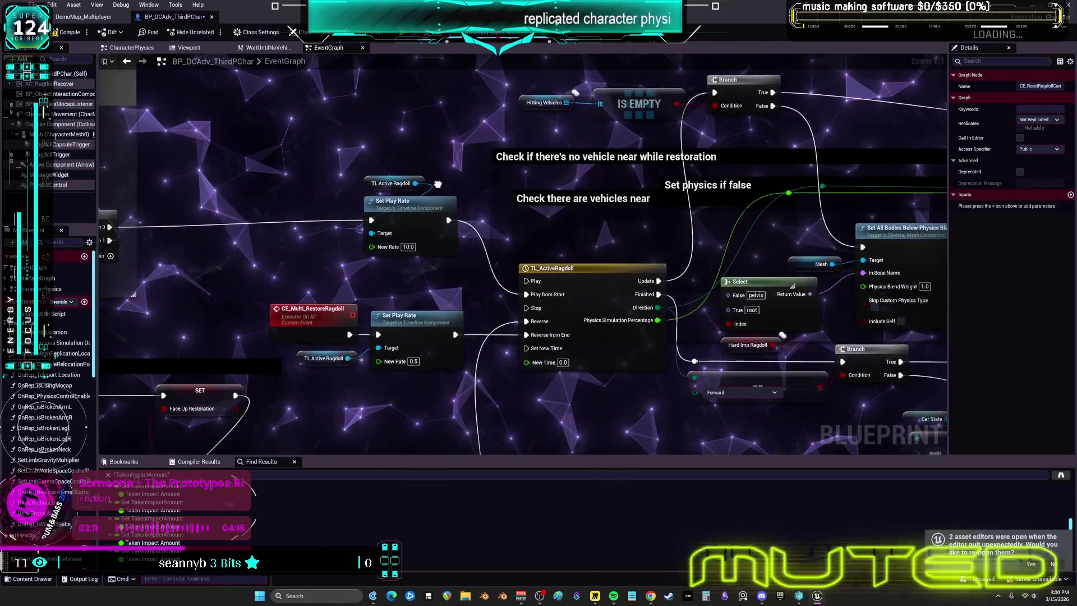
pyautogui.moveTo(492, 167); pyautogui.dragTo(474, 194)
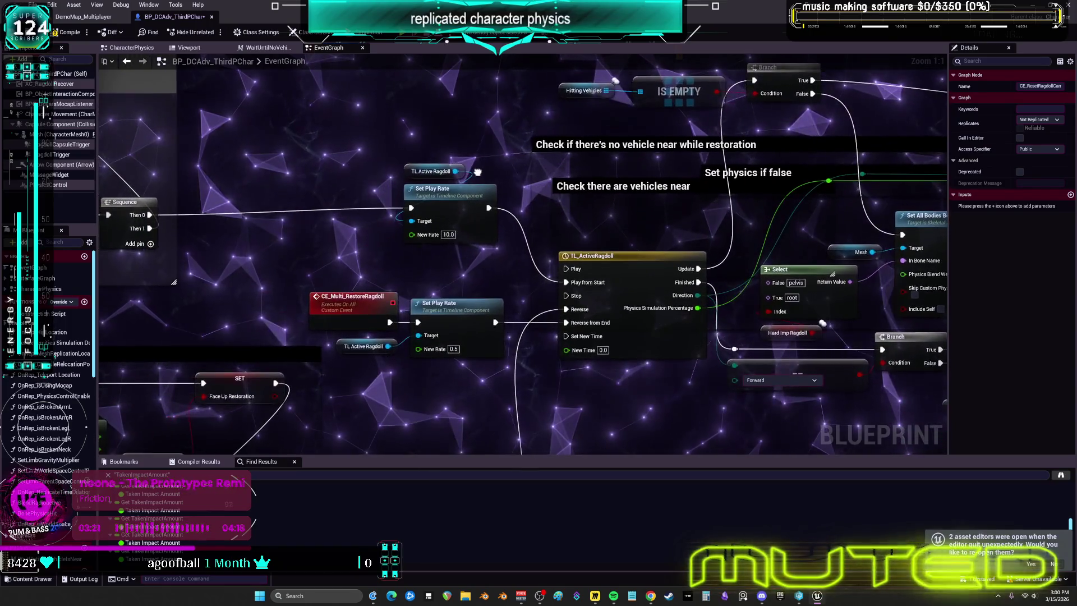
pyautogui.moveTo(475, 169); pyautogui.dragTo(415, 167)
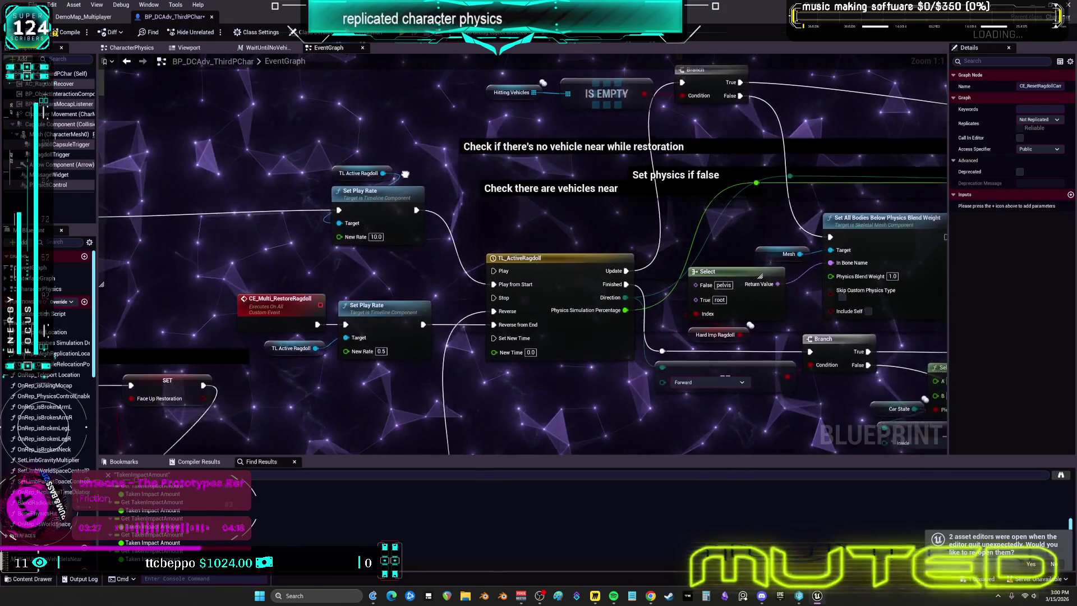
pyautogui.moveTo(558, 196)
pyautogui.mouseDown()
pyautogui.moveTo(560, 228)
pyautogui.moveTo(586, 139)
pyautogui.moveTo(530, 175)
pyautogui.mouseUp()
pyautogui.moveTo(384, 162)
pyautogui.mouseDown()
pyautogui.moveTo(465, 163)
pyautogui.moveTo(444, 194)
pyautogui.moveTo(398, 179)
pyautogui.moveTo(468, 165)
pyautogui.moveTo(425, 197)
pyautogui.mouseUp()
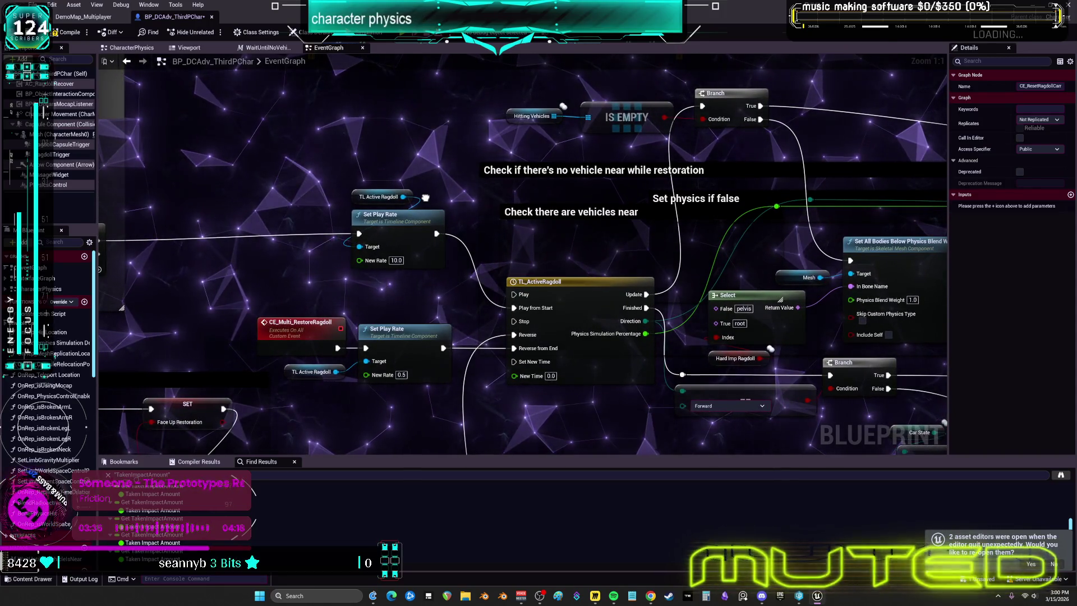
pyautogui.moveTo(425, 197)
pyautogui.mouseDown()
pyautogui.moveTo(383, 213)
pyautogui.moveTo(101, 225)
pyautogui.moveTo(101, 234)
pyautogui.mouseUp()
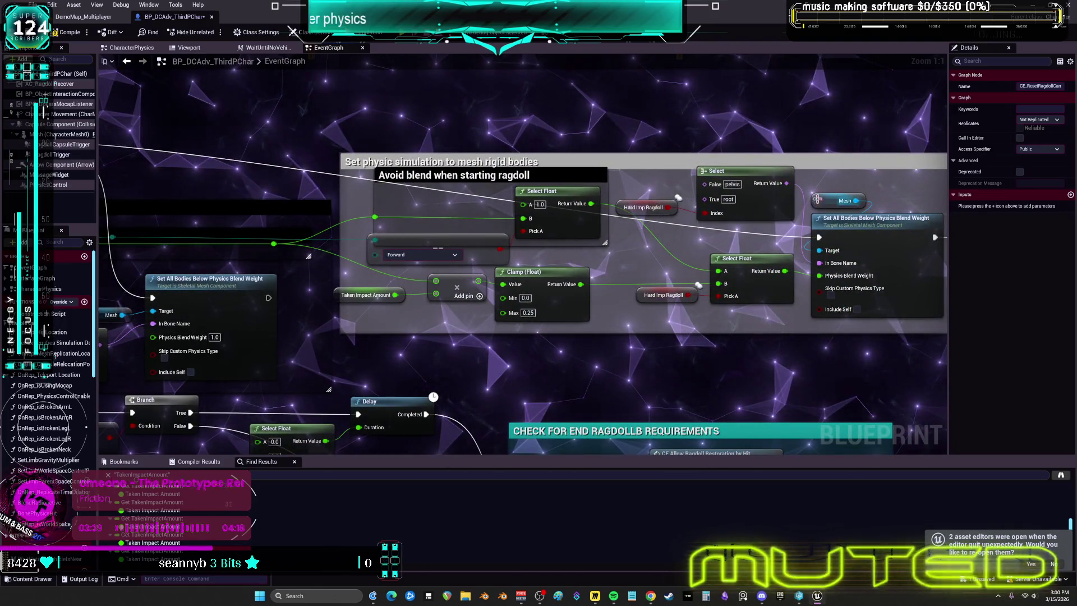
# Step back through navigation history to Ragdoll Begin and open its definition in AC_RagdollRecover
pyautogui.click(449, 174)
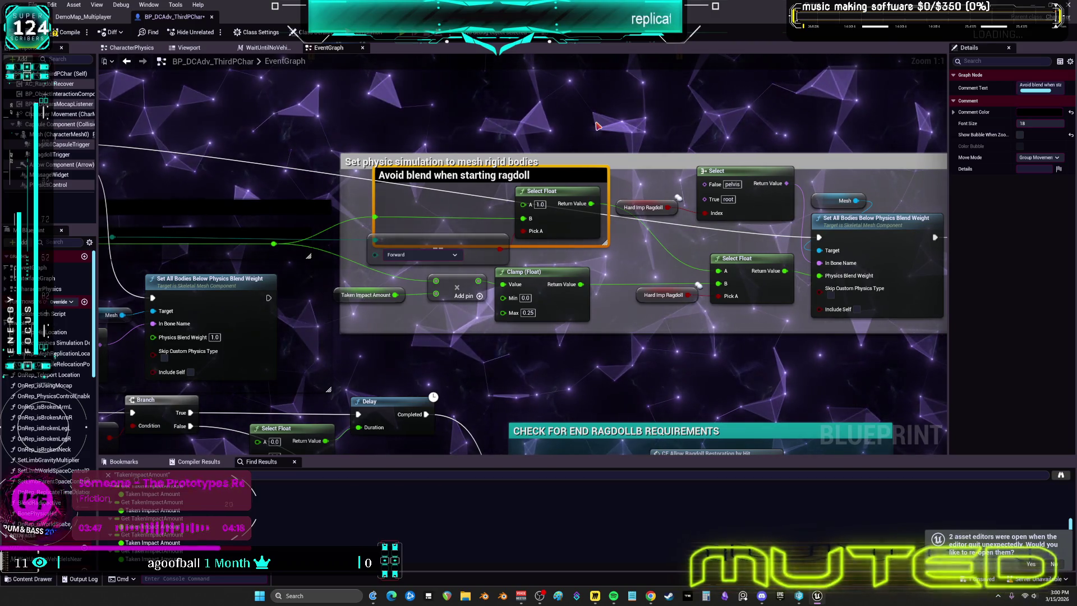
pyautogui.hotkey('alt', 'Left')
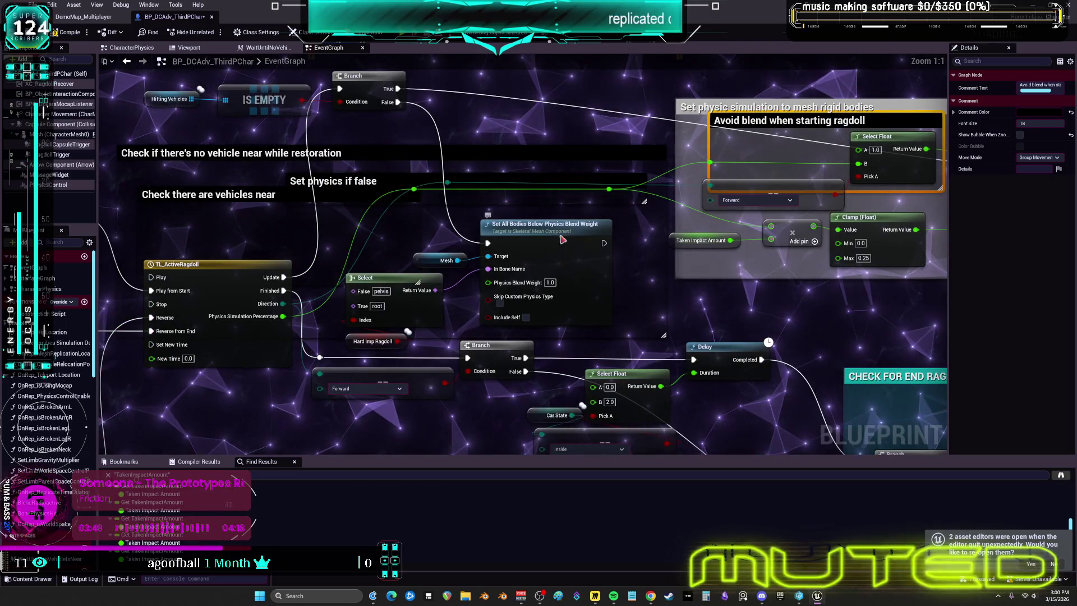
pyautogui.hotkey('alt', 'Left')
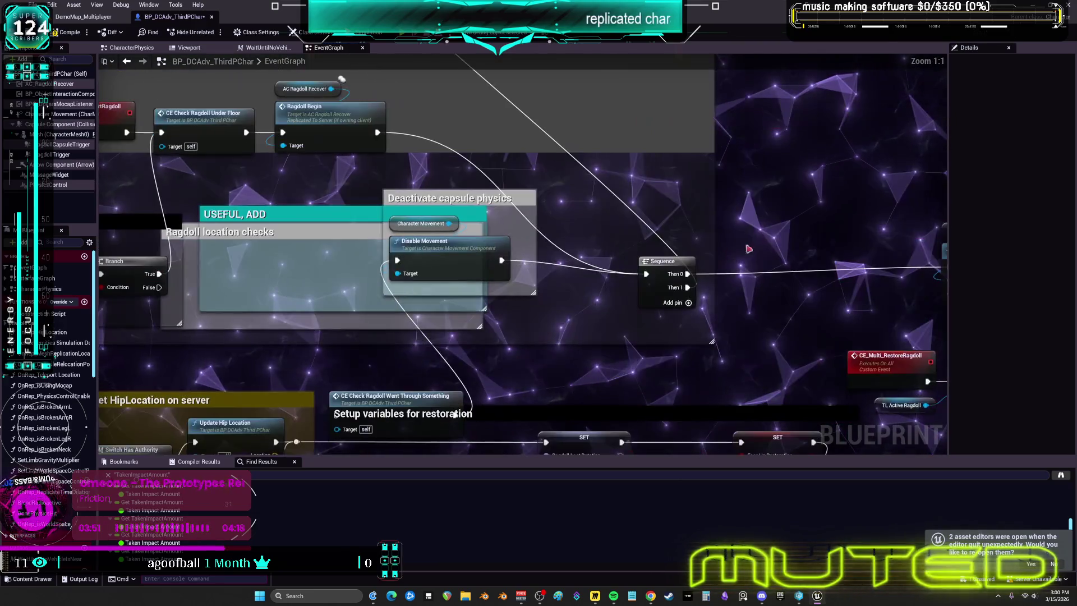
pyautogui.hotkey('alt', 'Left')
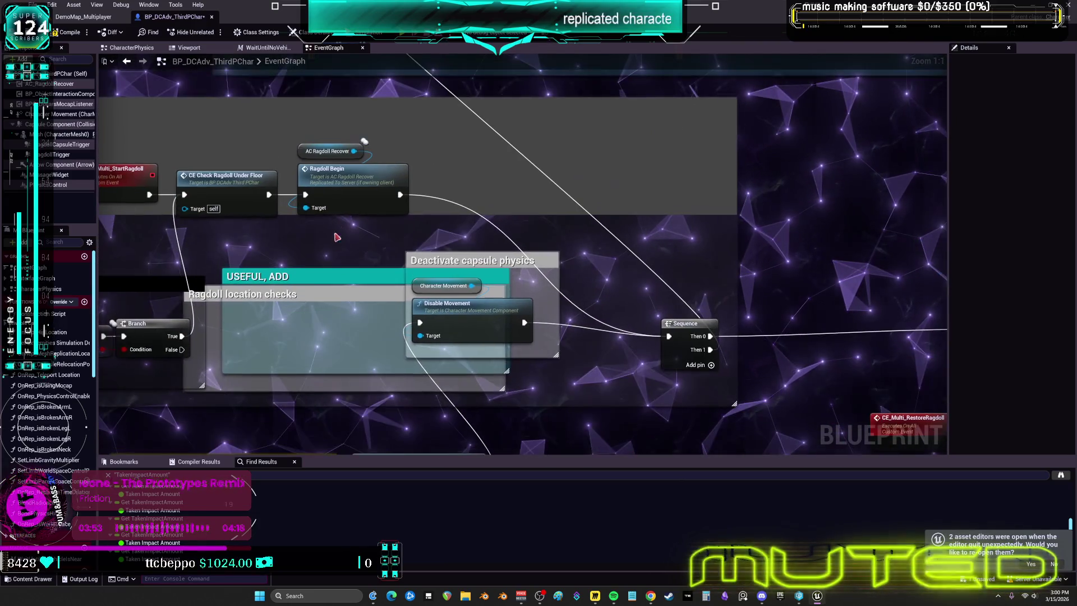
pyautogui.rightClick(349, 185)
pyautogui.click(367, 197)
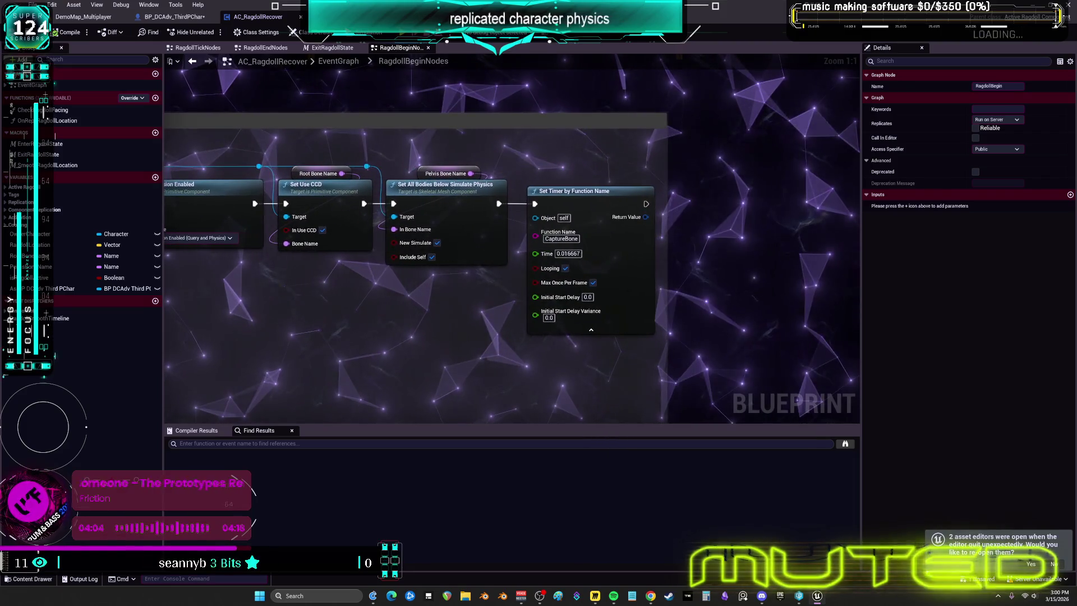
# Navigate back and switch to the BP_DCAdv_ThirdPChar EventGraph at the Ragdoll Begin call
pyautogui.hotkey('alt', 'Left')
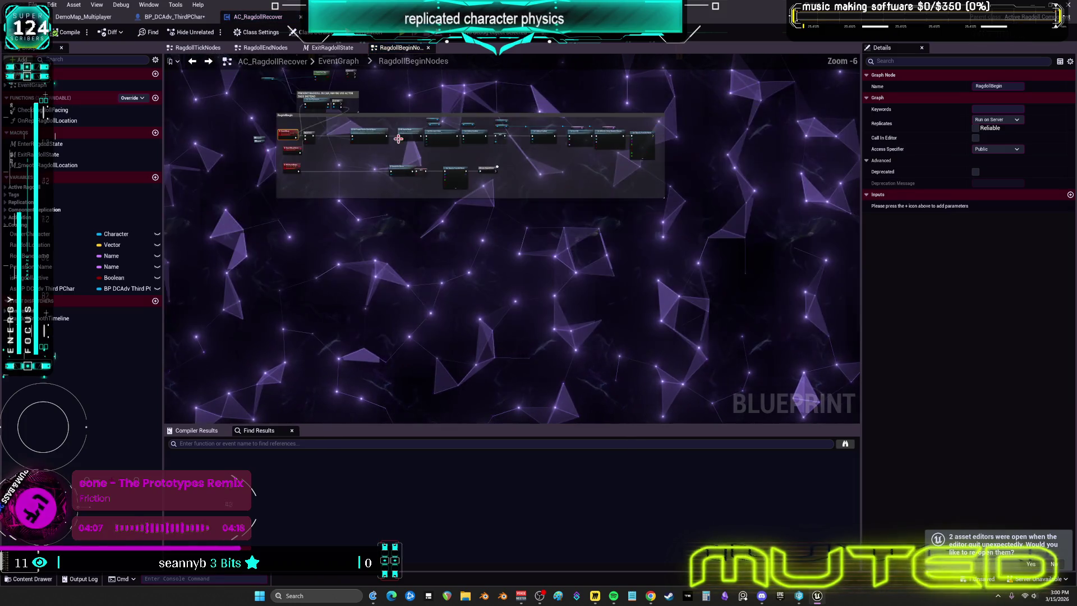
pyautogui.click(169, 17)
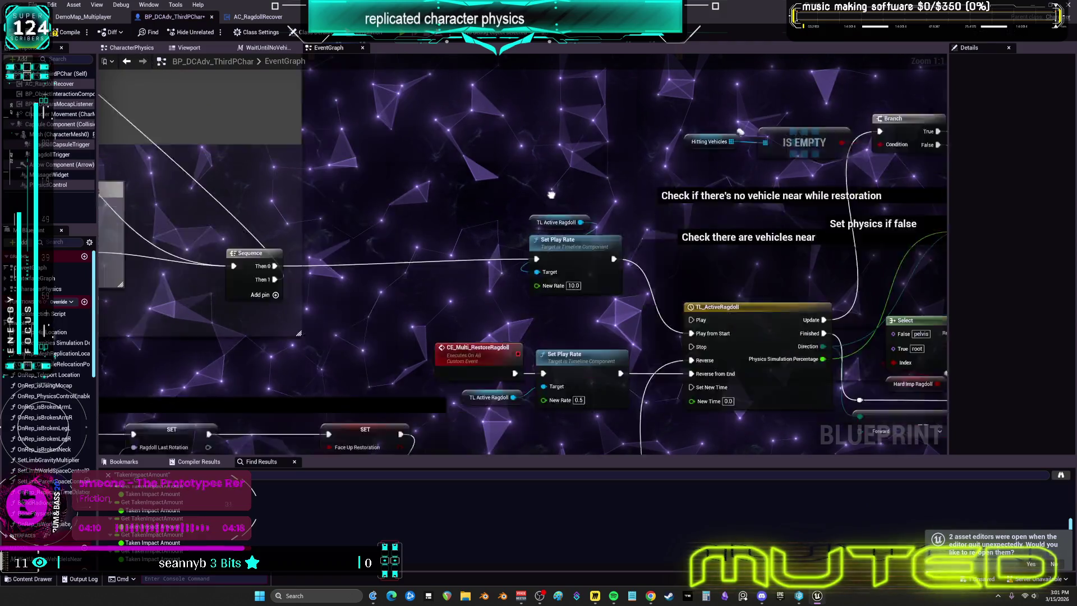
pyautogui.moveTo(551, 194)
pyautogui.mouseDown()
pyautogui.moveTo(395, 262)
pyautogui.moveTo(201, 288)
pyautogui.moveTo(63, 281)
pyautogui.mouseUp()
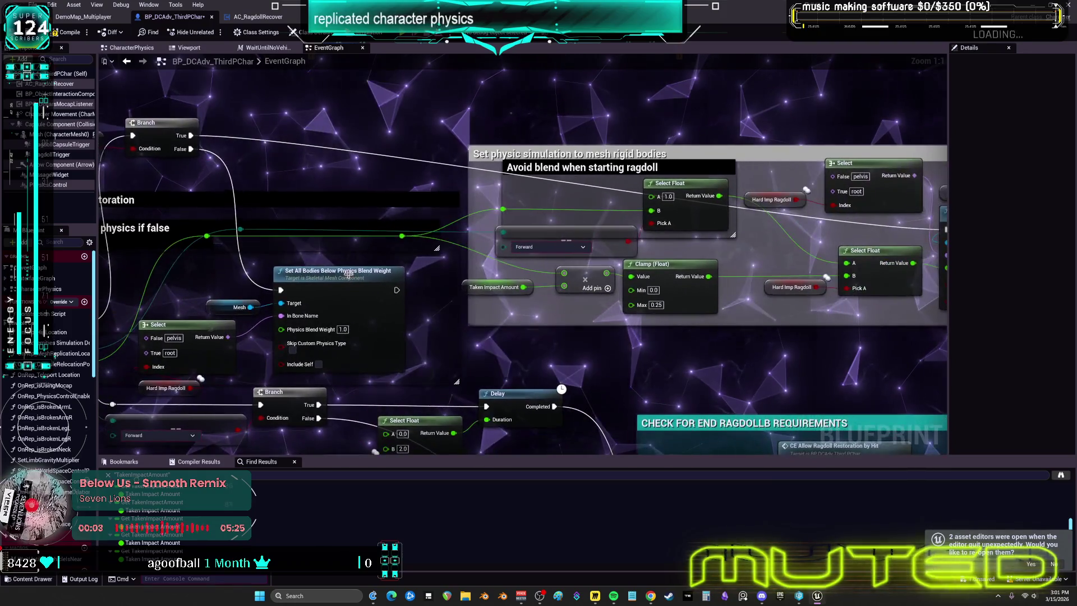
pyautogui.moveTo(561, 280); pyautogui.dragTo(416, 278)
pyautogui.moveTo(621, 277); pyautogui.dragTo(415, 274)
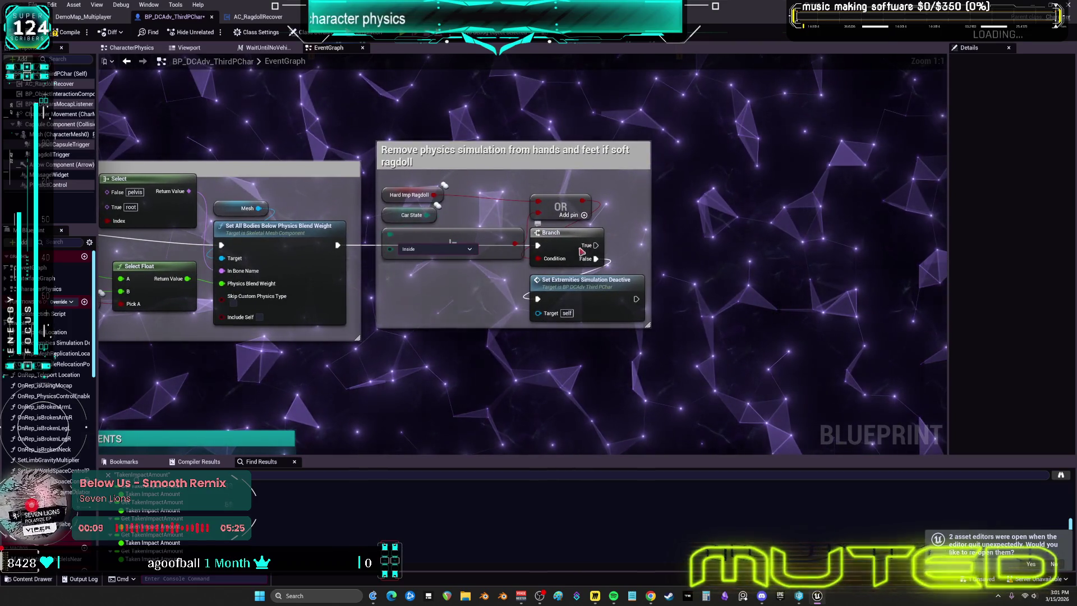
pyautogui.moveTo(196, 248); pyautogui.dragTo(690, 284)
pyautogui.moveTo(352, 284); pyautogui.dragTo(575, 266)
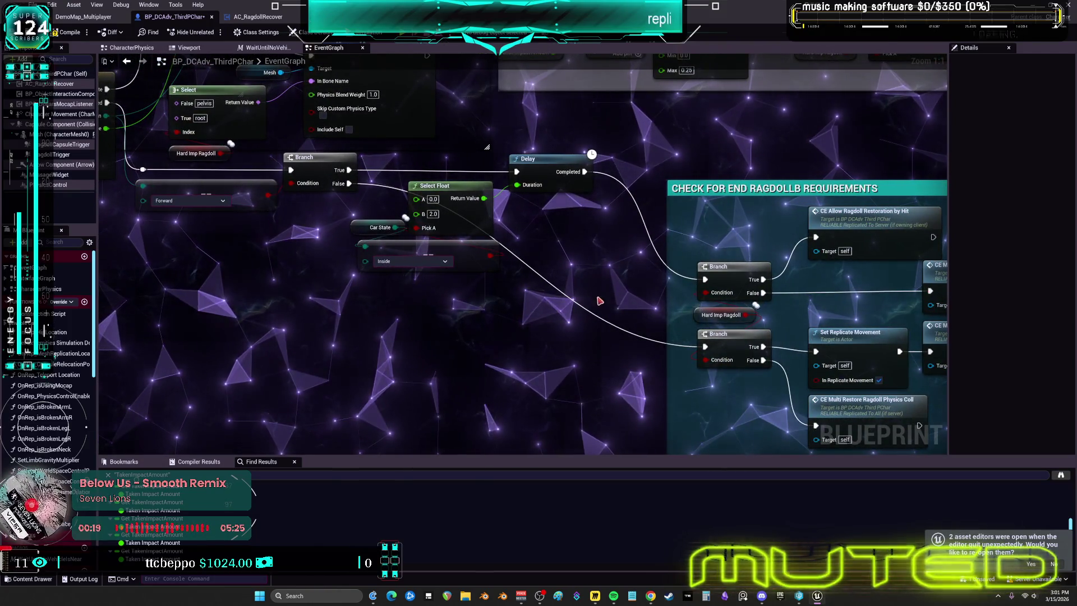
pyautogui.moveTo(564, 291); pyautogui.dragTo(545, 292)
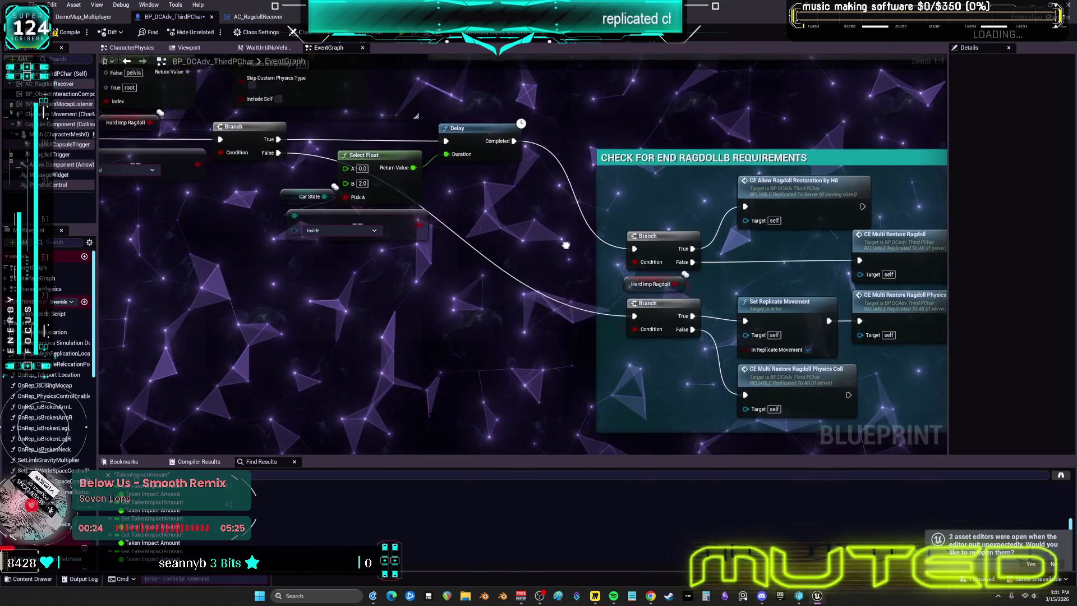
pyautogui.moveTo(251, 181); pyautogui.dragTo(499, 280)
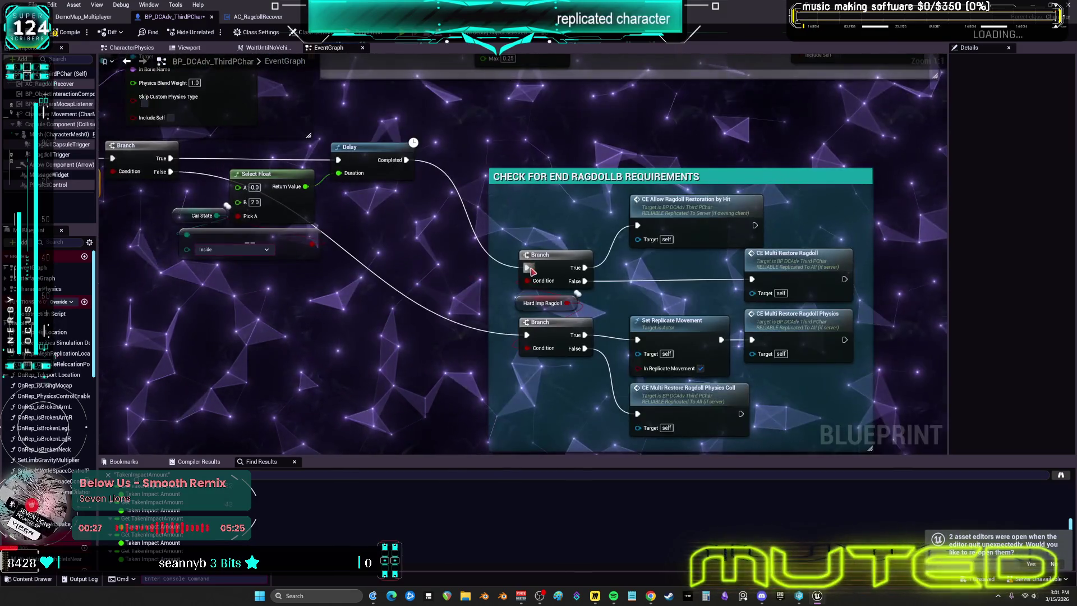
pyautogui.scroll(-3, 419, 280)
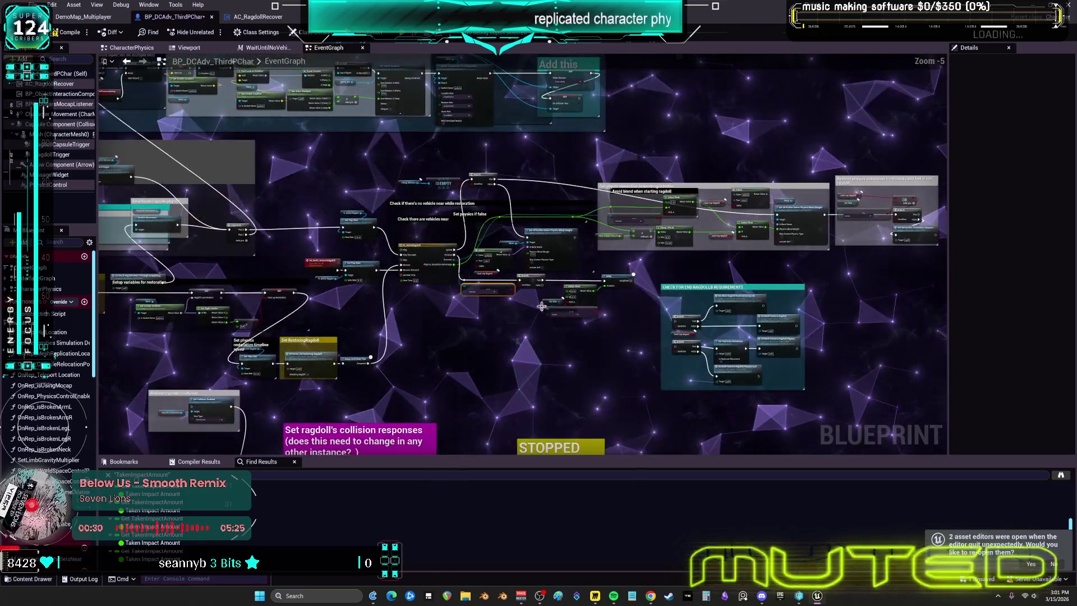
# Select the vehicle-check and physics-blend node group and shift it to the right
pyautogui.scroll(3, 407, 282)
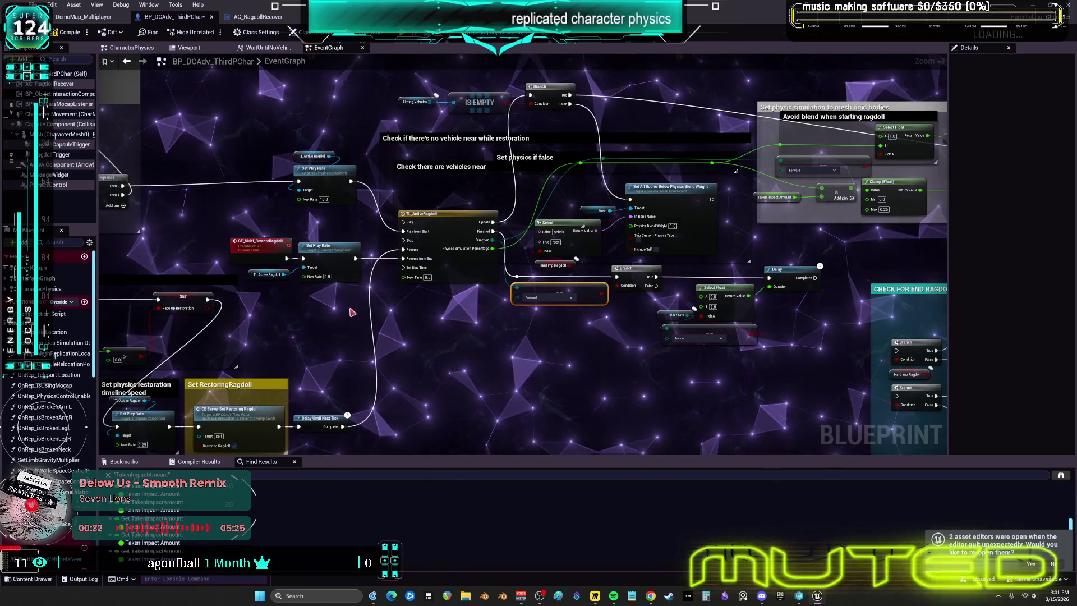
pyautogui.moveTo(324, 307)
pyautogui.mouseDown()
pyautogui.moveTo(498, 242)
pyautogui.moveTo(702, 248)
pyautogui.moveTo(460, 341)
pyautogui.mouseUp()
pyautogui.moveTo(462, 191)
pyautogui.mouseDown()
pyautogui.moveTo(440, 218)
pyautogui.moveTo(480, 165)
pyautogui.mouseUp()
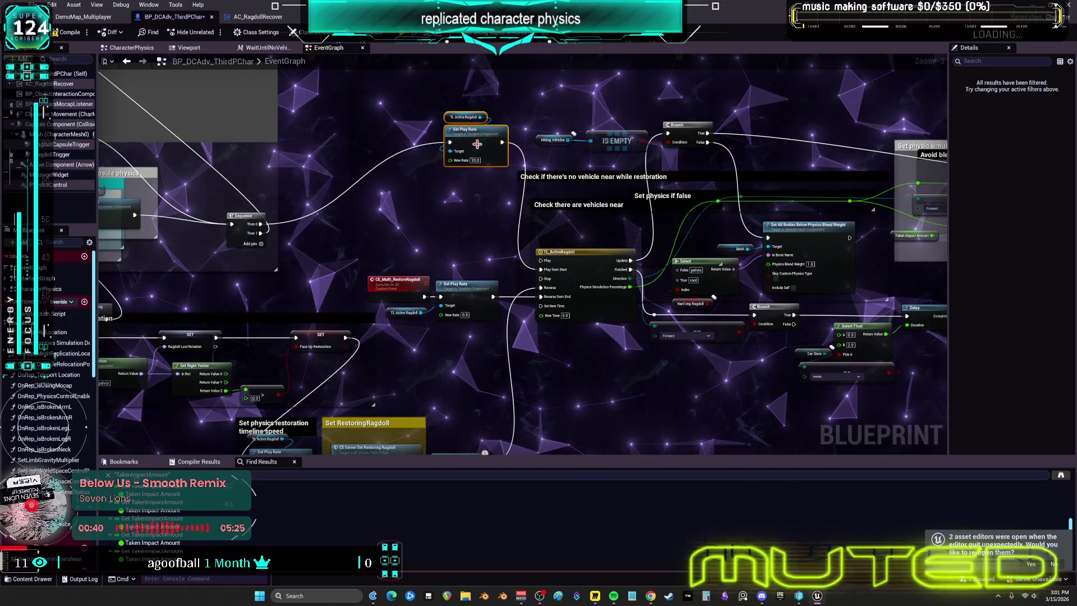
pyautogui.scroll(3, 493, 245)
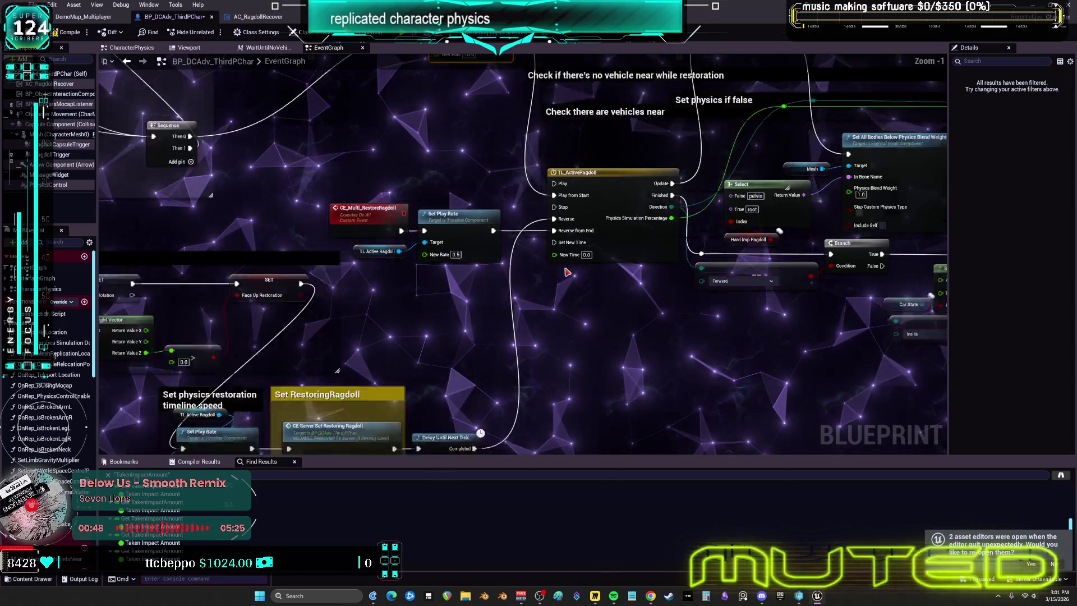
pyautogui.scroll(-6, 566, 272)
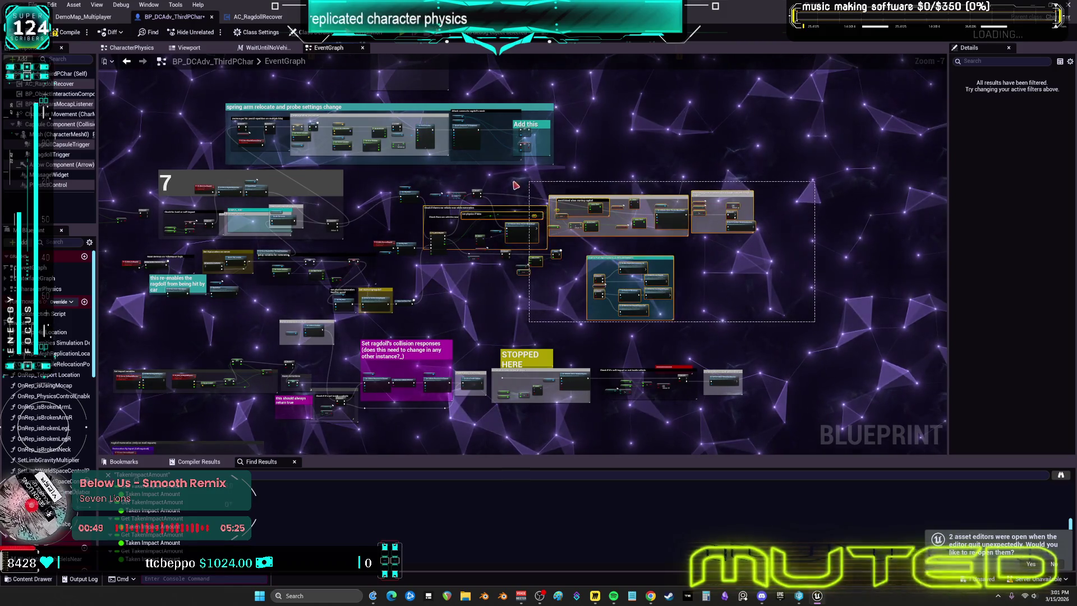
pyautogui.scroll(3, 426, 202)
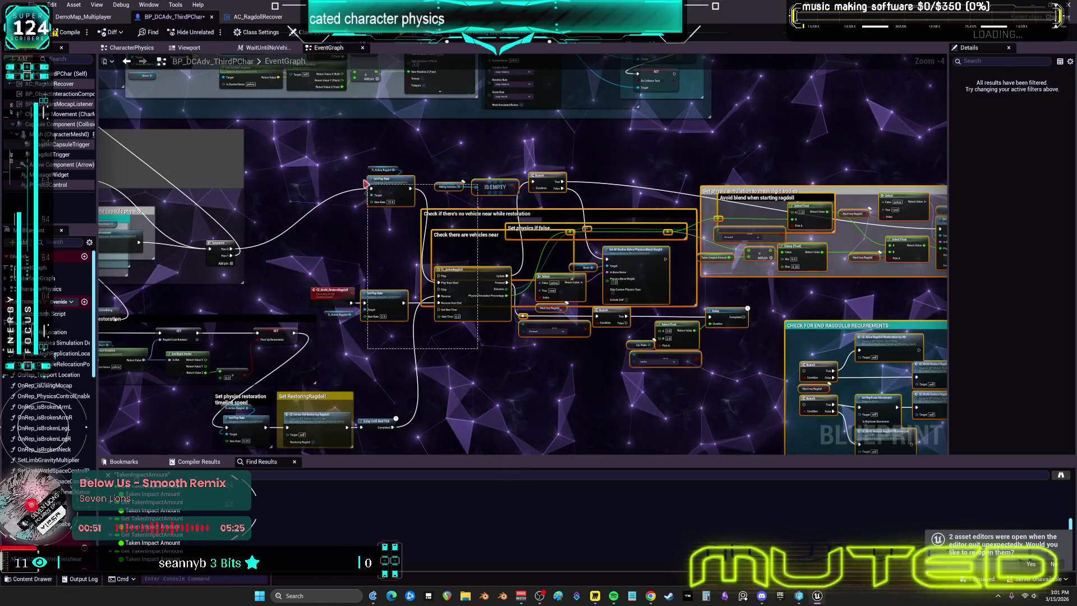
pyautogui.moveTo(565, 241)
pyautogui.mouseDown()
pyautogui.moveTo(774, 241)
pyautogui.moveTo(807, 280)
pyautogui.moveTo(827, 241)
pyautogui.moveTo(772, 384)
pyautogui.moveTo(479, 162)
pyautogui.mouseUp()
# Move the CHECK FOR END RAGDOLLB REQUIREMENTS comment block down beside the Sequence node
pyautogui.scroll(1, 773, 385)
pyautogui.moveTo(561, 281)
pyautogui.mouseDown()
pyautogui.moveTo(510, 280)
pyautogui.moveTo(322, 82)
pyautogui.mouseUp()
pyautogui.moveTo(419, 56); pyautogui.dragTo(515, 310)
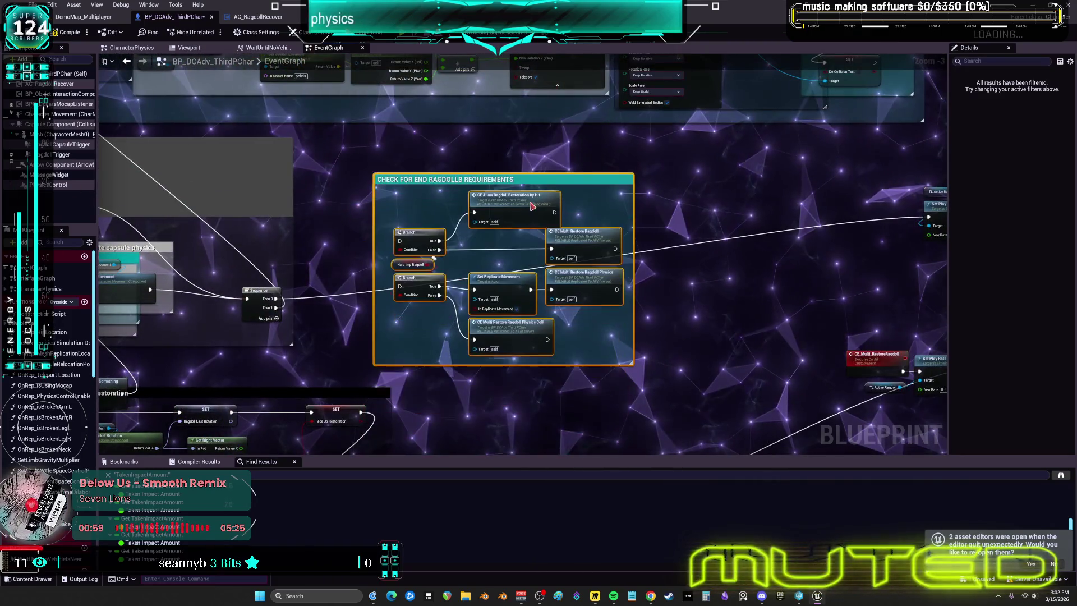
pyautogui.scroll(3, 303, 263)
# Wire the Sequence's Then 0 output through the reroute point to the end-ragdoll requirement Branches
pyautogui.click(305, 301)
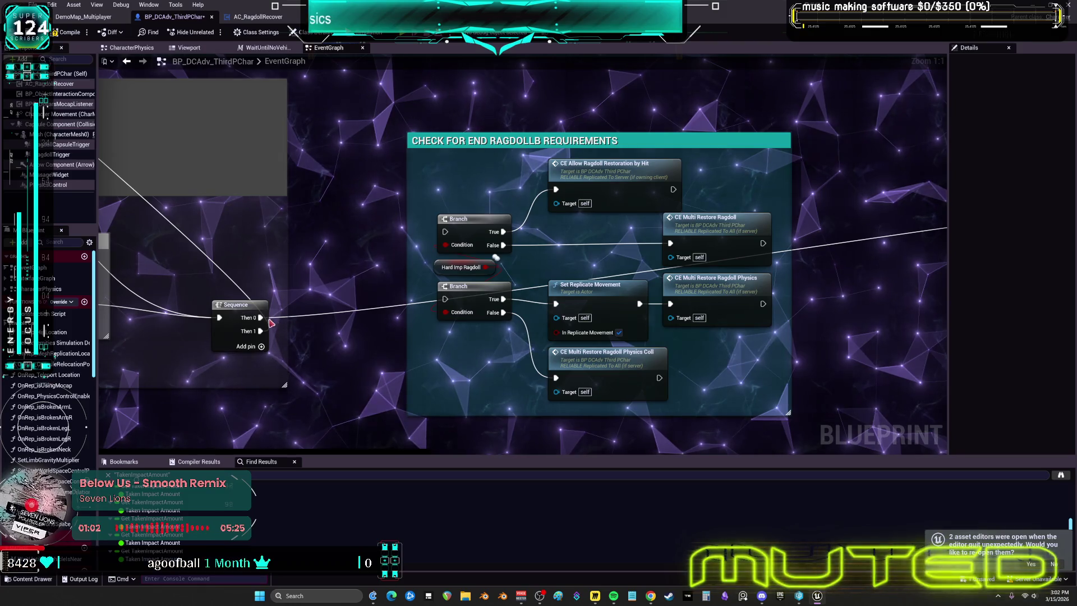
pyautogui.moveTo(305, 313); pyautogui.dragTo(470, 304)
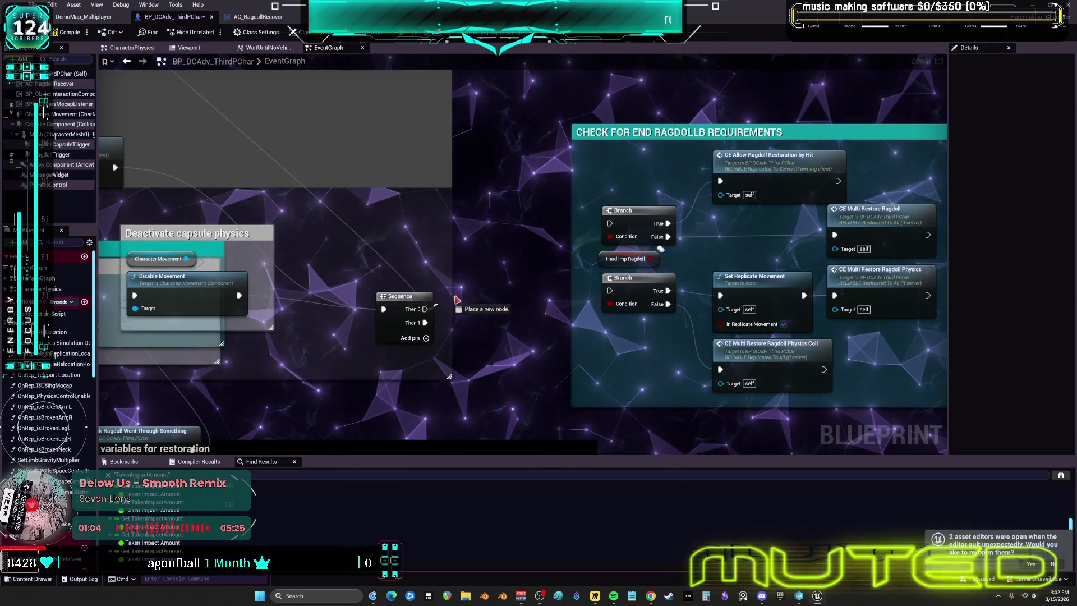
pyautogui.moveTo(527, 199); pyautogui.dragTo(525, 197)
pyautogui.write('plic')
pyautogui.moveTo(425, 309)
pyautogui.mouseDown()
pyautogui.moveTo(504, 296)
pyautogui.moveTo(526, 193)
pyautogui.moveTo(506, 162)
pyautogui.mouseUp()
pyautogui.moveTo(527, 283)
pyautogui.mouseDown()
pyautogui.moveTo(555, 295)
pyautogui.moveTo(557, 337)
pyautogui.mouseUp()
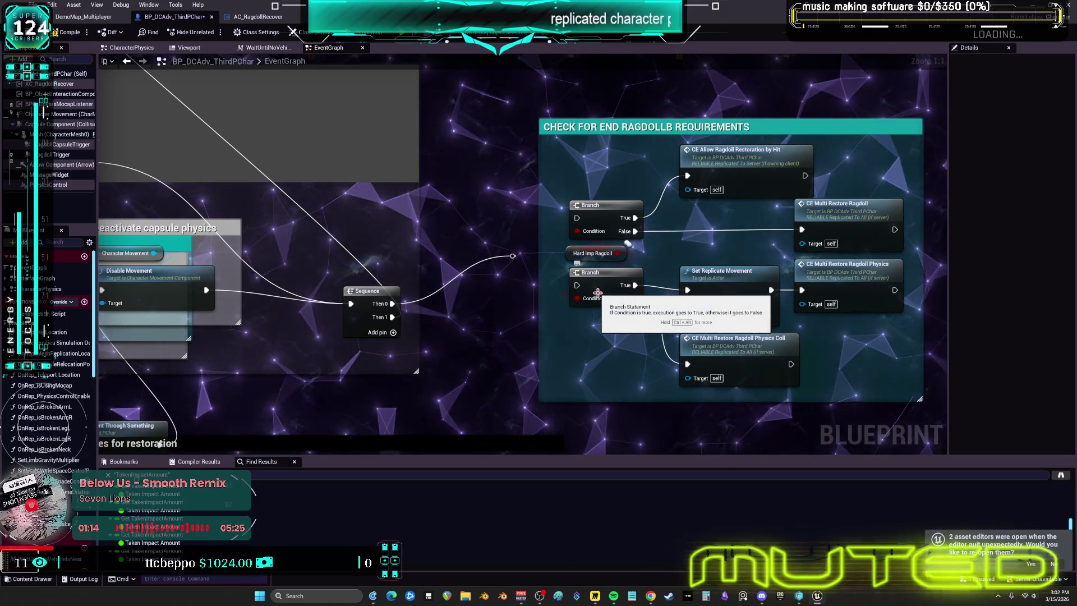
# Zoom out and pan to survey the TL_ActiveRagdoll restoration and Hitting Vehicles check
pyautogui.scroll(-3, 516, 313)
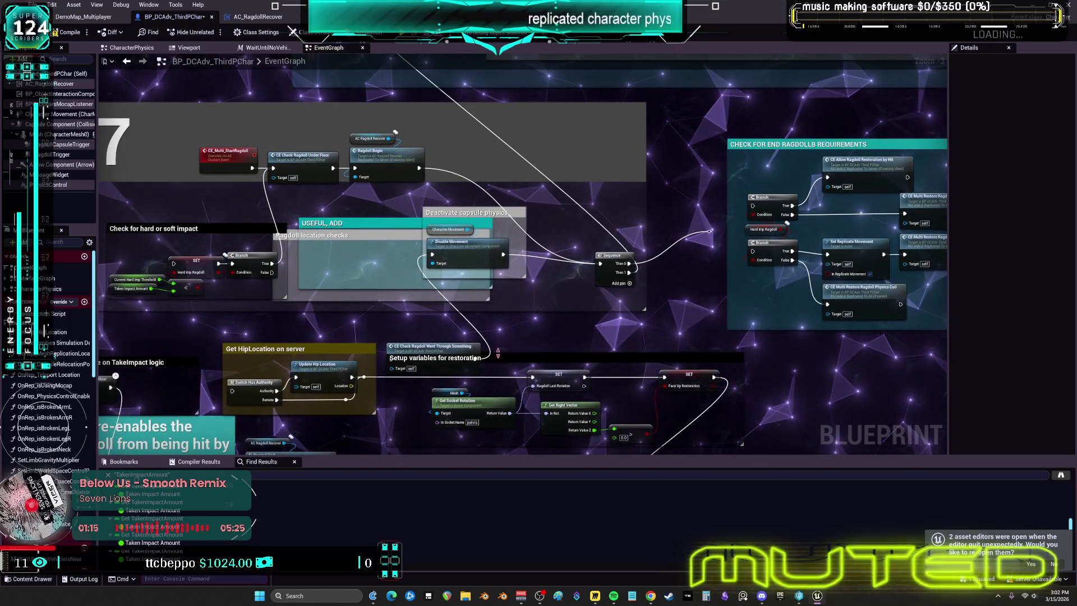
pyautogui.scroll(-1, 582, 285)
pyautogui.moveTo(582, 285)
pyautogui.mouseDown()
pyautogui.moveTo(634, 301)
pyautogui.moveTo(577, 278)
pyautogui.mouseUp()
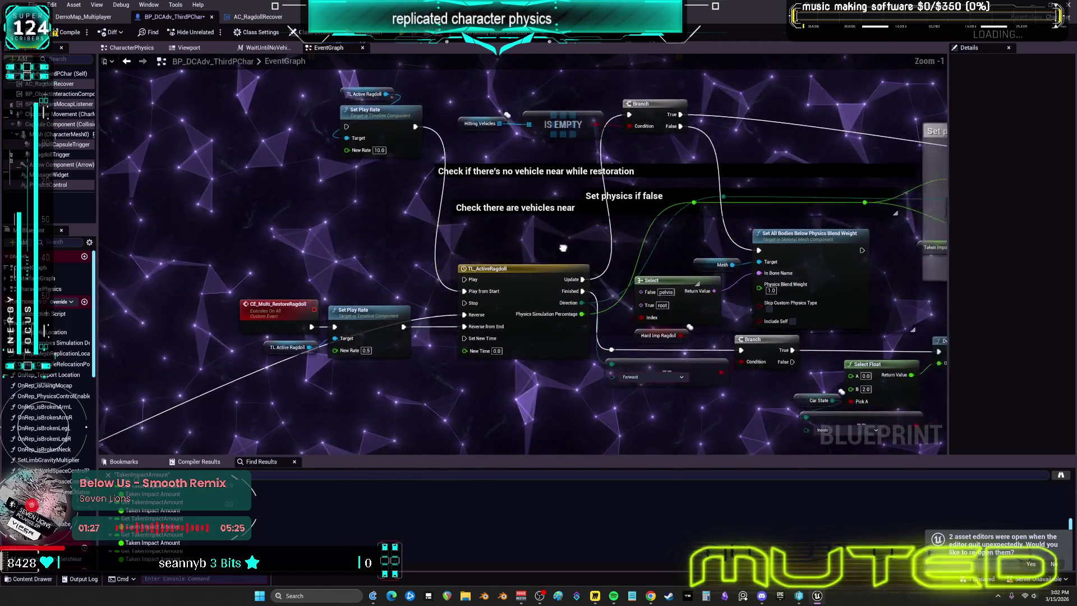
pyautogui.click(477, 393)
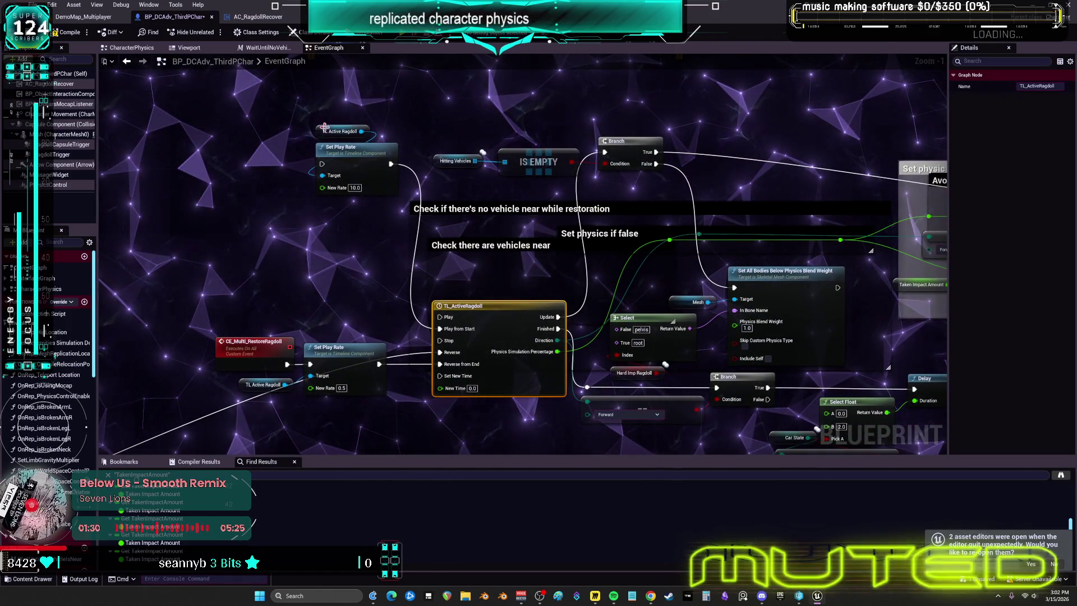
pyautogui.press('Delete')
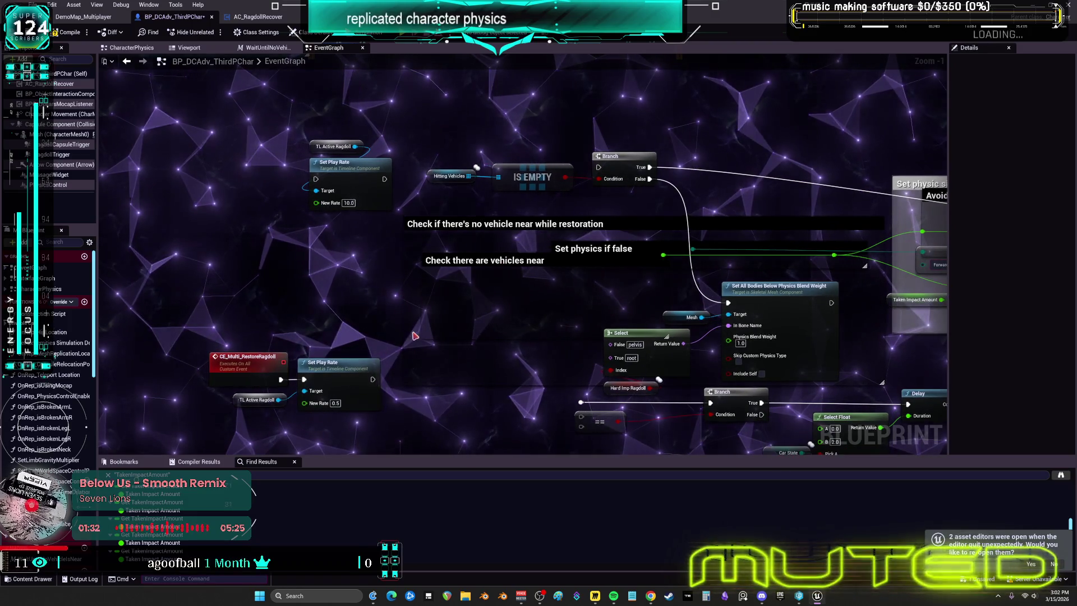
pyautogui.hotkey('ctrl', 'z')
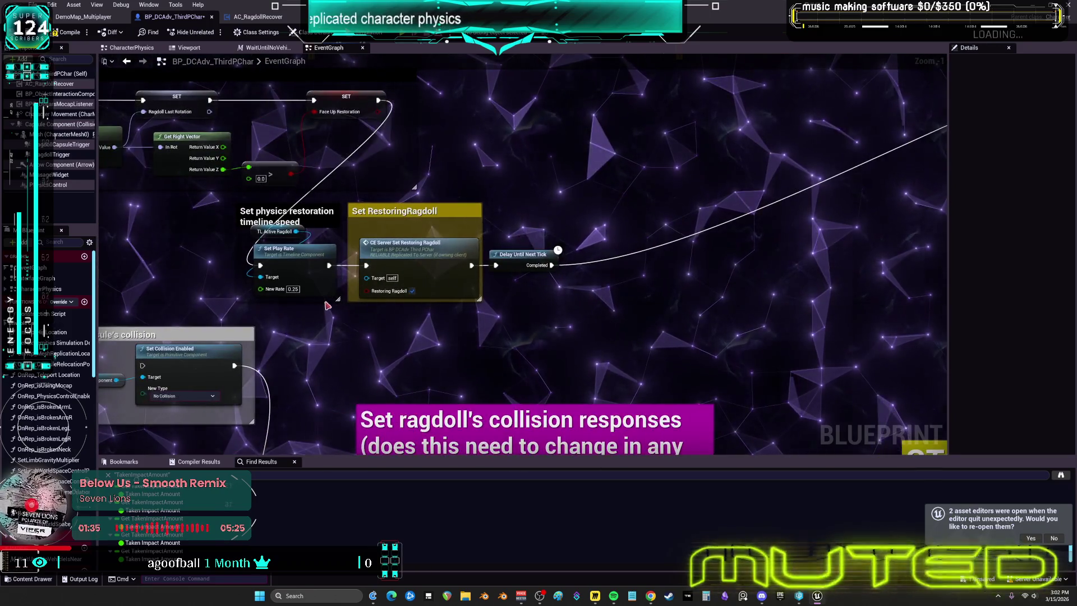
pyautogui.scroll(1, 327, 305)
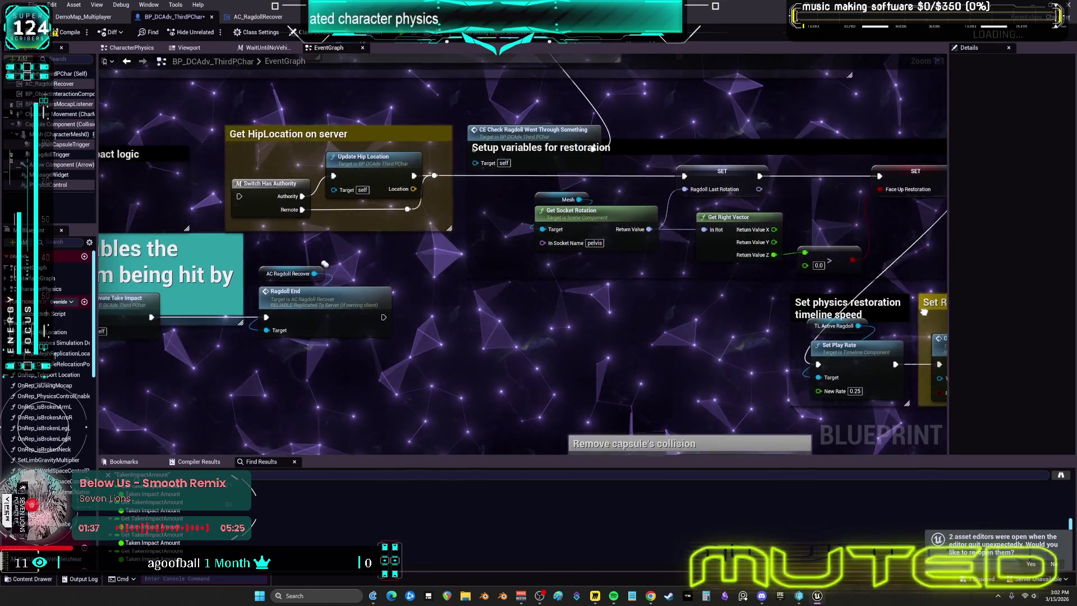
pyautogui.moveTo(593, 147); pyautogui.dragTo(764, 143)
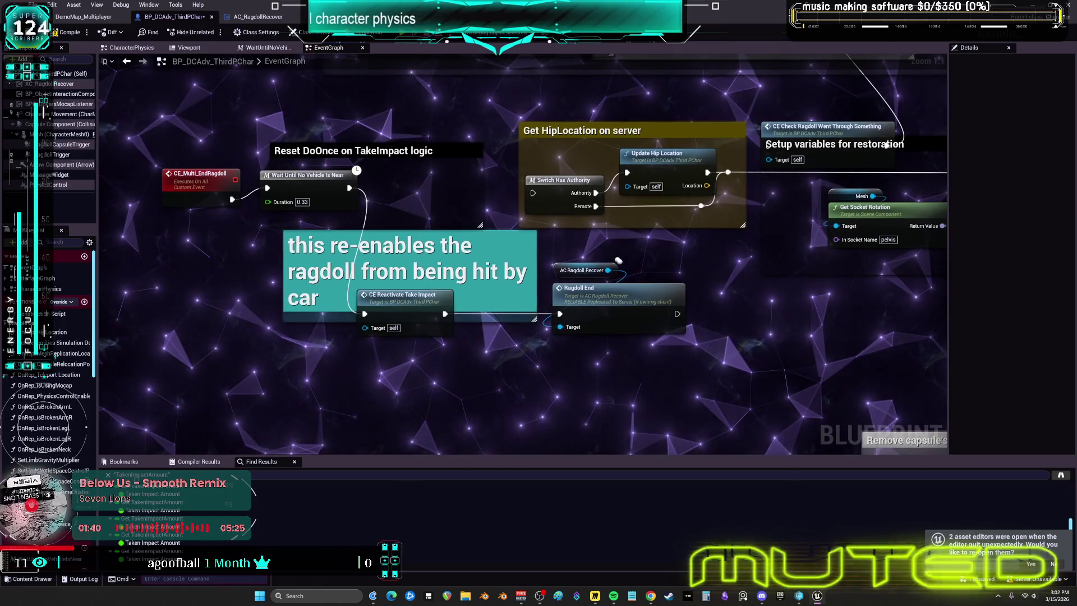
pyautogui.moveTo(584, 210)
pyautogui.mouseDown()
pyautogui.moveTo(429, 284)
pyautogui.moveTo(208, 268)
pyautogui.mouseUp()
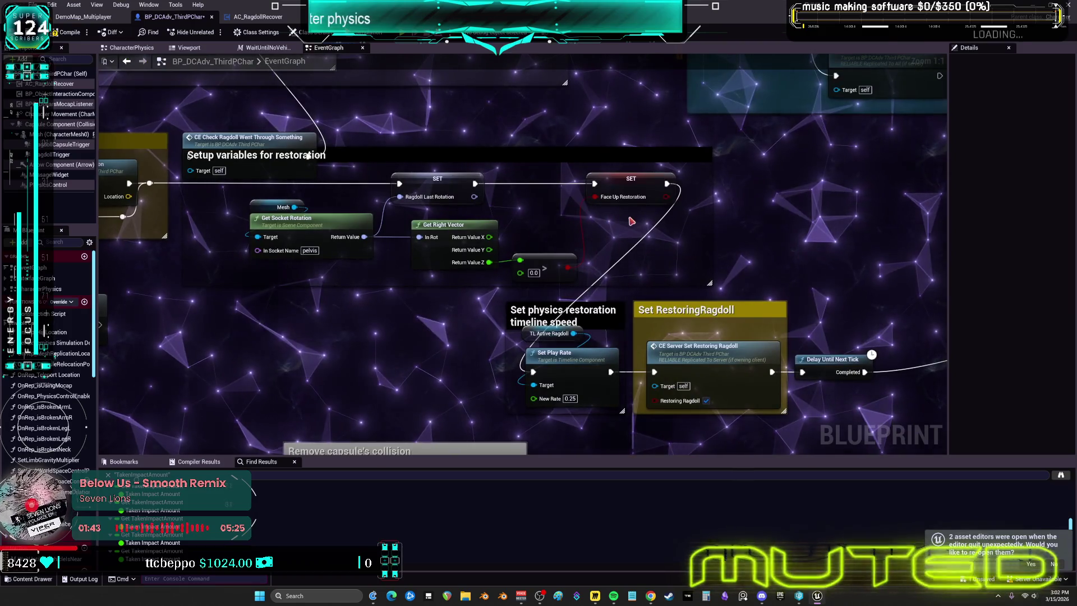
pyautogui.moveTo(763, 269)
pyautogui.mouseDown()
pyautogui.moveTo(742, 245)
pyautogui.moveTo(571, 210)
pyautogui.mouseUp()
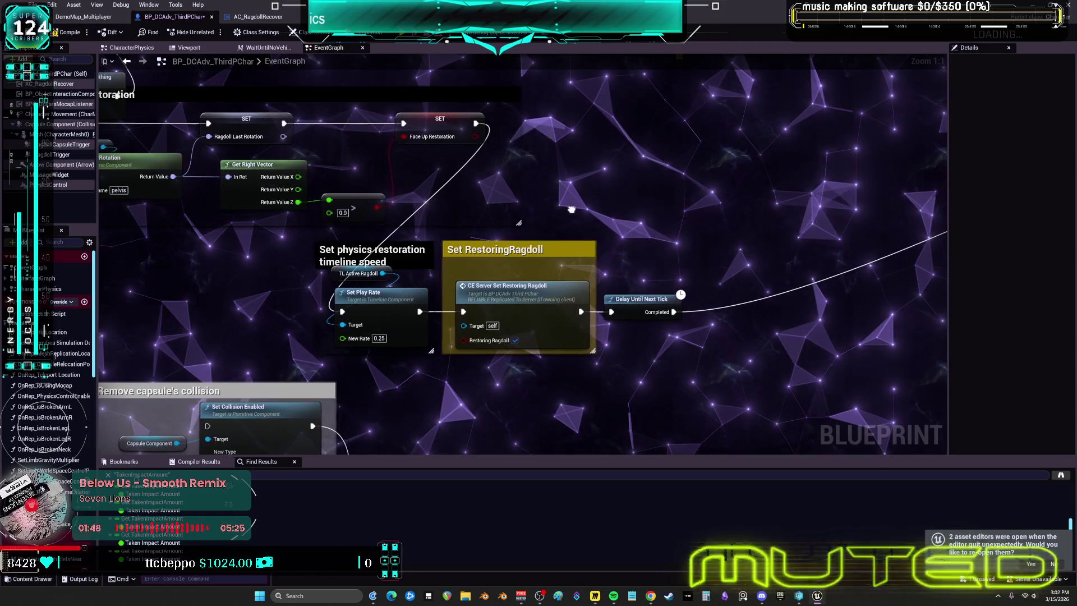
pyautogui.doubleClick(517, 273)
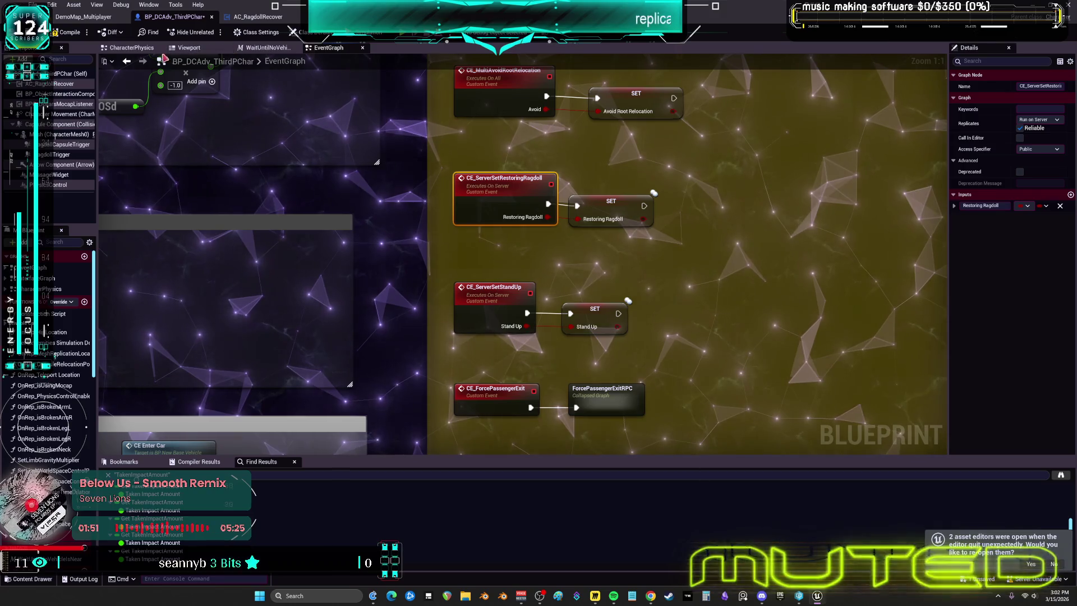
# Select the SET Restoring Ragdoll node and run Find in Blueprints (Alt+Shift+F) on RestoringRagdoll
pyautogui.click(610, 209)
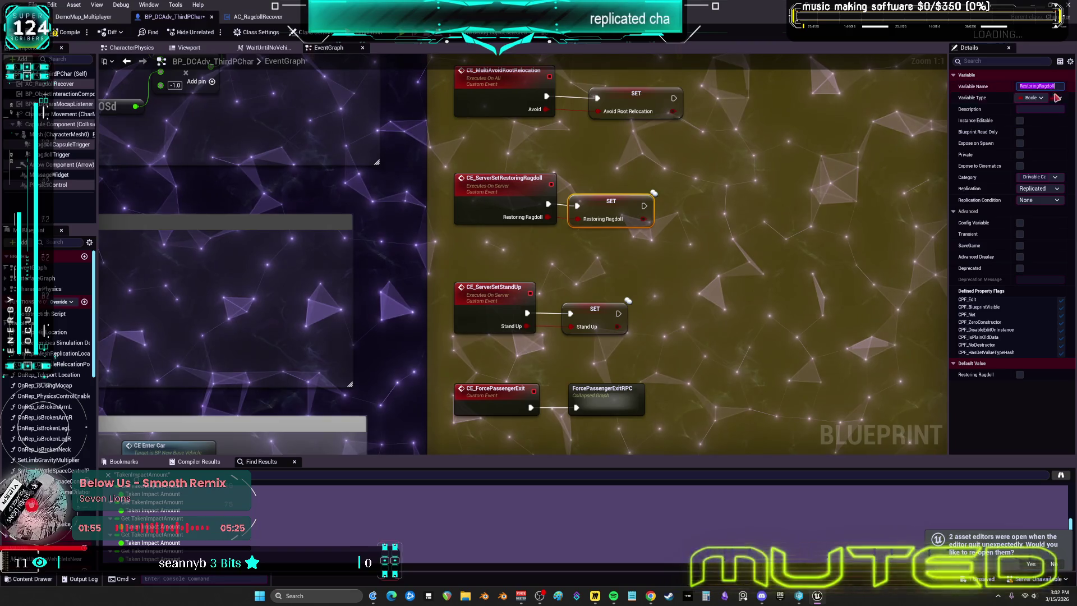
pyautogui.click(763, 237)
pyautogui.hotkey('alt', 'shift', 'f')
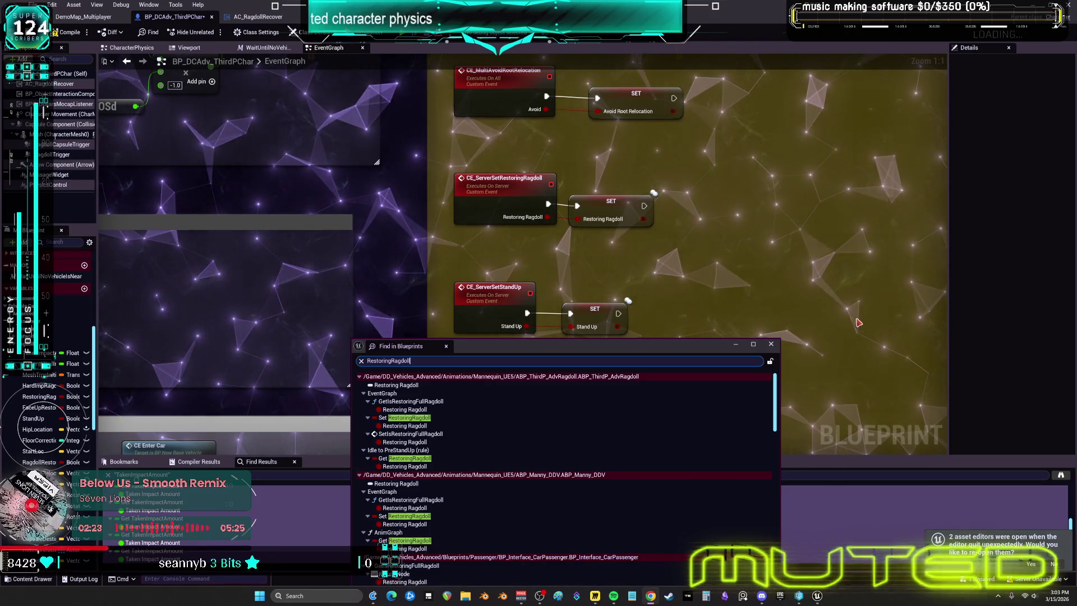
# Scroll the RestoringRagdoll results and open BP_Interface_CarPassenger's GetIsRestoringFullRagdoll Return Node
pyautogui.moveTo(542, 346); pyautogui.dragTo(557, 158)
pyautogui.scroll(-10, 557, 318)
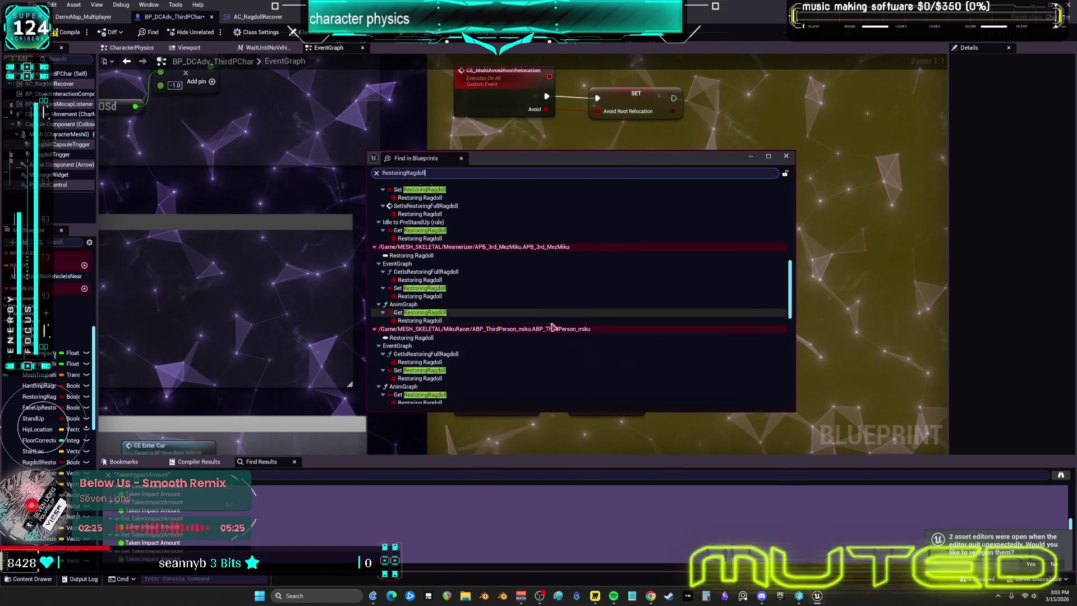
pyautogui.scroll(-2, 557, 330)
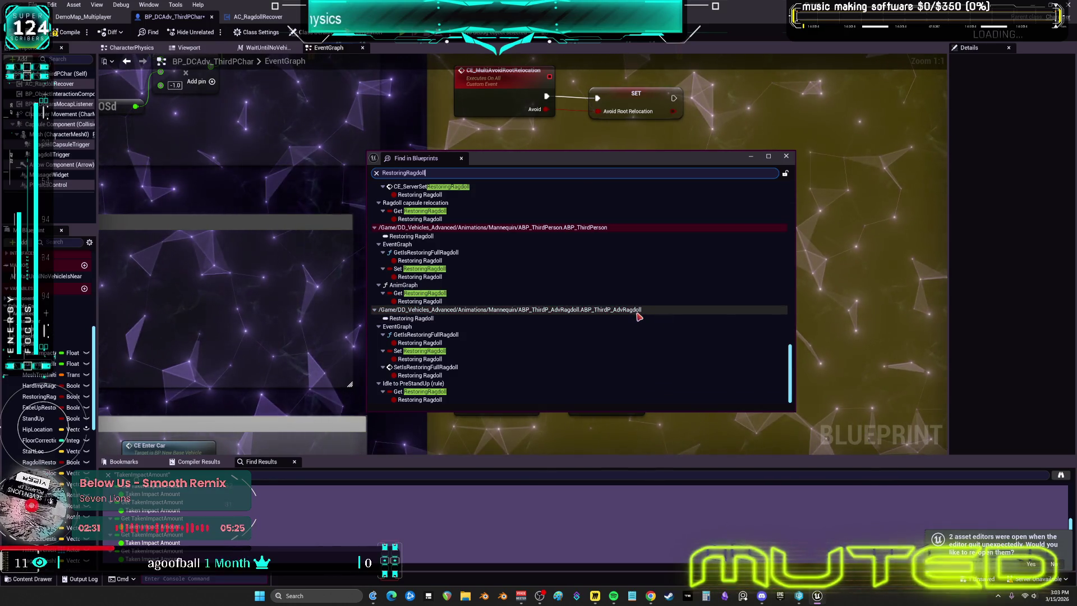
pyautogui.scroll(3, 644, 320)
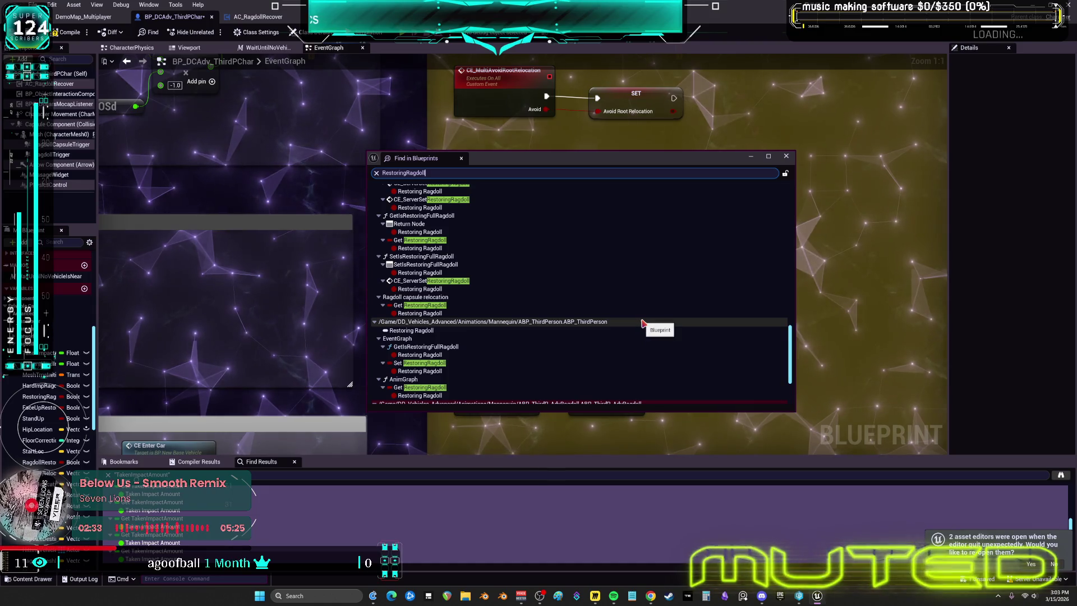
pyautogui.scroll(-3, 645, 323)
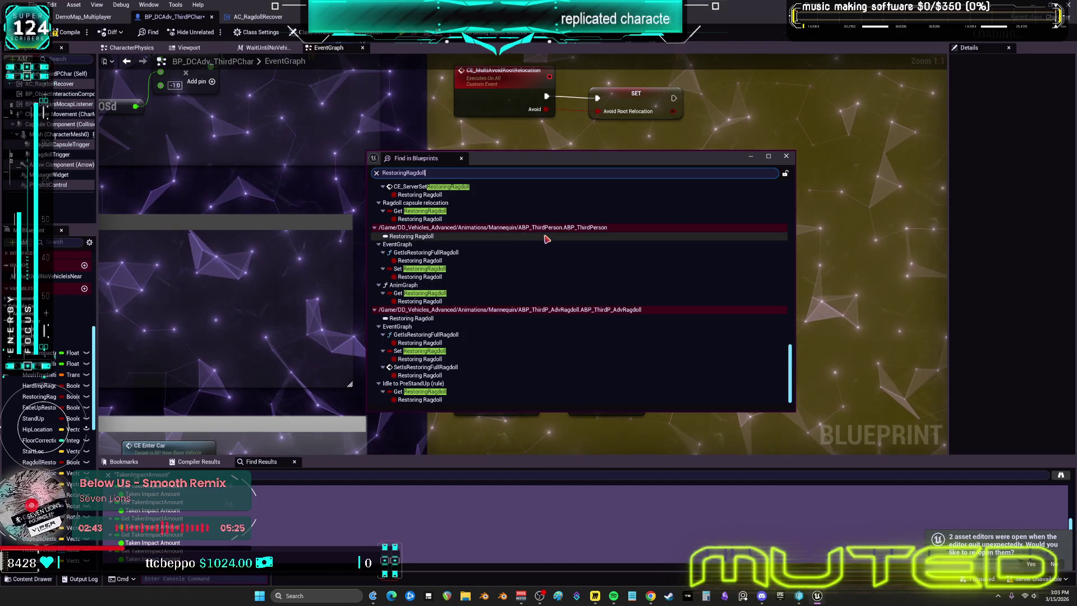
pyautogui.scroll(5, 555, 242)
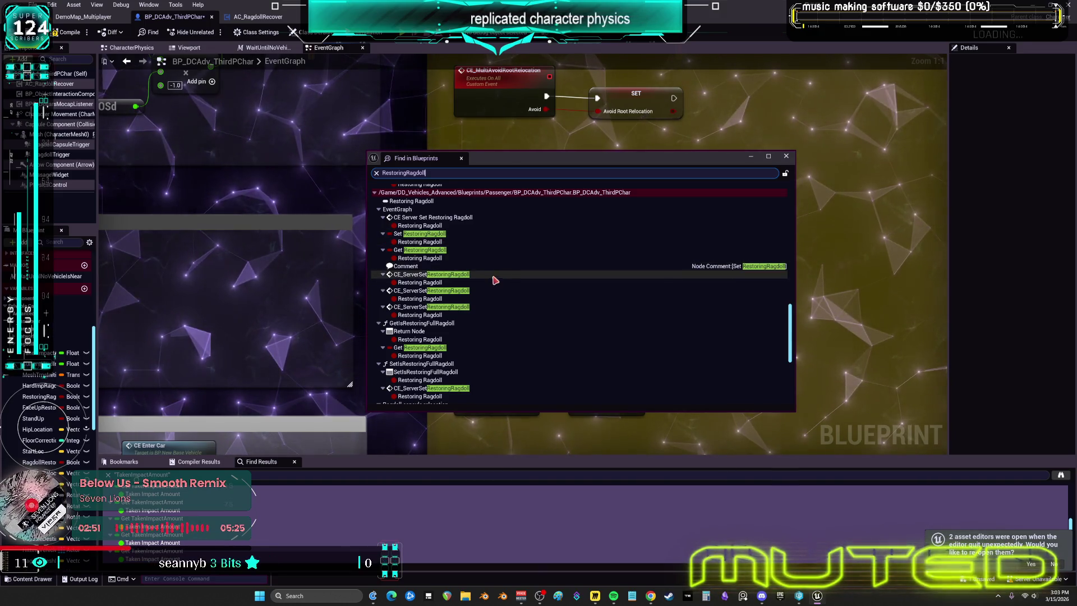
pyautogui.scroll(4, 500, 270)
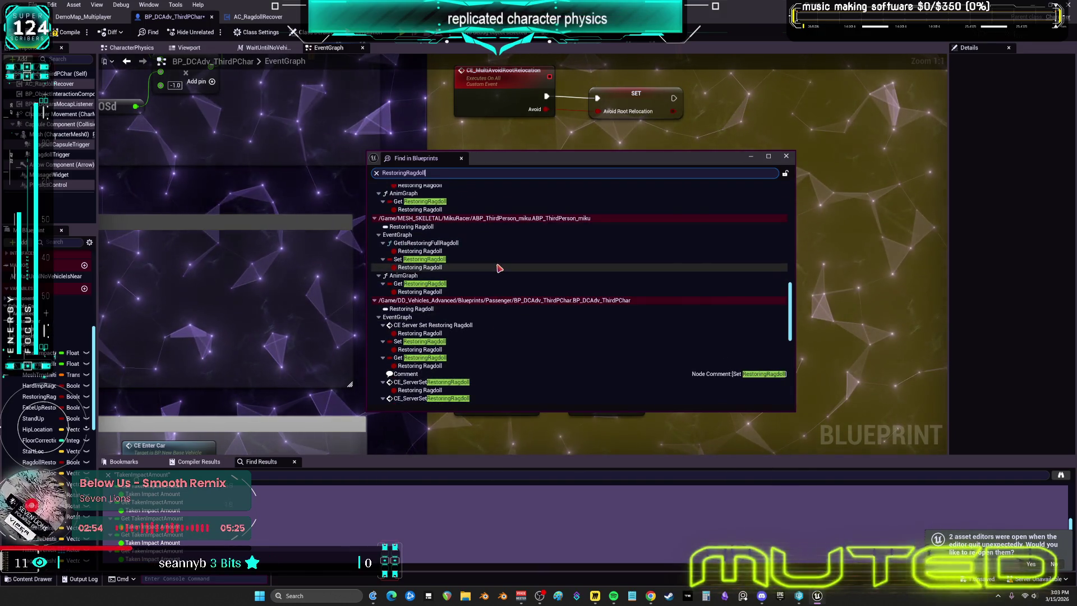
pyautogui.scroll(2, 499, 268)
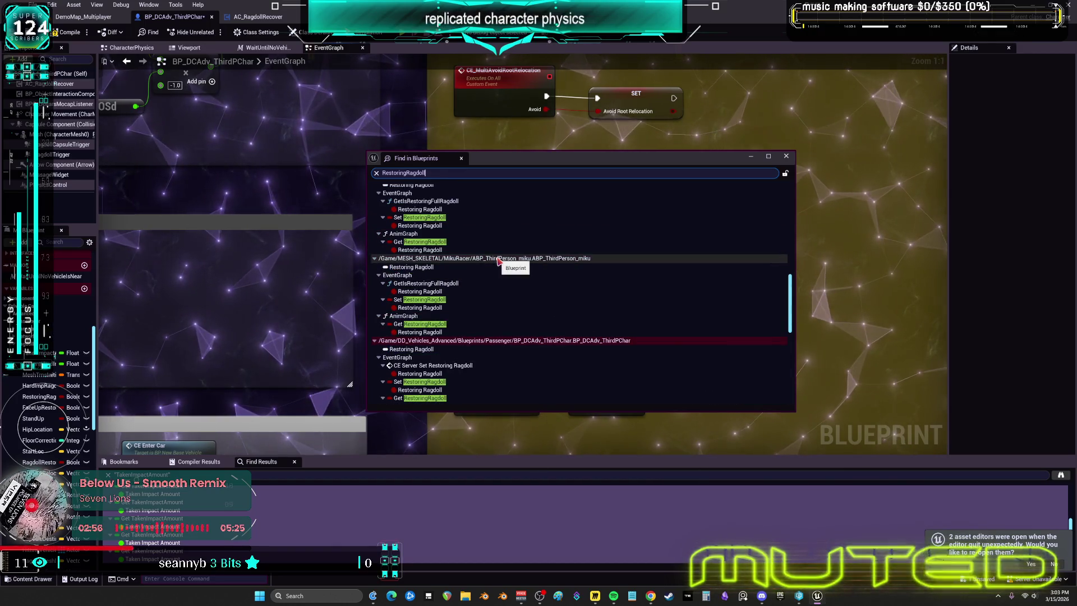
pyautogui.scroll(6, 502, 258)
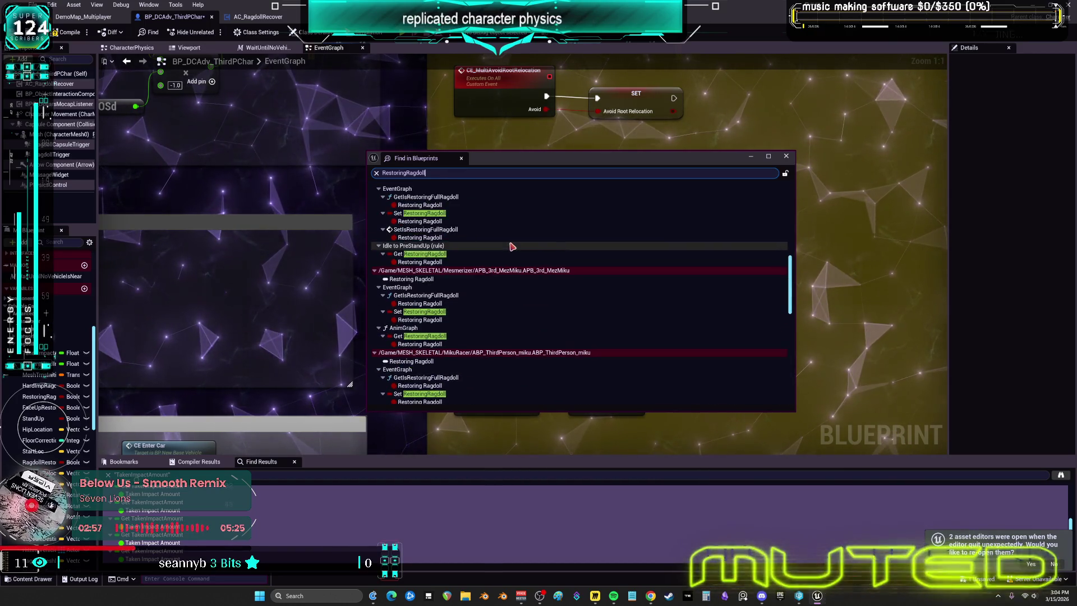
pyautogui.scroll(5, 509, 250)
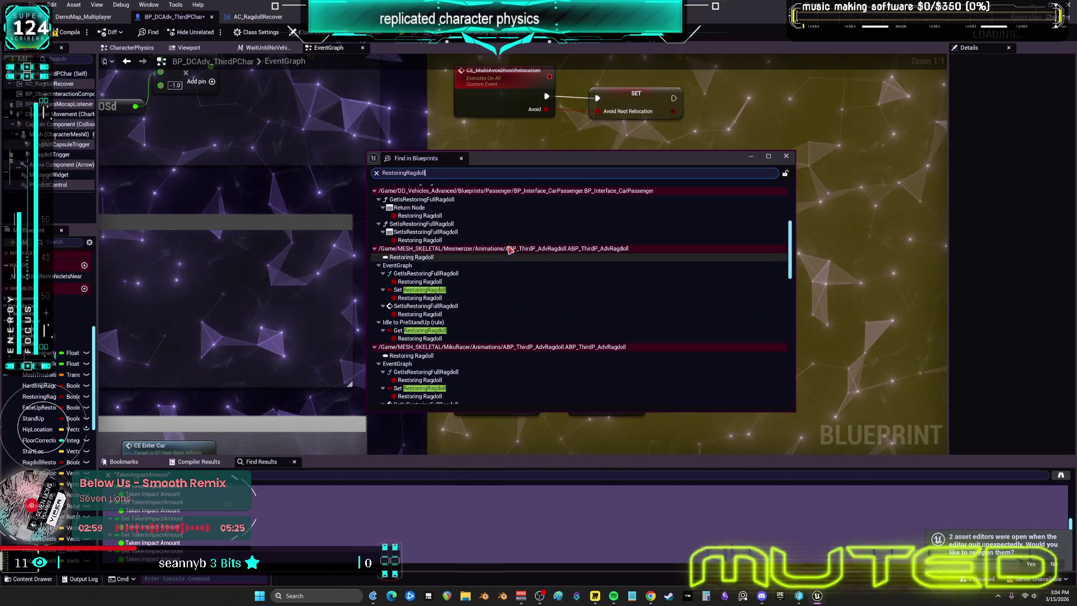
pyautogui.scroll(3, 601, 258)
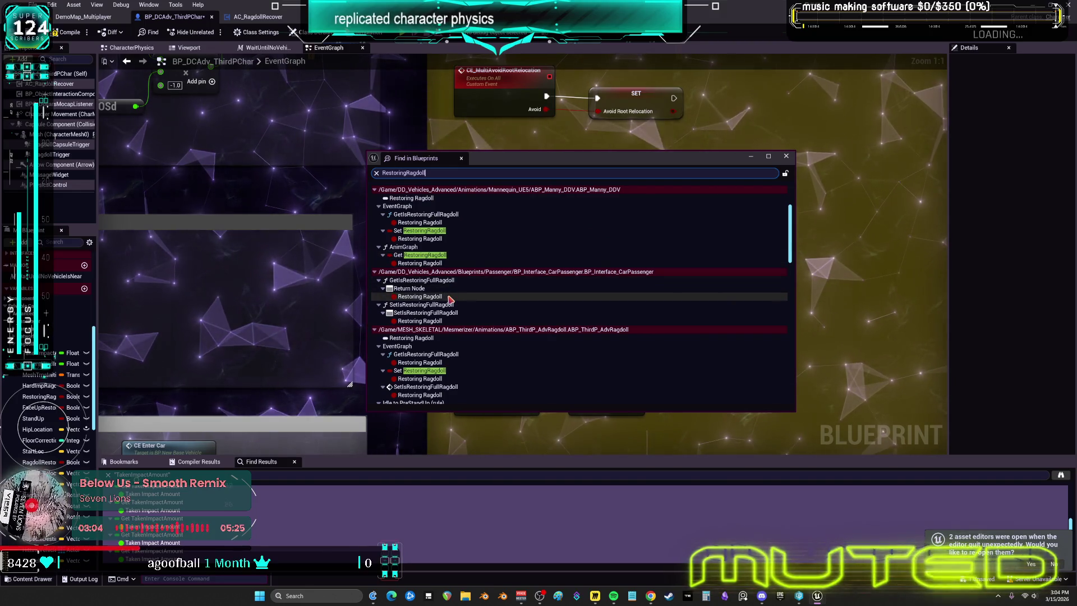
pyautogui.doubleClick(449, 297)
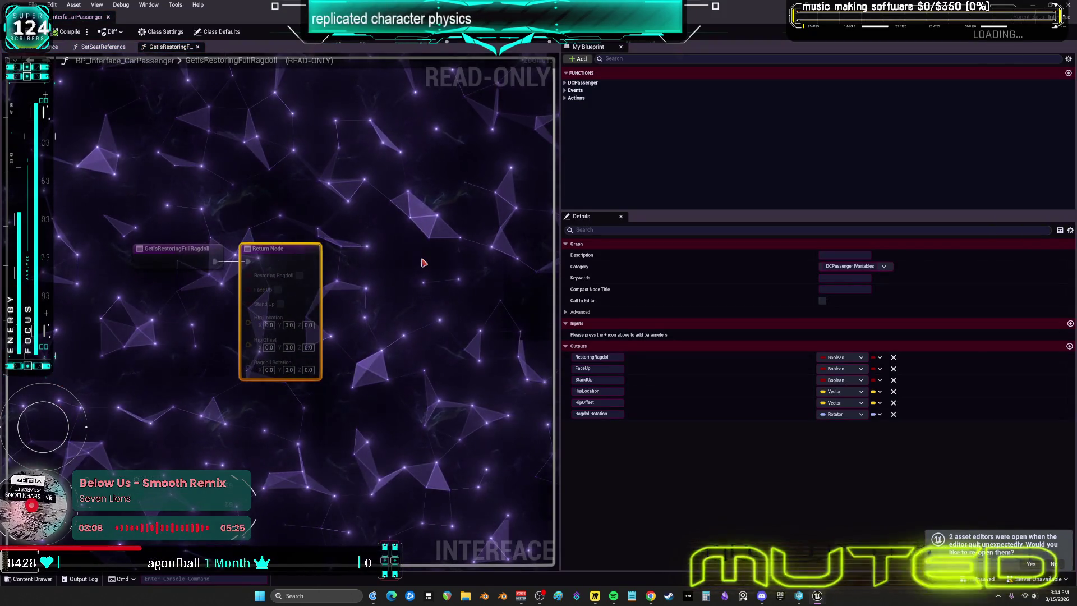
# Close the interface editor and open the ABP_Manny_DDV reference to RestoringRagdoll
pyautogui.click(91, 49)
pyautogui.click(55, 47)
pyautogui.click(109, 18)
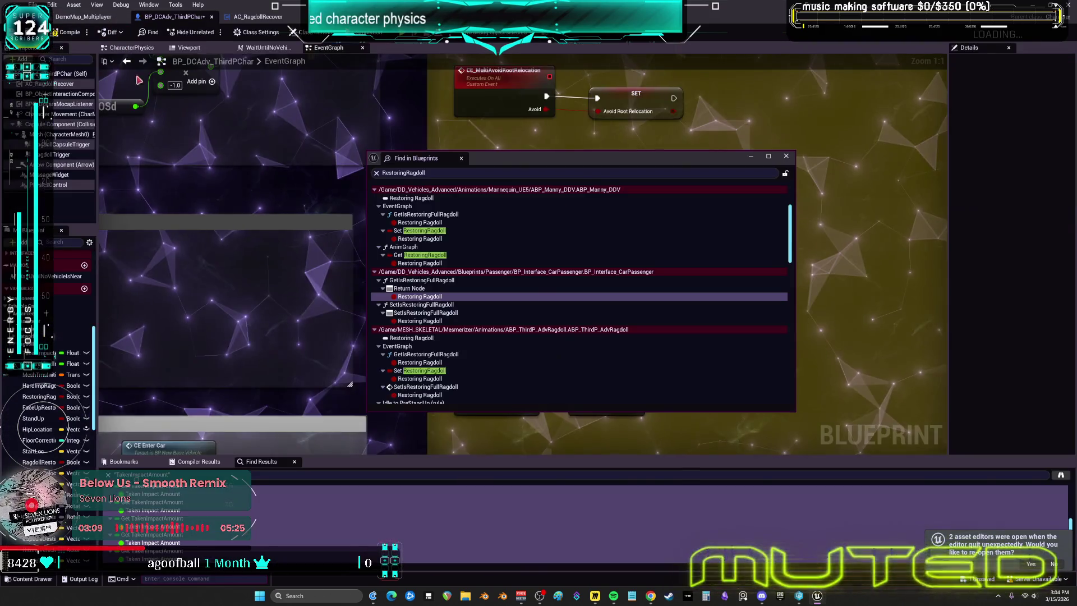
pyautogui.click(425, 222)
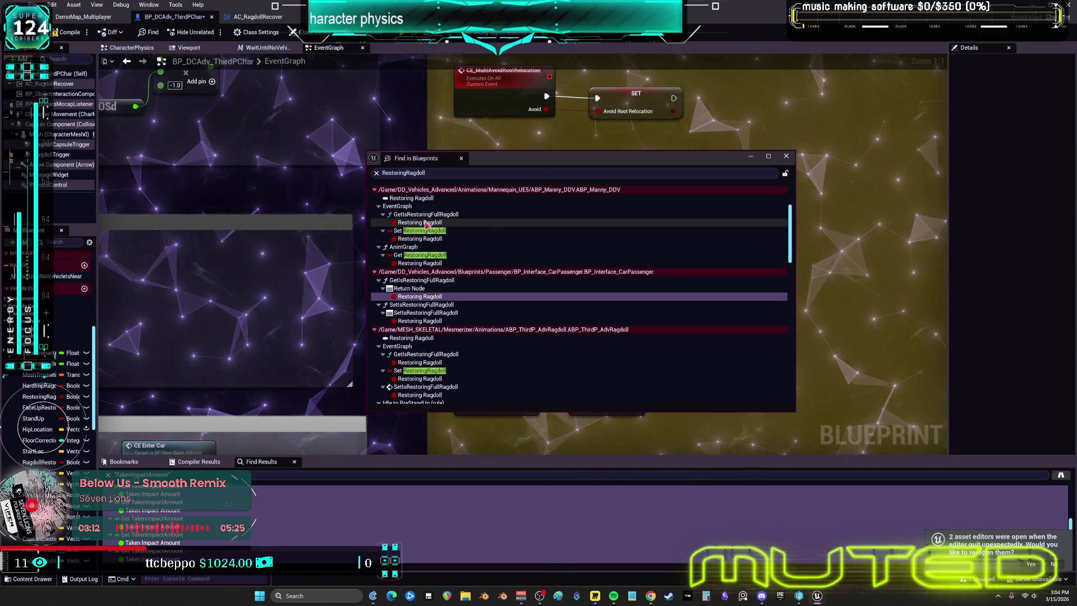
pyautogui.doubleClick(425, 223)
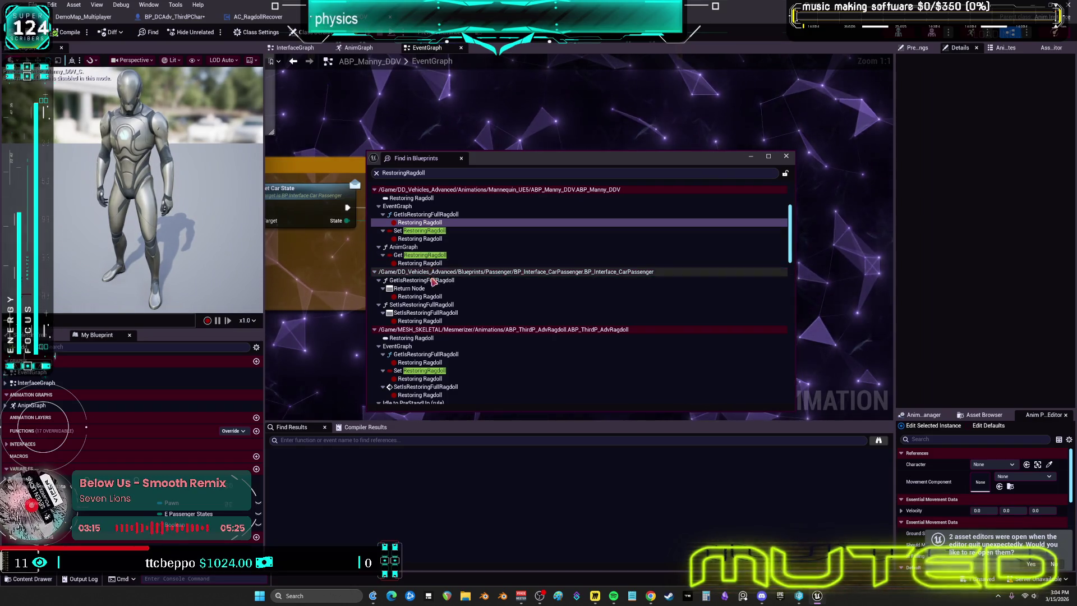
pyautogui.scroll(2, 440, 280)
pyautogui.scroll(2, 443, 284)
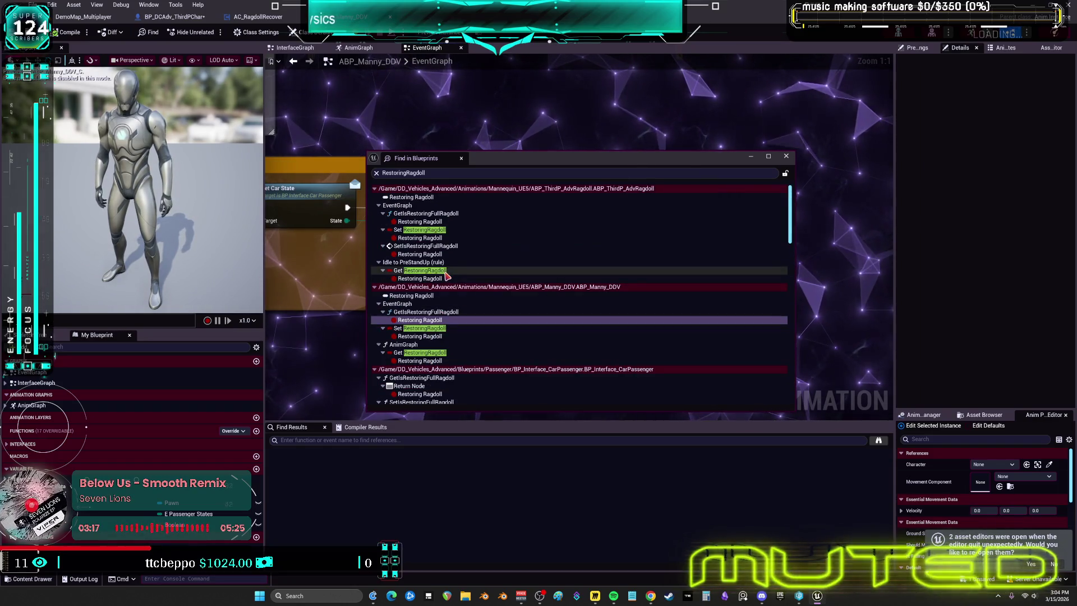
# Open the ABP_ThirdP_AdvRagdoll RestoringRagdoll reference near Get Is Restoring Full Ragdoll
pyautogui.click(437, 224)
pyautogui.doubleClick(437, 223)
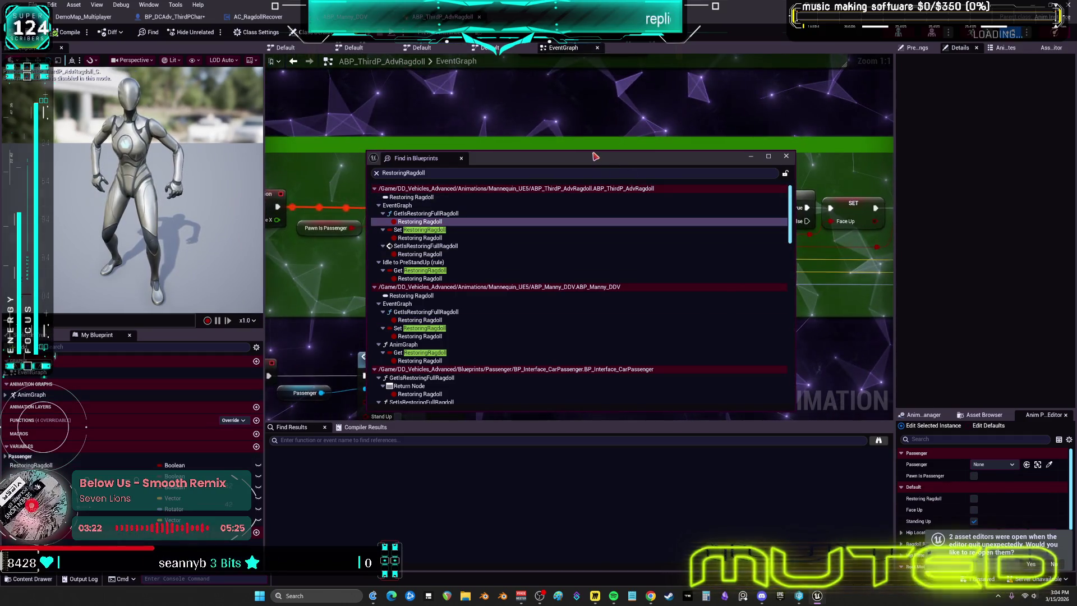
pyautogui.moveTo(596, 159)
pyautogui.mouseDown()
pyautogui.moveTo(572, 363)
pyautogui.moveTo(599, 209)
pyautogui.mouseUp()
pyautogui.scroll(-5, 583, 303)
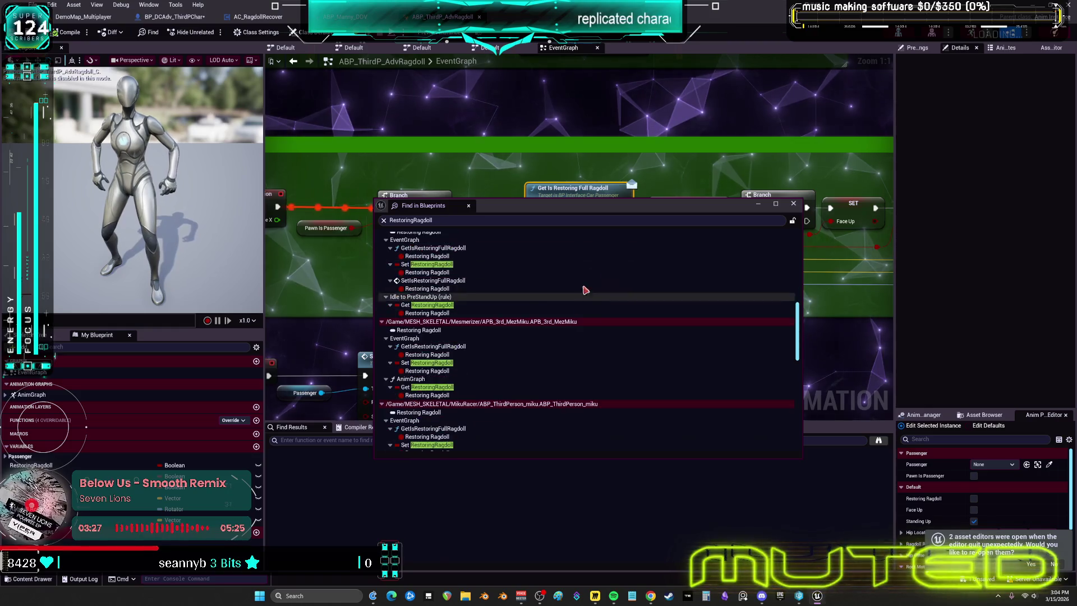
pyautogui.scroll(-3, 549, 355)
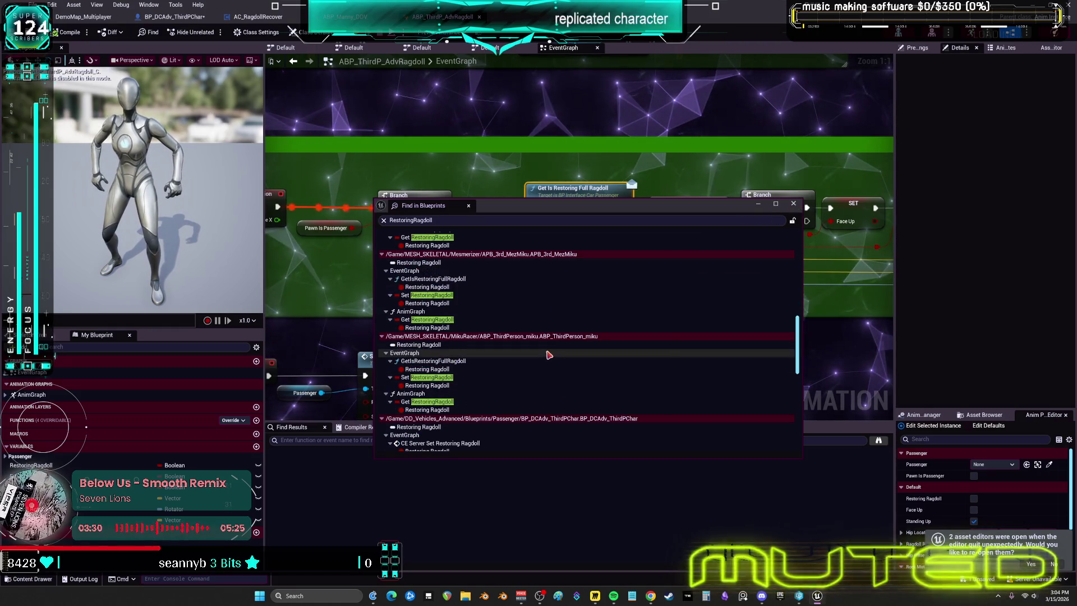
pyautogui.scroll(-5, 549, 355)
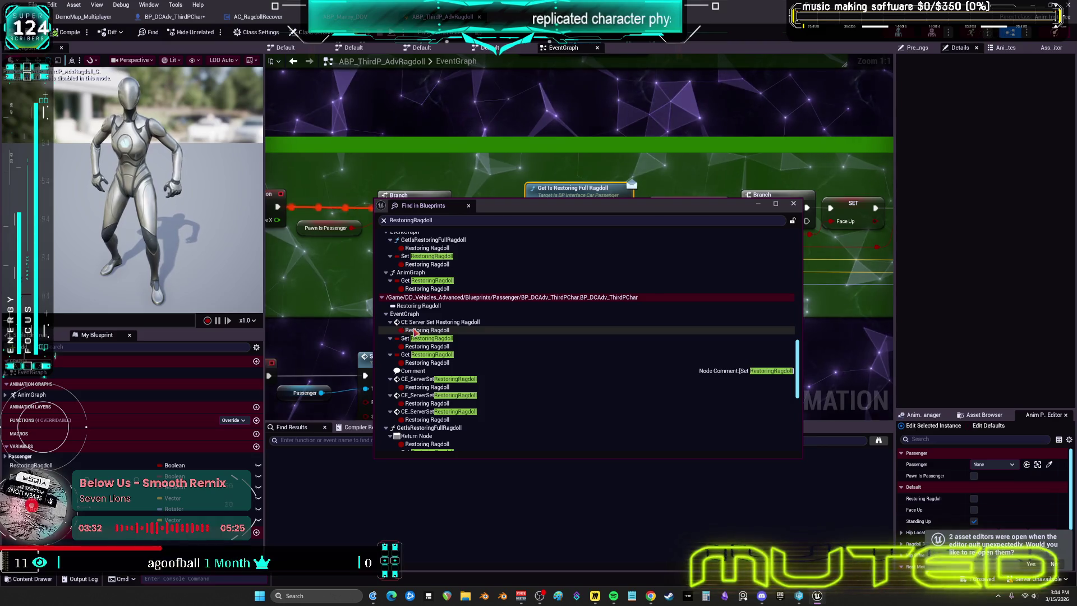
# Jump through BP_DCAdv_ThirdPChar's Set, Get and CE_ServerSet Restoring Ragdoll references, then close the results
pyautogui.click(414, 331)
pyautogui.click(417, 347)
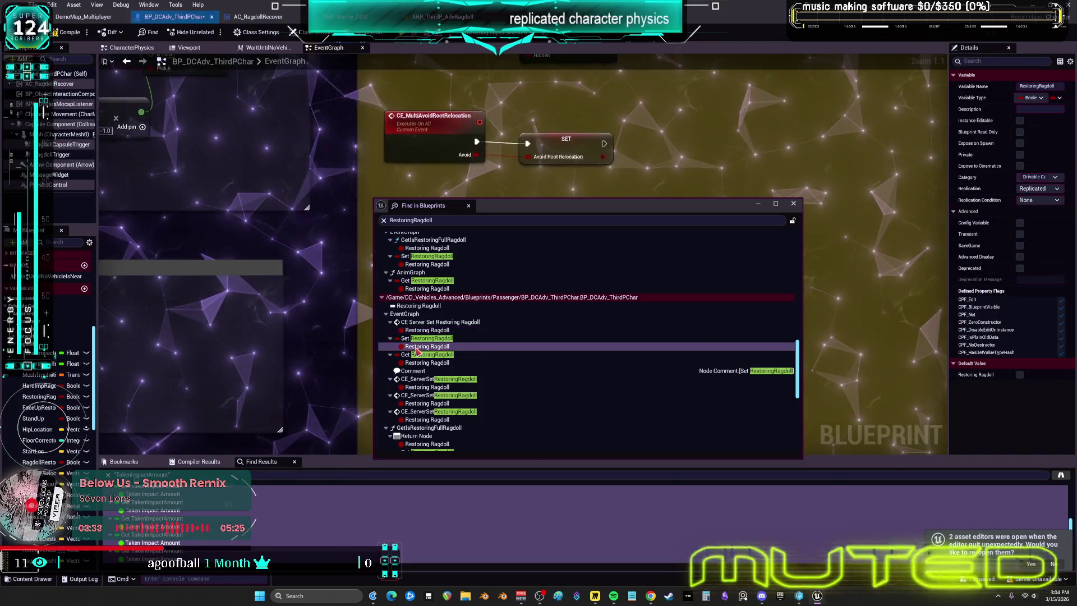
pyautogui.click(419, 362)
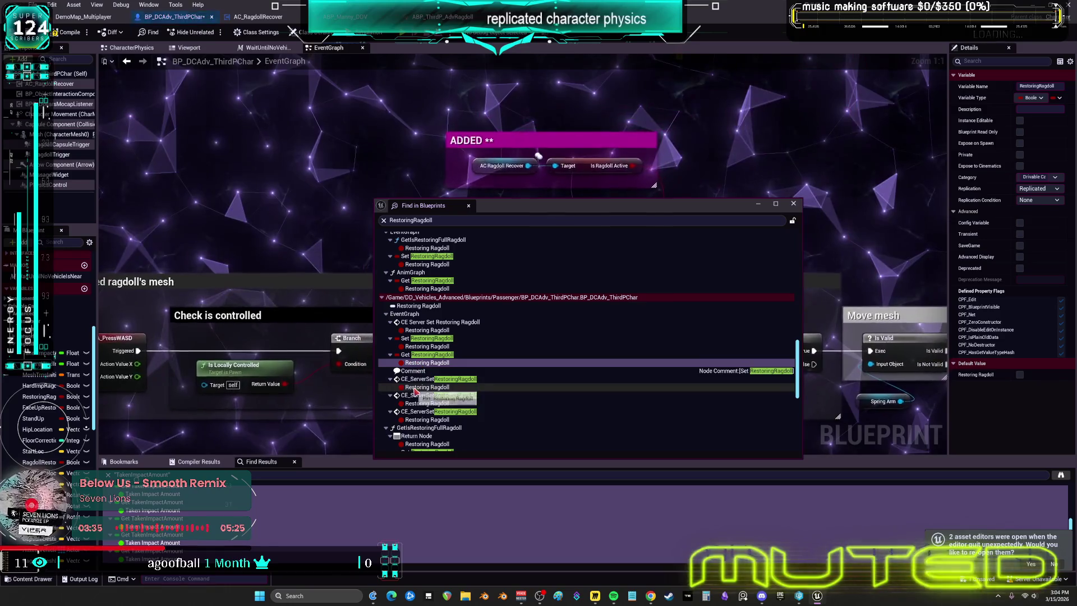
pyautogui.click(415, 387)
pyautogui.moveTo(546, 214); pyautogui.dragTo(662, 349)
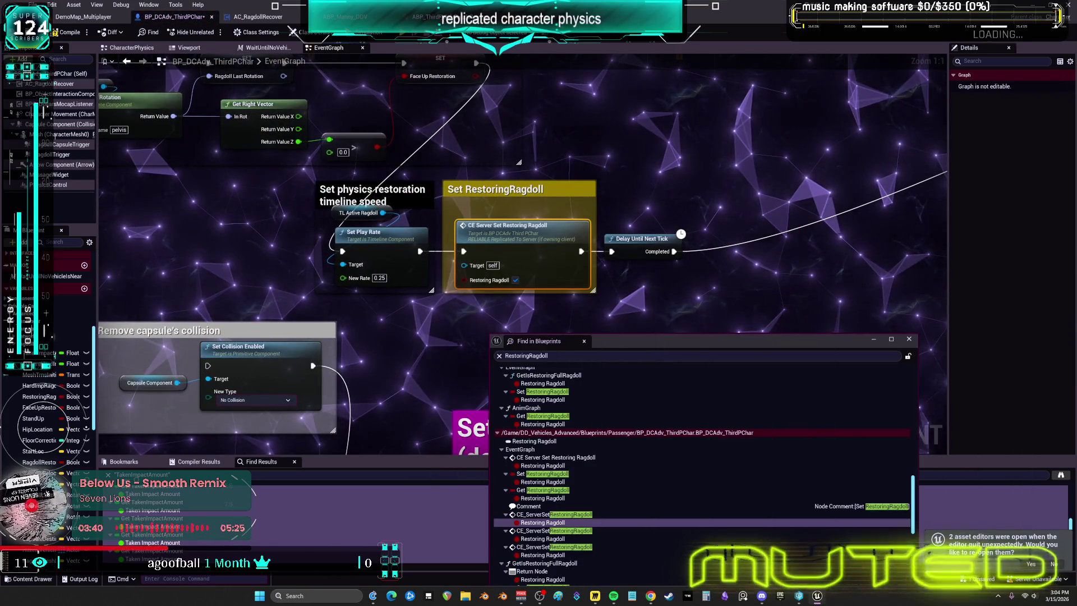
pyautogui.click(518, 163)
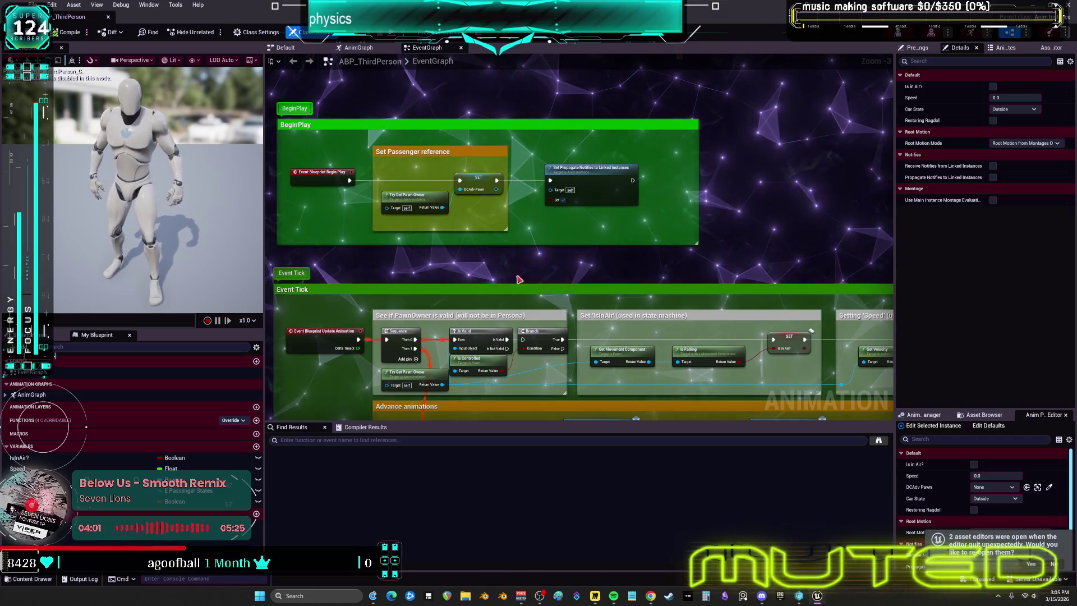
# Find RestoringRagdoll references by name and visit its getter, setter and AnimGraph uses
pyautogui.scroll(3, 590, 157)
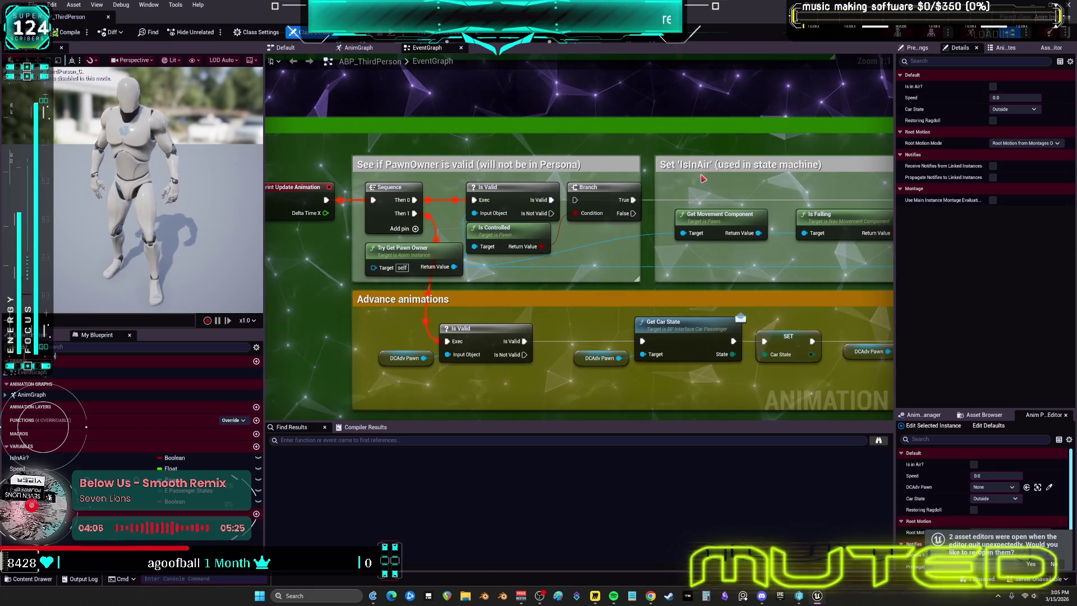
pyautogui.moveTo(813, 196)
pyautogui.mouseDown()
pyautogui.moveTo(658, 365)
pyautogui.moveTo(668, 184)
pyautogui.moveTo(333, 110)
pyautogui.mouseUp()
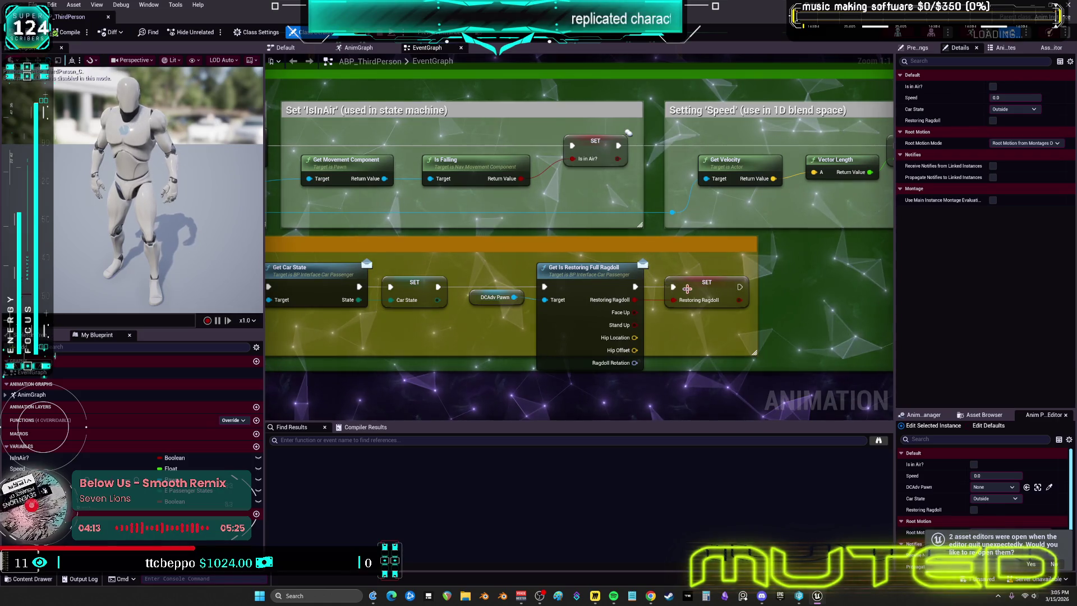
pyautogui.rightClick(686, 289)
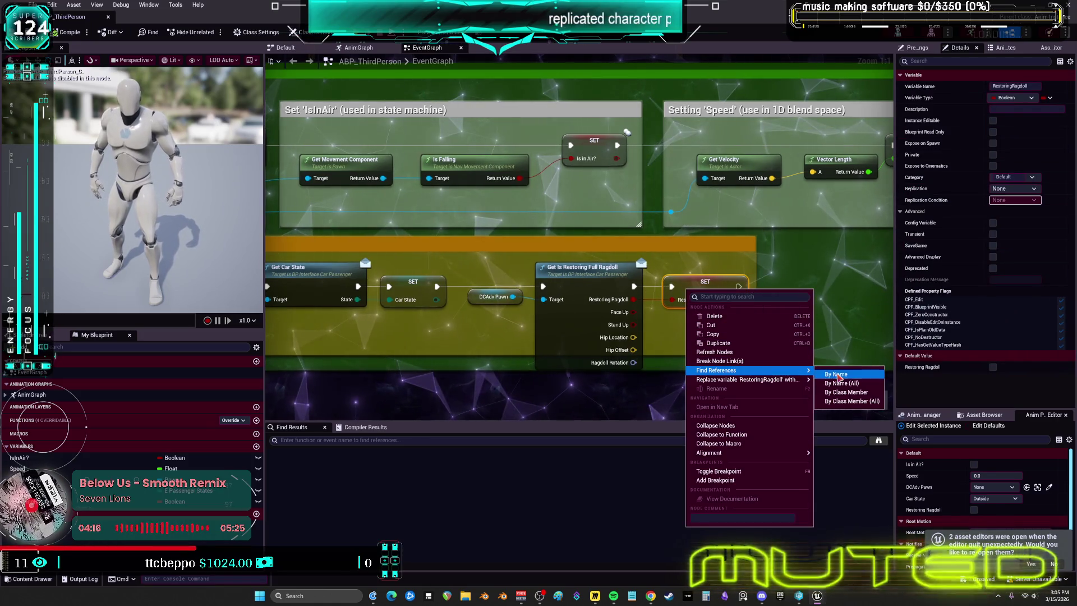
pyautogui.click(839, 374)
pyautogui.doubleClick(320, 479)
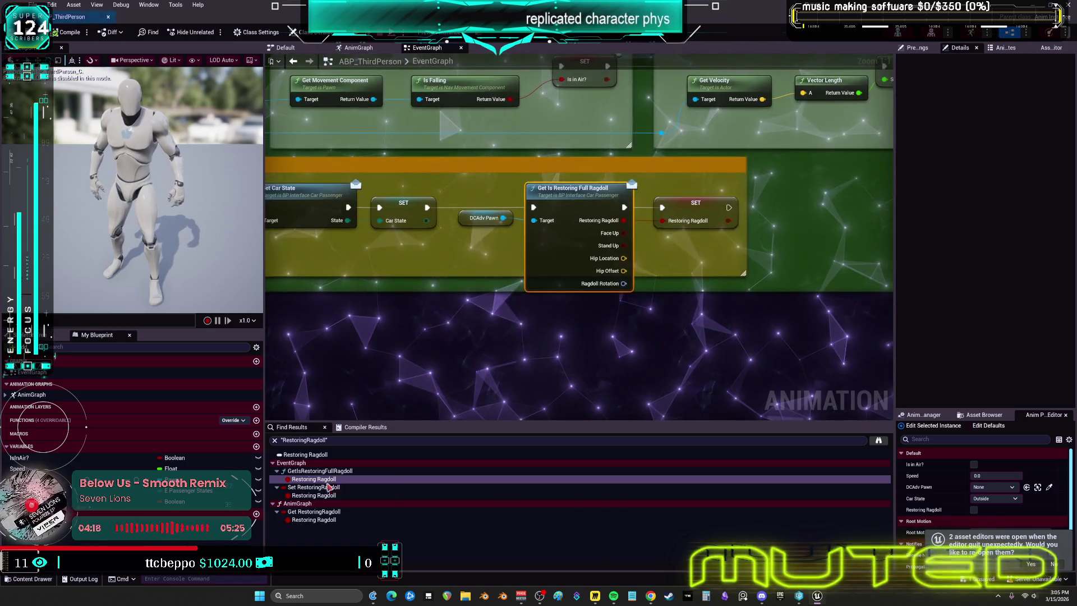
pyautogui.doubleClick(317, 495)
pyautogui.doubleClick(323, 519)
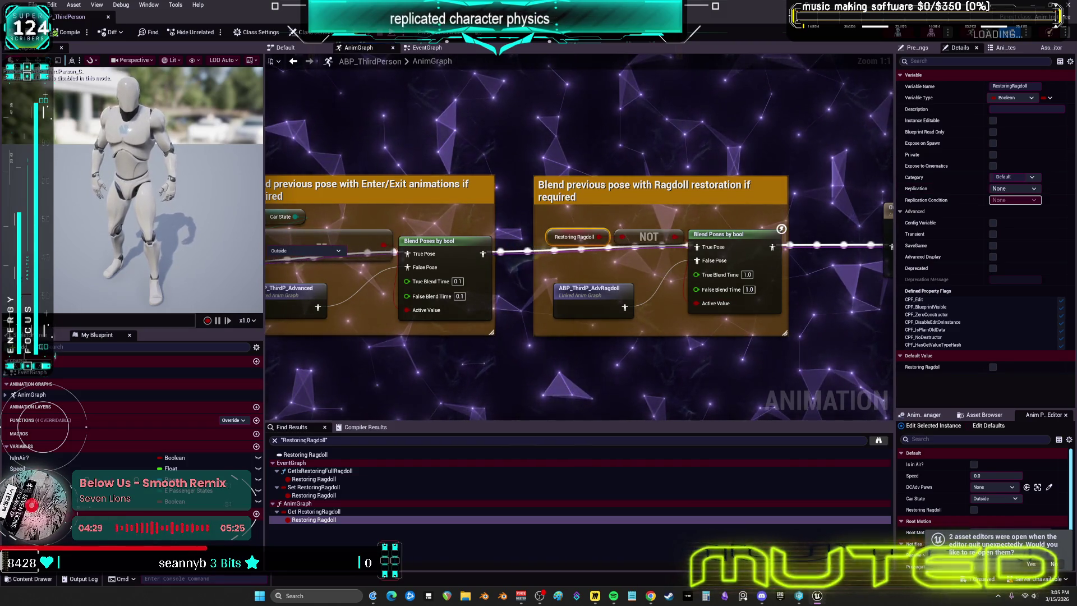
# Close ABP_ThirdPerson and return to the character's ragdoll capsule relocation graph
pyautogui.click(108, 18)
pyautogui.click(580, 327)
pyautogui.scroll(-6, 527, 135)
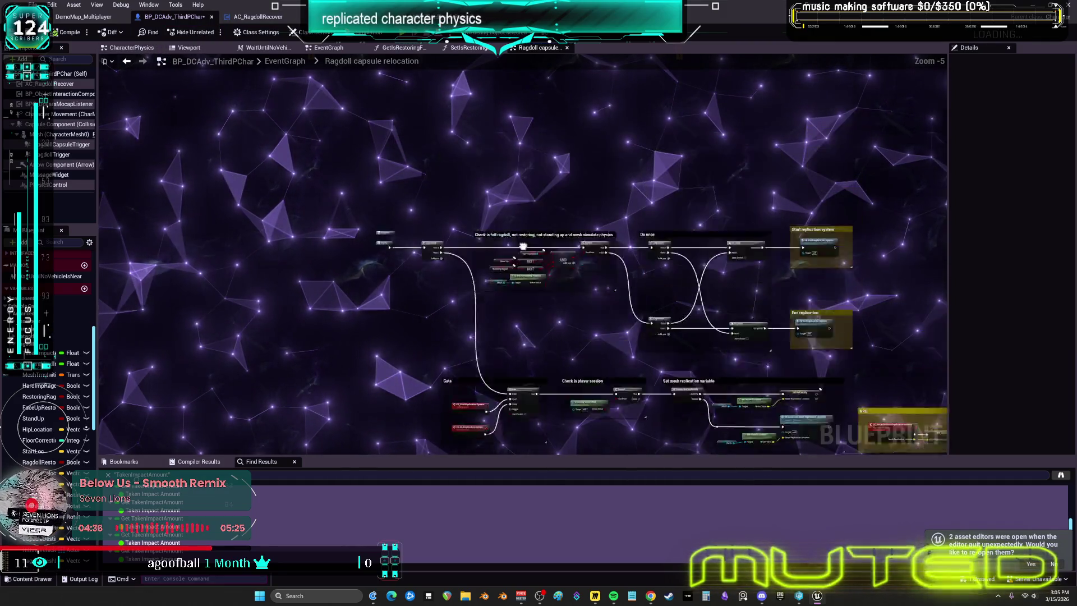
# Back in the main event graph, nudge the CE Server Set Restoring Ragdoll node upward
pyautogui.moveTo(408, 90); pyautogui.dragTo(308, 115)
pyautogui.doubleClick(422, 61)
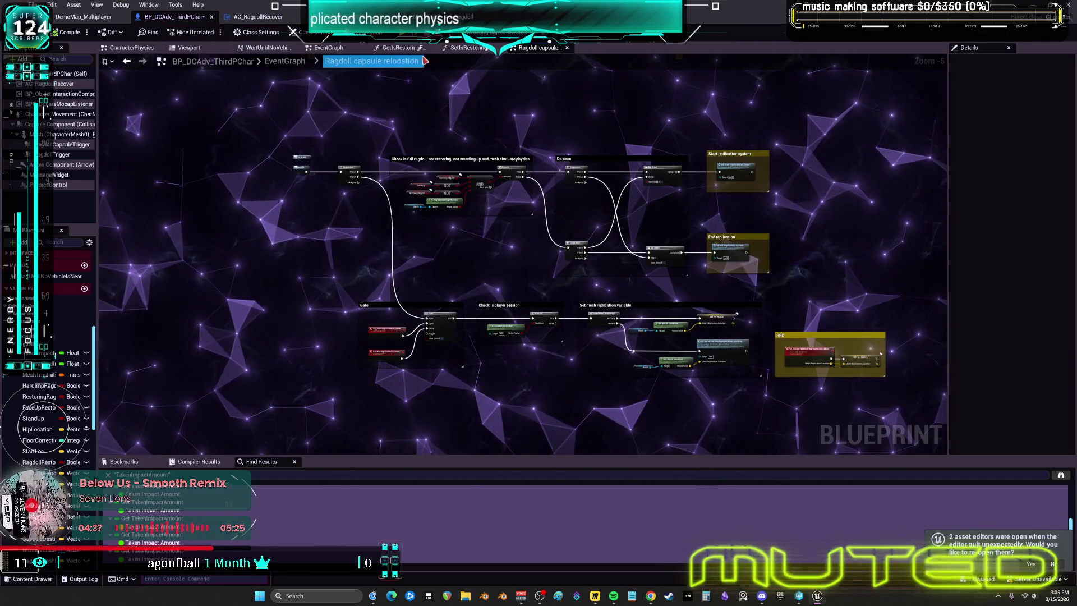
pyautogui.click(329, 48)
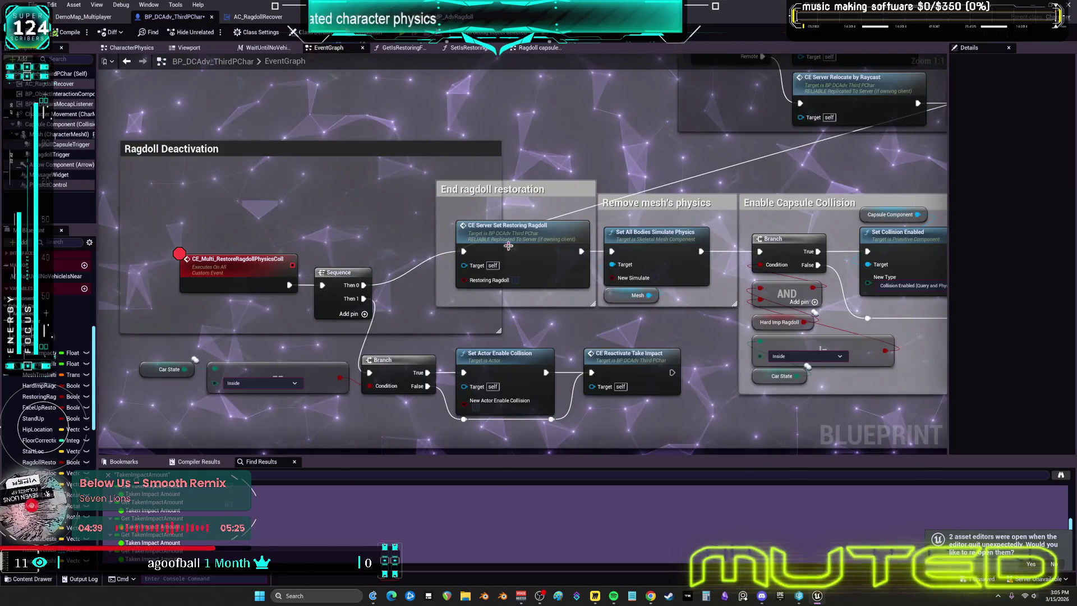
pyautogui.moveTo(516, 242); pyautogui.dragTo(518, 225)
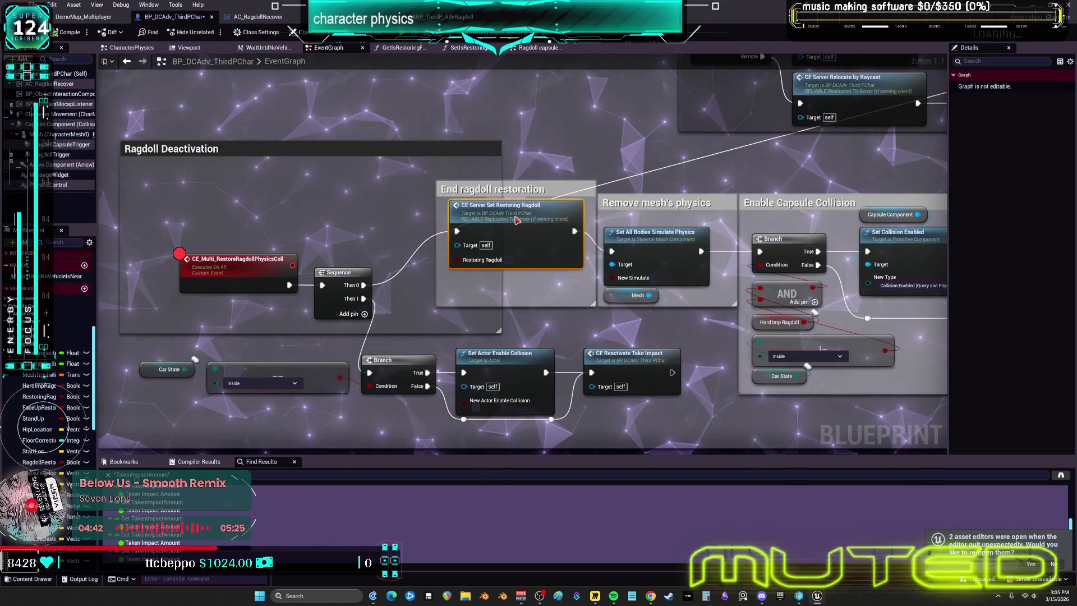
pyautogui.scroll(-8, 512, 233)
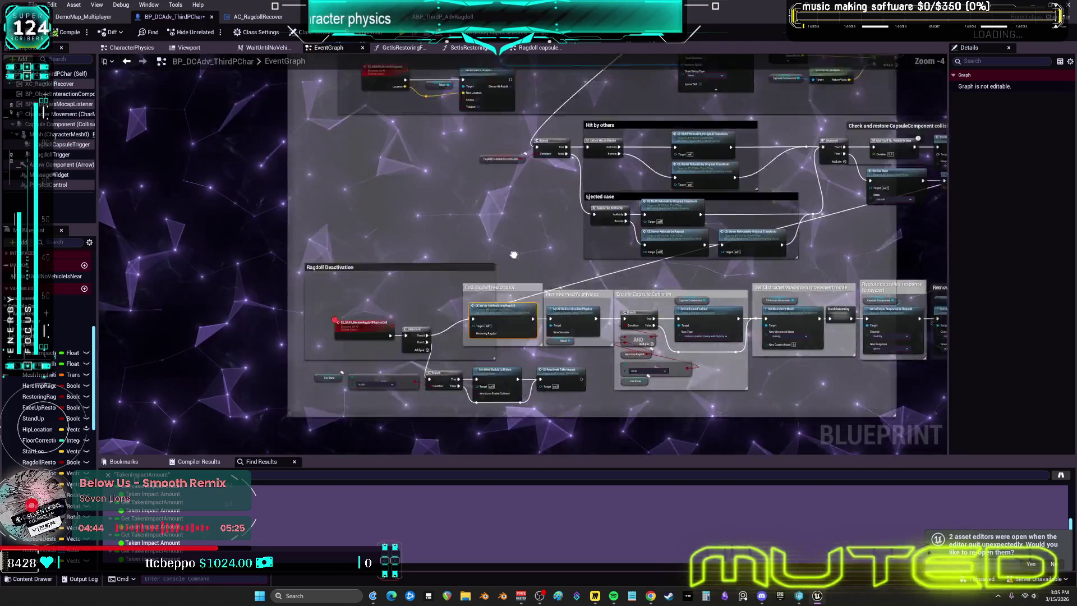
pyautogui.scroll(5, 530, 312)
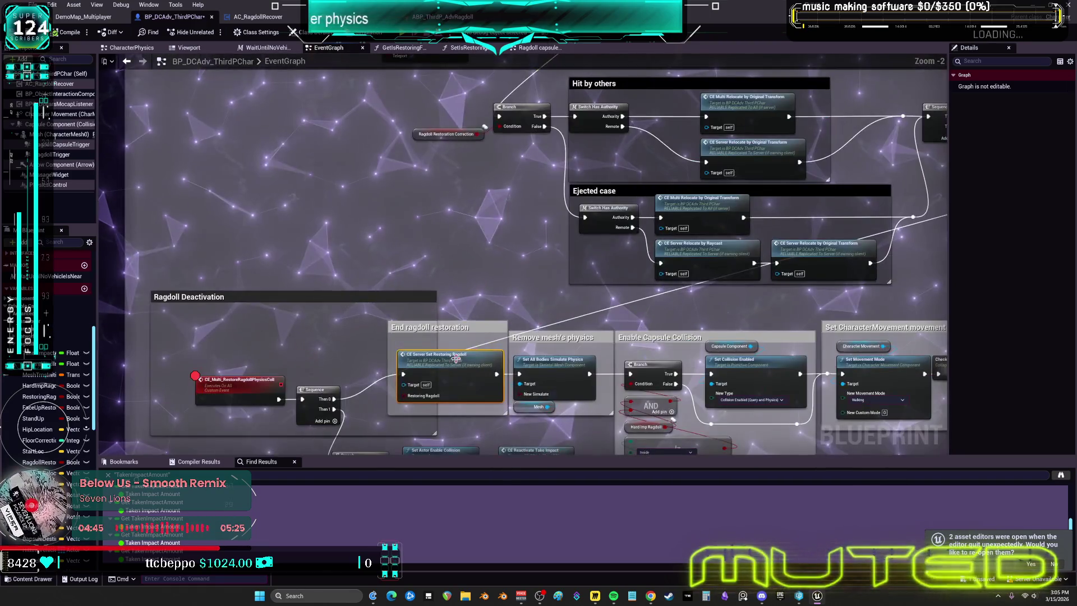
# Review CE_ServerSetRestoringRagdoll's definition and call sites, including the TL_ActiveRagdoll timeline area
pyautogui.click(564, 215)
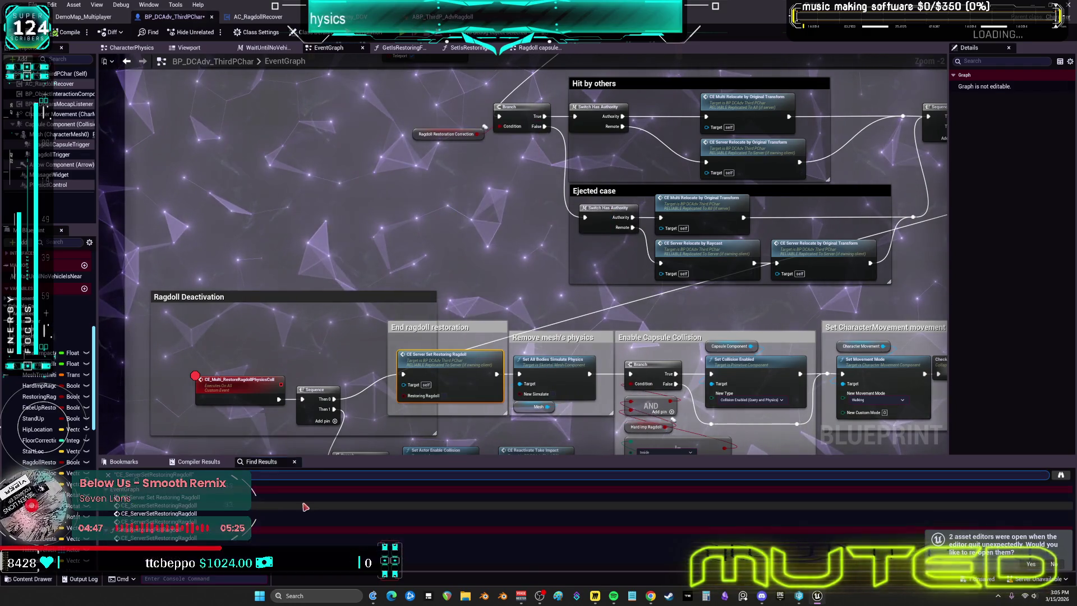
pyautogui.click(184, 506)
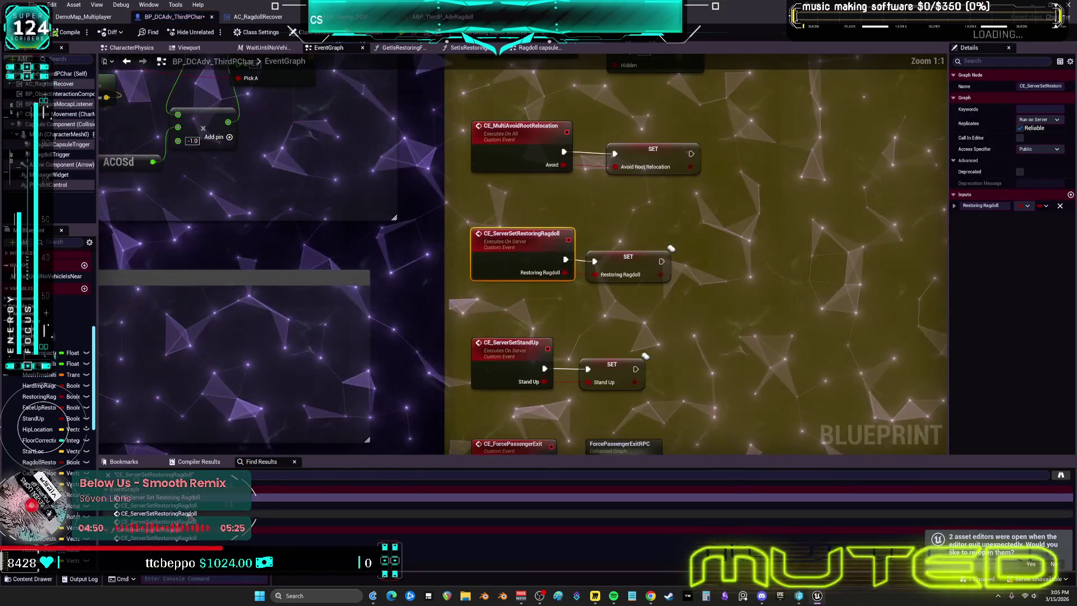
pyautogui.click(193, 513)
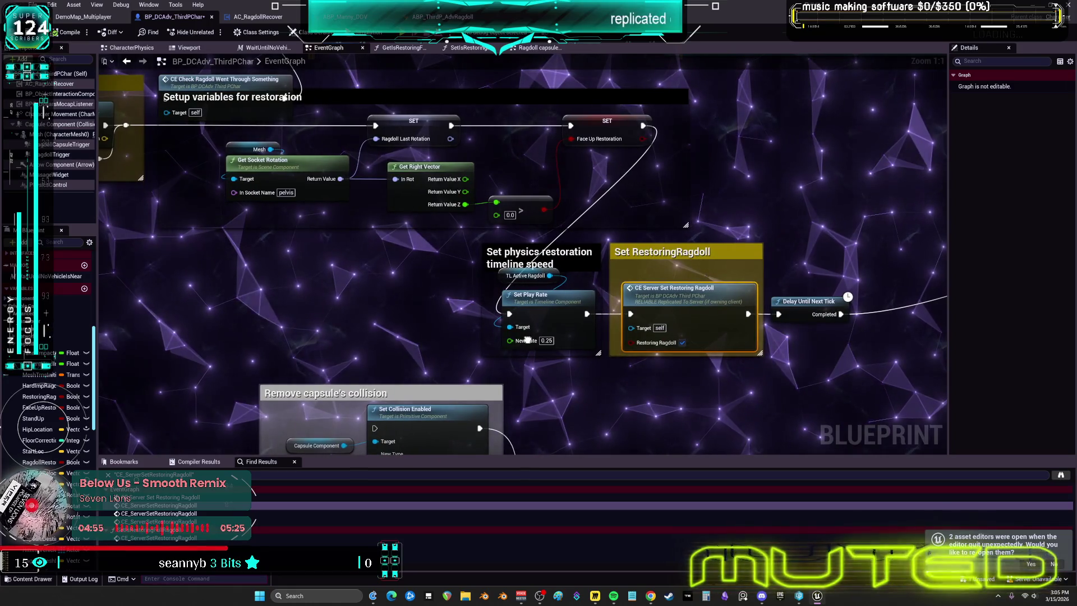
pyautogui.moveTo(525, 344)
pyautogui.mouseDown()
pyautogui.moveTo(850, 383)
pyautogui.moveTo(197, 304)
pyautogui.moveTo(303, 355)
pyautogui.moveTo(530, 319)
pyautogui.mouseUp()
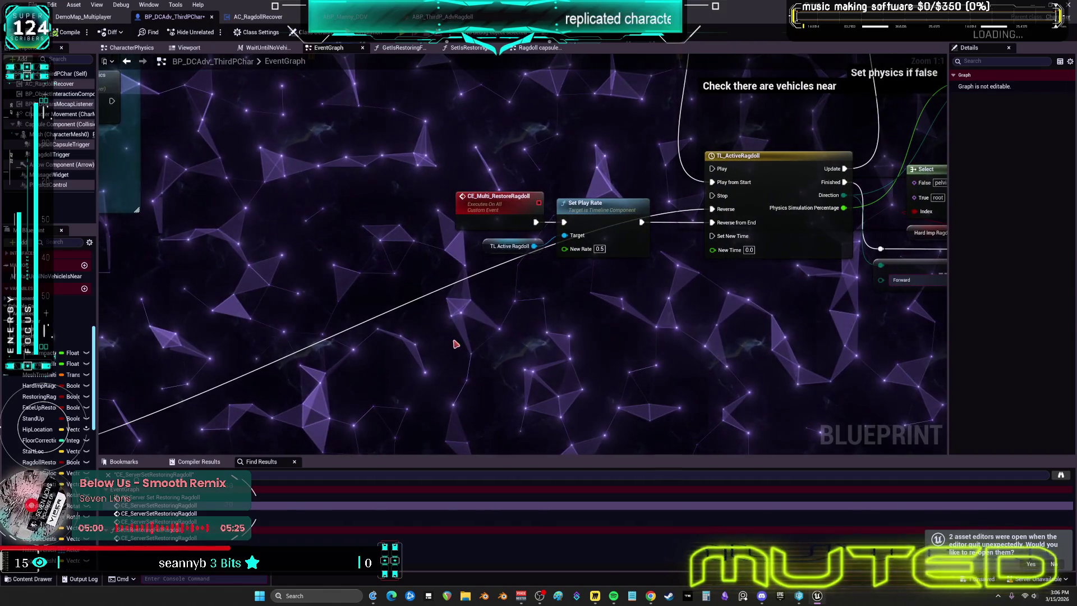
pyautogui.moveTo(722, 315); pyautogui.dragTo(365, 384)
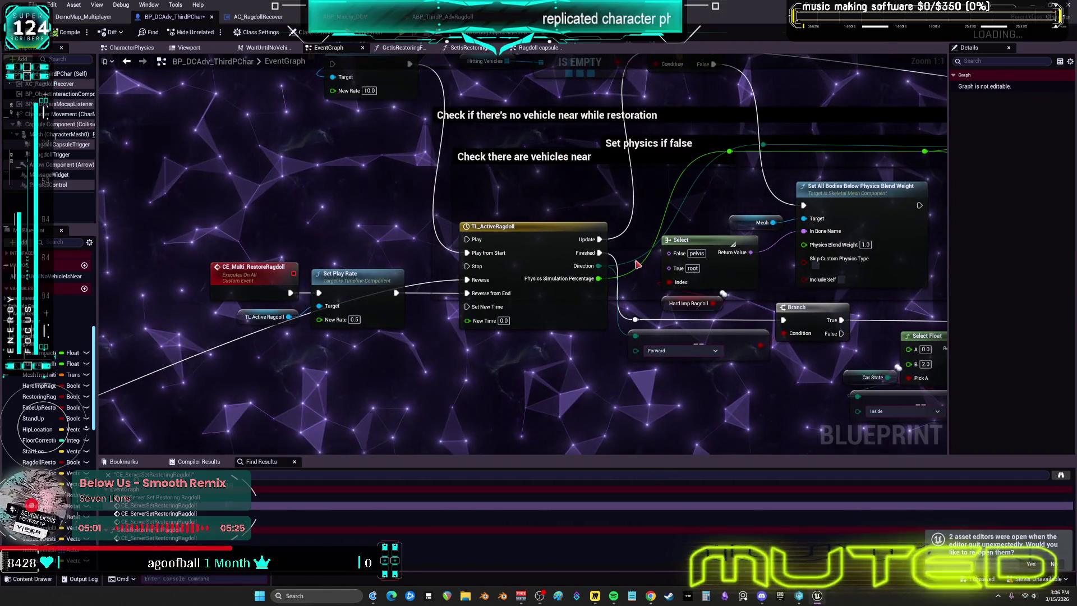
pyautogui.doubleClick(159, 513)
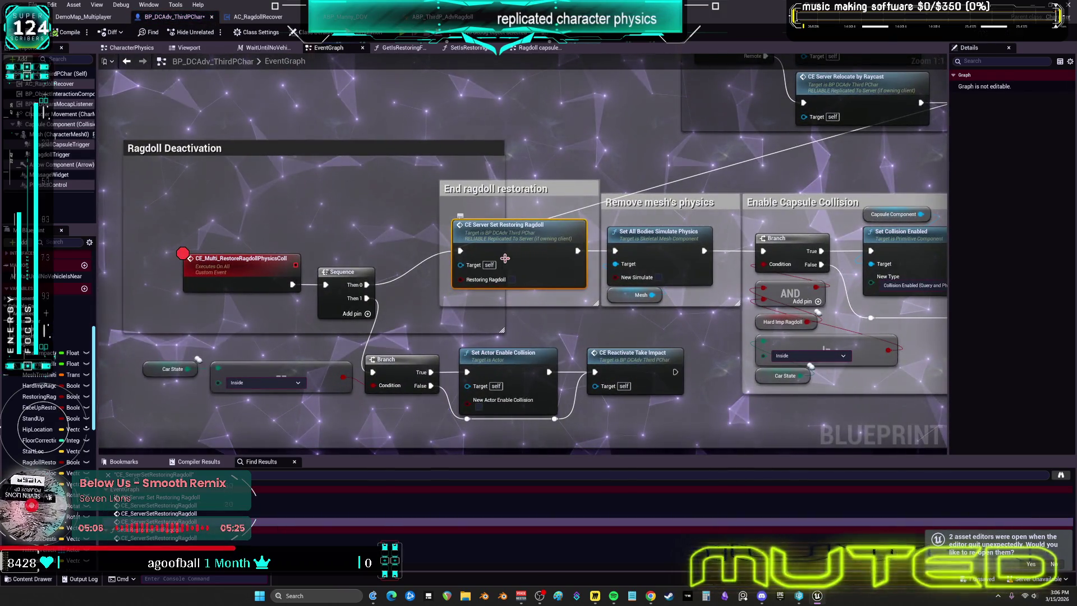
# Wire Sequence Then 0 straight to Set All Bodies Simulate Physics and comment the bypassed node '8'
pyautogui.moveTo(494, 249); pyautogui.dragTo(499, 205)
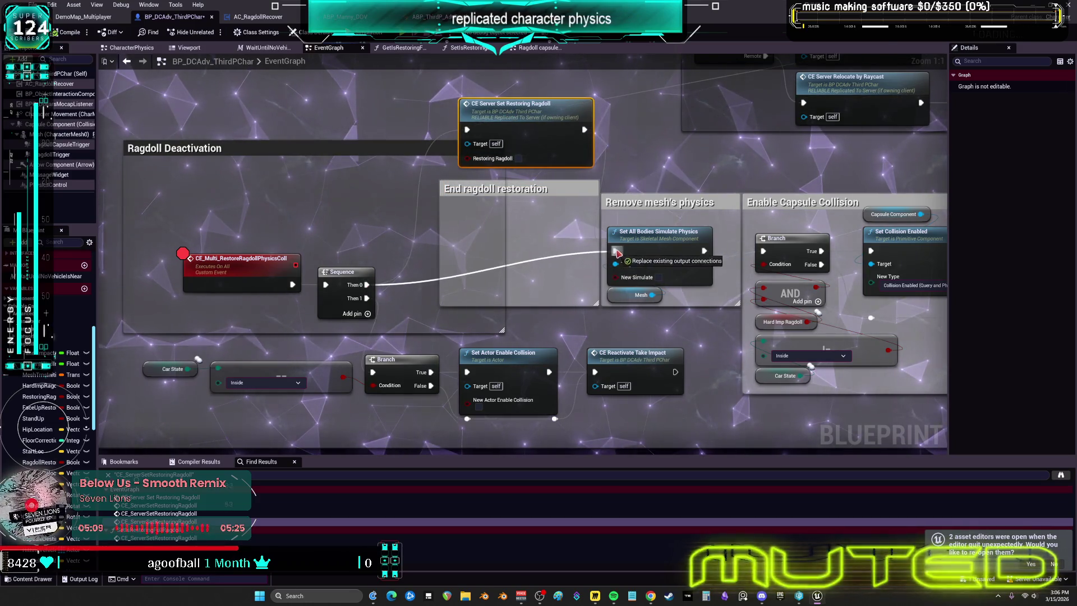
pyautogui.moveTo(617, 253); pyautogui.dragTo(615, 251)
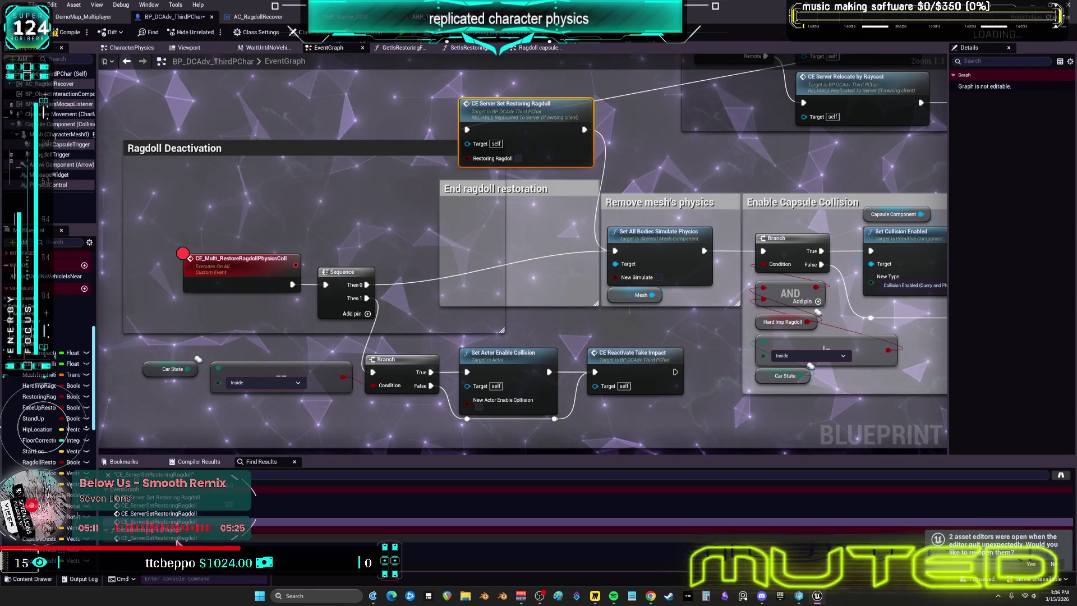
pyautogui.click(488, 48)
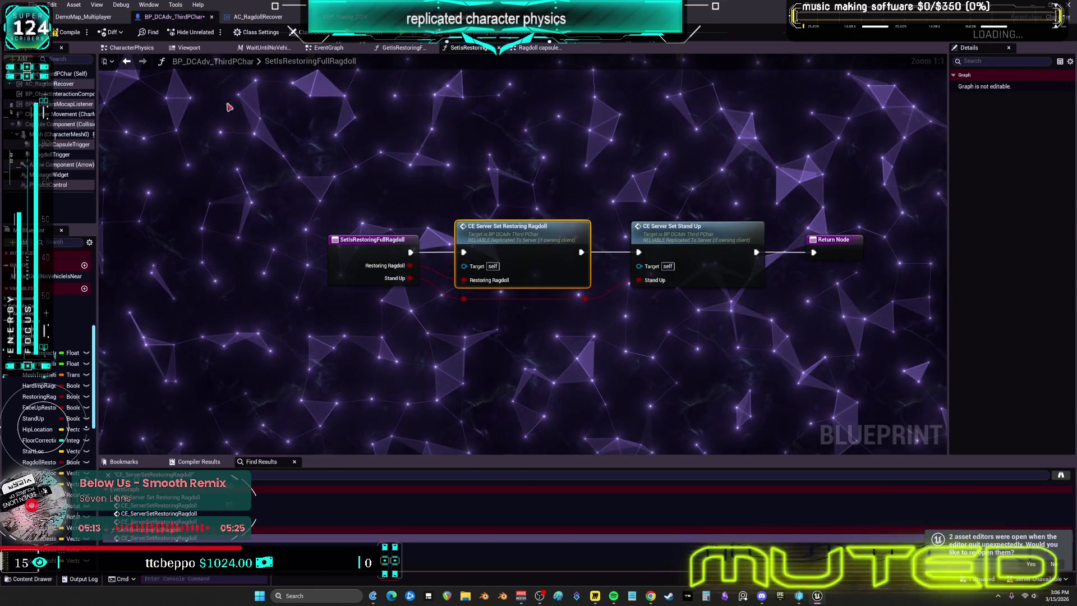
pyautogui.hotkey('alt', 'Left')
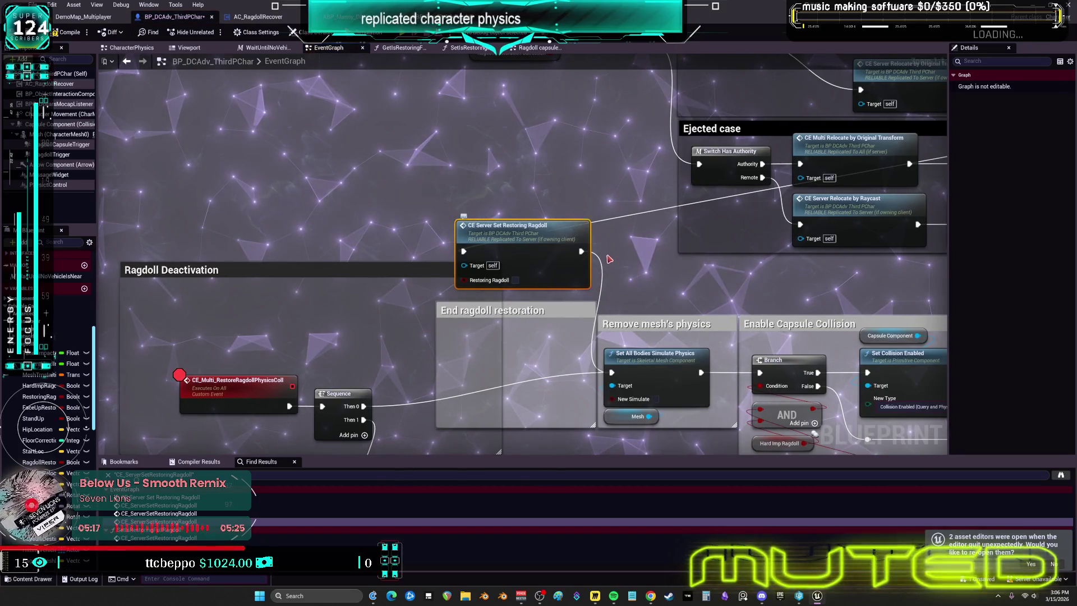
pyautogui.press('c')
pyautogui.click(518, 128)
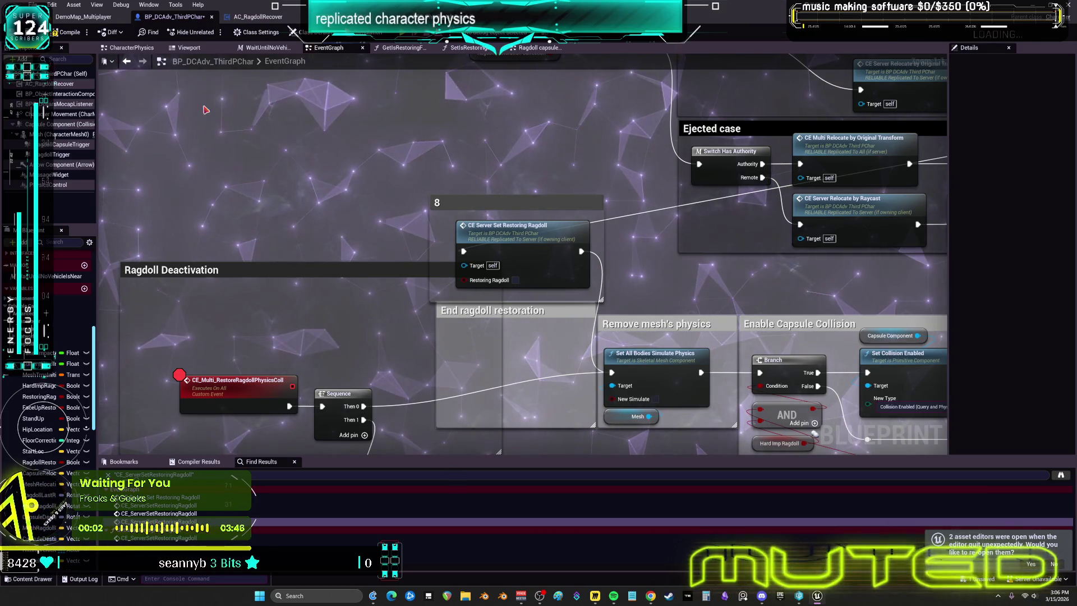
# Inspect the CE_TakeImpact and CE_Server_SetRagdollPhysics events and the collision-response vehicle checks
pyautogui.scroll(-10, 712, 277)
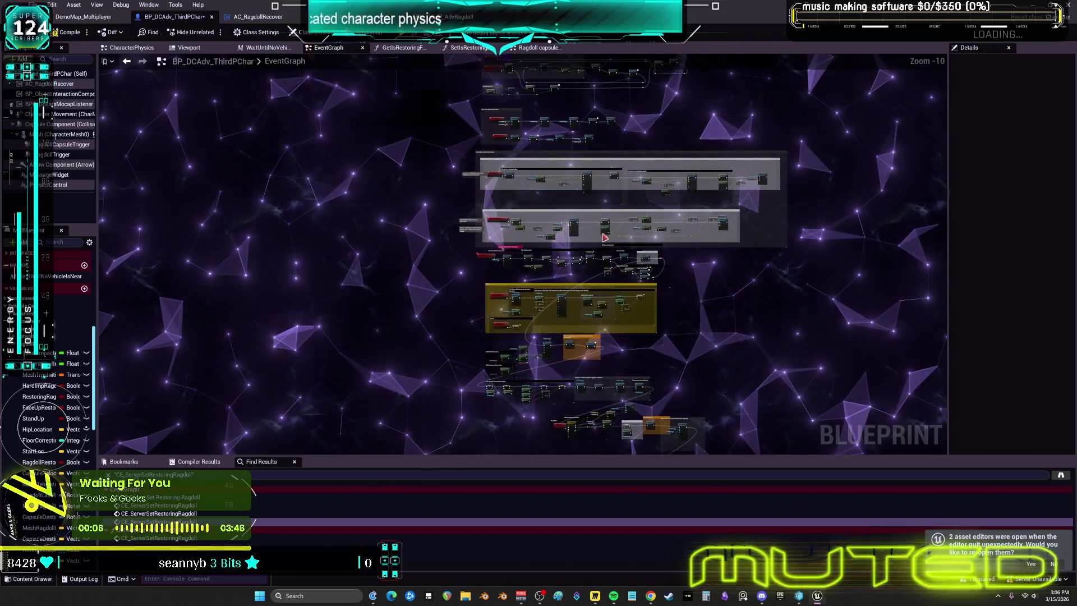
pyautogui.moveTo(604, 237); pyautogui.dragTo(570, 300)
pyautogui.scroll(7, 570, 208)
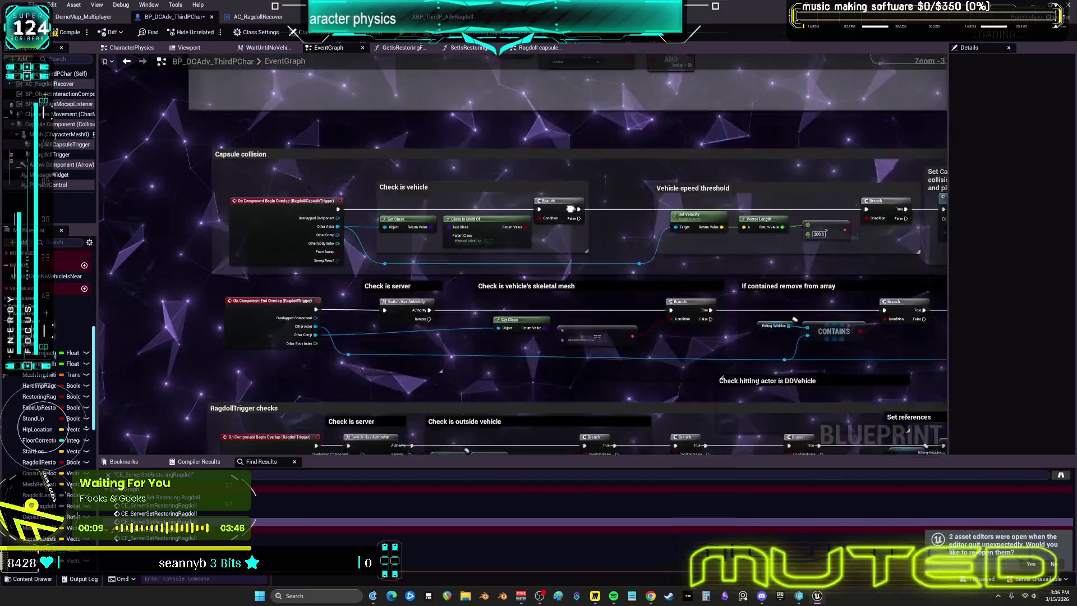
pyautogui.scroll(2, 570, 209)
pyautogui.moveTo(579, 333)
pyautogui.mouseDown()
pyautogui.moveTo(599, 222)
pyautogui.moveTo(590, 206)
pyautogui.mouseUp()
pyautogui.doubleClick(590, 206)
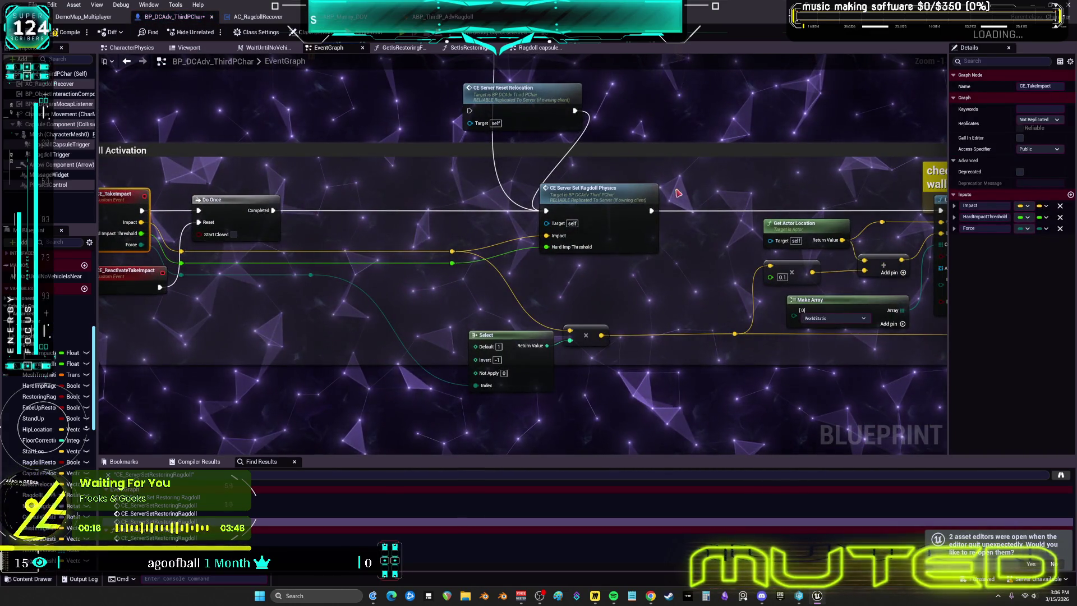
pyautogui.doubleClick(597, 189)
pyautogui.moveTo(411, 163); pyautogui.dragTo(324, 167)
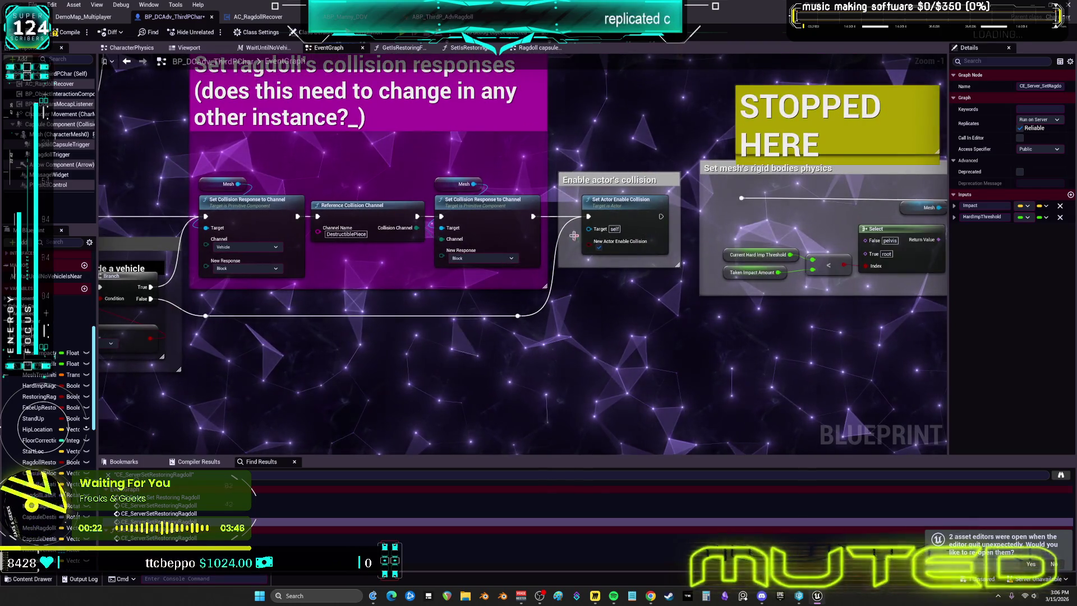
# Select the Add Impulse to All Bodies Below nodes and wrap them in a new comment
pyautogui.click(128, 63)
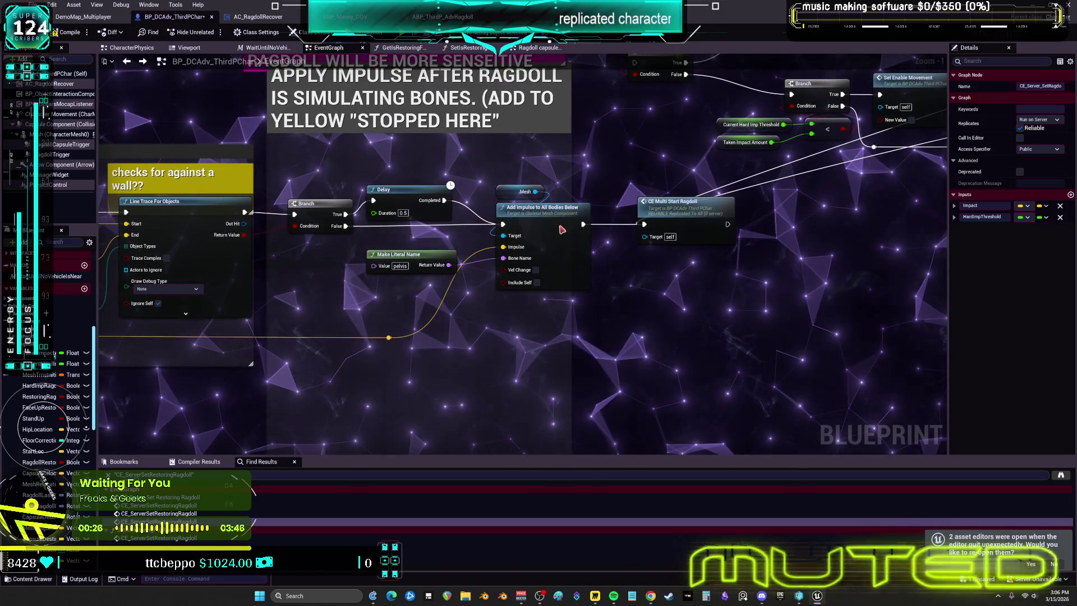
pyautogui.click(562, 229)
pyautogui.click(722, 210)
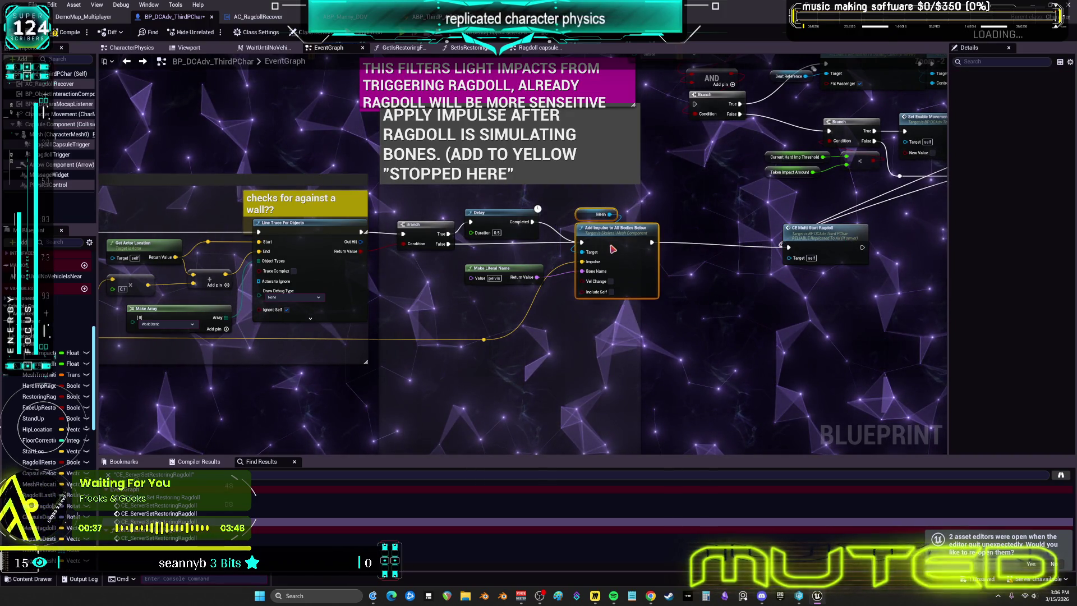
pyautogui.press('c')
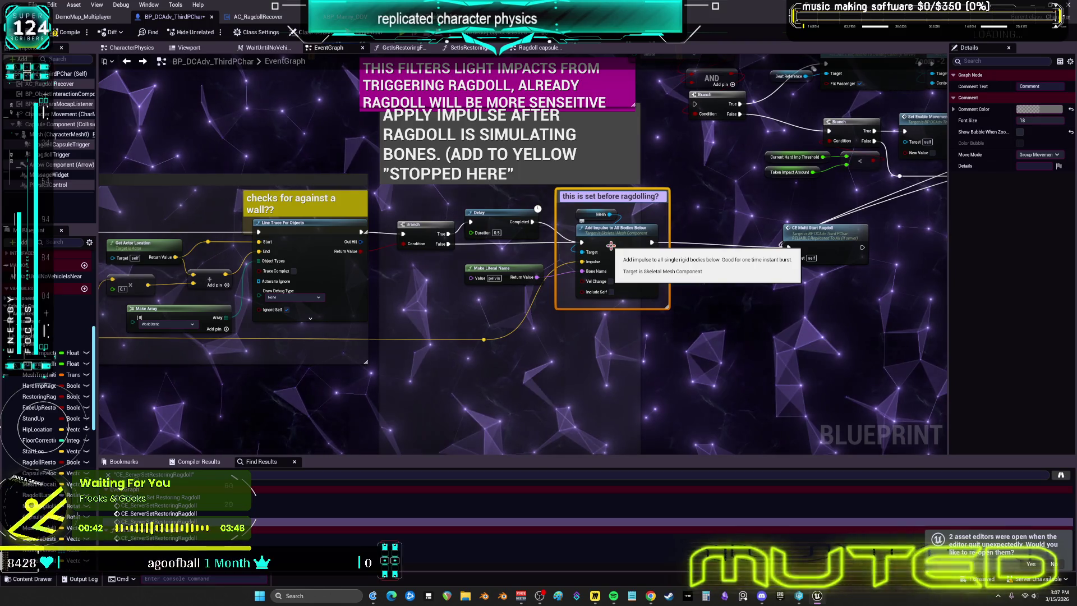
# Title the comment 'this is set before ragdolling?' and give it a magenta-pink colour
pyautogui.write('g?')
pyautogui.press('Return')
pyautogui.click(663, 195)
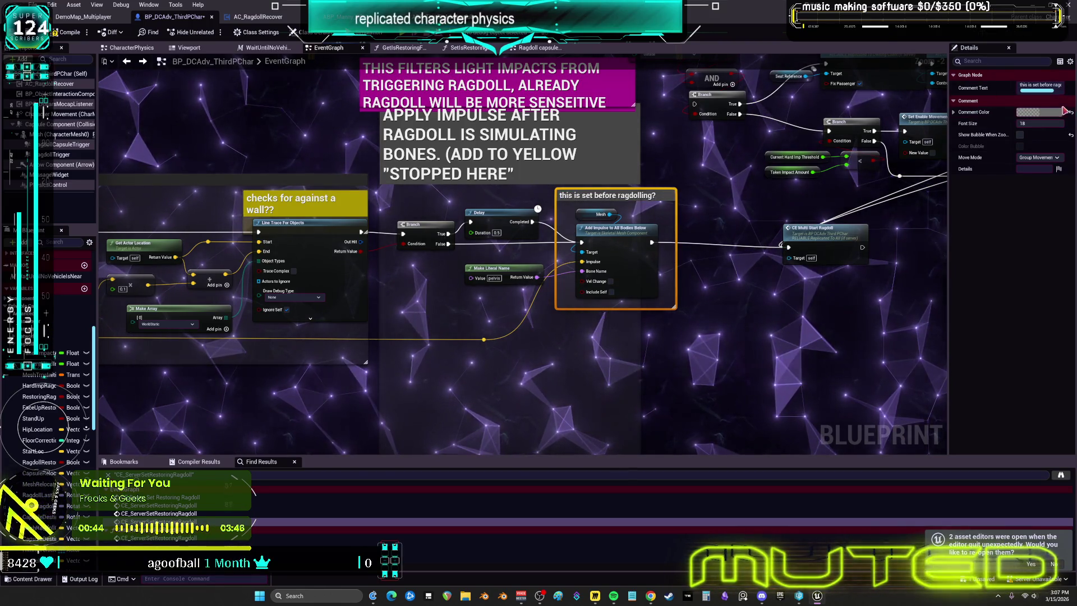
pyautogui.click(1037, 111)
pyautogui.click(950, 177)
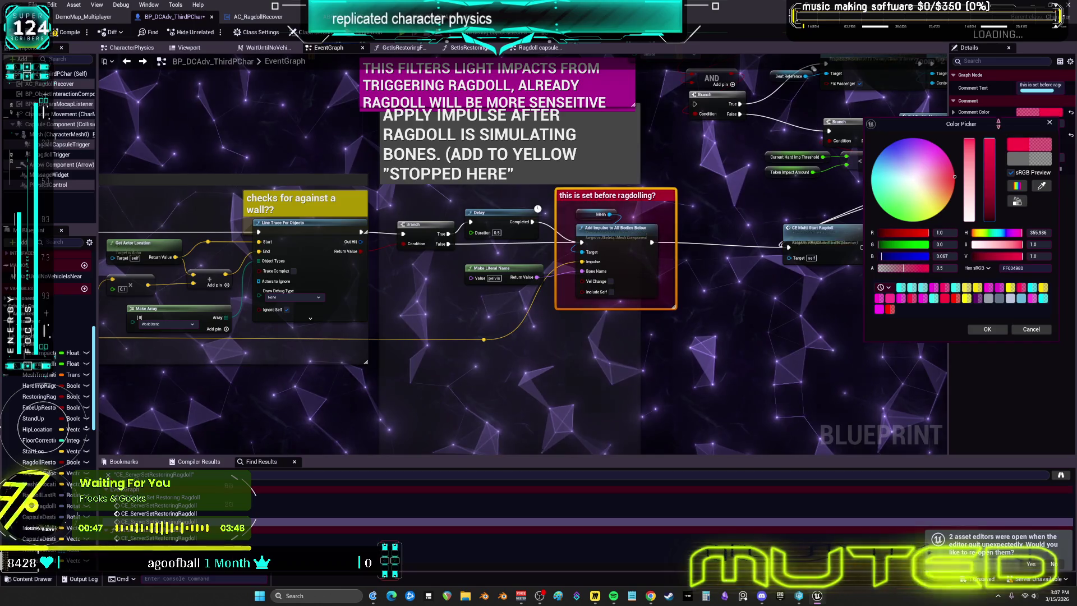
pyautogui.moveTo(969, 208); pyautogui.dragTo(971, 135)
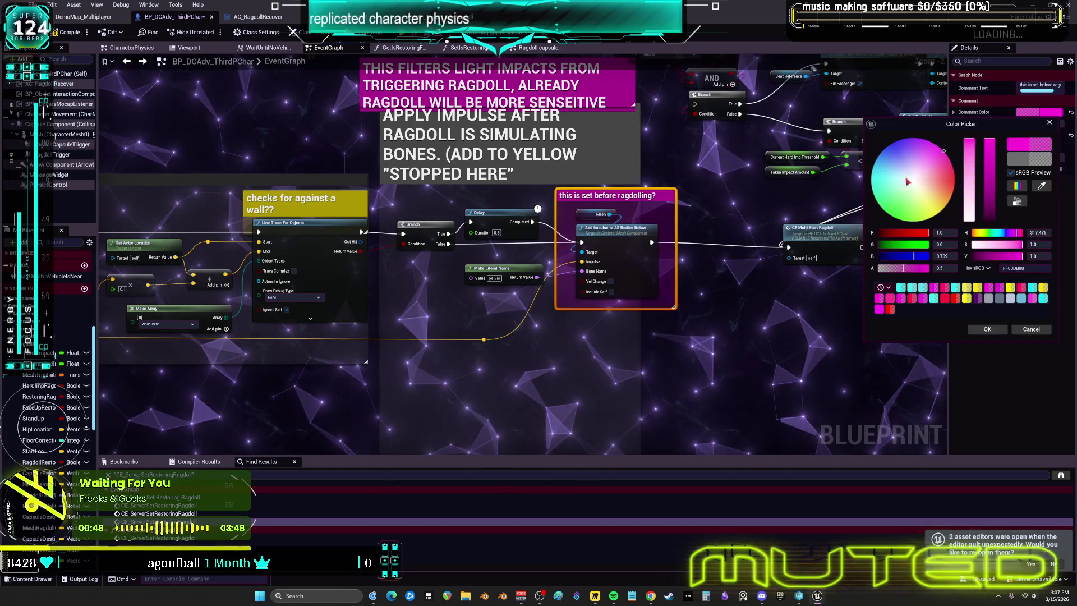
pyautogui.click(916, 151)
pyautogui.click(942, 156)
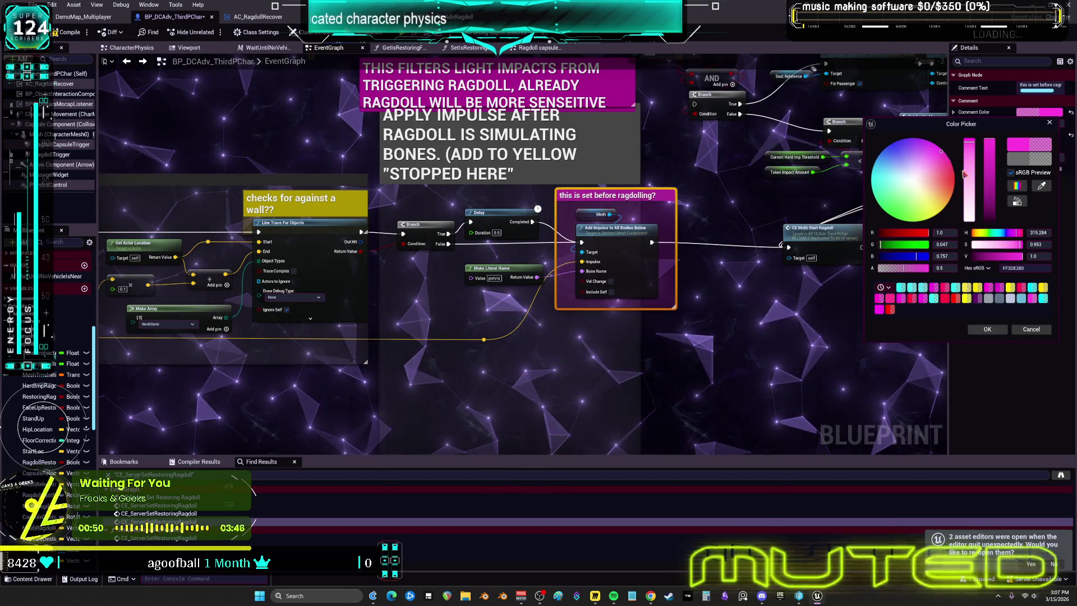
pyautogui.click(988, 329)
pyautogui.click(682, 358)
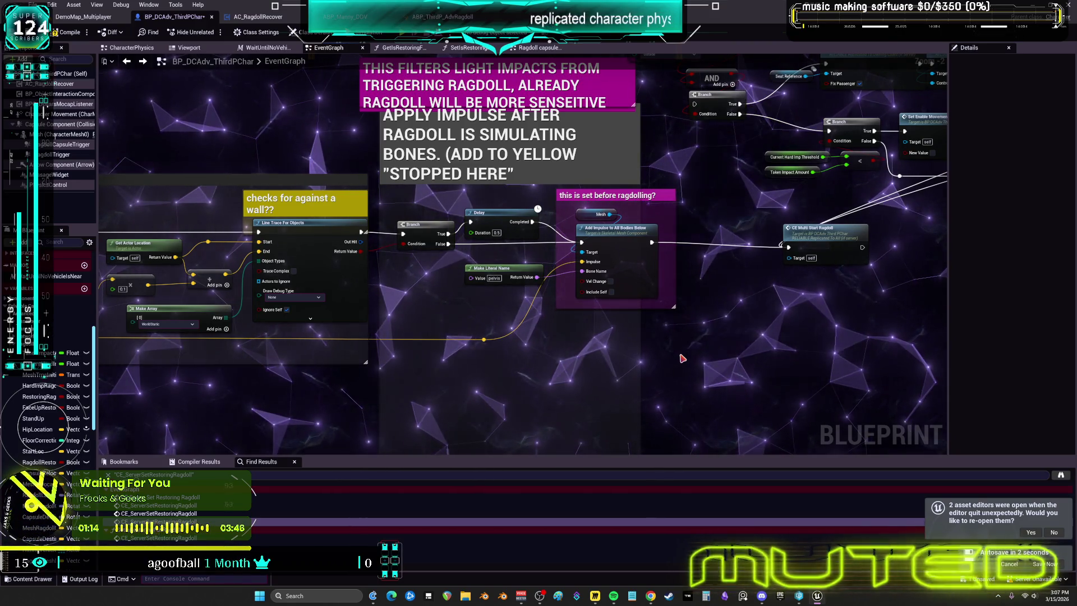
# Check the CE_Server_SetRagdoll event, then shift CE Multi Start Ragdoll left toward Add Impulse
pyautogui.scroll(2, 596, 311)
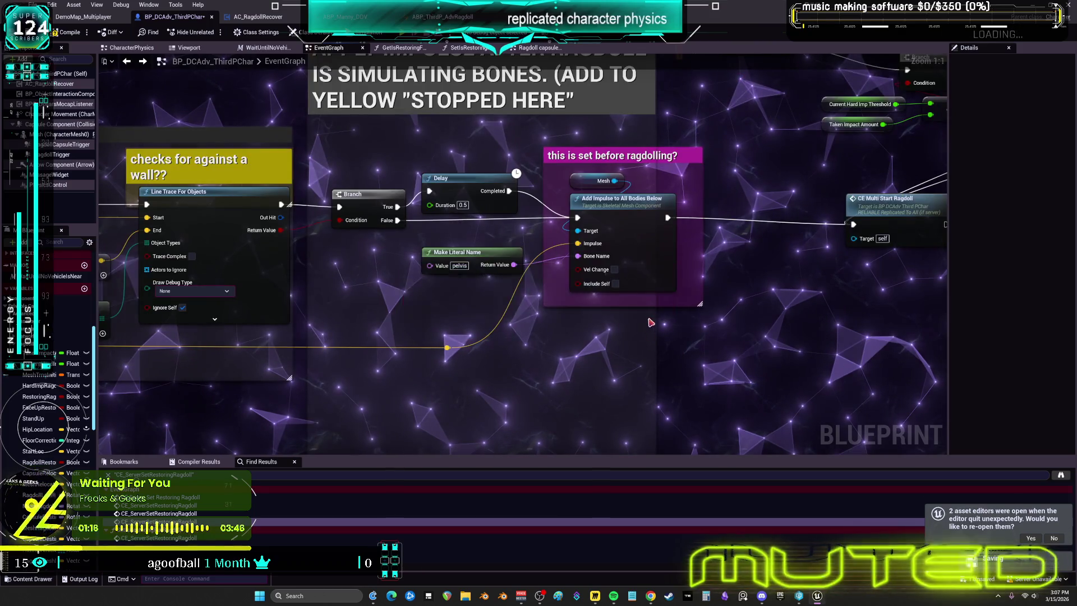
pyautogui.moveTo(583, 287); pyautogui.dragTo(659, 341)
pyautogui.moveTo(532, 324)
pyautogui.mouseDown()
pyautogui.moveTo(851, 314)
pyautogui.moveTo(1071, 286)
pyautogui.mouseUp()
pyautogui.doubleClick(443, 203)
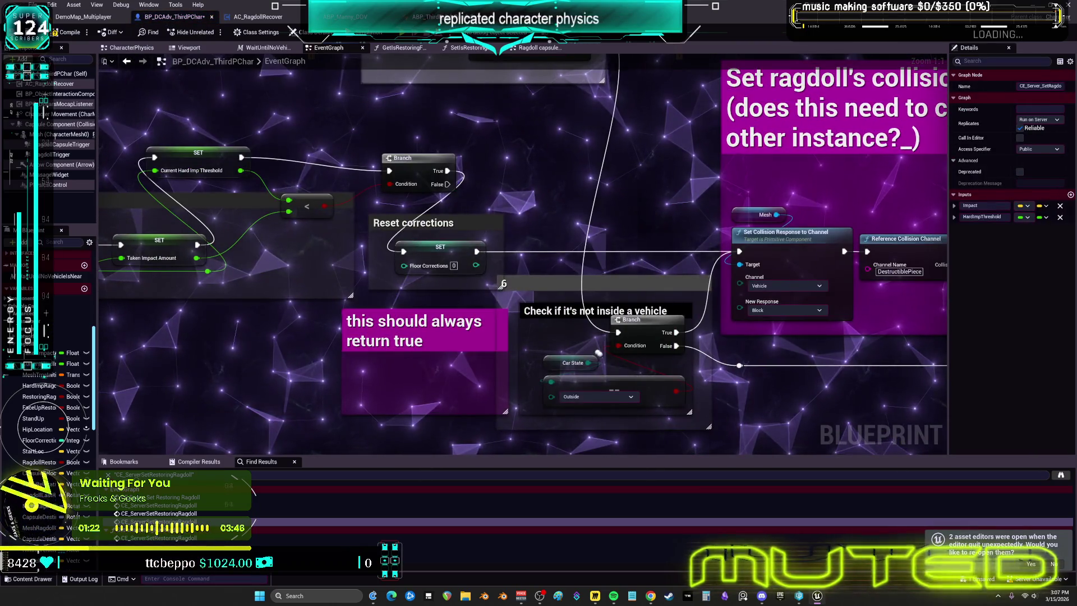
pyautogui.click(443, 218)
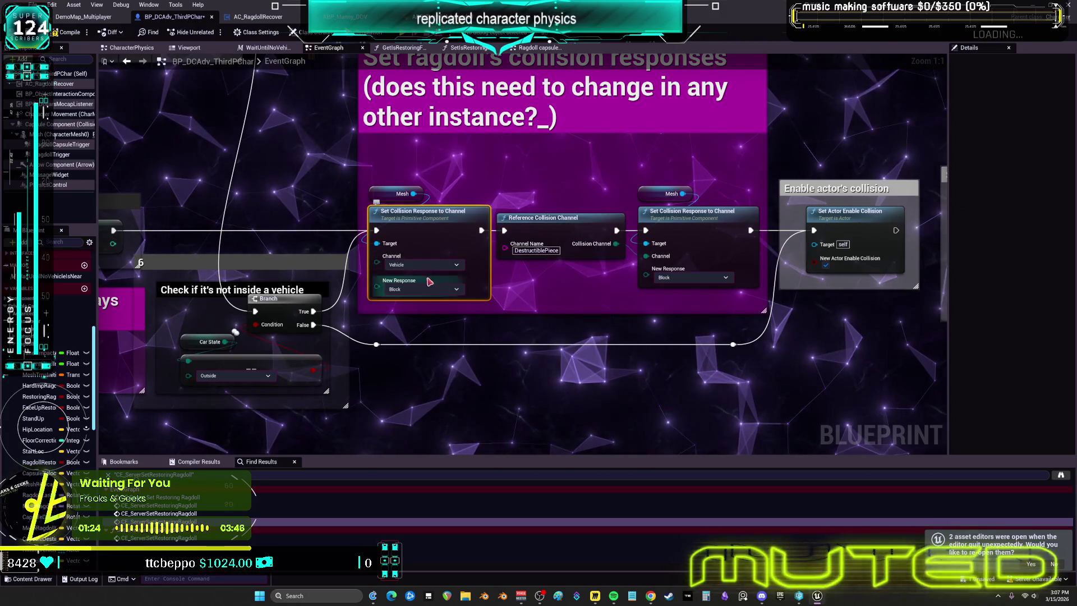
pyautogui.moveTo(763, 216); pyautogui.dragTo(638, 213)
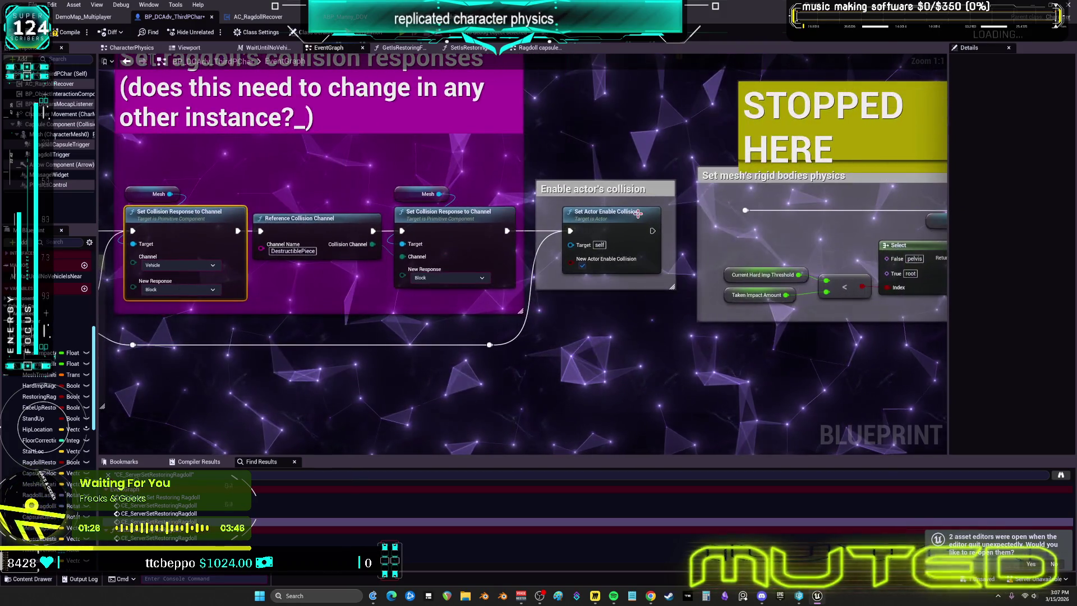
pyautogui.click(127, 61)
pyautogui.click(127, 61)
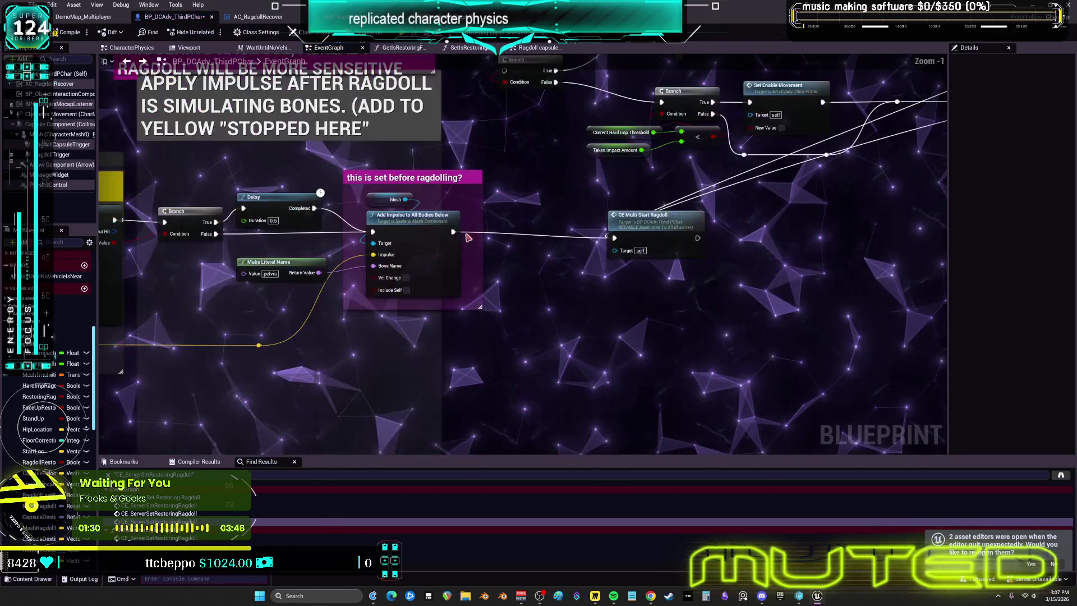
pyautogui.moveTo(619, 239); pyautogui.dragTo(505, 232)
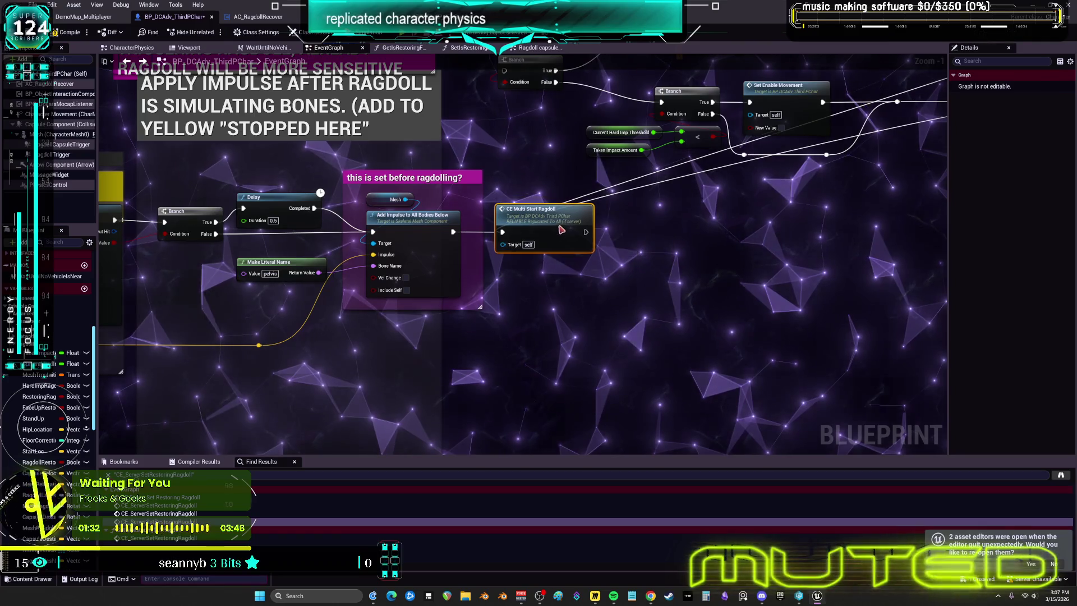
# In CE_CheckRagdollUnderFloor, wrap Get All Actors Of Class in a comment titled 'Inefficient'
pyautogui.doubleClick(555, 222)
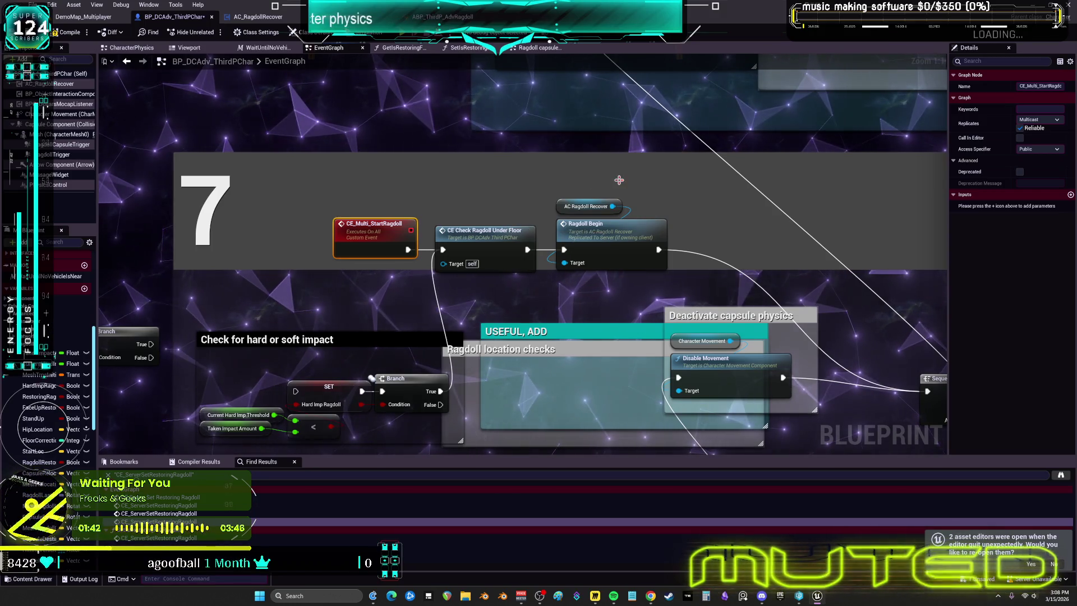
pyautogui.doubleClick(464, 232)
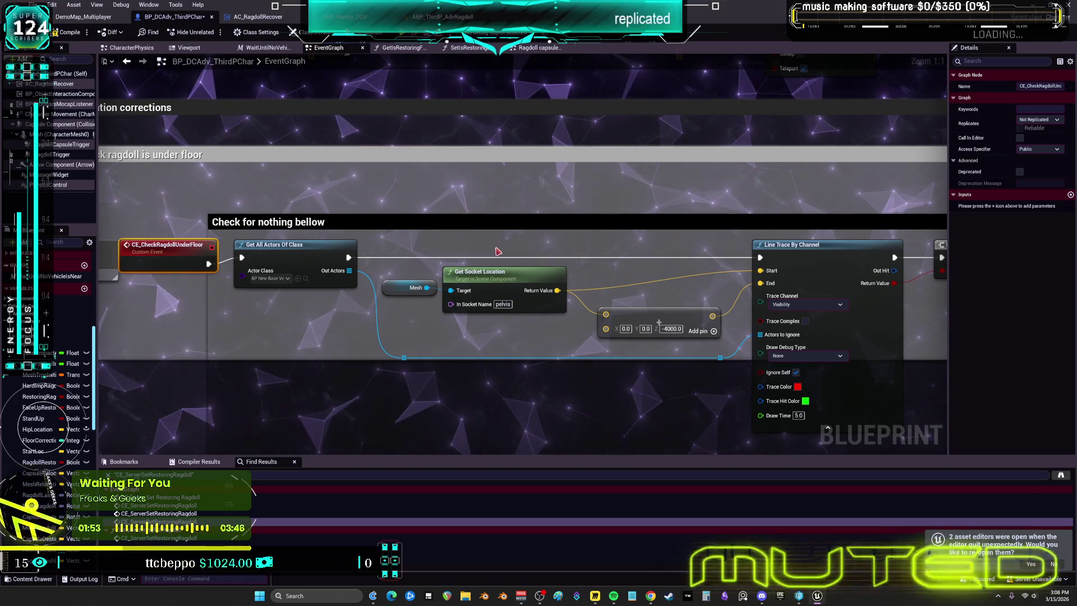
pyautogui.moveTo(339, 314); pyautogui.dragTo(454, 292)
pyautogui.click(409, 237)
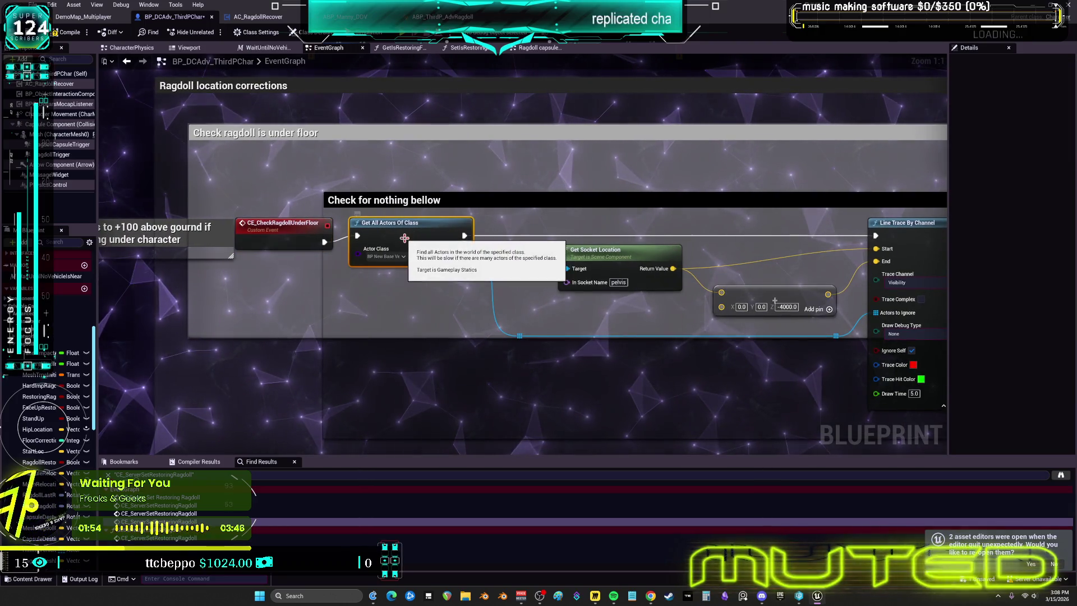
pyautogui.write('cIn')
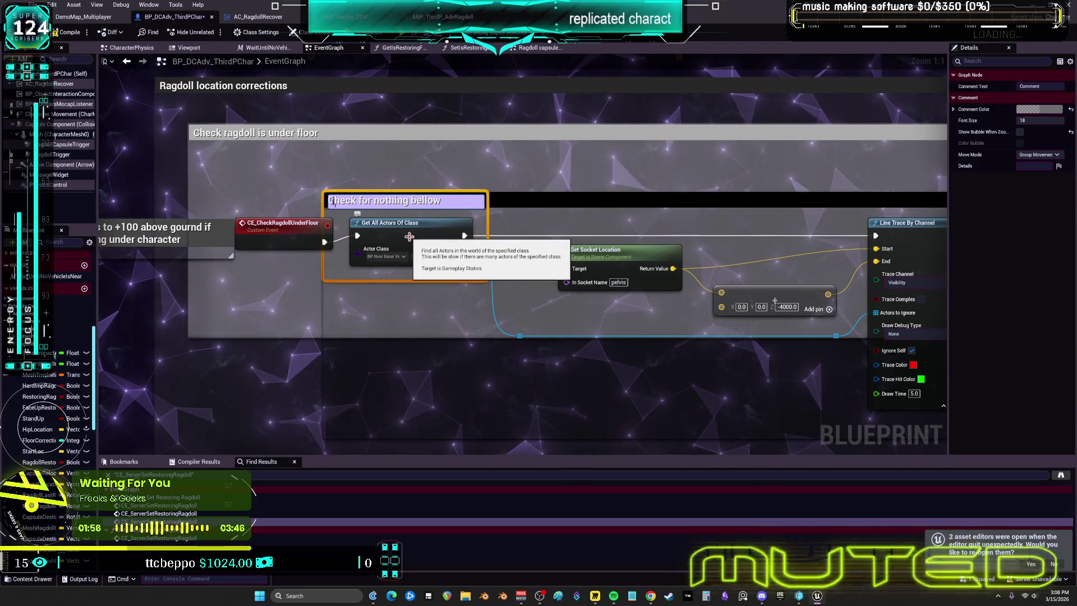
pyautogui.write('efficient')
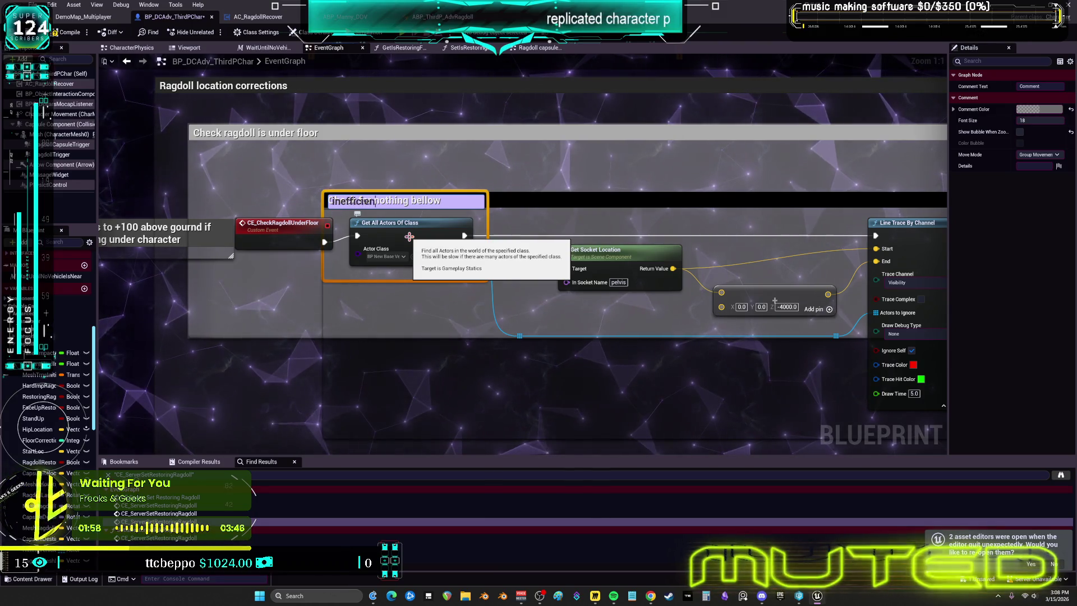
# Commit the 'inefficient' comment and extend the 'Check for nothing bellow' comment upward
pyautogui.click(559, 151)
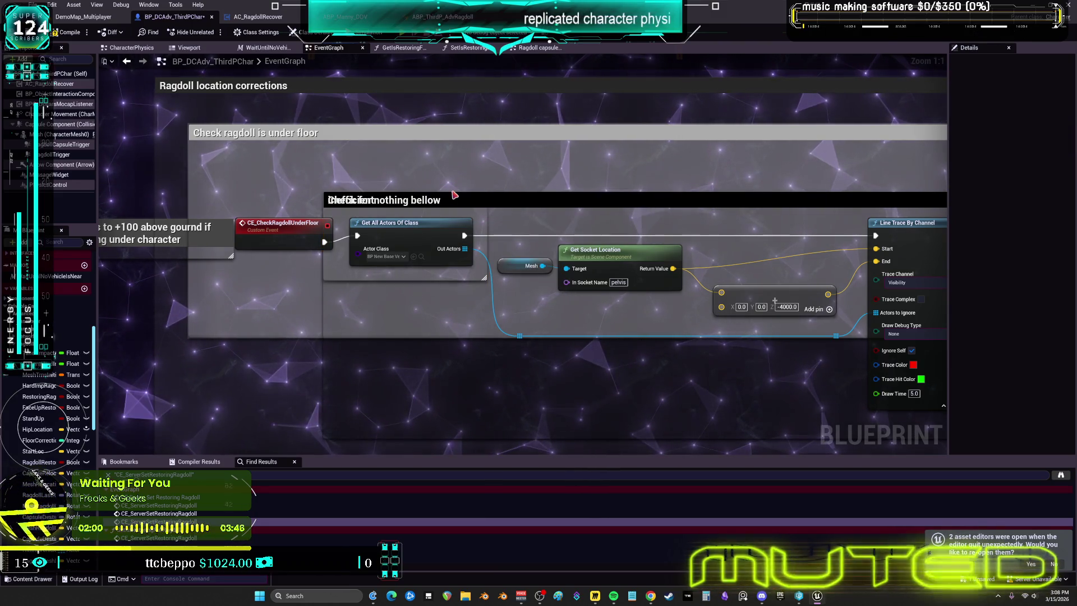
pyautogui.moveTo(457, 192); pyautogui.dragTo(457, 167)
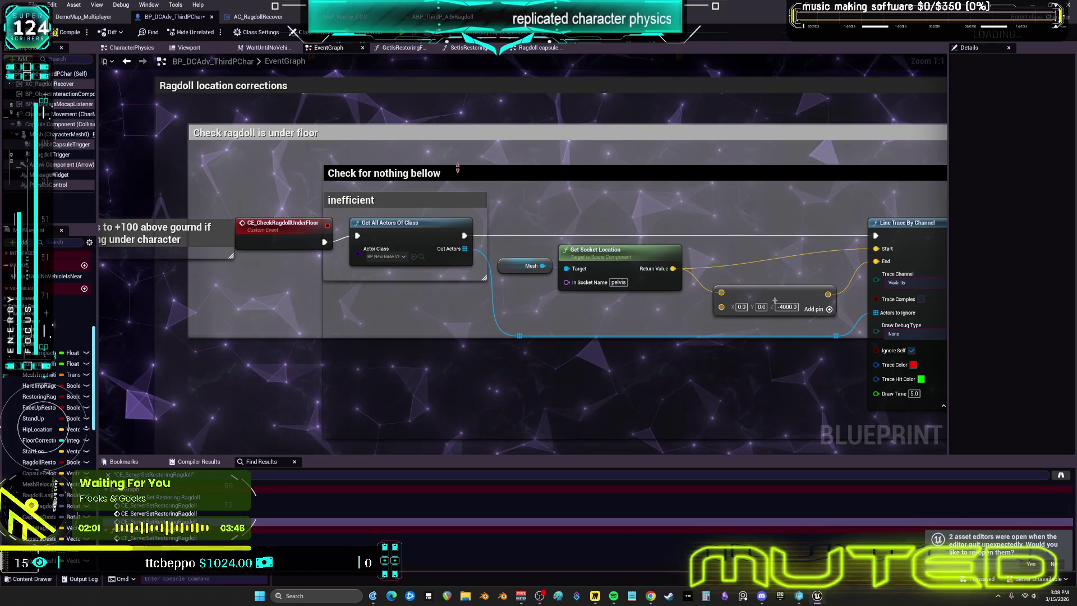
pyautogui.click(283, 227)
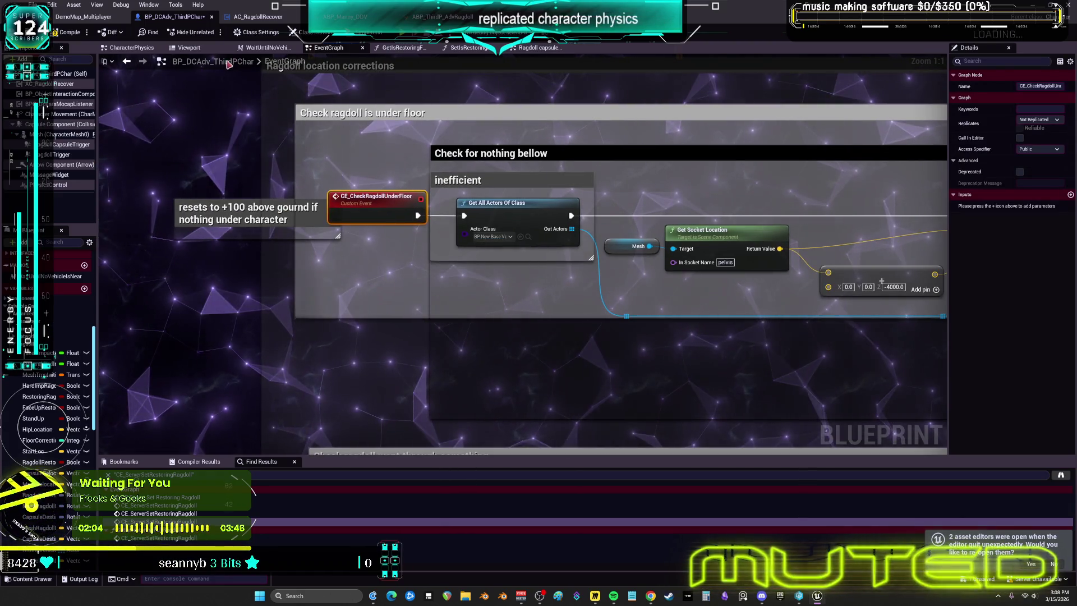
# In the Viewport, select the RagdollCapsuleTrigger sphere and review its Collision settings in Details
pyautogui.click(189, 48)
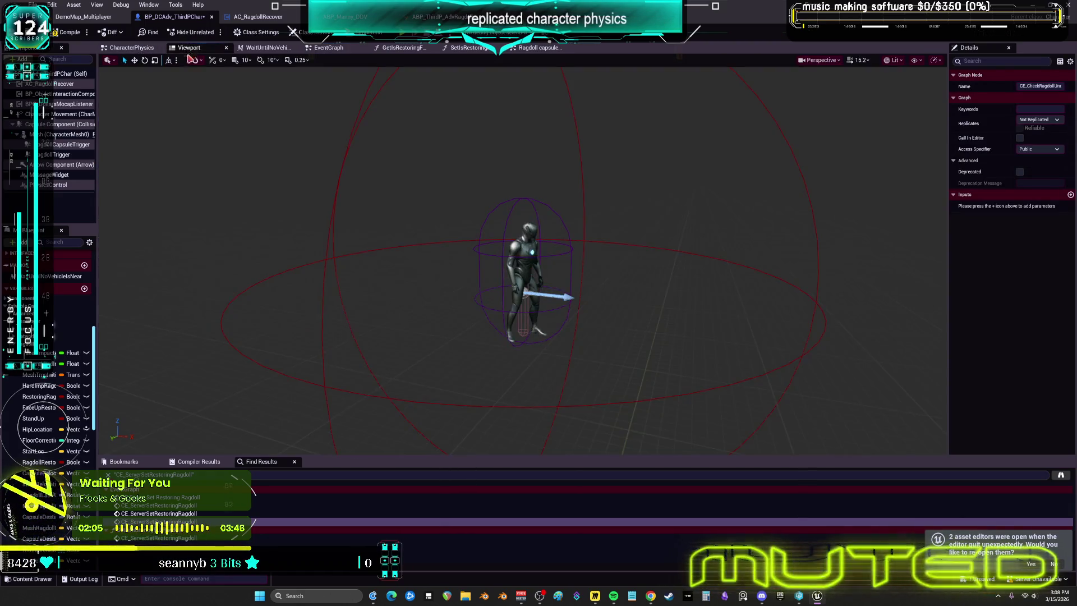
pyautogui.click(583, 272)
pyautogui.moveTo(948, 272); pyautogui.dragTo(688, 272)
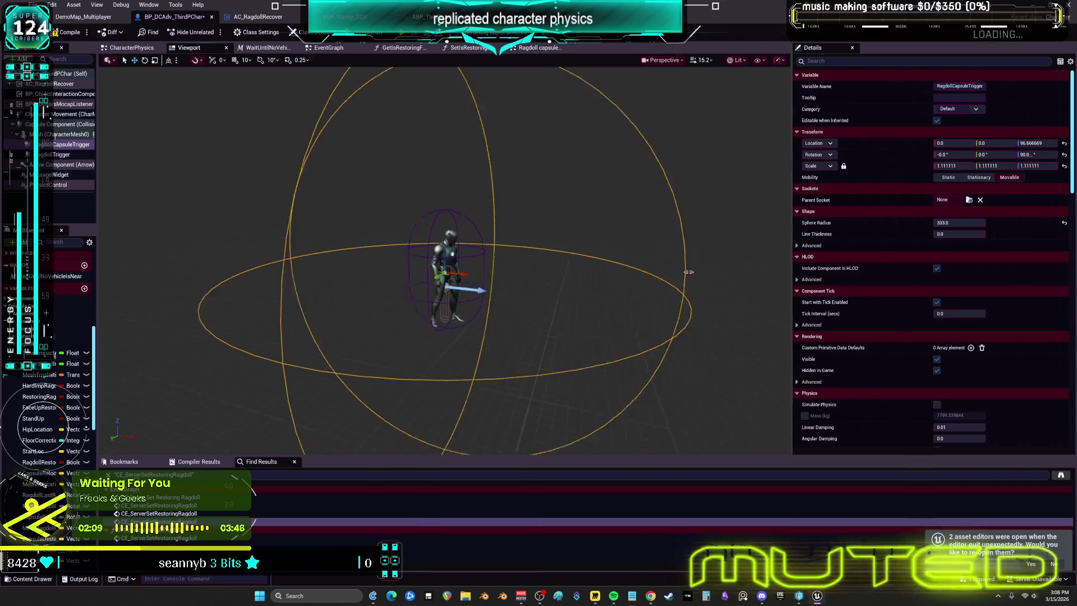
pyautogui.scroll(-10, 834, 324)
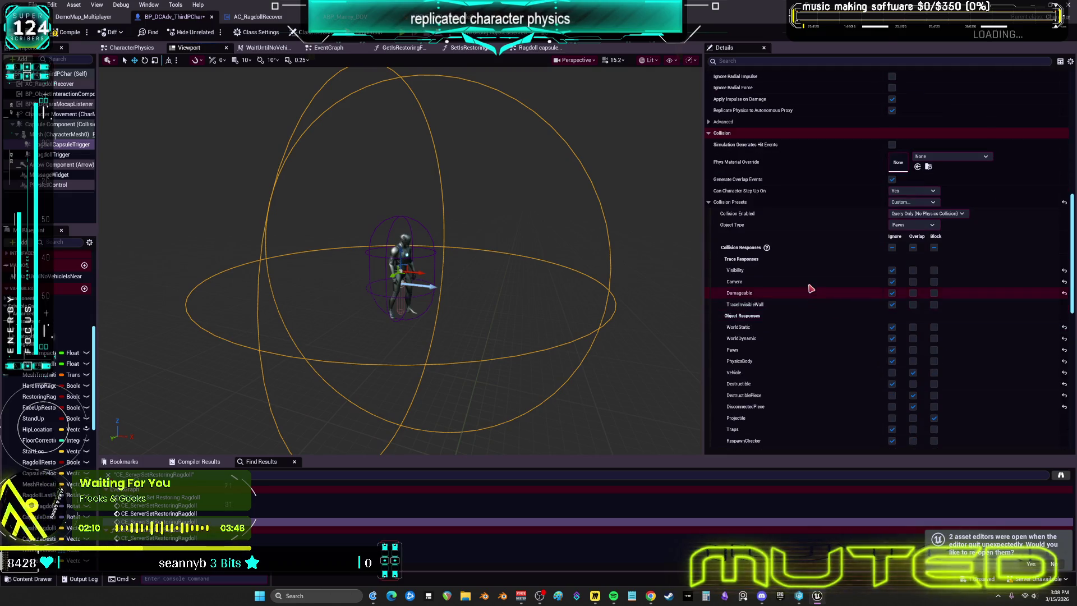
pyautogui.scroll(-2, 810, 289)
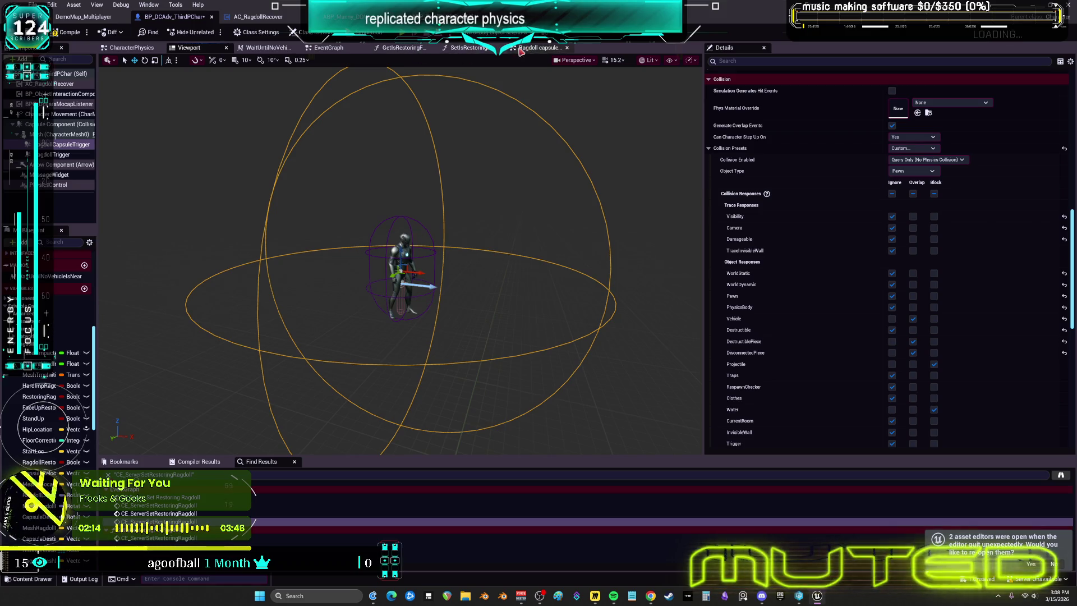
pyautogui.click(468, 48)
pyautogui.click(401, 48)
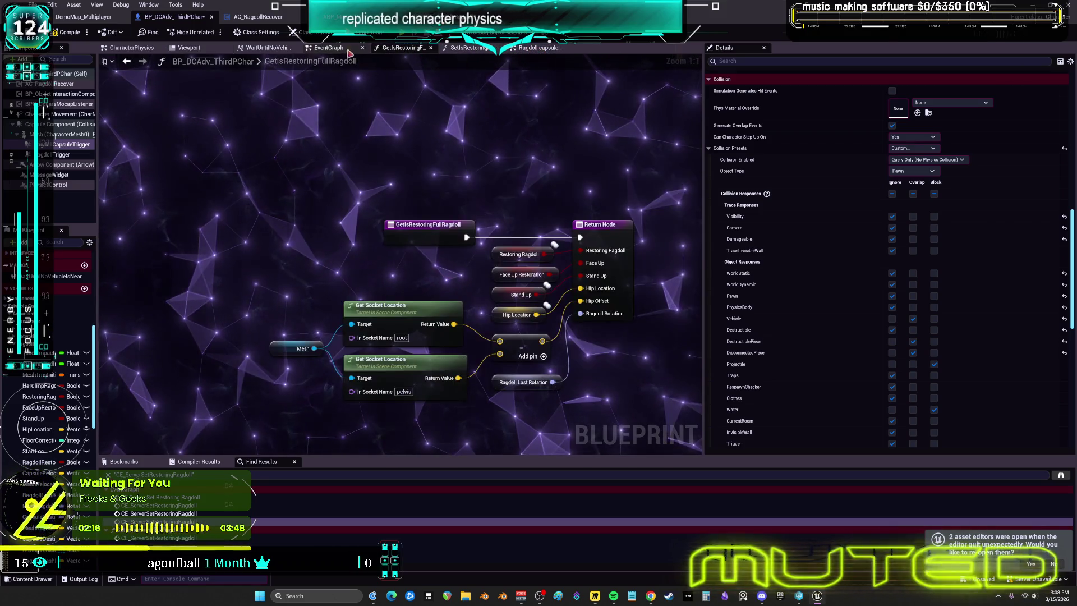
# Add a Ragdoll Capsule Trigger getter feeding a new Get Overlapping Actors node
pyautogui.click(349, 53)
pyautogui.moveTo(50, 144)
pyautogui.mouseDown()
pyautogui.moveTo(353, 354)
pyautogui.moveTo(306, 370)
pyautogui.mouseUp()
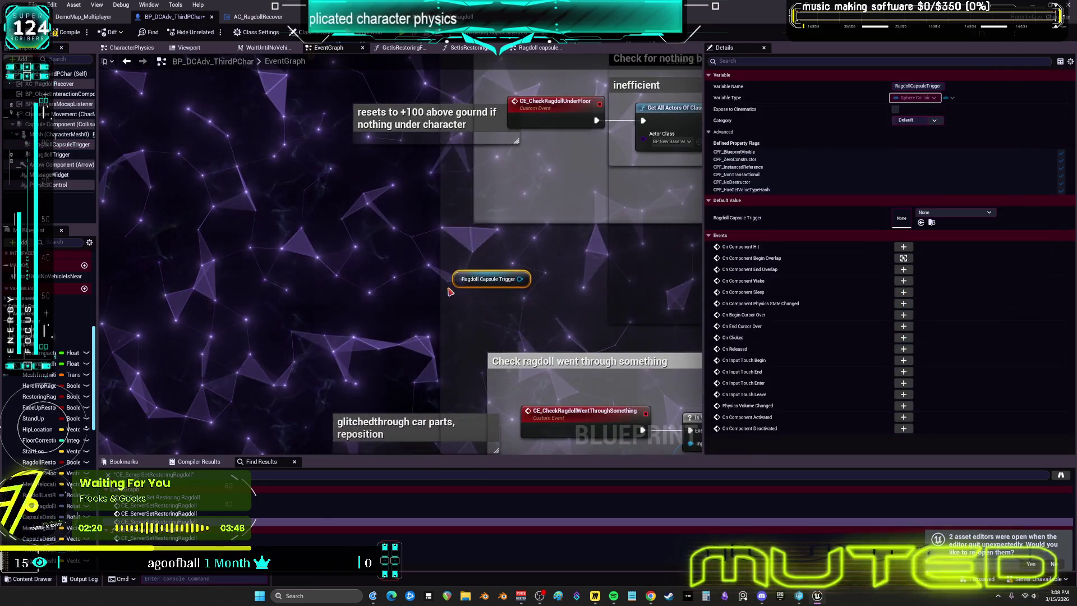
pyautogui.moveTo(488, 279)
pyautogui.mouseDown()
pyautogui.moveTo(266, 245)
pyautogui.moveTo(335, 254)
pyautogui.mouseUp()
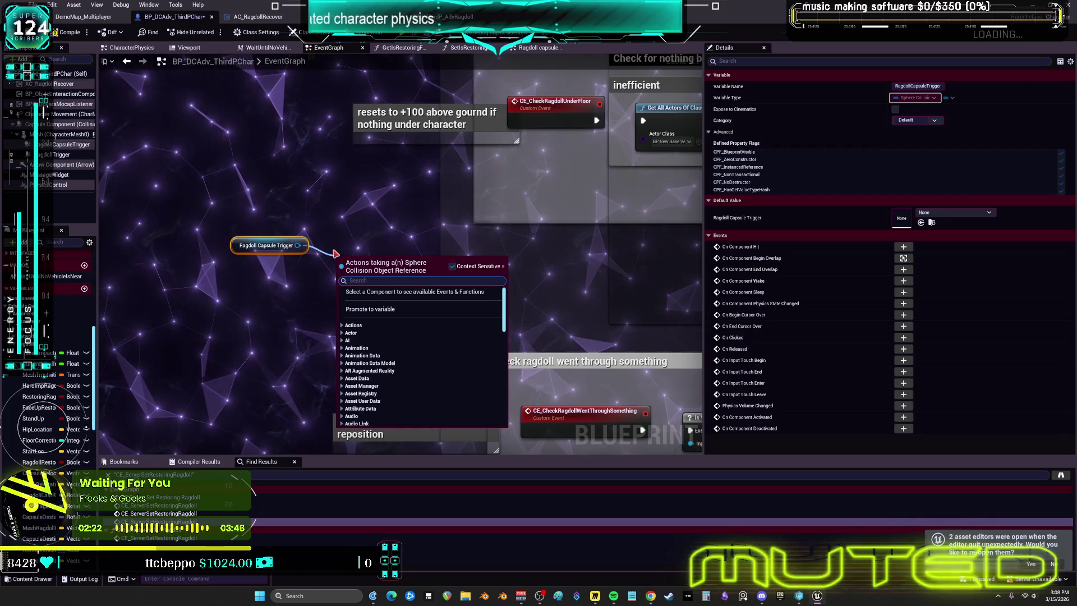
pyautogui.write('get')
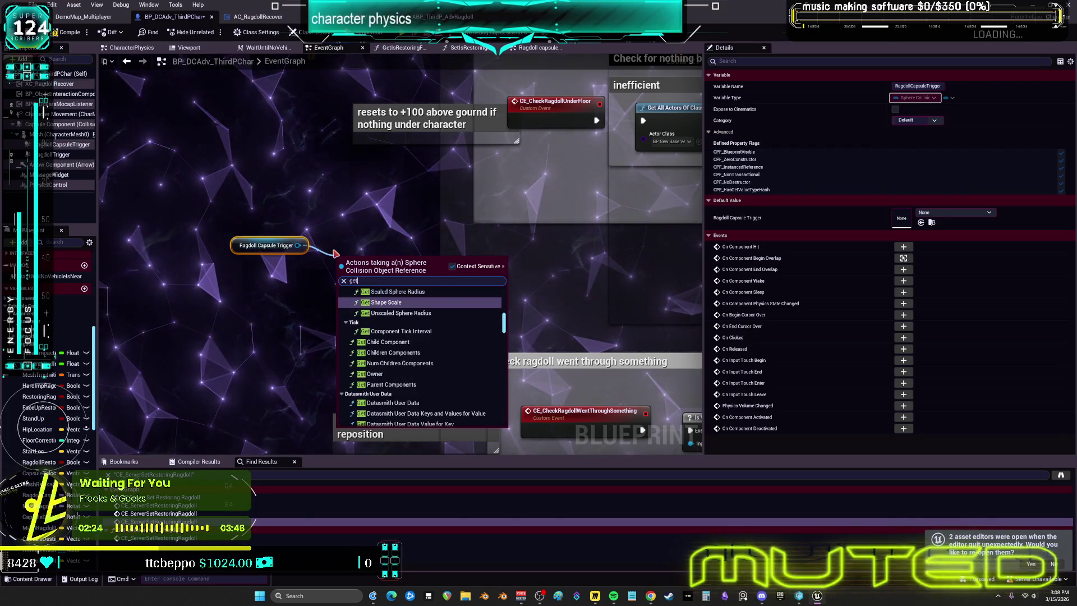
pyautogui.write(' actors')
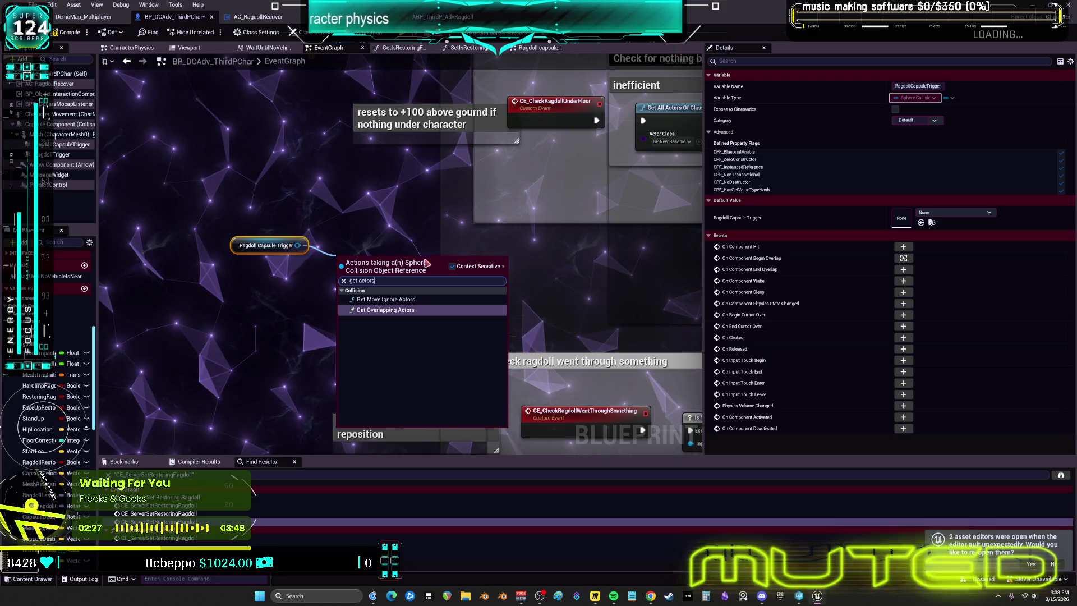
pyautogui.click(393, 310)
pyautogui.moveTo(392, 251)
pyautogui.mouseDown()
pyautogui.moveTo(422, 227)
pyautogui.moveTo(539, 239)
pyautogui.moveTo(329, 265)
pyautogui.moveTo(436, 263)
pyautogui.mouseUp()
# Set the Get Overlapping Actors Class Filter to BP_NewBaseVehicle from the Content Browser
pyautogui.scroll(1, 353, 272)
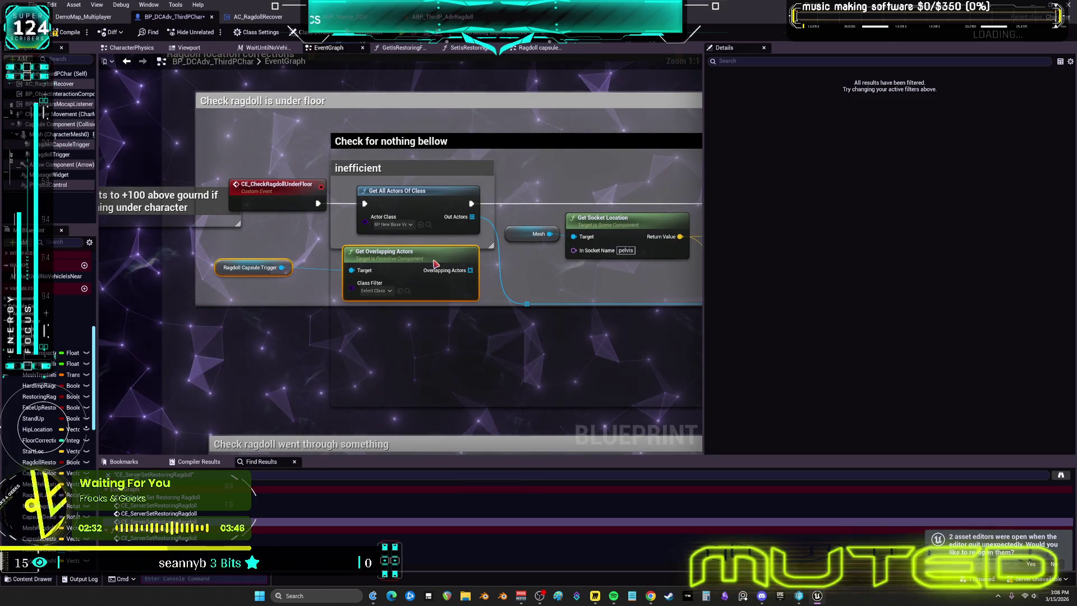
pyautogui.click(428, 224)
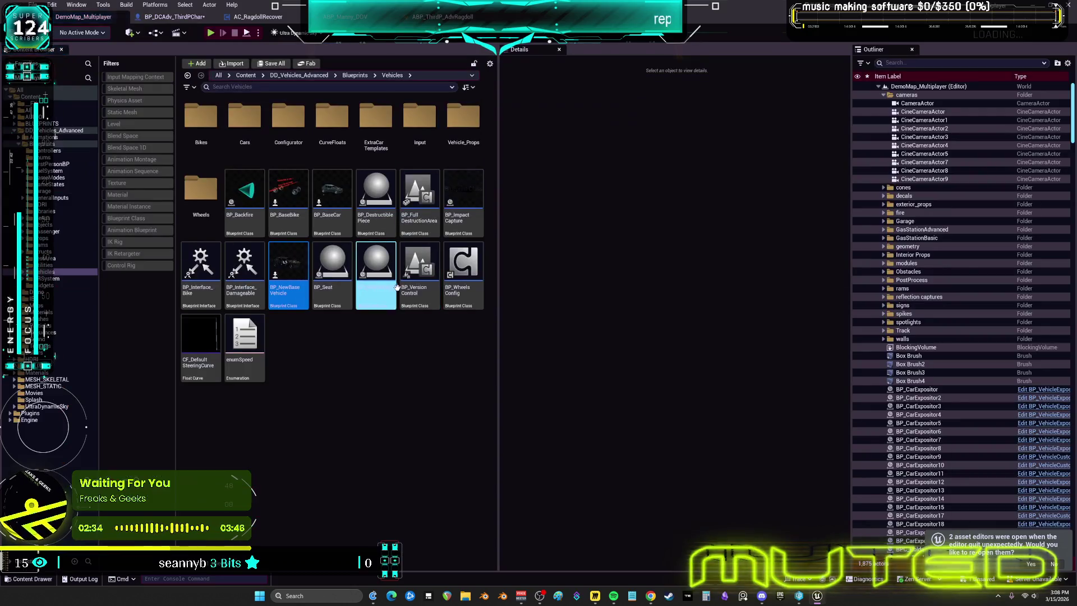
pyautogui.click(175, 17)
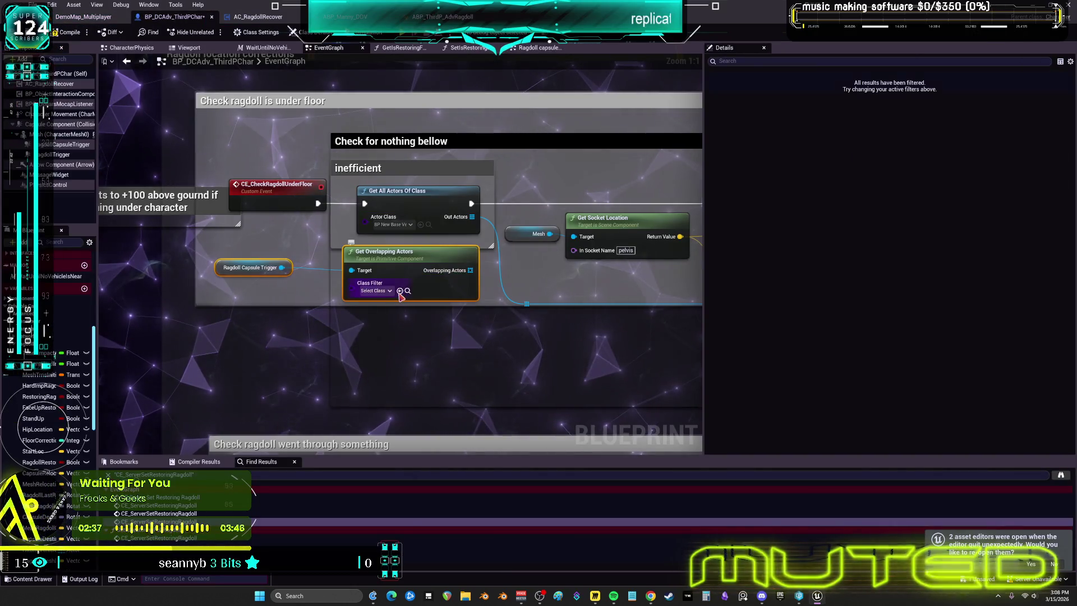
pyautogui.click(399, 291)
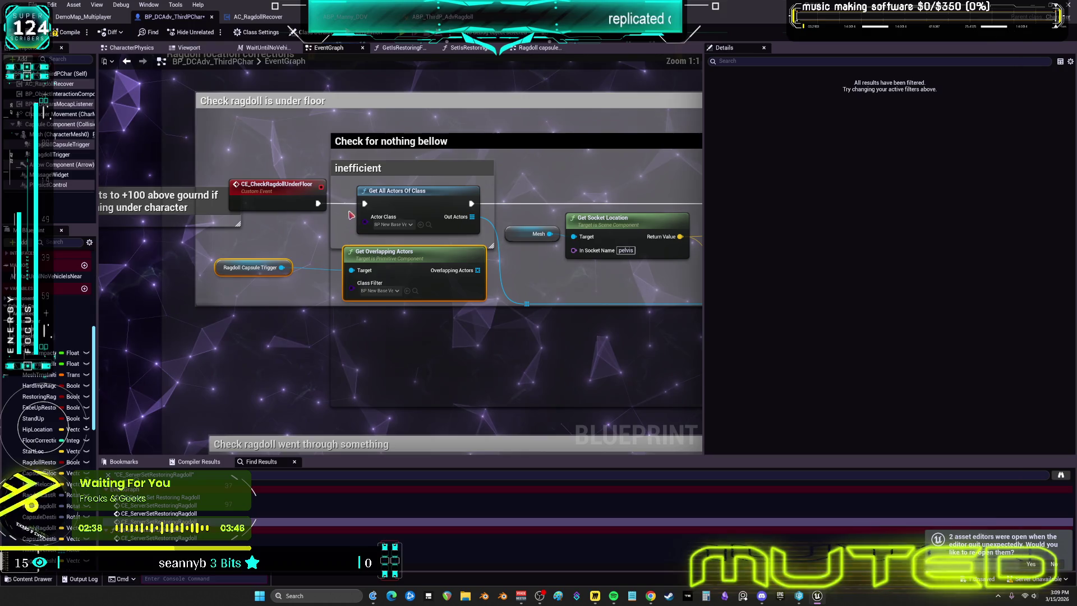
pyautogui.moveTo(492, 269)
pyautogui.mouseDown()
pyautogui.moveTo(378, 256)
pyautogui.moveTo(415, 293)
pyautogui.mouseUp()
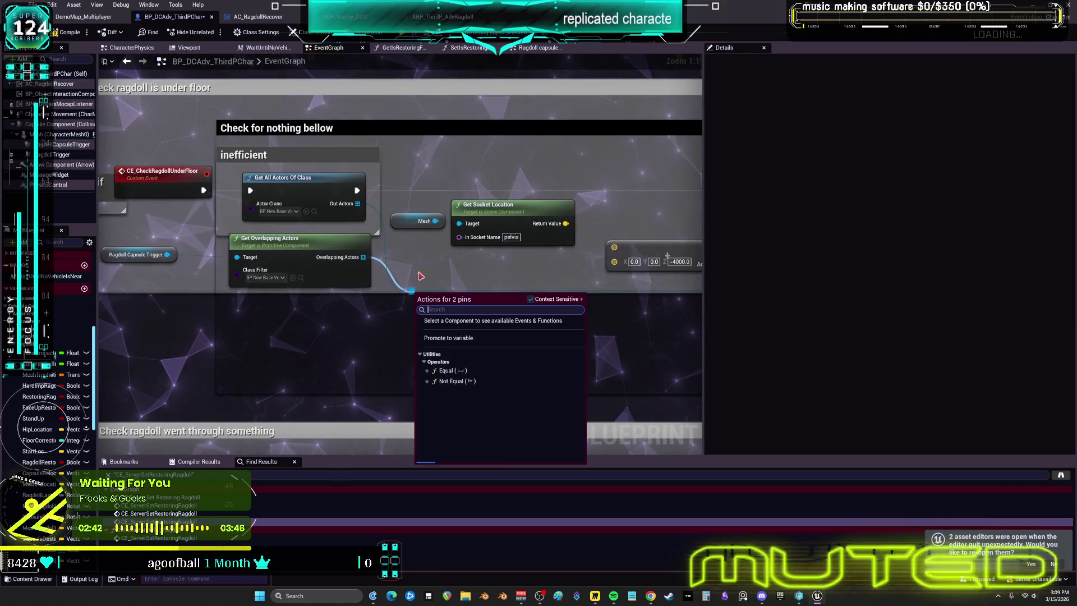
pyautogui.click(421, 275)
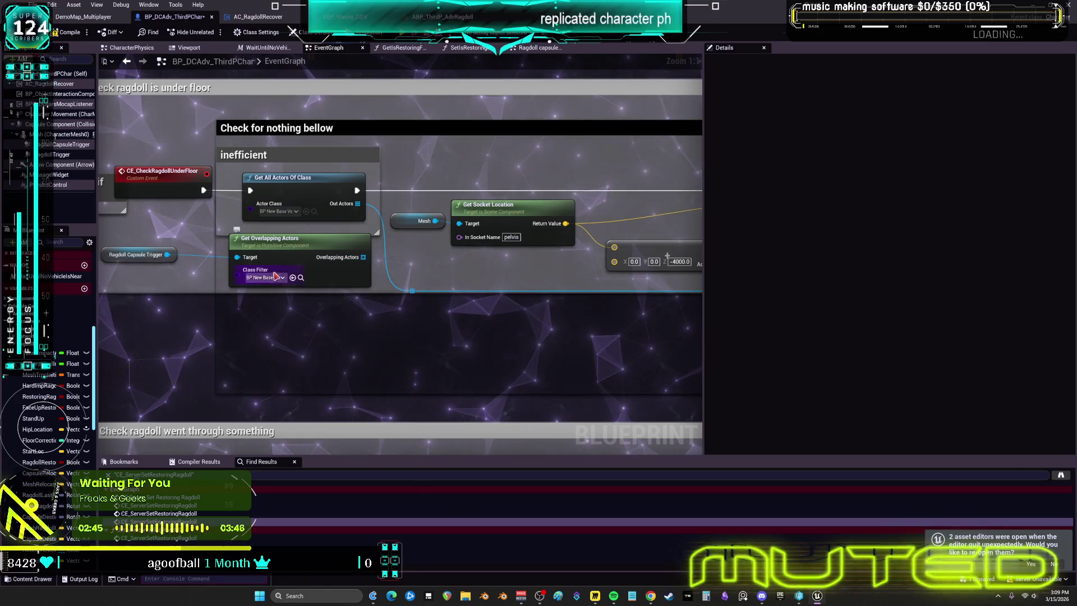
pyautogui.moveTo(364, 257); pyautogui.dragTo(412, 292)
pyautogui.press('Escape')
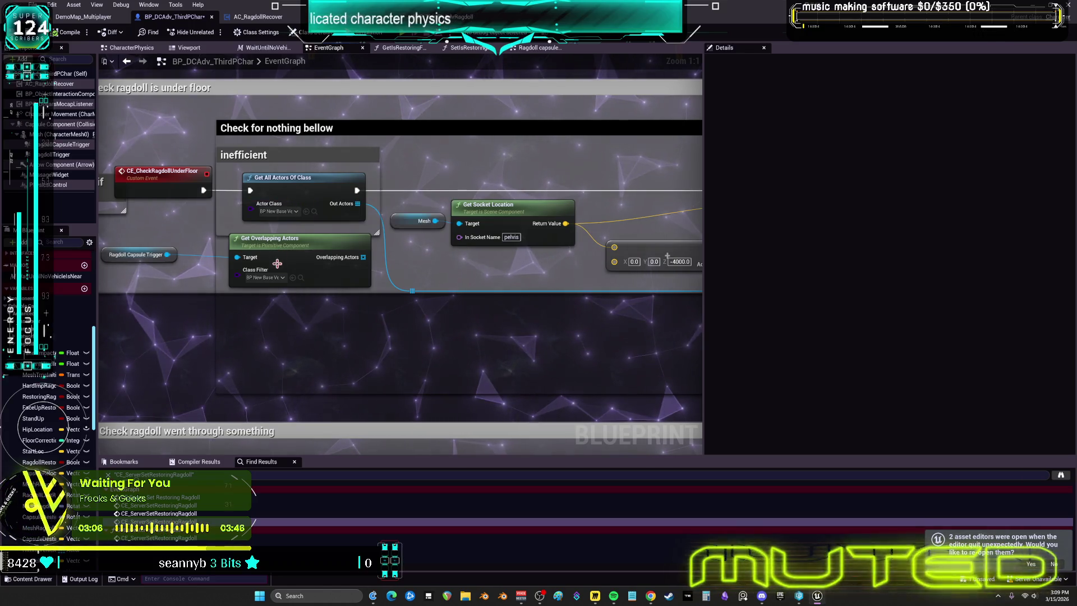
# Connect Overlapping Actors to the line trace's Actors to Ignore, replacing the old connection
pyautogui.moveTo(449, 284)
pyautogui.mouseDown()
pyautogui.moveTo(494, 274)
pyautogui.moveTo(170, 241)
pyautogui.moveTo(319, 257)
pyautogui.mouseUp()
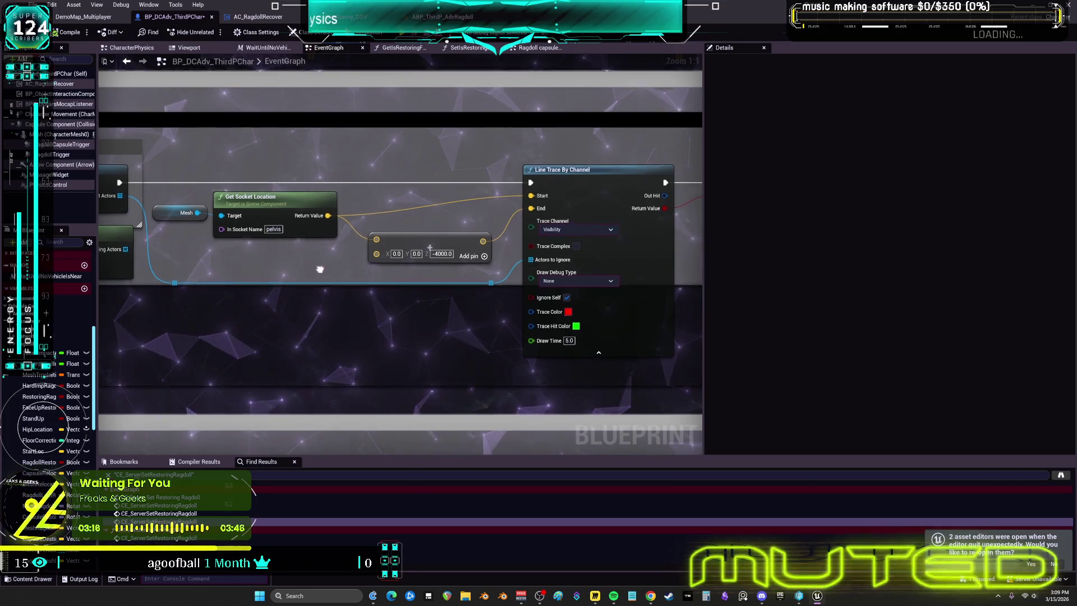
pyautogui.moveTo(320, 257); pyautogui.dragTo(430, 259)
pyautogui.moveTo(236, 249)
pyautogui.mouseDown()
pyautogui.moveTo(423, 272)
pyautogui.moveTo(643, 262)
pyautogui.mouseUp()
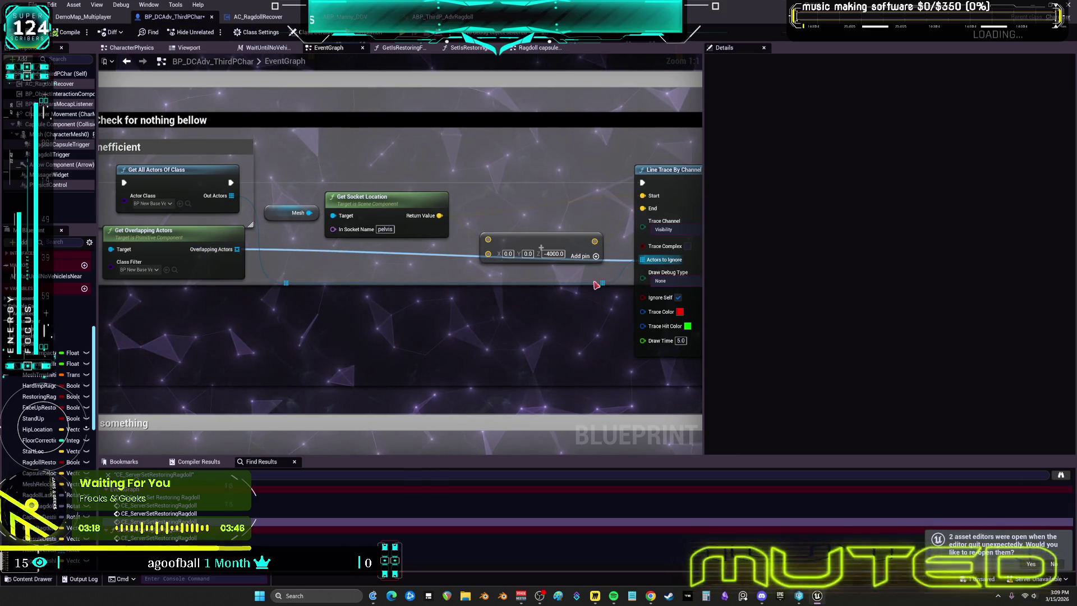
pyautogui.moveTo(181, 243)
pyautogui.mouseDown()
pyautogui.moveTo(294, 220)
pyautogui.moveTo(298, 273)
pyautogui.moveTo(362, 258)
pyautogui.mouseUp()
pyautogui.click(186, 208)
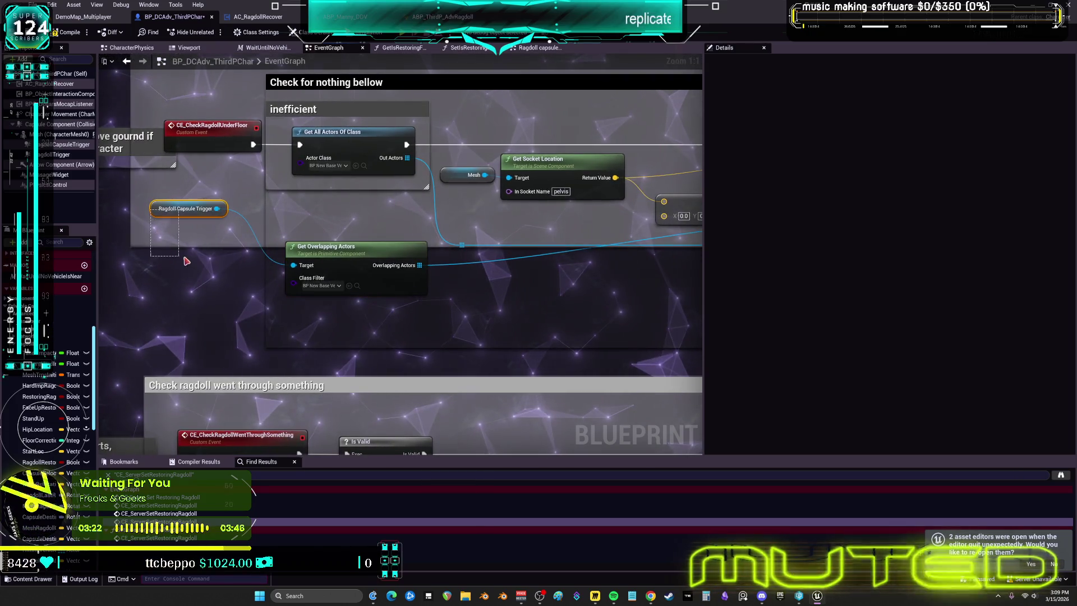
pyautogui.moveTo(163, 208); pyautogui.dragTo(210, 263)
pyautogui.moveTo(587, 220)
pyautogui.mouseDown()
pyautogui.moveTo(355, 243)
pyautogui.moveTo(553, 303)
pyautogui.moveTo(410, 270)
pyautogui.mouseUp()
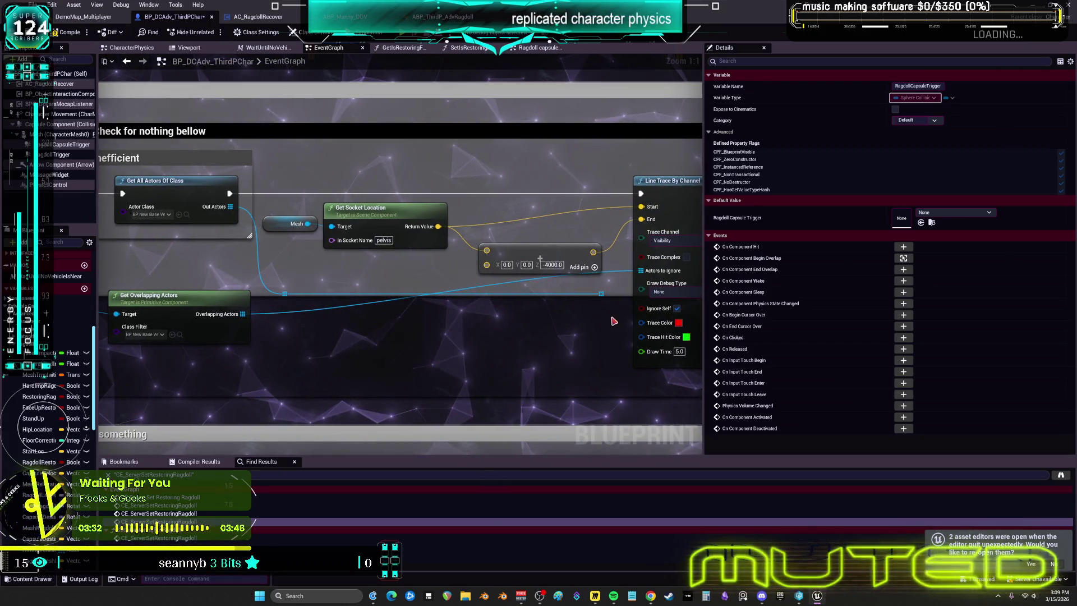
# Delete the two leftover reroute nodes
pyautogui.click(600, 293)
pyautogui.press('Delete')
pyautogui.click(285, 294)
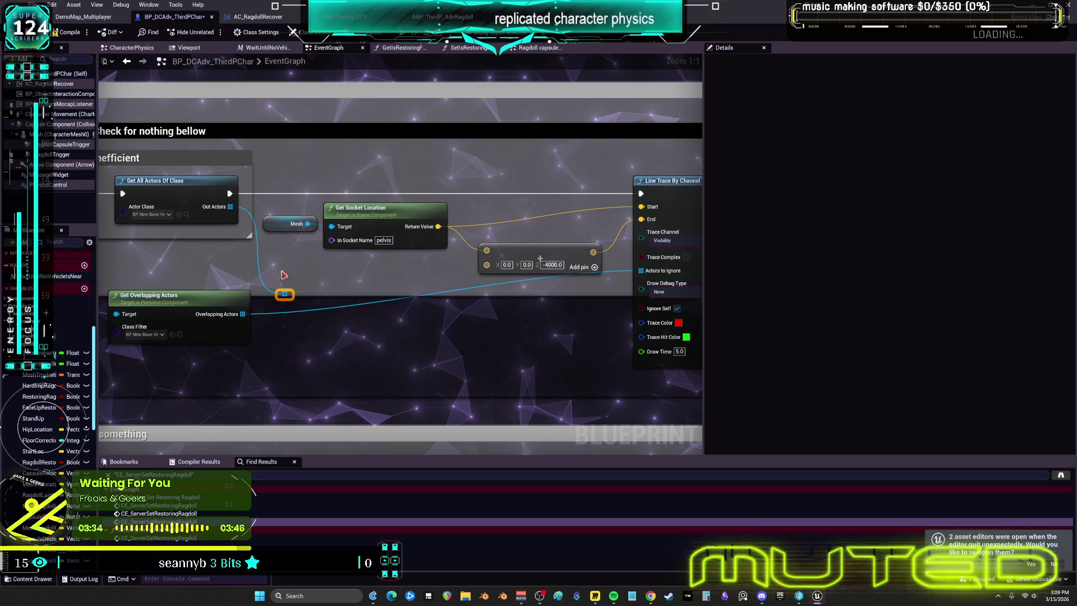
pyautogui.press('Delete')
pyautogui.rightClick(416, 271)
# Reposition Get All Actors Of Class and move the overlap and capsule trigger nodes into the comment
pyautogui.moveTo(221, 207)
pyautogui.mouseDown()
pyautogui.moveTo(326, 209)
pyautogui.moveTo(867, 281)
pyautogui.moveTo(469, 204)
pyautogui.moveTo(505, 209)
pyautogui.mouseUp()
pyautogui.moveTo(387, 223); pyautogui.dragTo(434, 196)
pyautogui.moveTo(443, 387); pyautogui.dragTo(202, 337)
pyautogui.moveTo(359, 346)
pyautogui.mouseDown()
pyautogui.moveTo(346, 299)
pyautogui.moveTo(360, 299)
pyautogui.mouseUp()
pyautogui.click(509, 325)
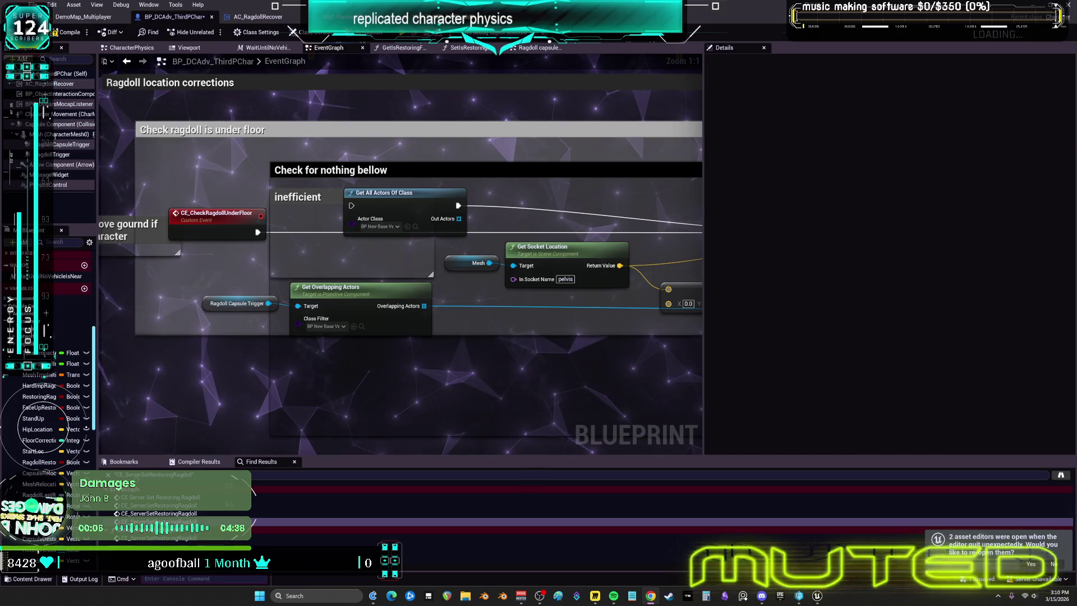
# Add a debug watch on the Ragdoll Capsule Trigger node's output value
pyautogui.click(211, 309)
pyautogui.rightClick(211, 308)
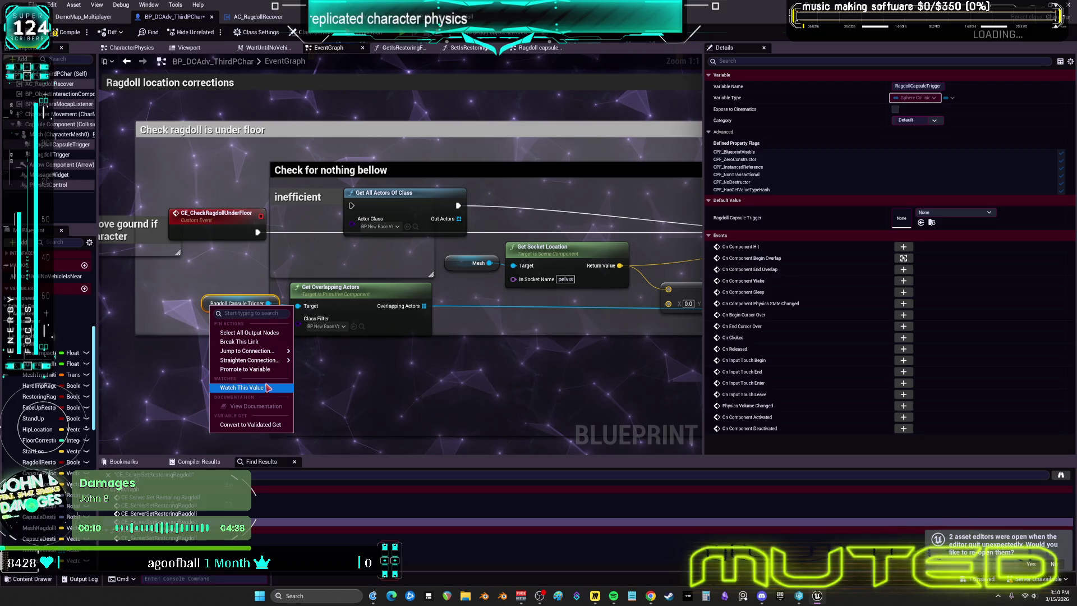
pyautogui.click(241, 388)
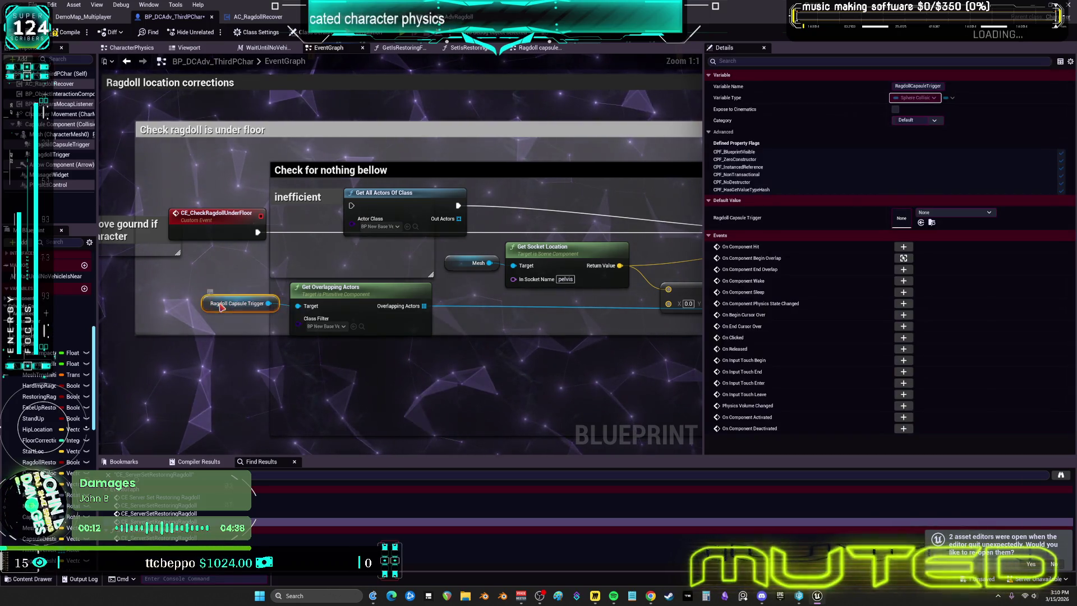
pyautogui.rightClick(221, 307)
pyautogui.click(213, 306)
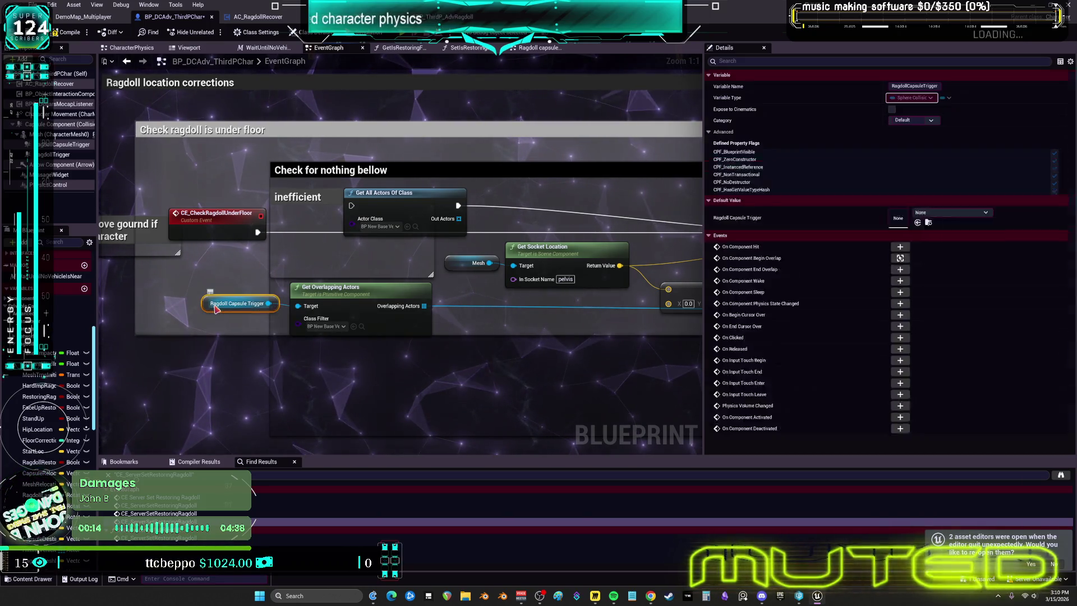
pyautogui.rightClick(216, 308)
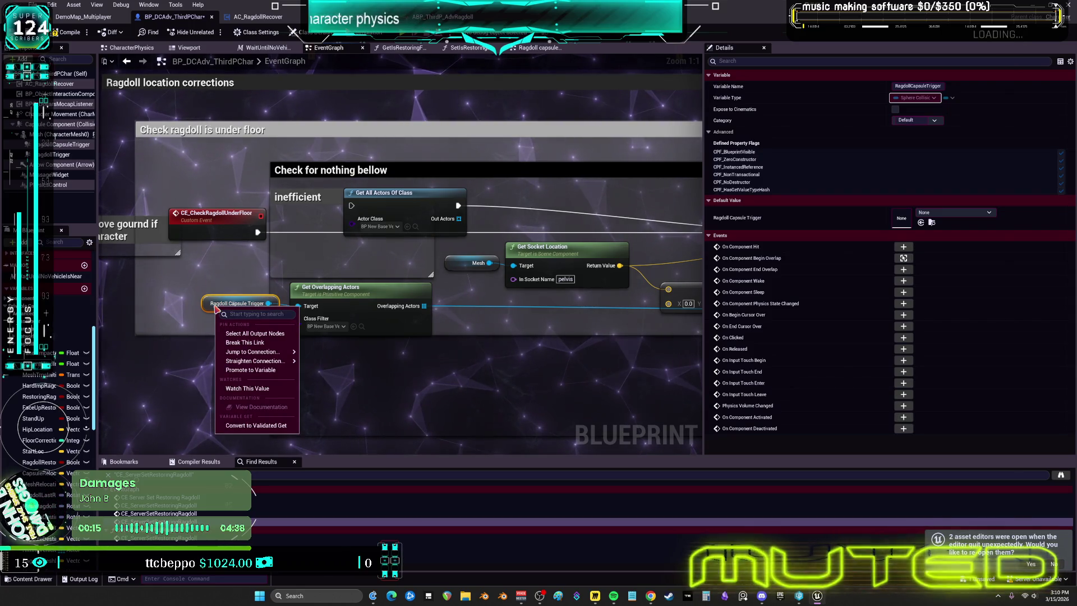
pyautogui.press('Escape')
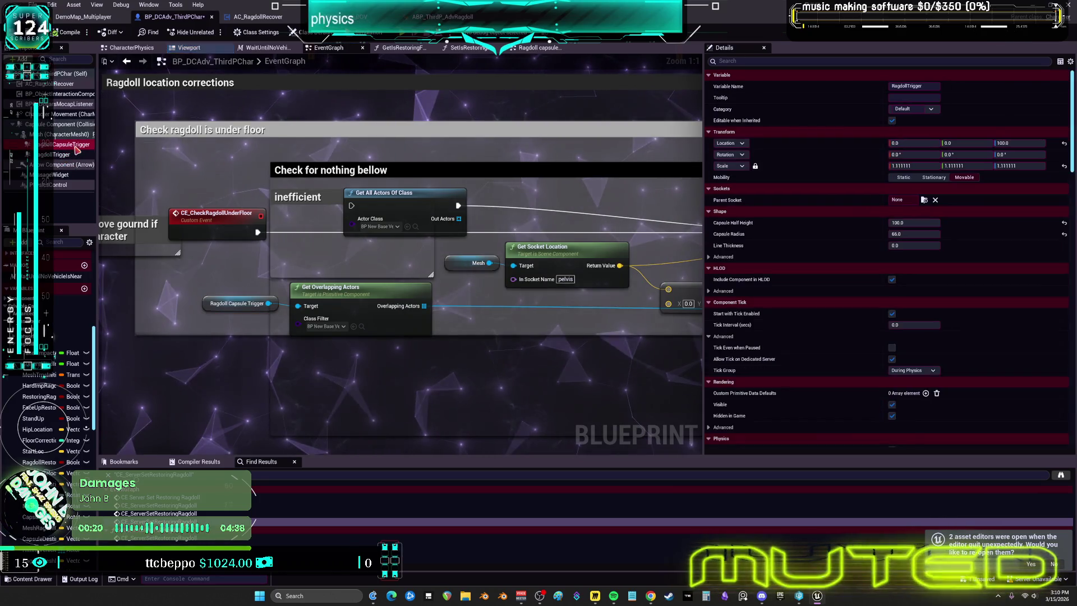
# Find RagdollCapsuleTrigger references, inspect its begin-overlap vehicle checks, then shift Get All Actors Of Class left
pyautogui.rightClick(75, 146)
pyautogui.moveTo(164, 179)
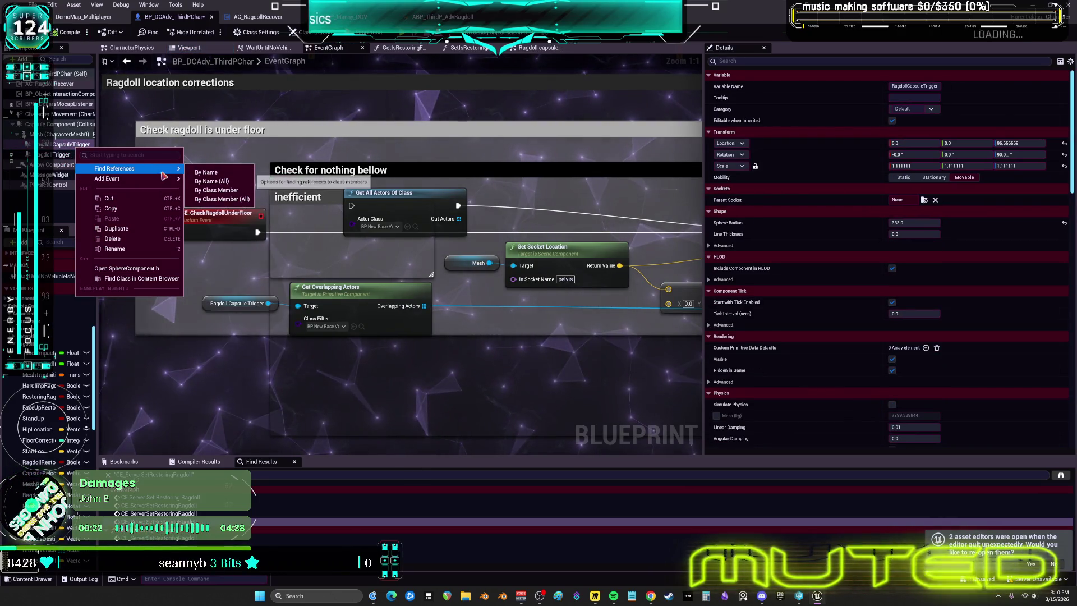
pyautogui.click(206, 172)
pyautogui.click(187, 513)
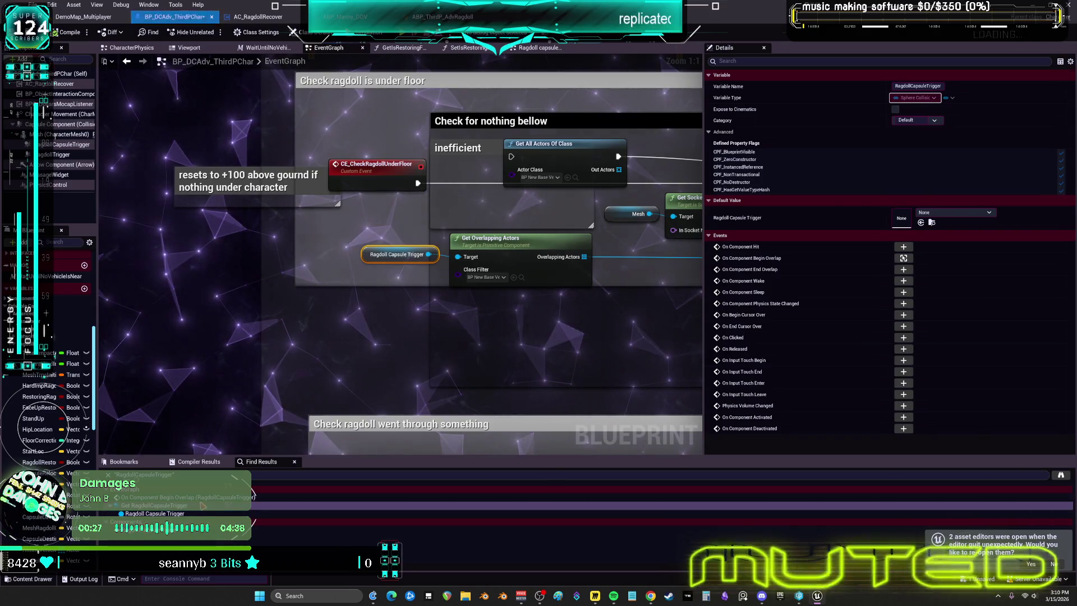
pyautogui.click(196, 497)
pyautogui.moveTo(611, 325); pyautogui.dragTo(414, 283)
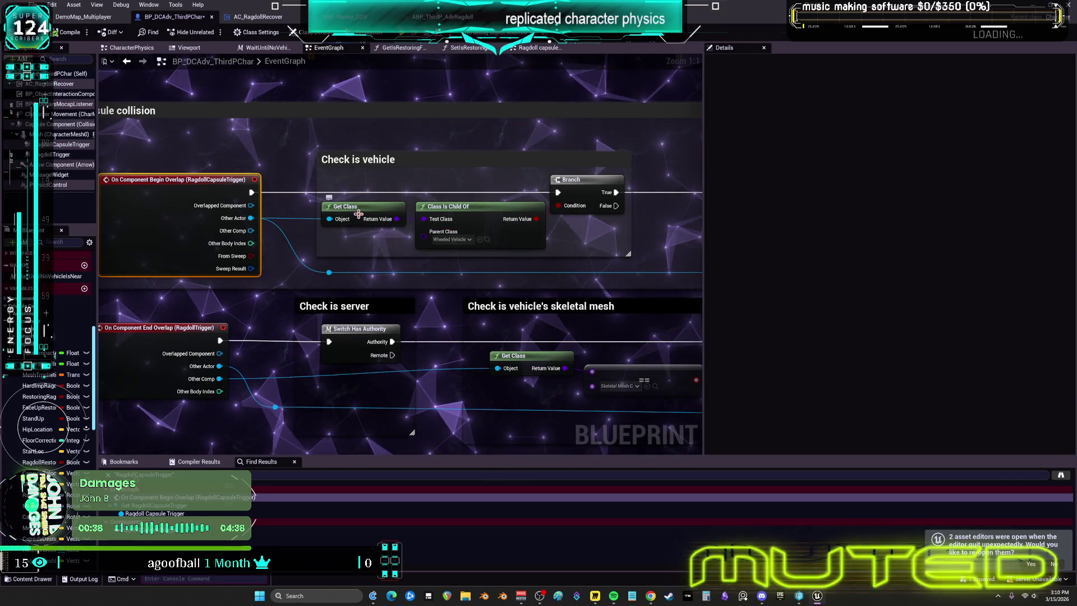
pyautogui.click(127, 63)
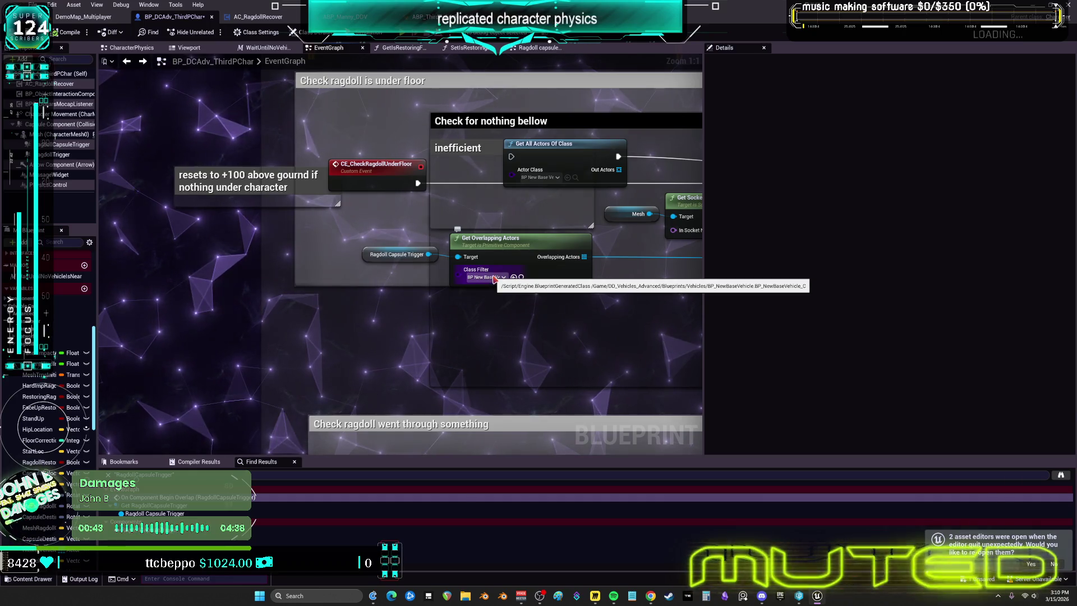
pyautogui.moveTo(637, 353)
pyautogui.mouseDown()
pyautogui.moveTo(400, 357)
pyautogui.moveTo(401, 341)
pyautogui.moveTo(228, 348)
pyautogui.moveTo(368, 359)
pyautogui.mouseUp()
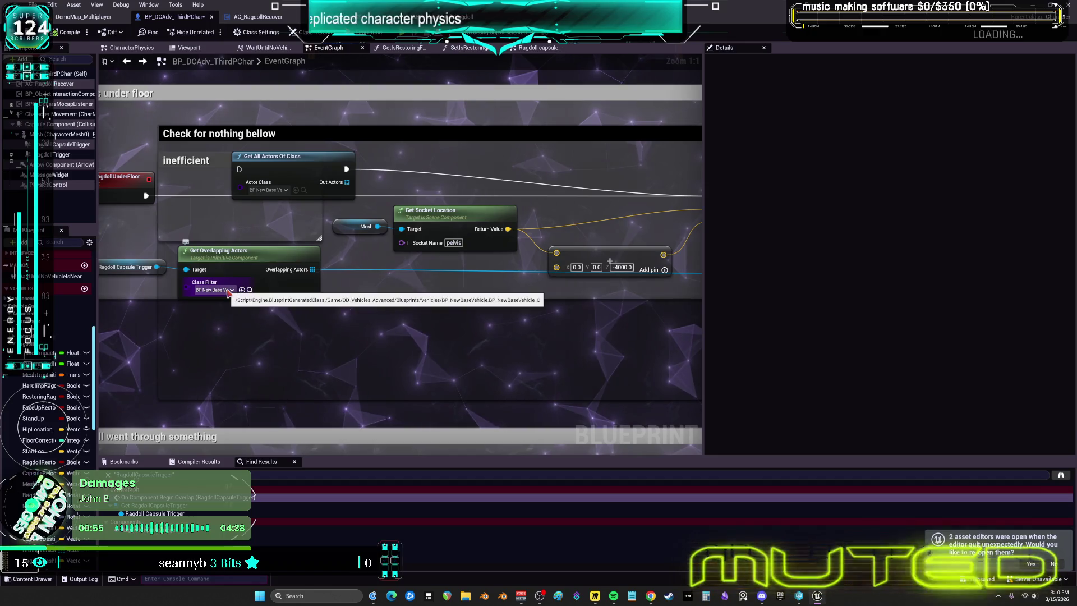
pyautogui.moveTo(374, 180); pyautogui.dragTo(319, 207)
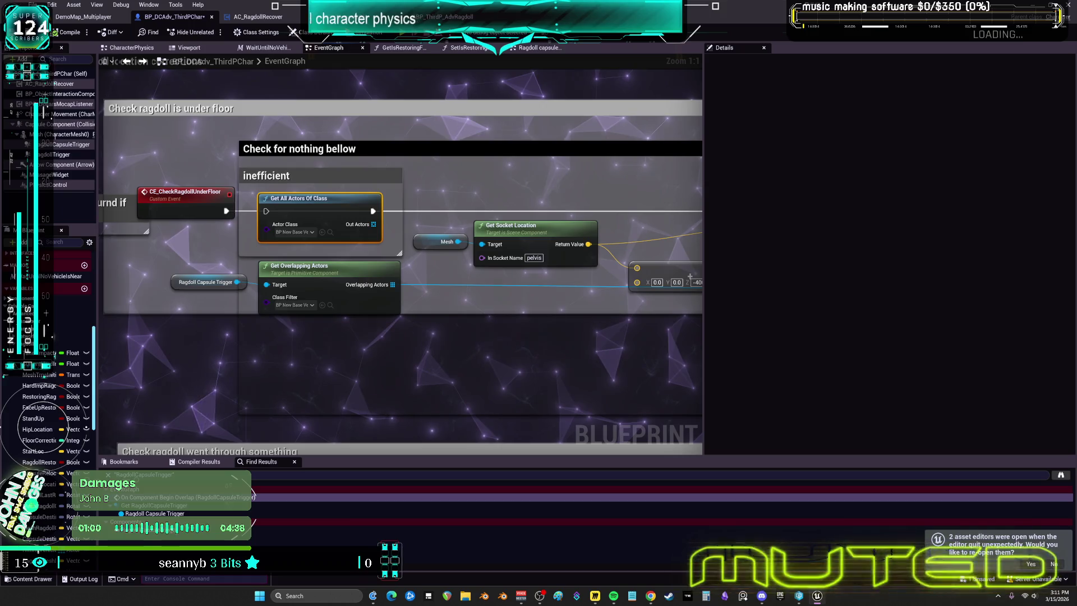
# Wrap the under-floor check node group in a comment titled 'test9'
pyautogui.moveTo(563, 349); pyautogui.dragTo(642, 364)
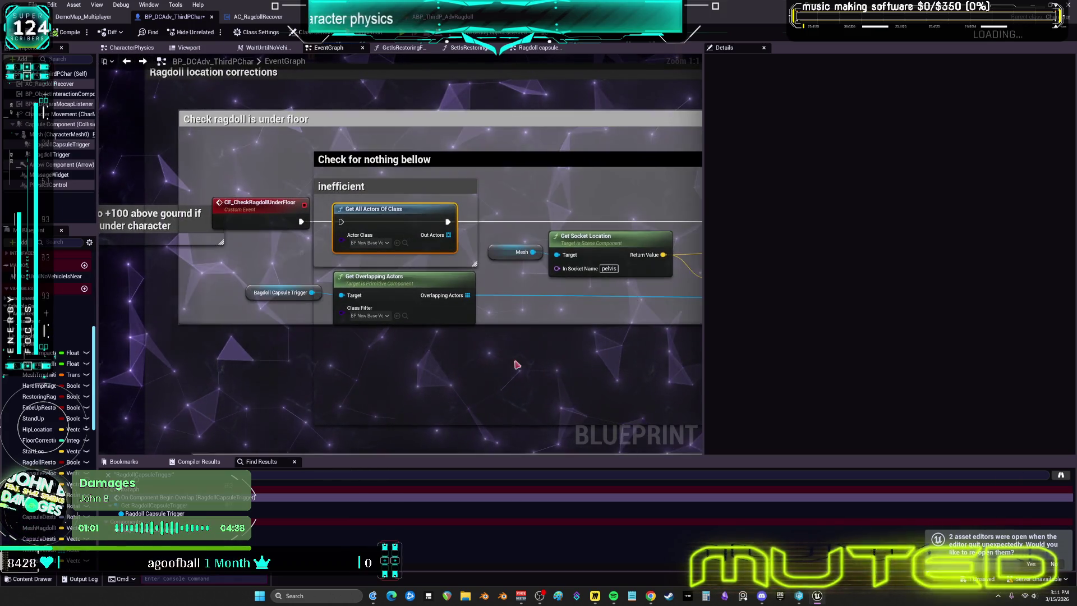
pyautogui.moveTo(500, 362)
pyautogui.mouseDown()
pyautogui.moveTo(443, 207)
pyautogui.moveTo(421, 192)
pyautogui.mouseUp()
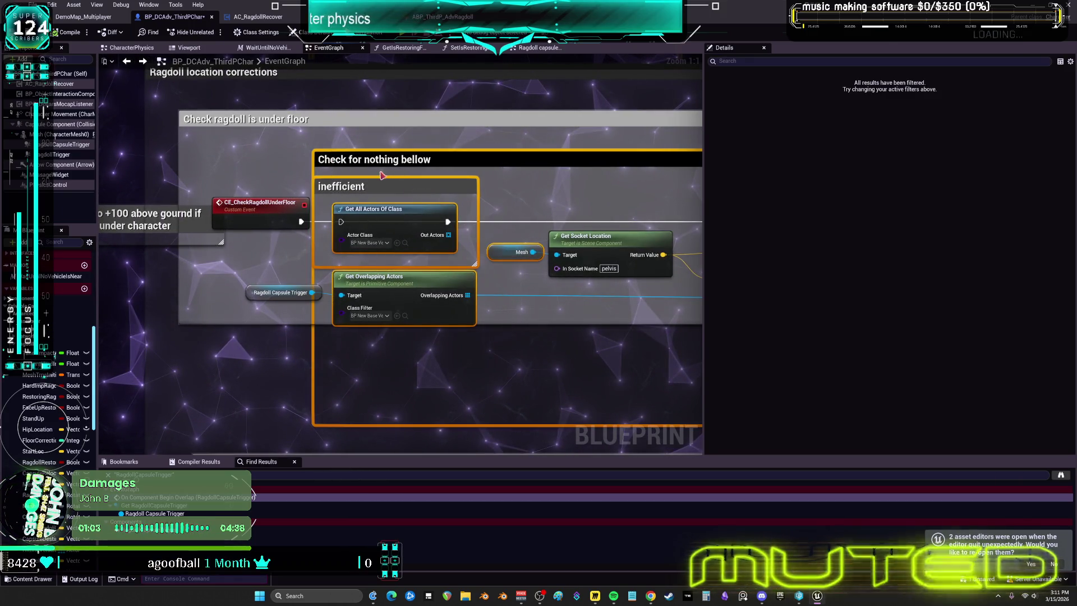
pyautogui.write('ctest9')
pyautogui.press('Return')
# Add a graph bookmark named 9 for this part of the graph
pyautogui.scroll(-3, 683, 179)
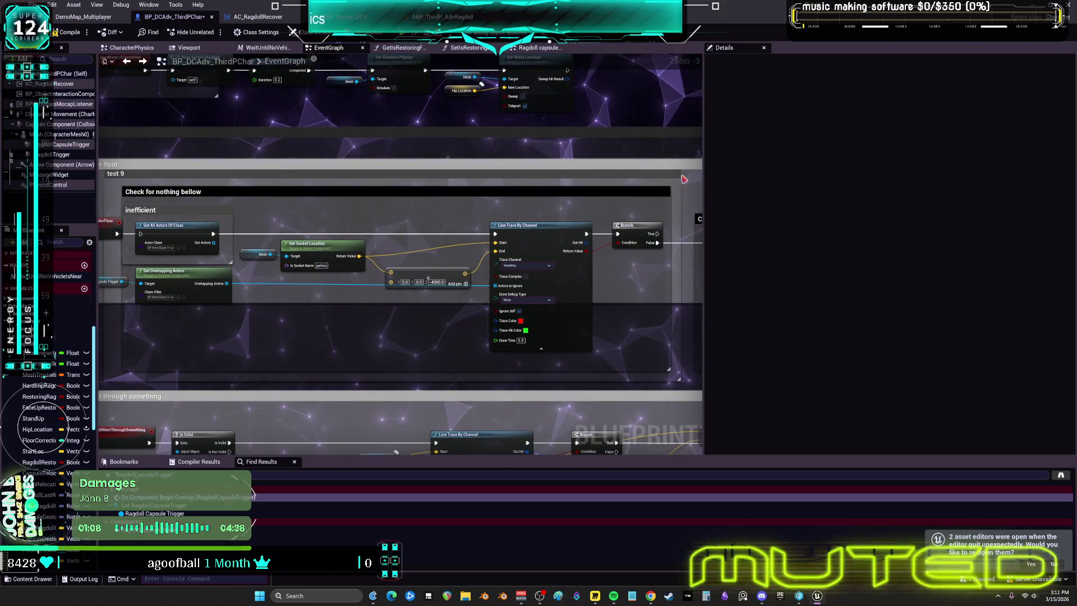
pyautogui.moveTo(124, 175)
pyautogui.mouseDown()
pyautogui.moveTo(277, 176)
pyautogui.moveTo(428, 197)
pyautogui.mouseUp()
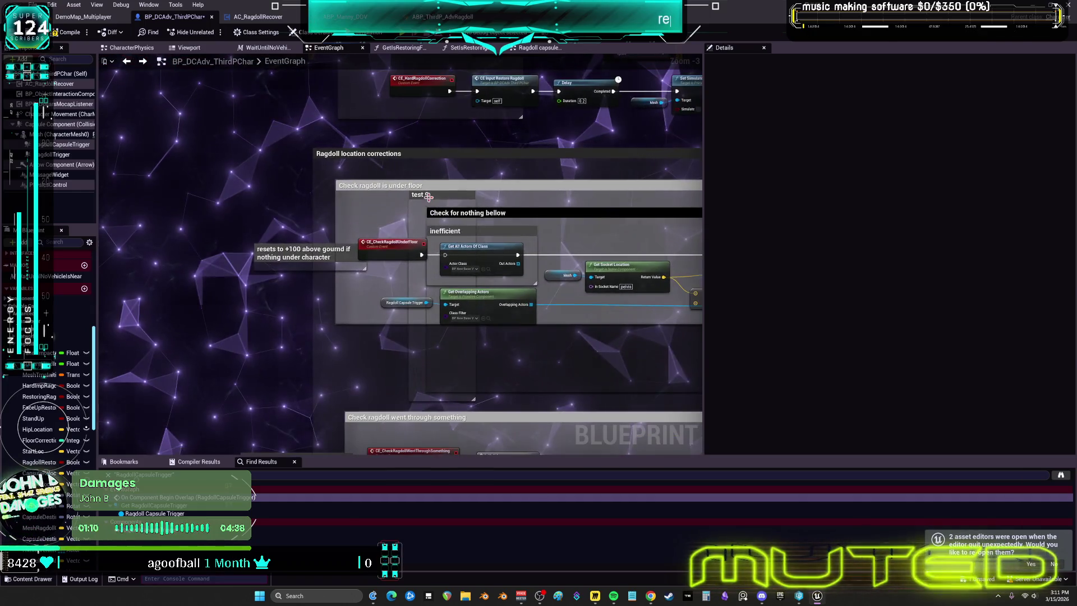
pyautogui.scroll(3, 428, 197)
pyautogui.click(104, 61)
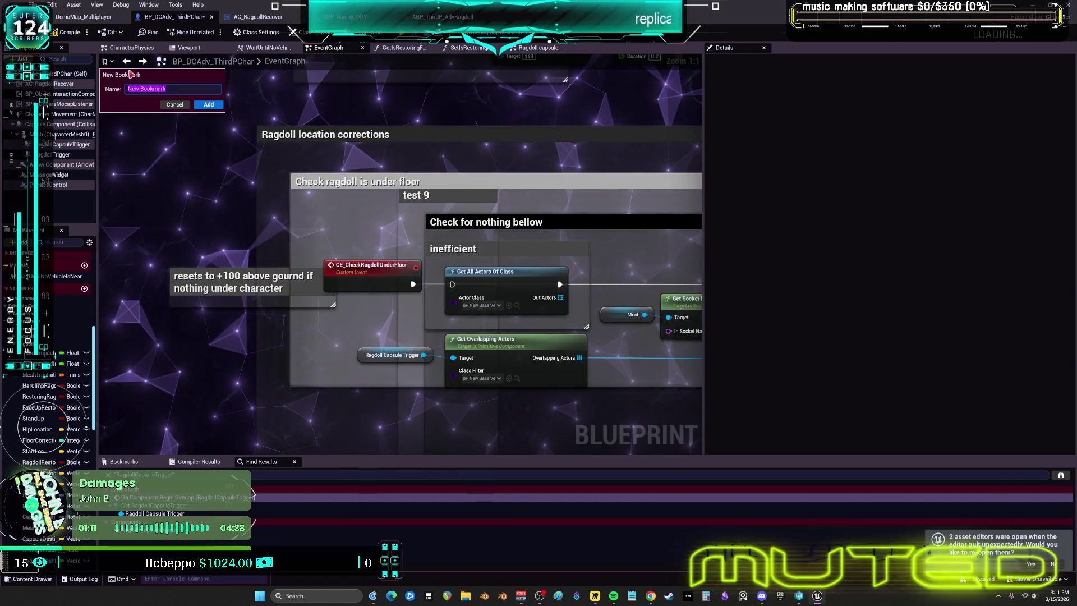
pyautogui.write('9')
pyautogui.press('Return')
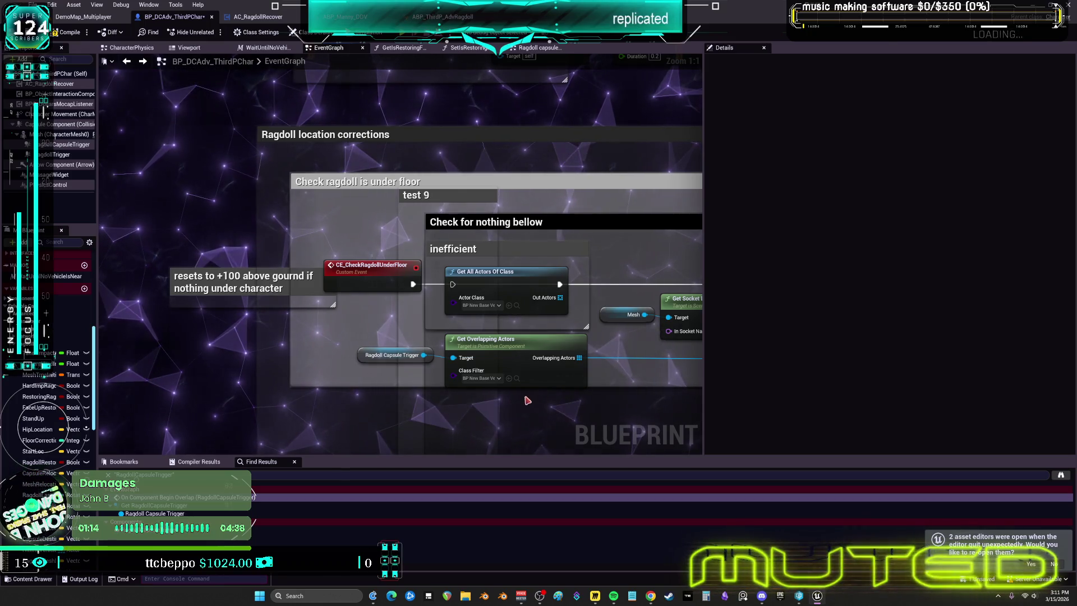
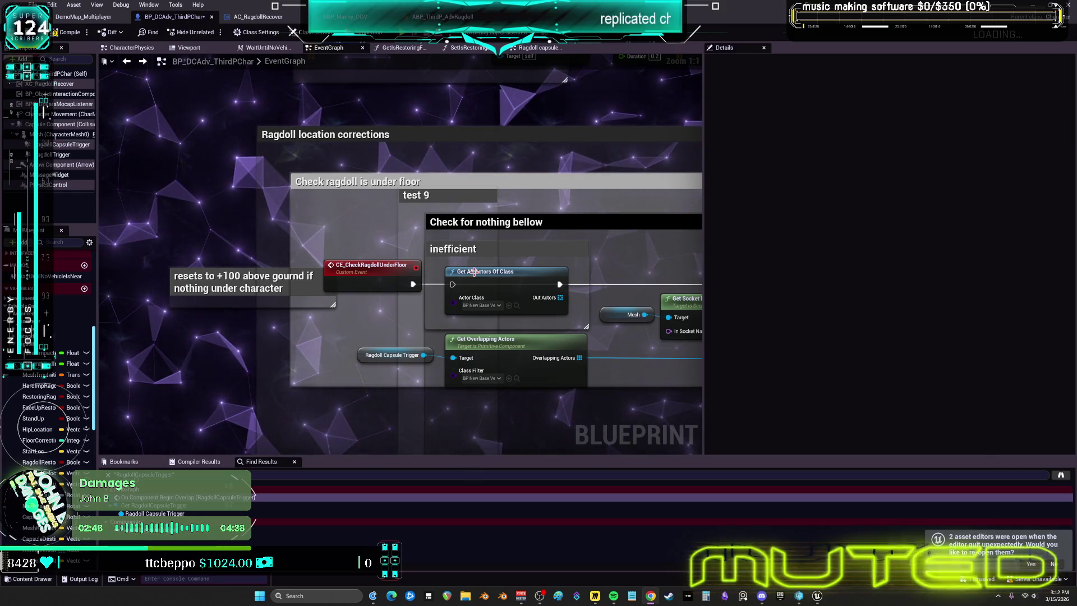
# Widen the graph area past the Details panel and re-centre the Ragdoll location corrections group
pyautogui.moveTo(474, 272); pyautogui.dragTo(247, 232)
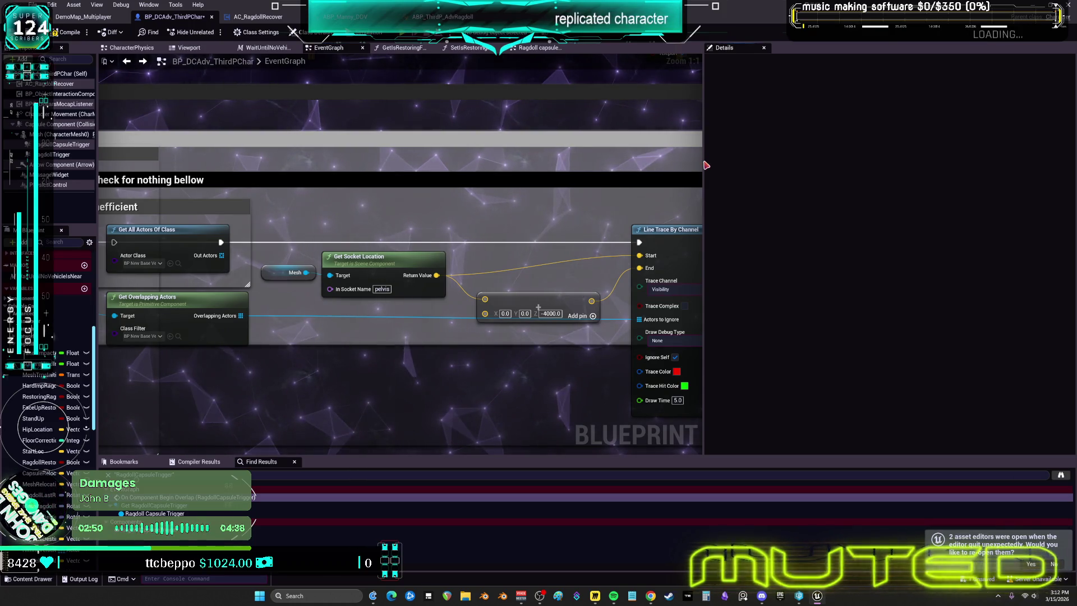
pyautogui.moveTo(708, 161); pyautogui.dragTo(931, 162)
pyautogui.moveTo(492, 237); pyautogui.dragTo(822, 257)
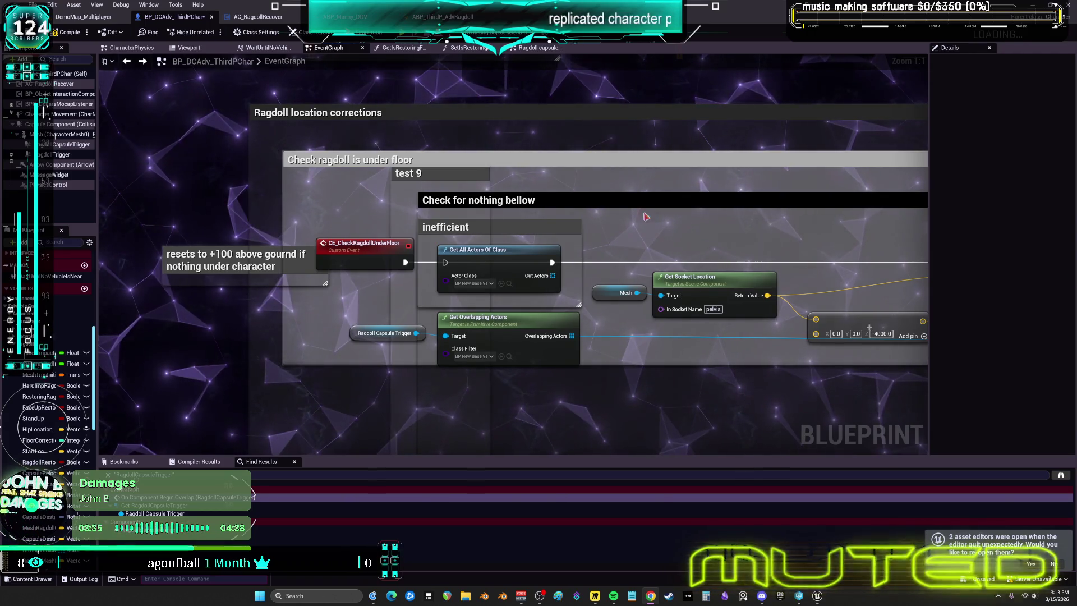
# Raise the Get All Actors Of Class node, then follow the trace chain to Set World Location
pyautogui.moveTo(521, 262)
pyautogui.mouseDown()
pyautogui.moveTo(524, 247)
pyautogui.moveTo(570, 231)
pyautogui.moveTo(555, 228)
pyautogui.mouseUp()
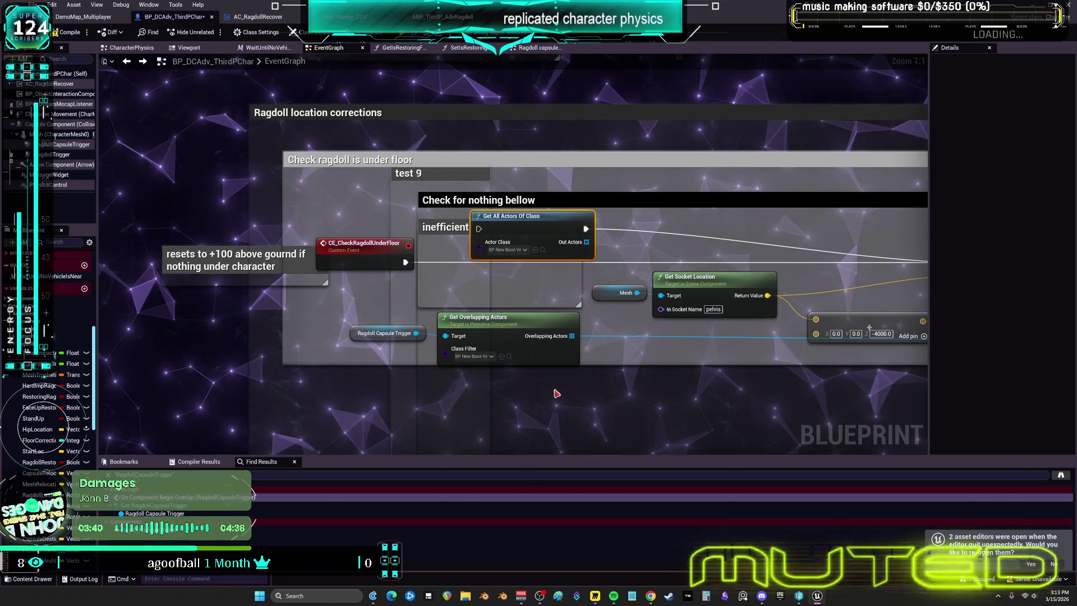
pyautogui.moveTo(803, 340); pyautogui.dragTo(506, 324)
pyautogui.moveTo(808, 328); pyautogui.dragTo(504, 323)
pyautogui.moveTo(723, 314); pyautogui.dragTo(495, 314)
pyautogui.moveTo(772, 278); pyautogui.dragTo(549, 259)
pyautogui.moveTo(720, 304); pyautogui.dragTo(589, 365)
pyautogui.moveTo(834, 366)
pyautogui.mouseDown()
pyautogui.moveTo(750, 366)
pyautogui.moveTo(644, 342)
pyautogui.mouseUp()
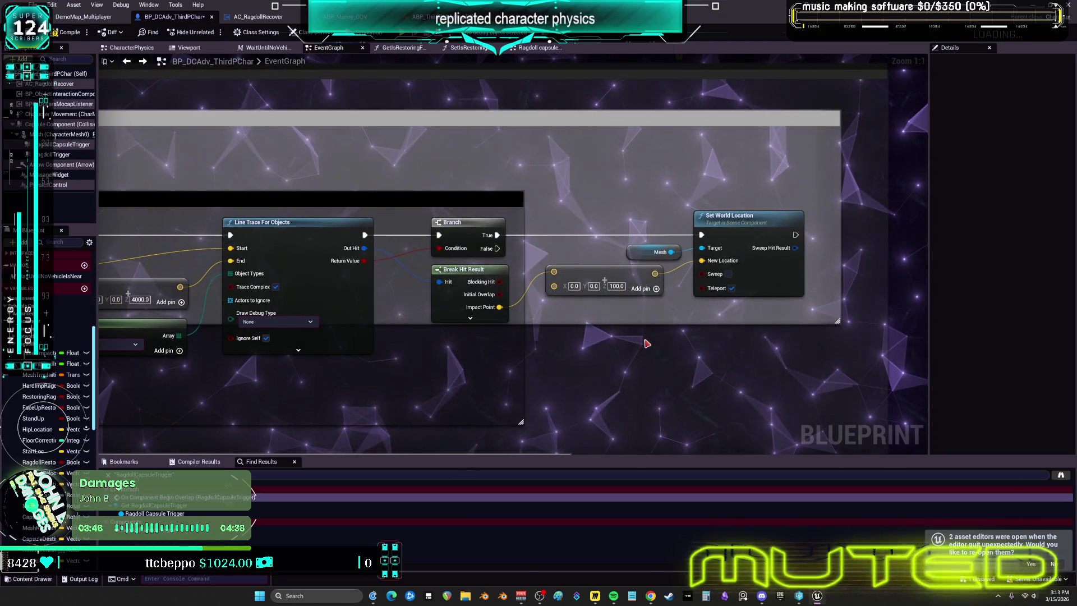
pyautogui.click(126, 61)
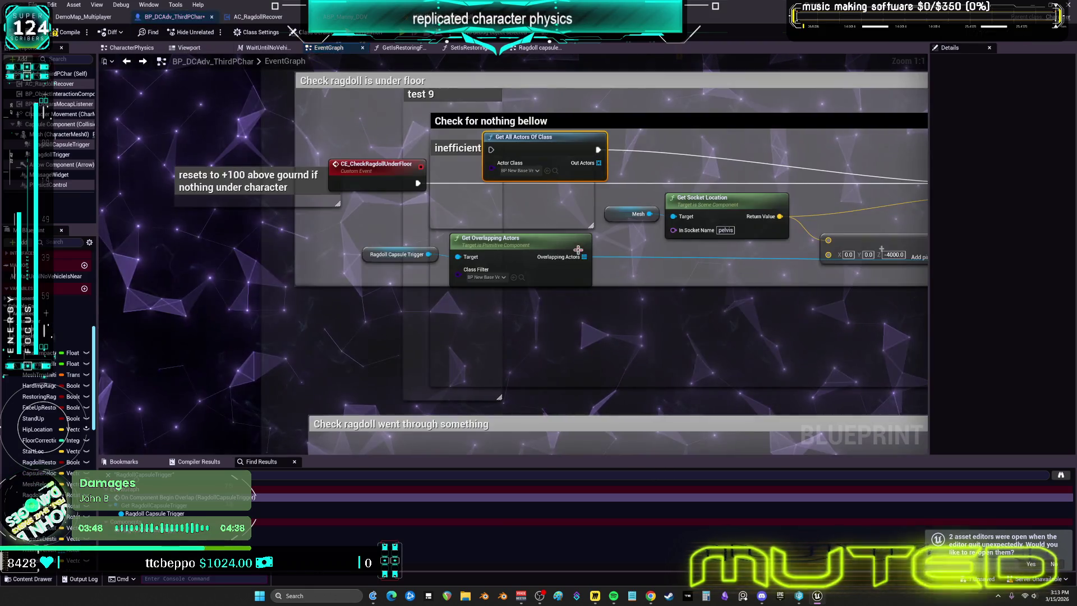
# Zoom out to an overview of the event graph and save BP_DCAdv_ThirdPChar with Ctrl+S
pyautogui.scroll(-2, 669, 222)
pyautogui.scroll(2, 669, 223)
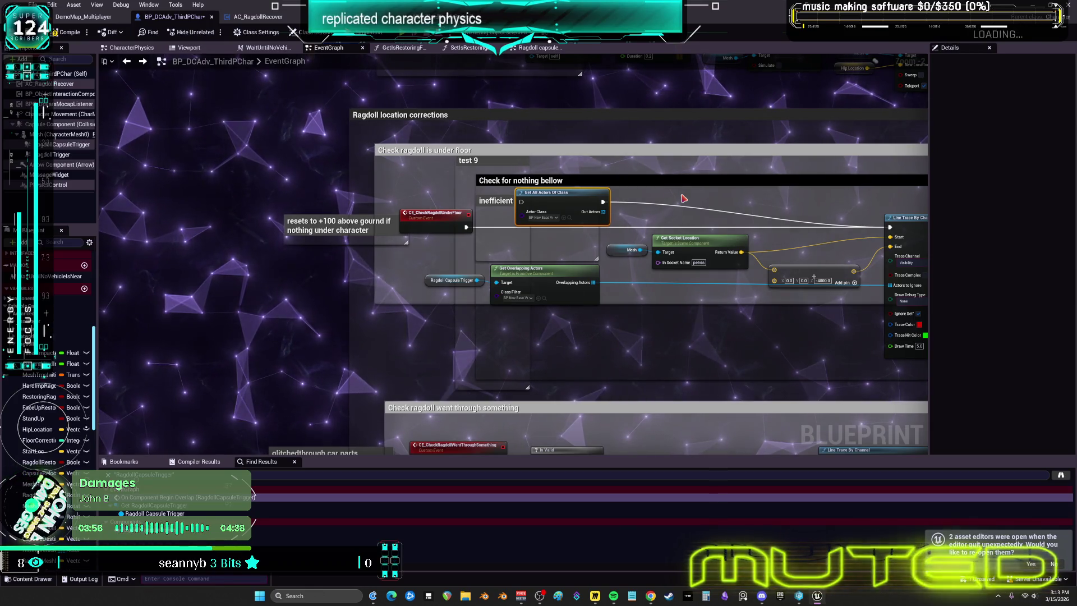
pyautogui.scroll(-5, 689, 258)
pyautogui.moveTo(748, 209); pyautogui.dragTo(582, 354)
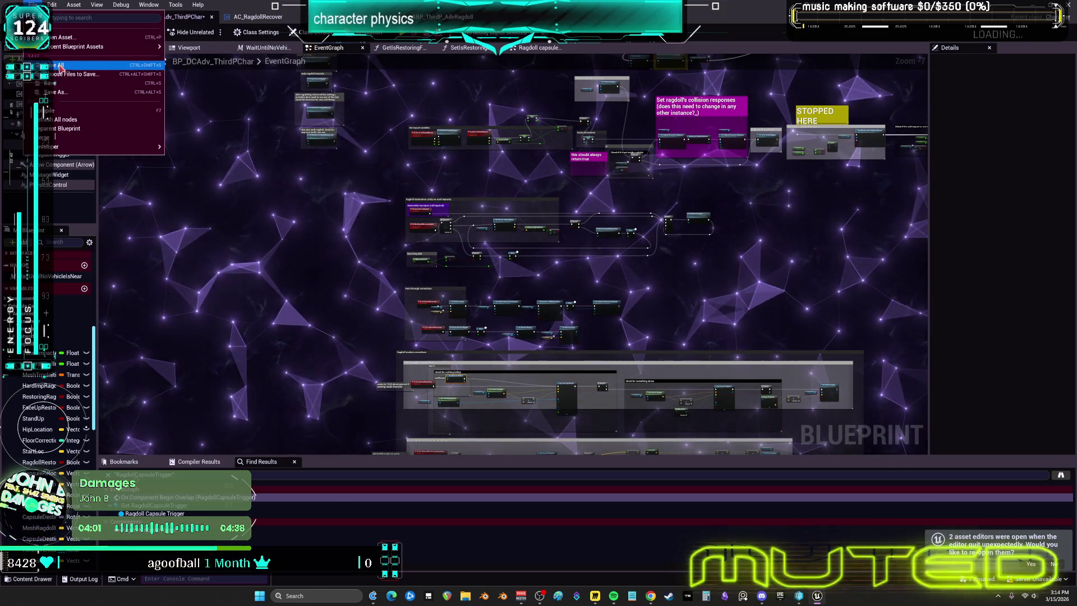
pyautogui.hotkey('ctrl', 's')
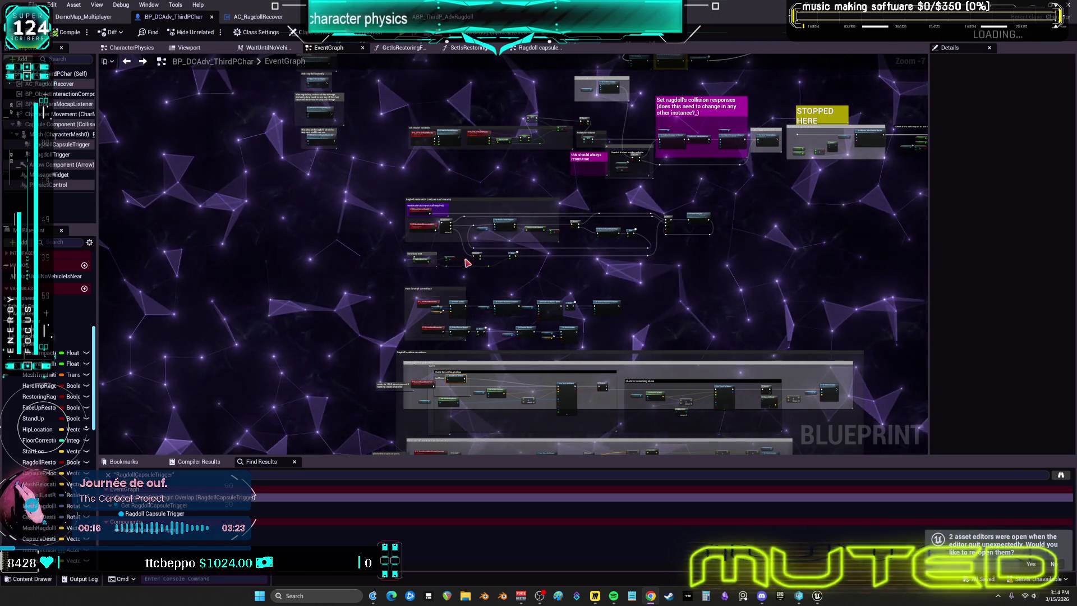
# Follow the CE Take Impact call to its CE_TakeImpact event definition
pyautogui.scroll(4, 465, 262)
pyautogui.scroll(-3, 549, 287)
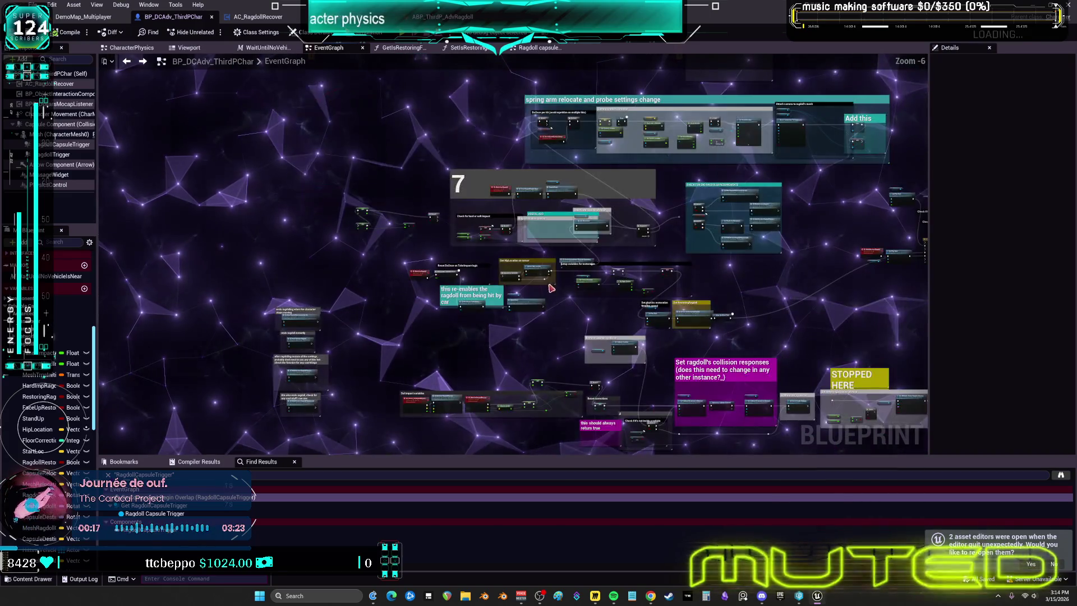
pyautogui.scroll(-1, 467, 210)
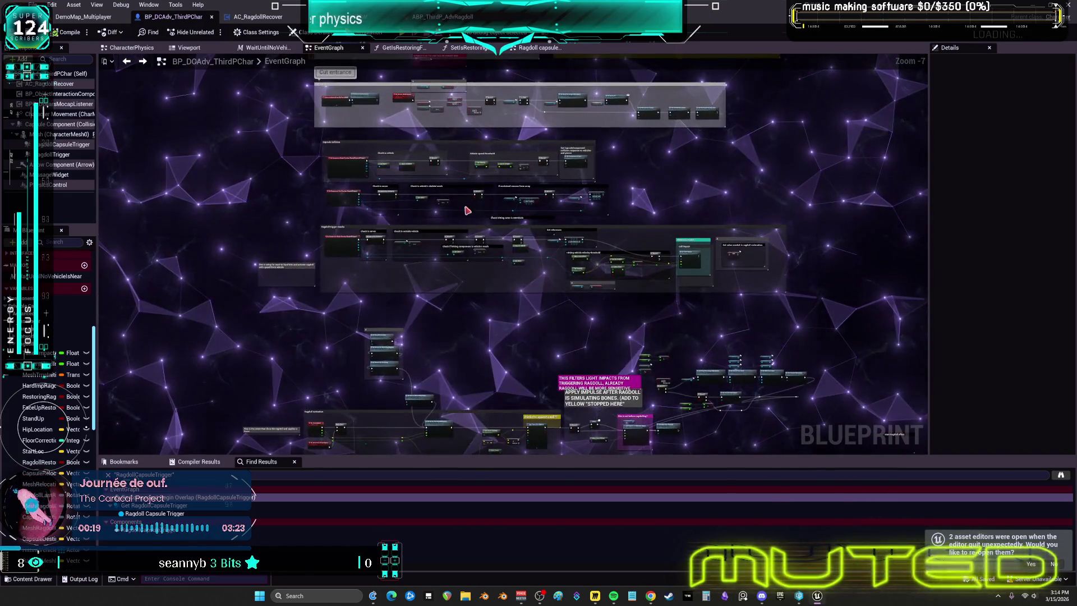
pyautogui.scroll(8, 467, 210)
pyautogui.moveTo(412, 276); pyautogui.dragTo(967, 29)
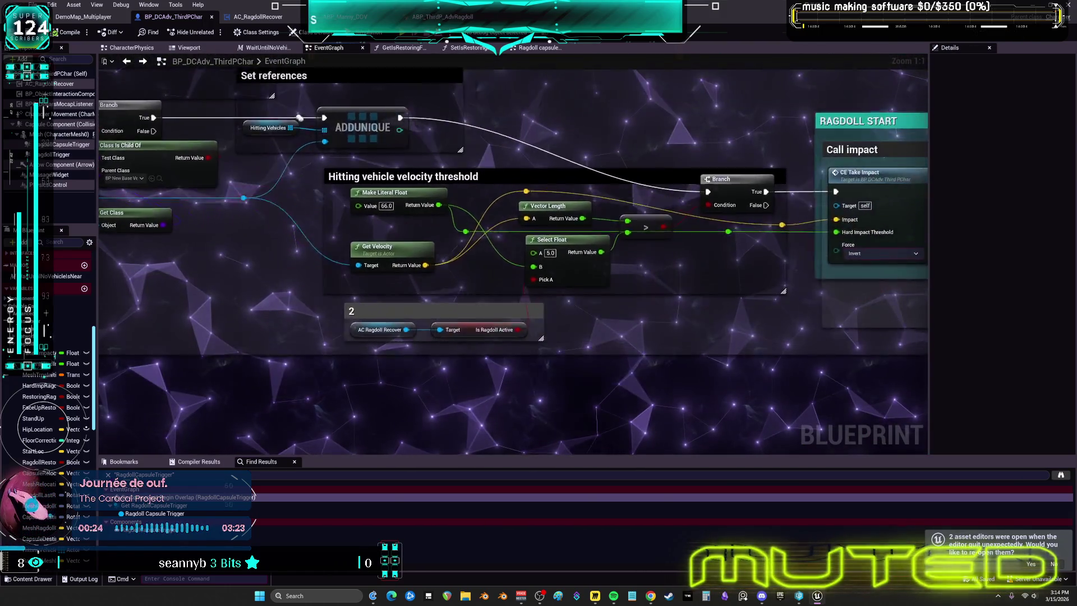
pyautogui.doubleClick(670, 198)
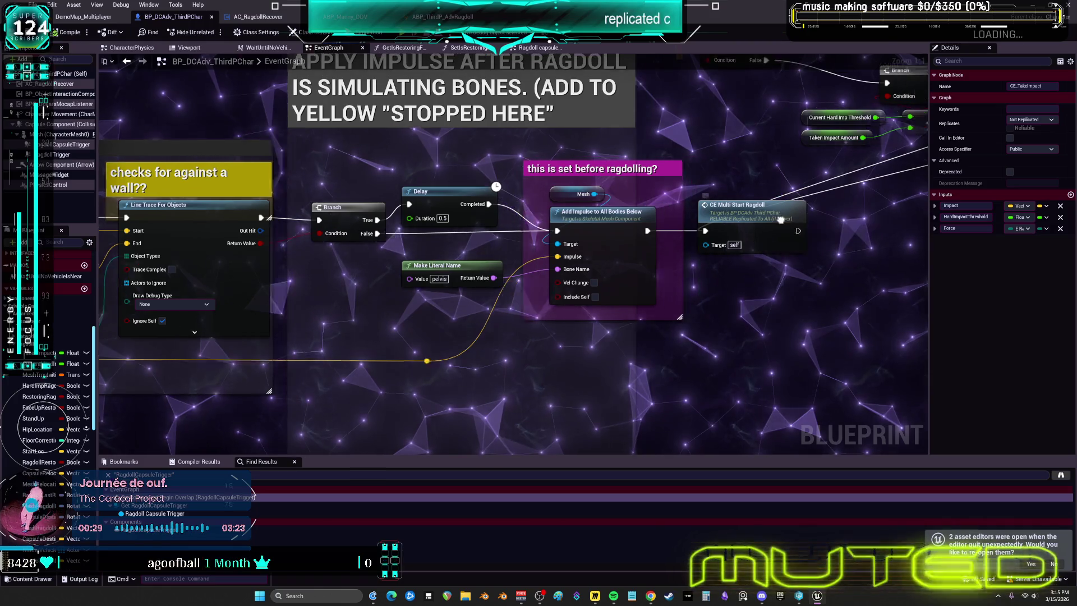
# Jump via CE_Server_SetRagdollPhysics to the CE_Multi_StartRagdoll chain in comment 7
pyautogui.moveTo(746, 223); pyautogui.dragTo(1074, 254)
pyautogui.doubleClick(291, 235)
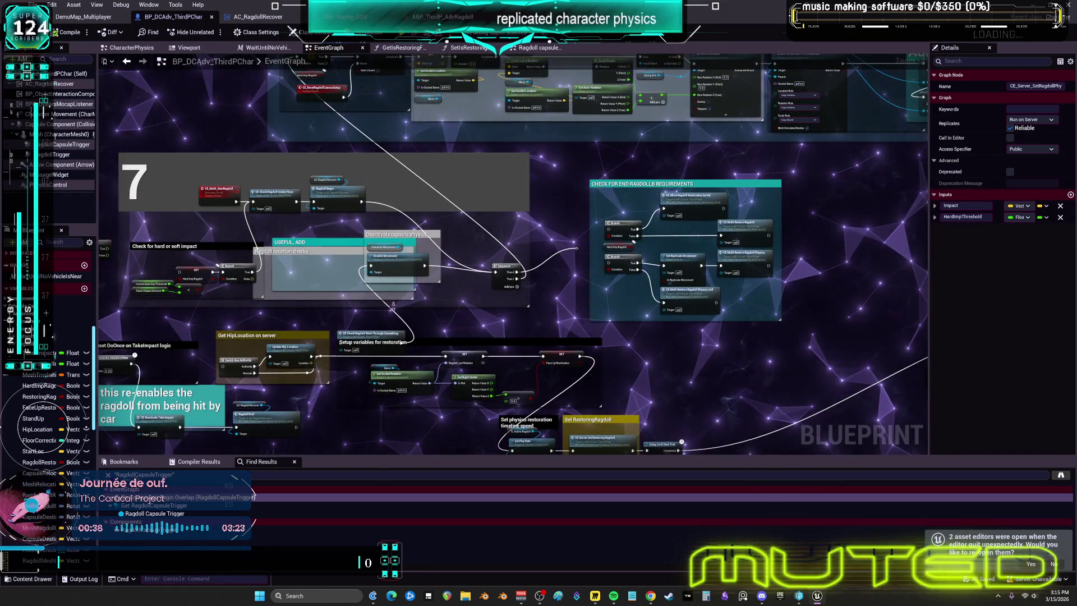
pyautogui.moveTo(428, 304)
pyautogui.mouseDown()
pyautogui.moveTo(737, 376)
pyautogui.moveTo(715, 480)
pyautogui.moveTo(643, 385)
pyautogui.moveTo(369, 243)
pyautogui.mouseUp()
pyautogui.scroll(4, 643, 385)
pyautogui.doubleClick(427, 195)
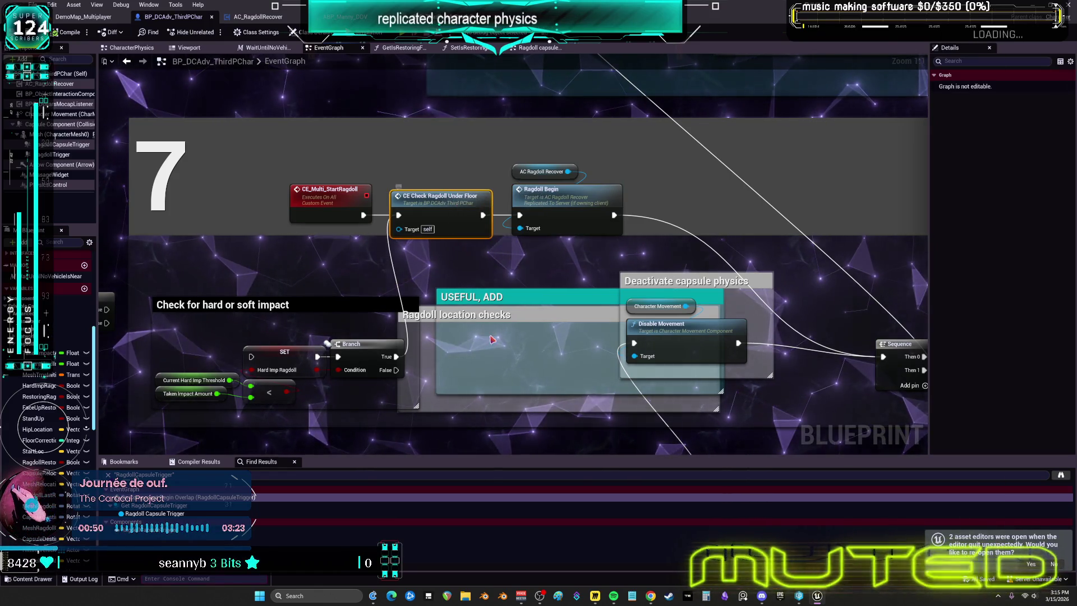
pyautogui.doubleClick(562, 212)
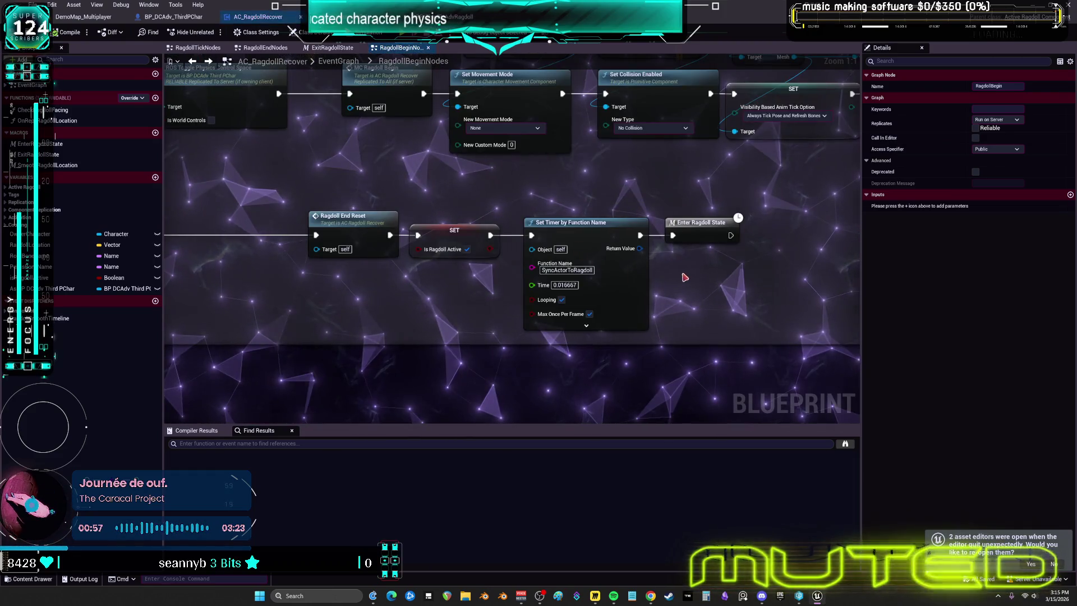
pyautogui.moveTo(606, 270); pyautogui.dragTo(605, 293)
pyautogui.scroll(-4, 606, 293)
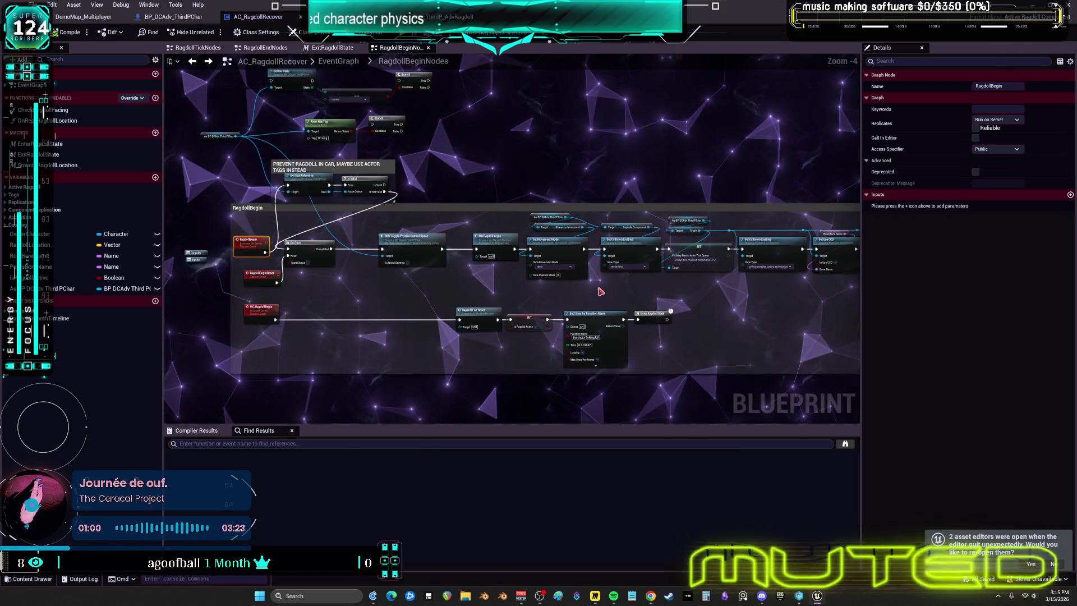
pyautogui.click(171, 17)
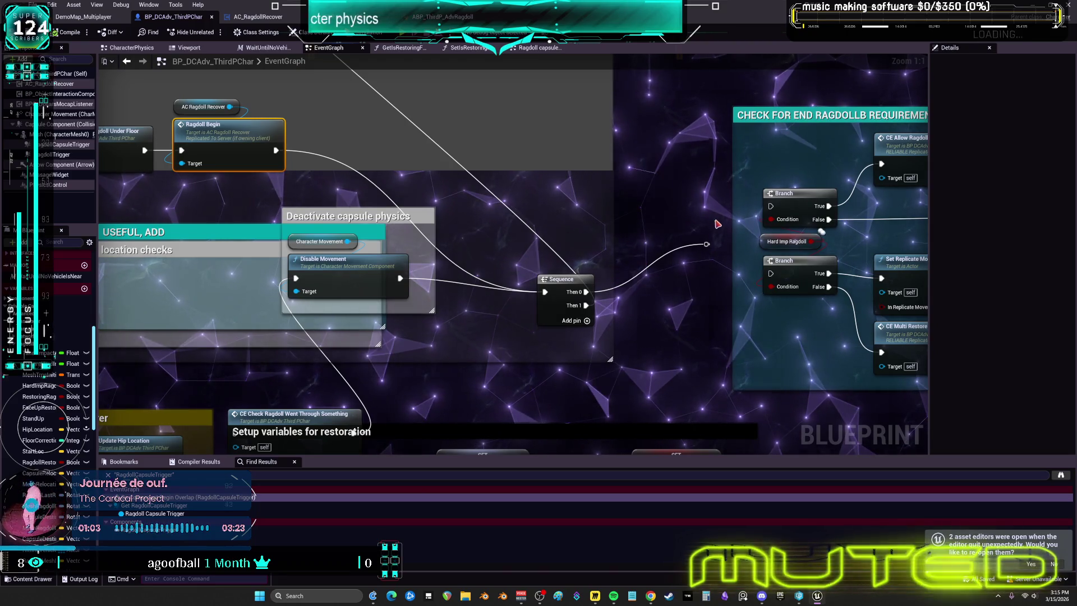
# Drag the four ragdoll-ending comment boxes beside the CHECK FOR END RAGDOLLB REQUIREMENTS comment
pyautogui.moveTo(673, 277)
pyautogui.mouseDown()
pyautogui.moveTo(526, 243)
pyautogui.moveTo(806, 178)
pyautogui.moveTo(794, 91)
pyautogui.moveTo(830, 85)
pyautogui.moveTo(818, 63)
pyautogui.moveTo(692, 252)
pyautogui.moveTo(633, 304)
pyautogui.moveTo(224, 303)
pyautogui.mouseUp()
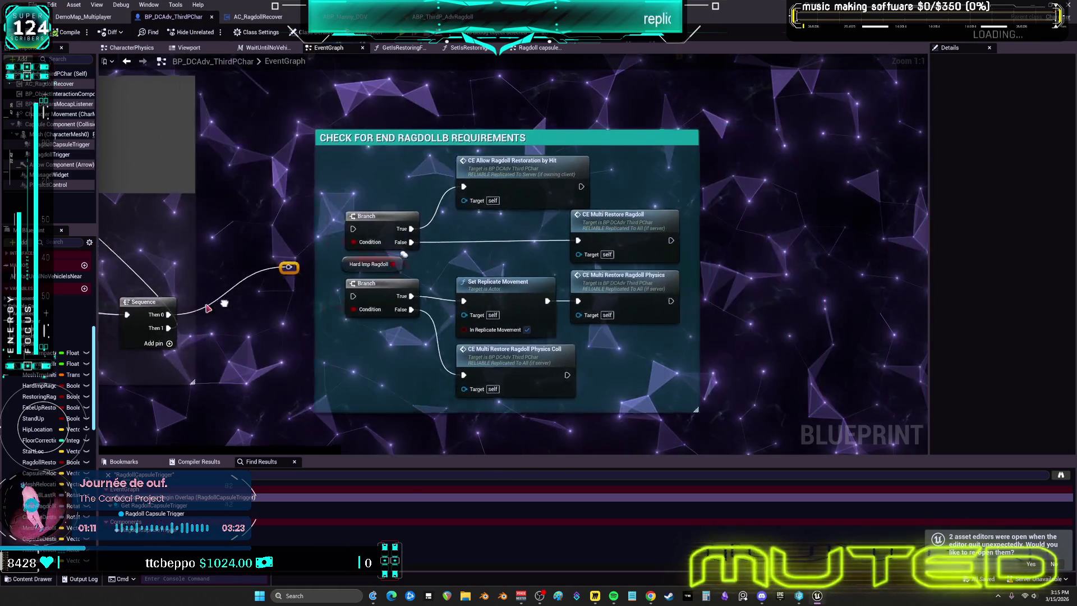
pyautogui.scroll(-5, 401, 203)
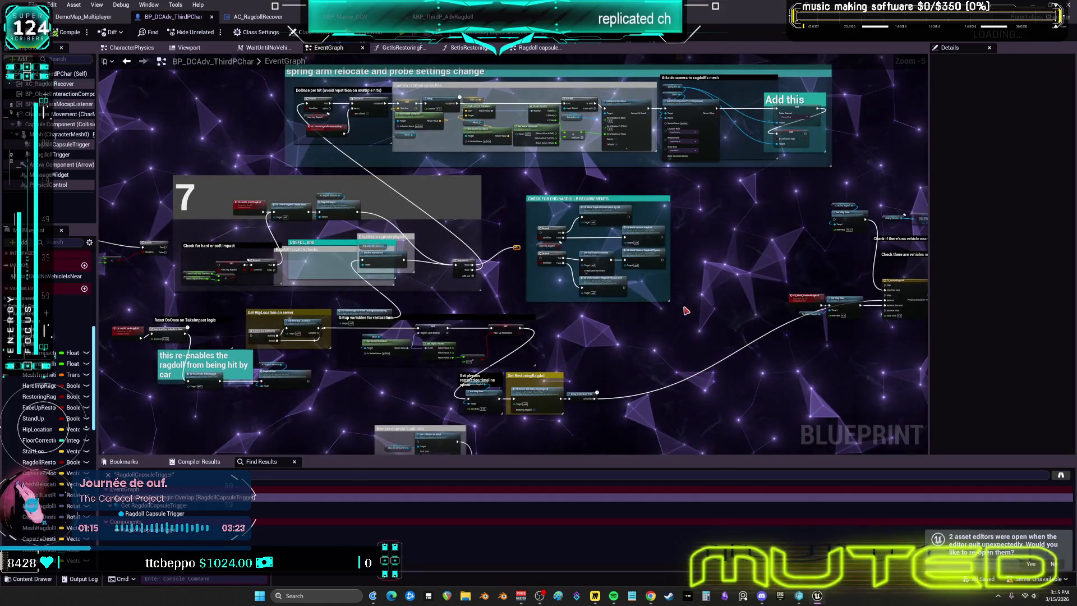
pyautogui.scroll(4, 641, 317)
pyautogui.scroll(-3, 641, 318)
pyautogui.moveTo(641, 317)
pyautogui.mouseDown()
pyautogui.moveTo(687, 160)
pyautogui.moveTo(630, 226)
pyautogui.mouseUp()
pyautogui.scroll(4, 687, 159)
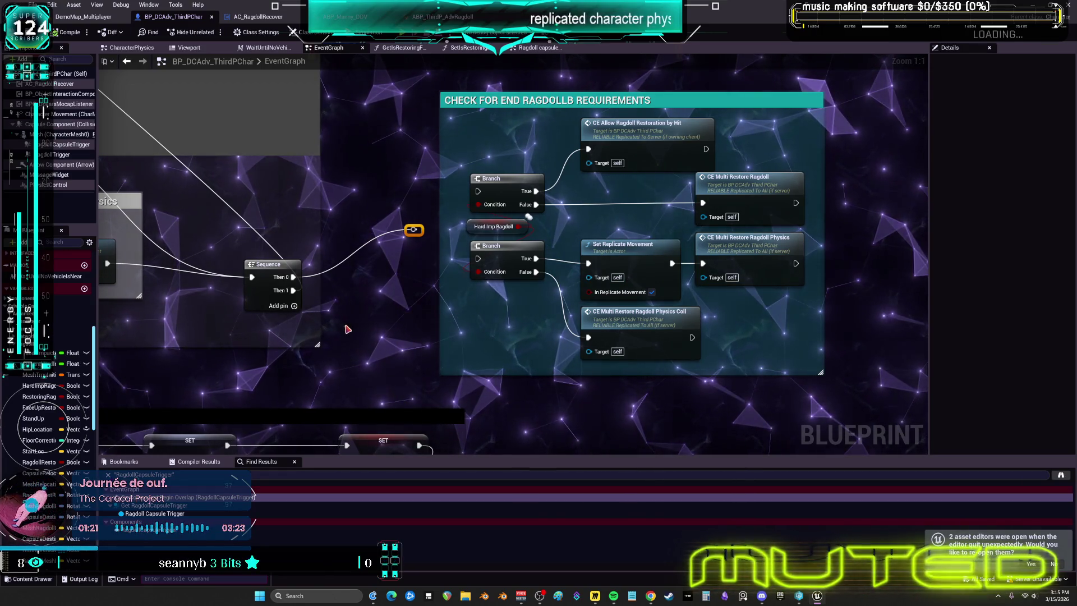
pyautogui.scroll(-6, 347, 328)
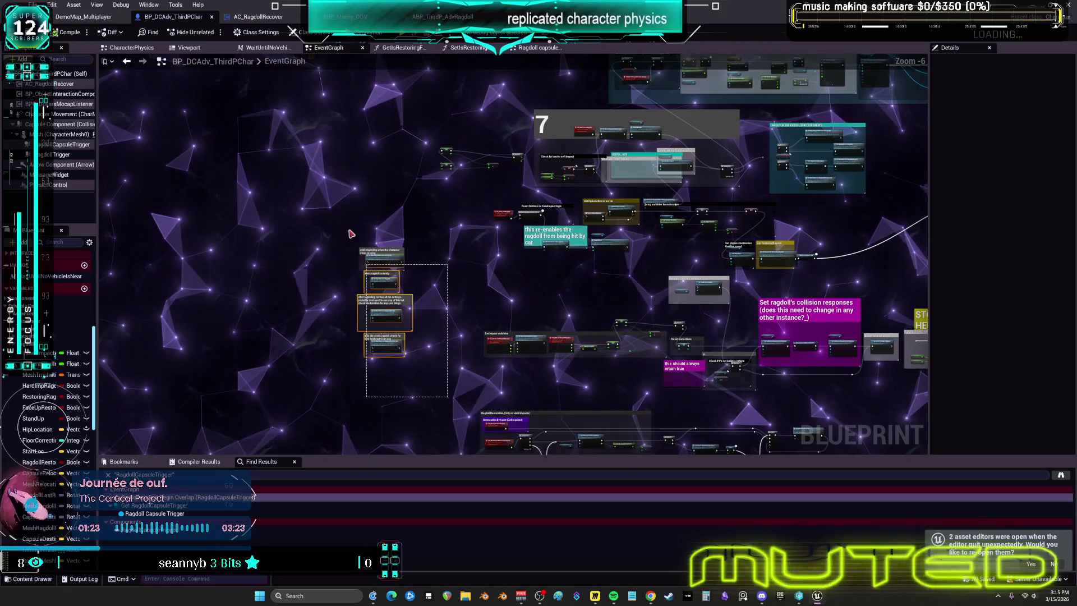
pyautogui.moveTo(351, 233)
pyautogui.mouseDown()
pyautogui.moveTo(561, 213)
pyautogui.moveTo(592, 236)
pyautogui.mouseUp()
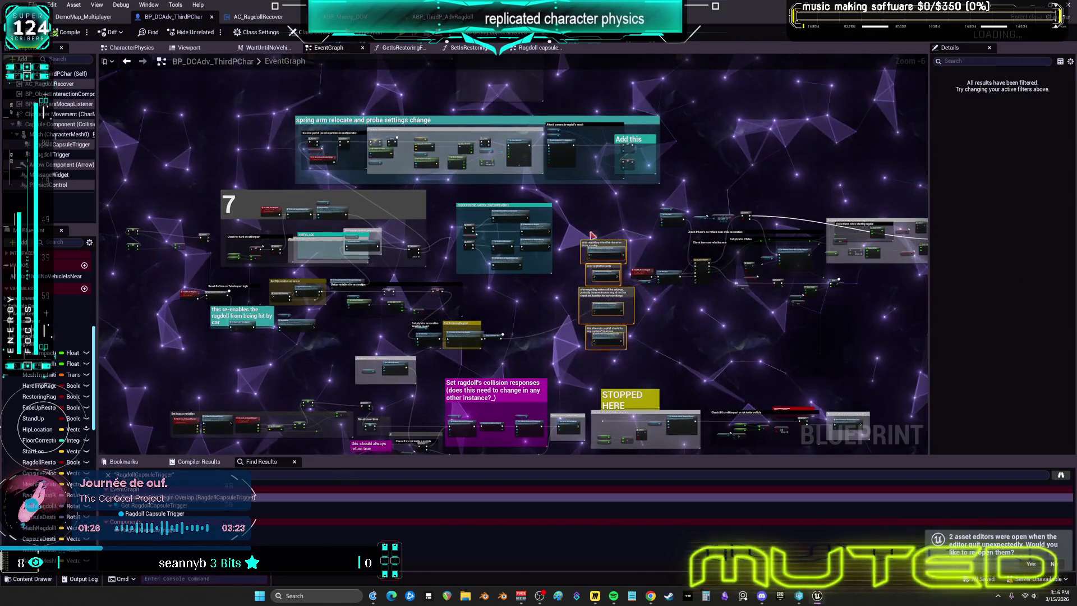
pyautogui.scroll(7, 586, 232)
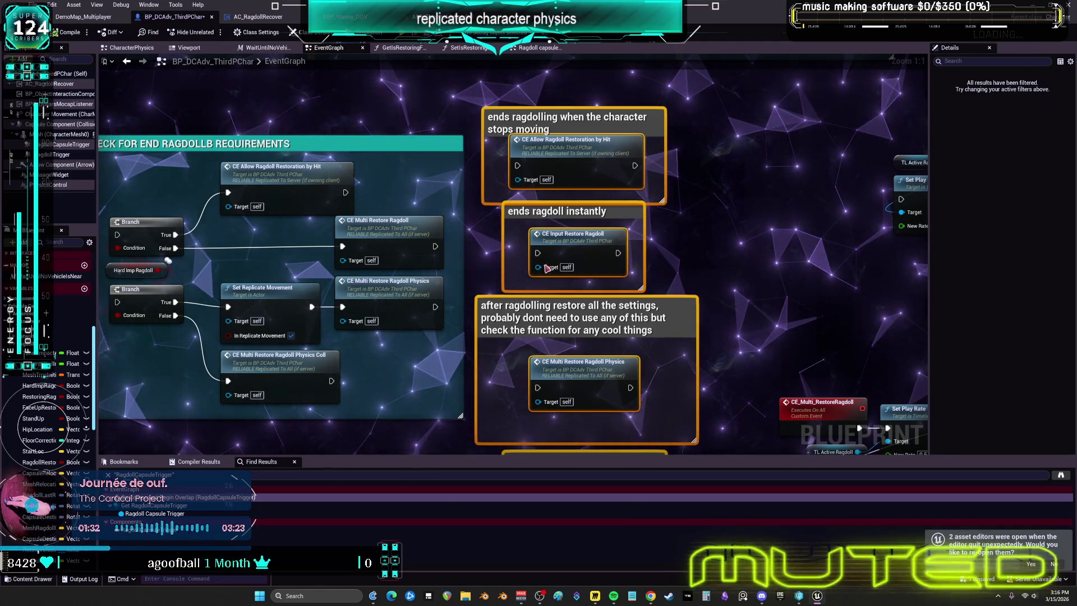
# Shorten the restore-settings comment and pull the 'this also ends ragdoll' comment up beneath it
pyautogui.moveTo(547, 268); pyautogui.dragTo(554, 253)
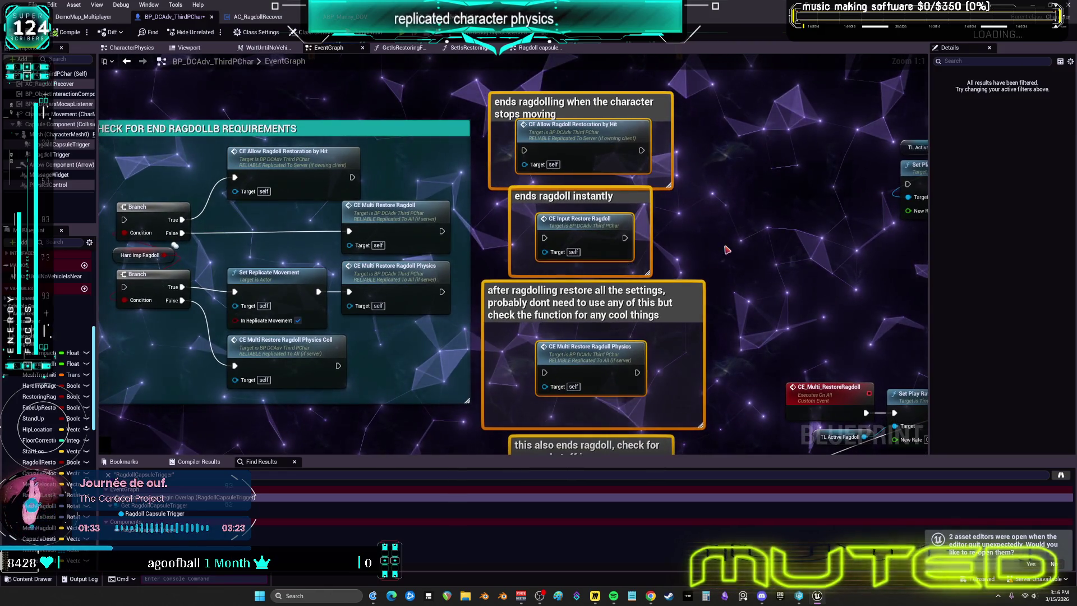
pyautogui.click(715, 253)
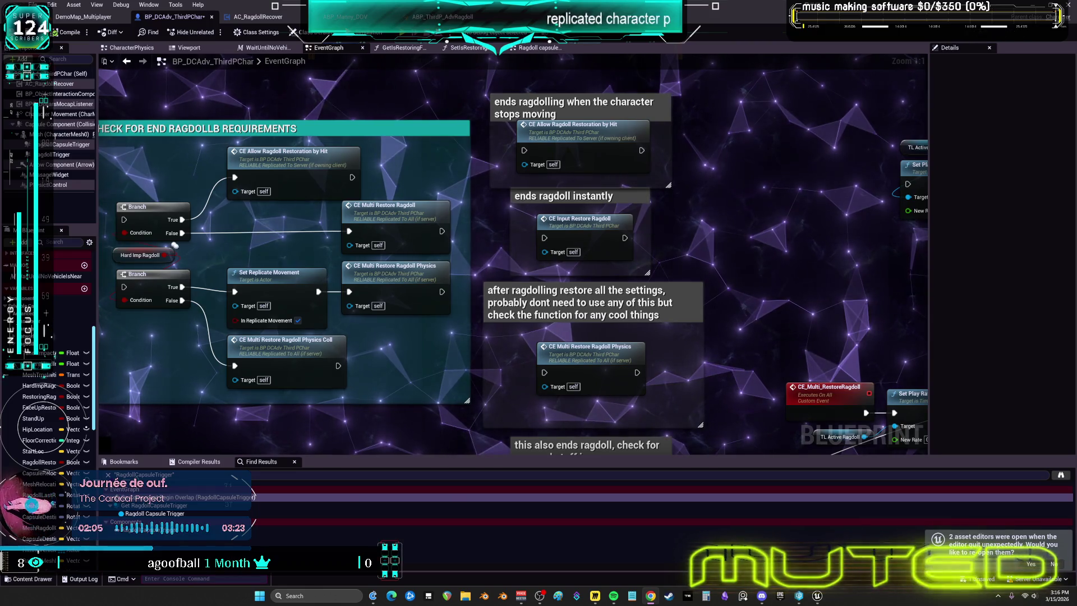
pyautogui.scroll(-3, 547, 273)
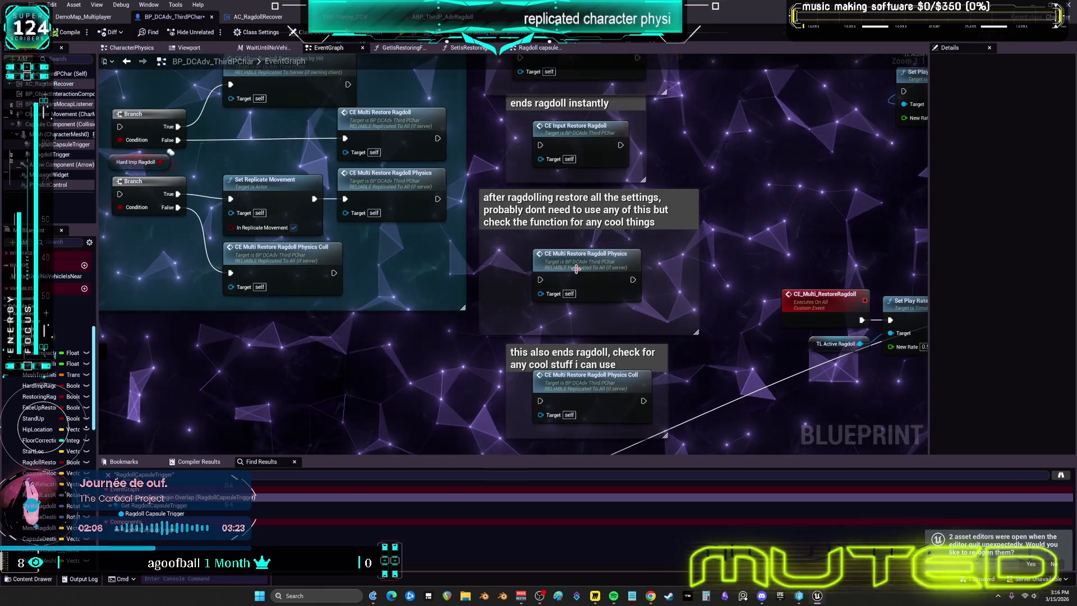
pyautogui.moveTo(573, 269); pyautogui.dragTo(559, 256)
pyautogui.click(641, 351)
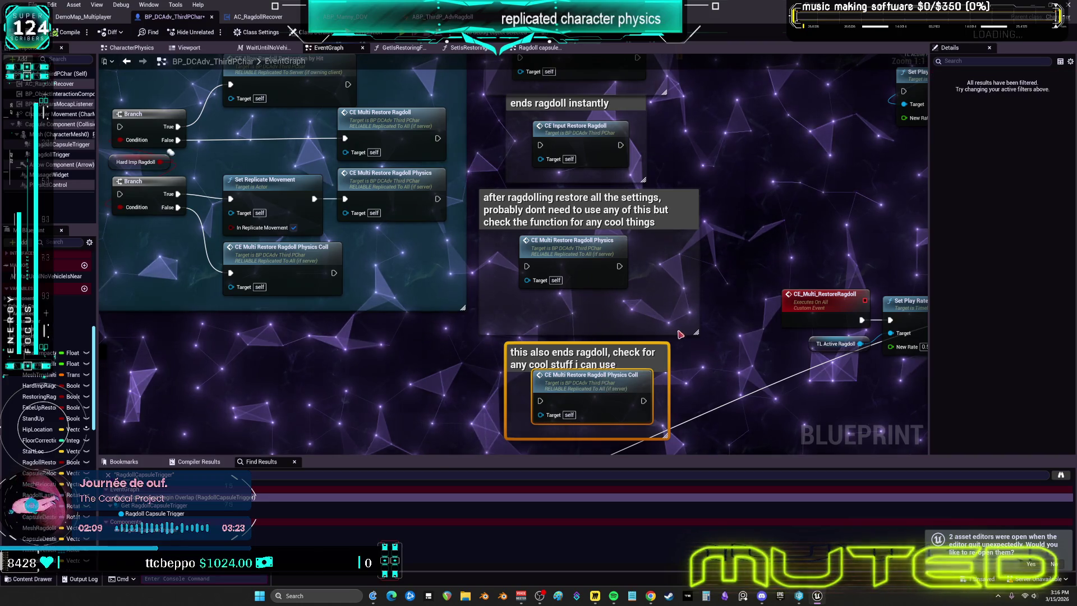
pyautogui.moveTo(696, 332); pyautogui.dragTo(690, 293)
pyautogui.moveTo(629, 388); pyautogui.dragTo(615, 361)
pyautogui.click(615, 355)
pyautogui.moveTo(467, 137)
pyautogui.mouseDown()
pyautogui.moveTo(549, 249)
pyautogui.moveTo(677, 217)
pyautogui.mouseUp()
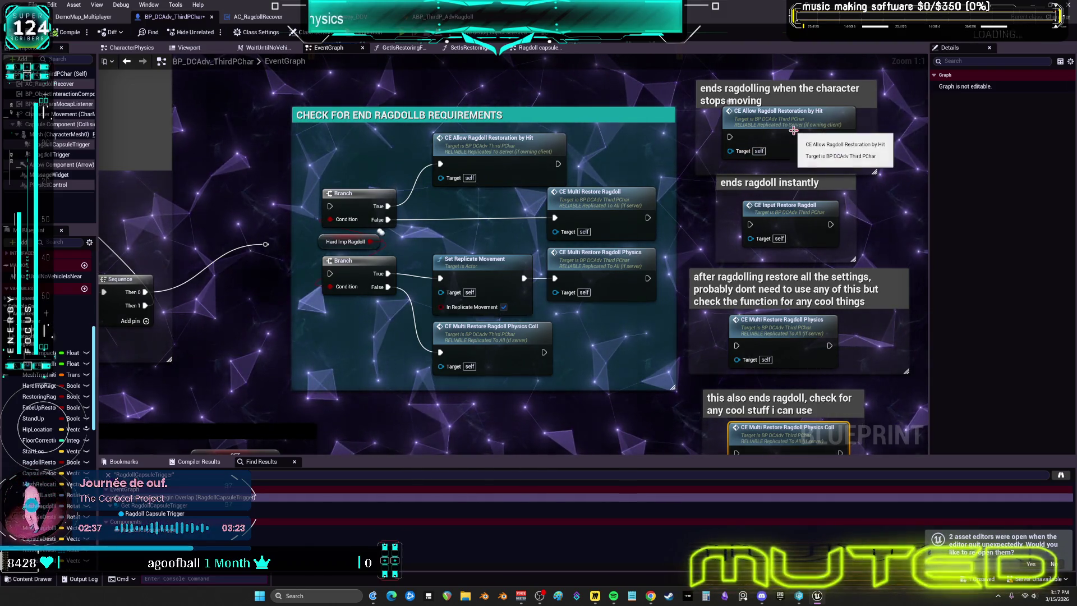
pyautogui.doubleClick(509, 147)
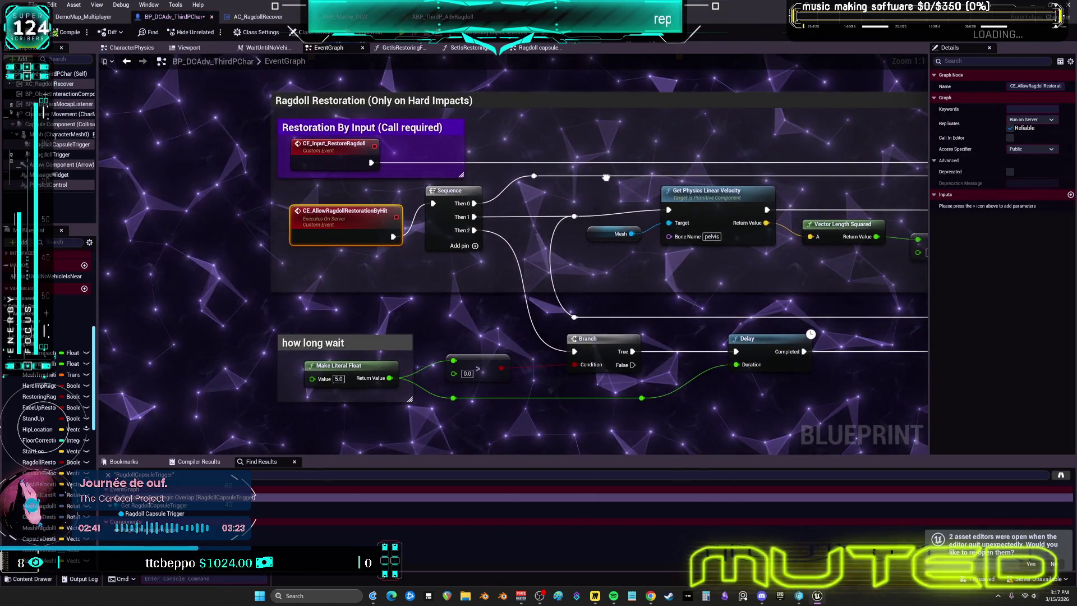
pyautogui.moveTo(613, 178); pyautogui.dragTo(384, 178)
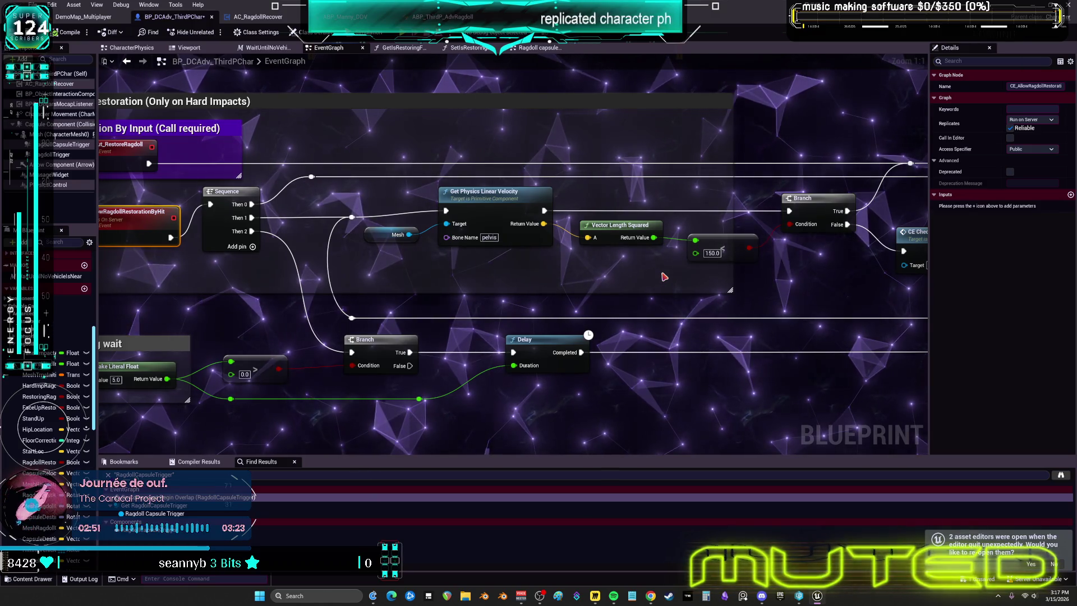
pyautogui.moveTo(559, 237); pyautogui.dragTo(119, 222)
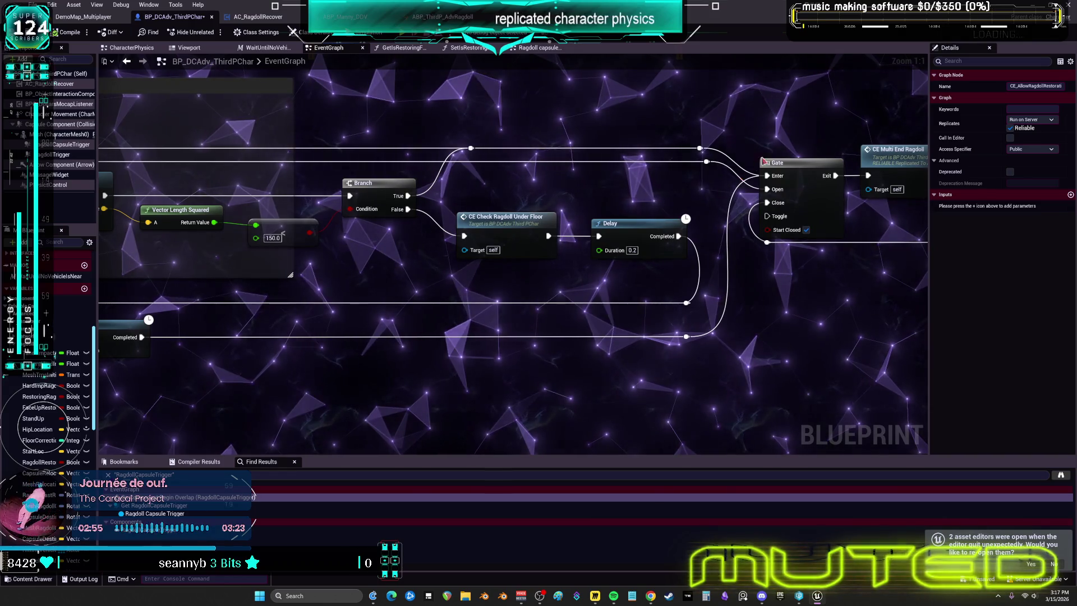
pyautogui.moveTo(258, 168); pyautogui.dragTo(679, 168)
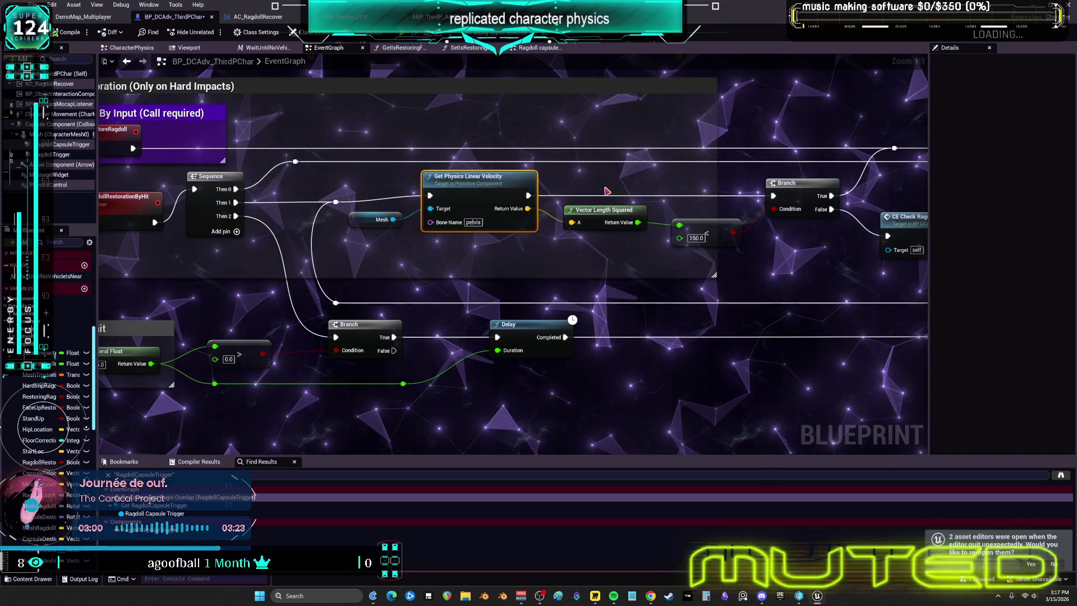
pyautogui.moveTo(604, 189); pyautogui.dragTo(596, 235)
pyautogui.click(708, 232)
pyautogui.moveTo(772, 243); pyautogui.dragTo(561, 251)
pyautogui.click(577, 192)
pyautogui.click(717, 226)
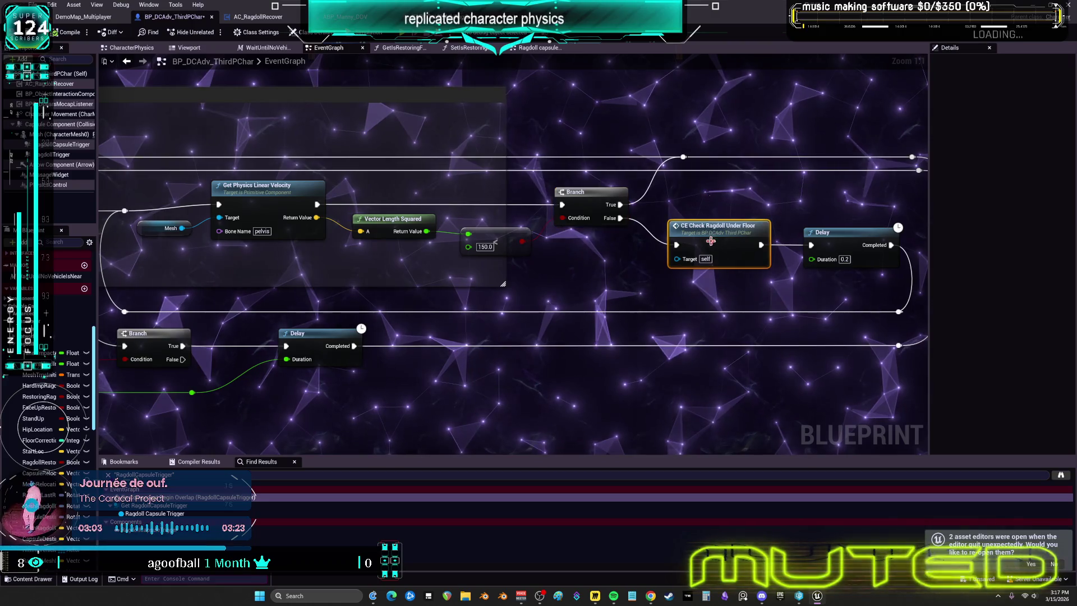
pyautogui.click(824, 232)
pyautogui.moveTo(459, 248)
pyautogui.mouseDown()
pyautogui.moveTo(608, 241)
pyautogui.moveTo(175, 216)
pyautogui.mouseUp()
pyautogui.moveTo(390, 218)
pyautogui.mouseDown()
pyautogui.moveTo(969, 224)
pyautogui.moveTo(413, 224)
pyautogui.moveTo(515, 279)
pyautogui.mouseUp()
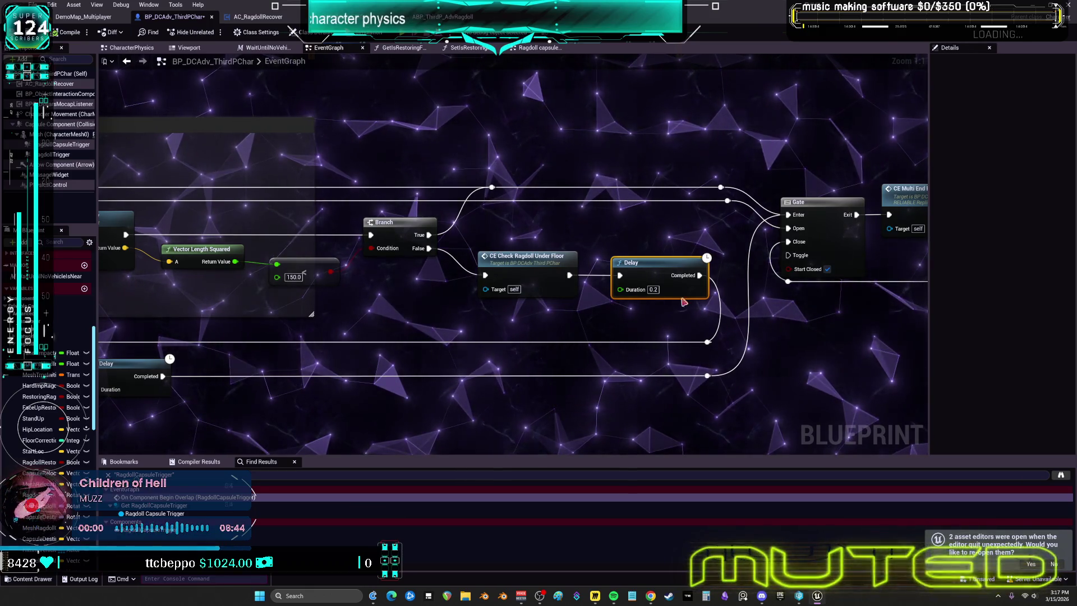
pyautogui.moveTo(524, 238); pyautogui.dragTo(704, 243)
pyautogui.moveTo(867, 252); pyautogui.dragTo(433, 228)
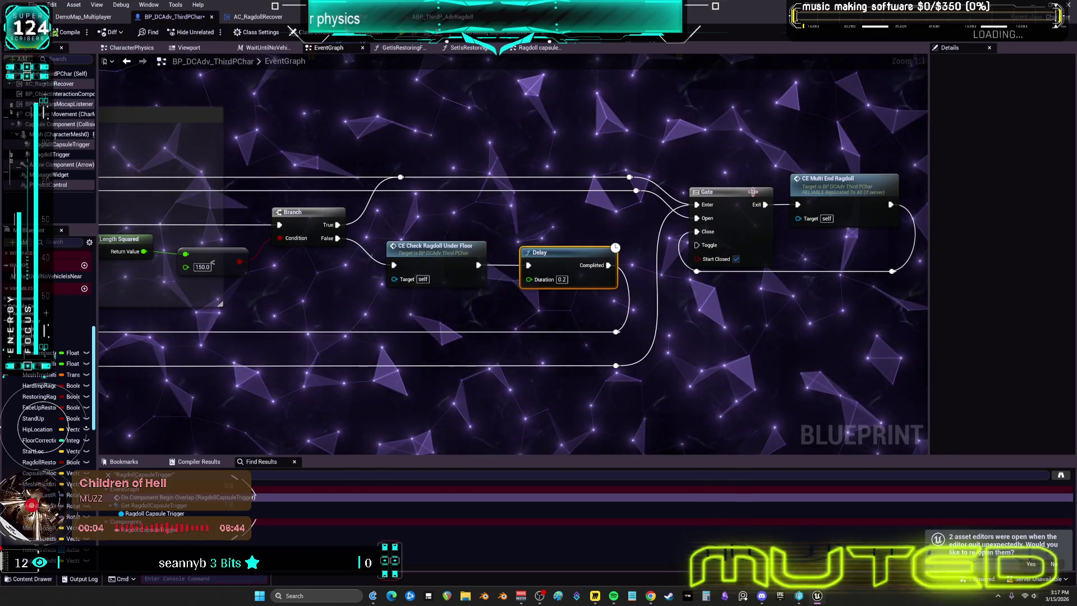
pyautogui.moveTo(541, 227); pyautogui.dragTo(635, 238)
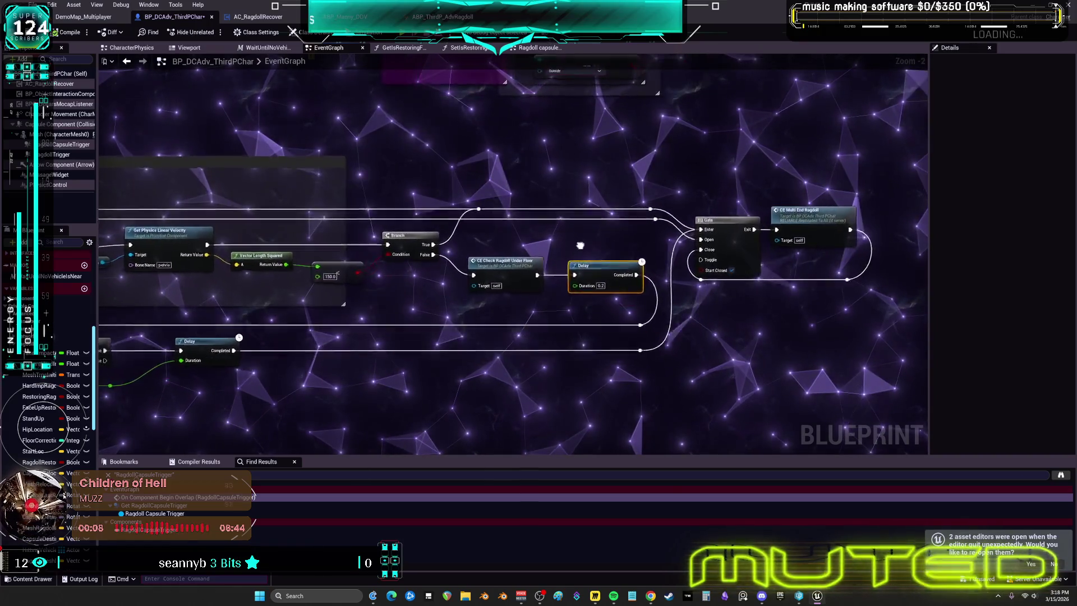
pyautogui.moveTo(596, 262)
pyautogui.mouseDown()
pyautogui.moveTo(574, 246)
pyautogui.moveTo(567, 268)
pyautogui.moveTo(578, 271)
pyautogui.mouseUp()
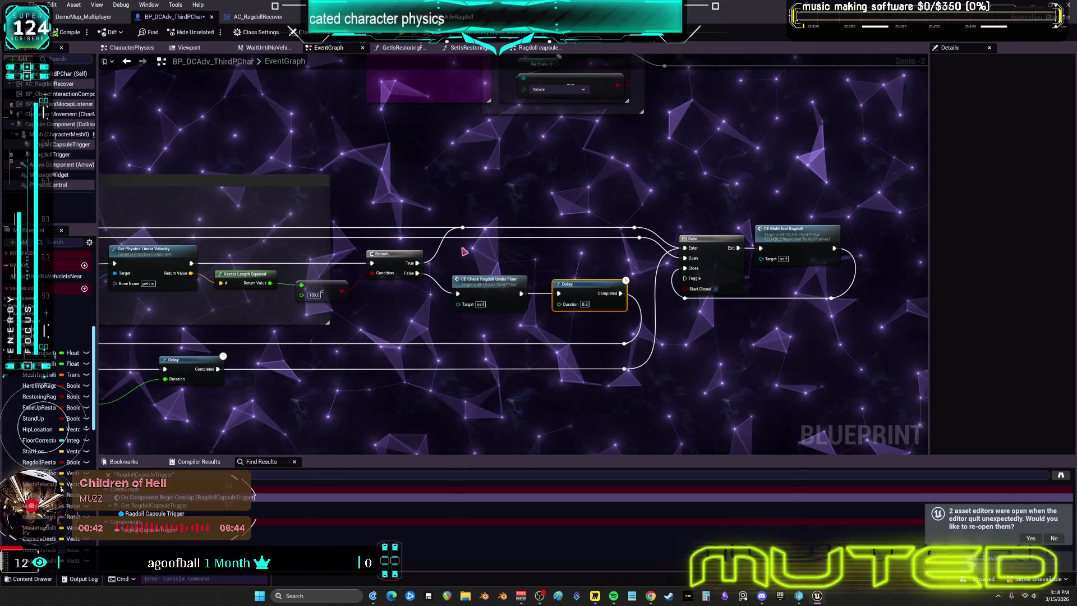
pyautogui.scroll(2, 529, 292)
pyautogui.doubleClick(529, 292)
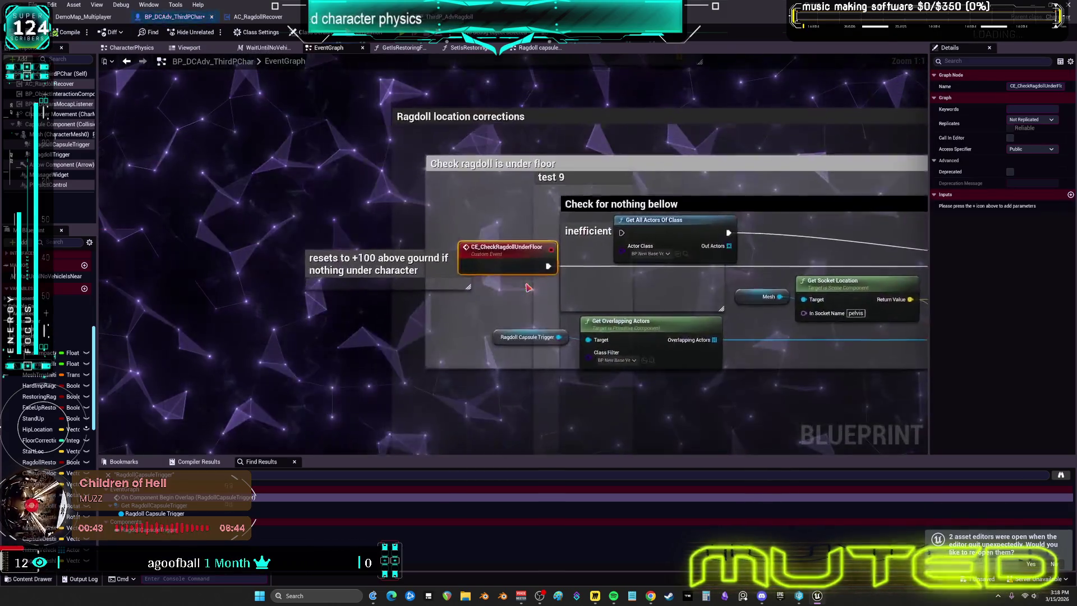
pyautogui.moveTo(773, 229); pyautogui.dragTo(332, 199)
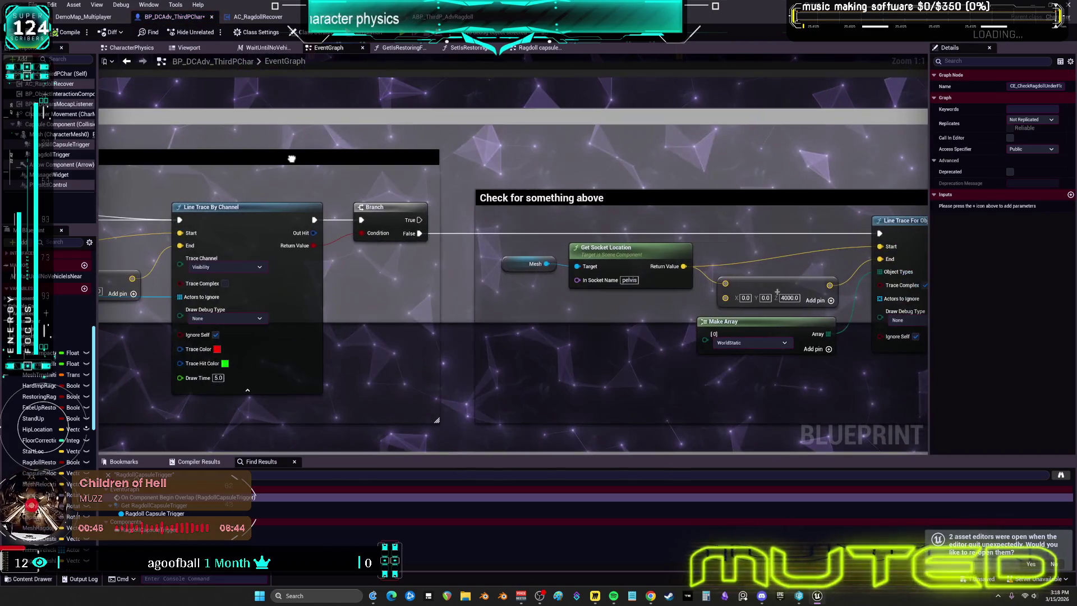
pyautogui.moveTo(852, 197); pyautogui.dragTo(614, 197)
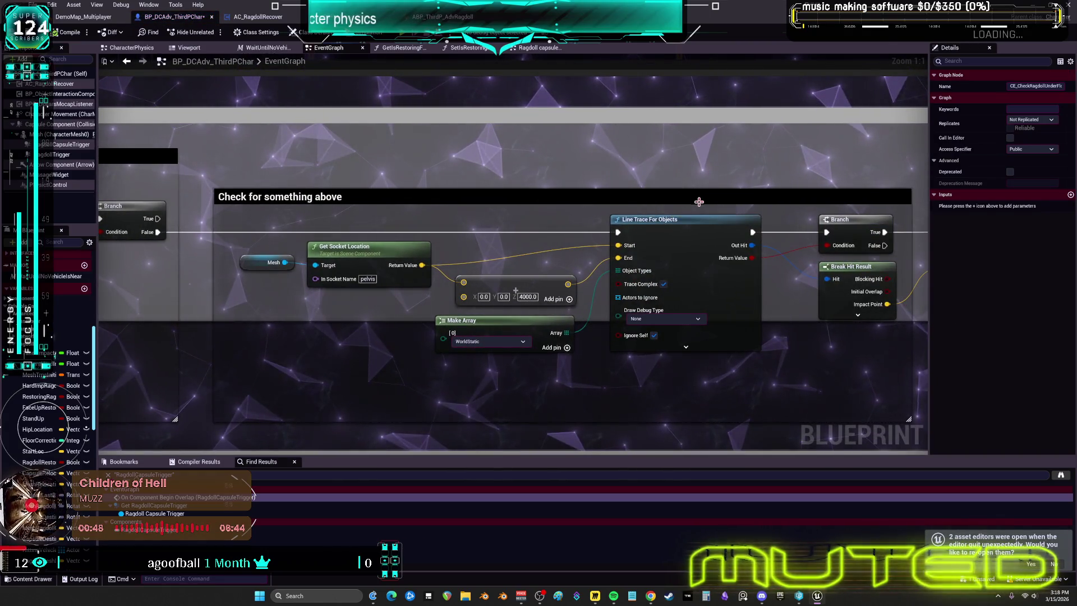
pyautogui.moveTo(772, 194); pyautogui.dragTo(441, 183)
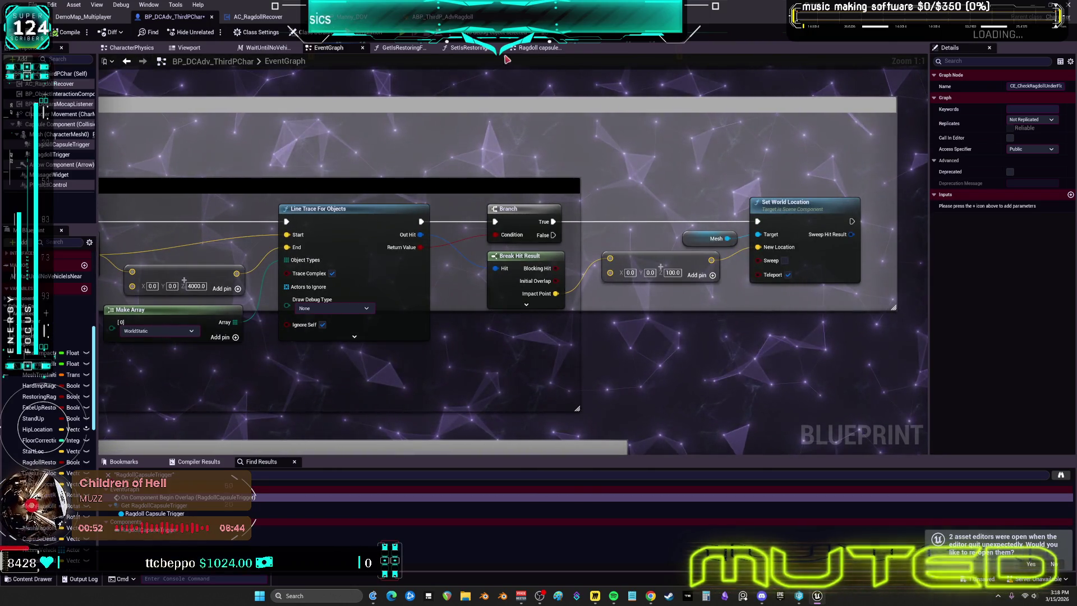
pyautogui.click(133, 63)
pyautogui.scroll(-2, 485, 319)
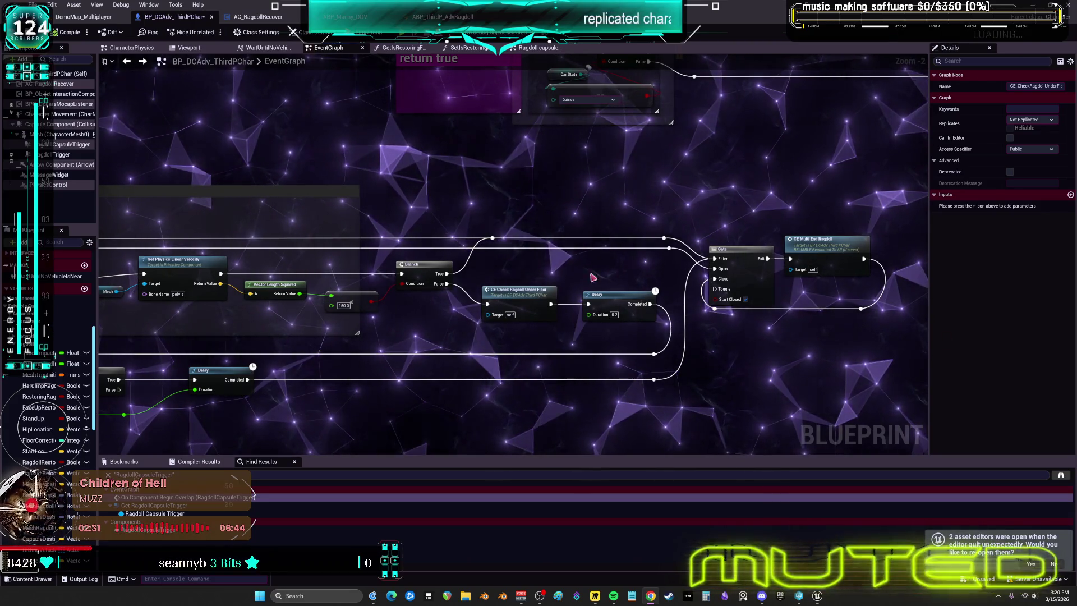
pyautogui.scroll(-2, 663, 241)
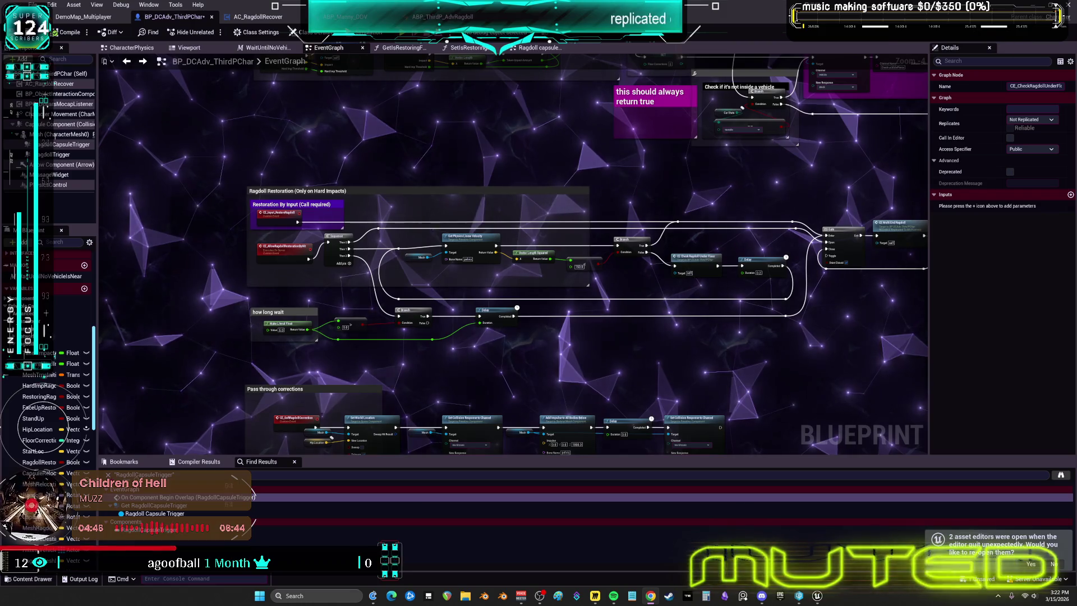
# Jump to the CE_TakeImpact event and inspect the Add Impulse to All Bodies Below node
pyautogui.scroll(-2, 436, 232)
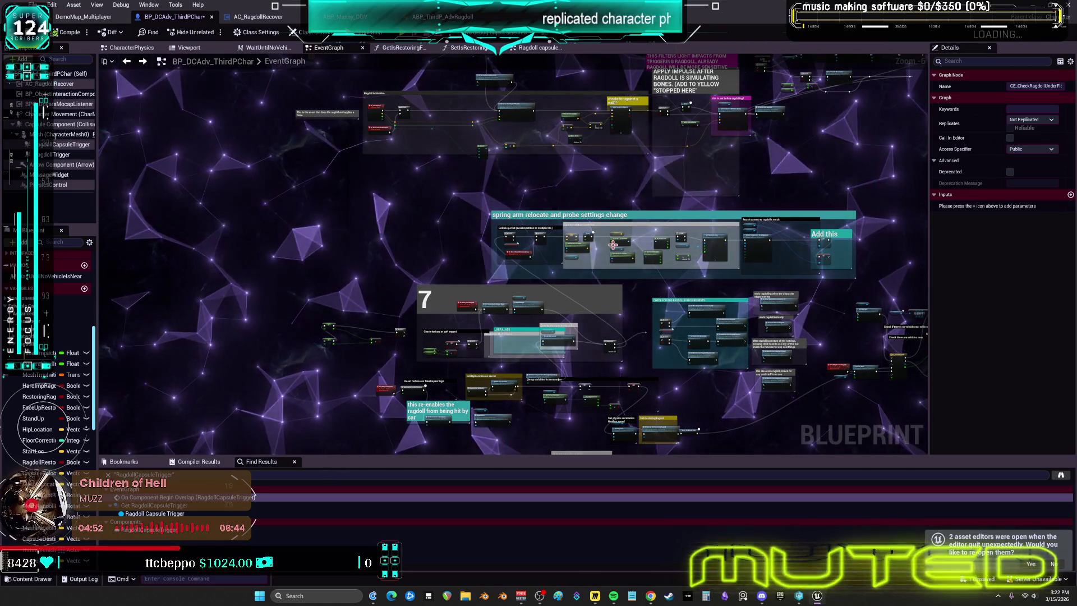
pyautogui.scroll(6, 613, 245)
pyautogui.scroll(-5, 612, 245)
pyautogui.moveTo(666, 316)
pyautogui.mouseDown()
pyautogui.moveTo(662, 220)
pyautogui.moveTo(641, 352)
pyautogui.mouseUp()
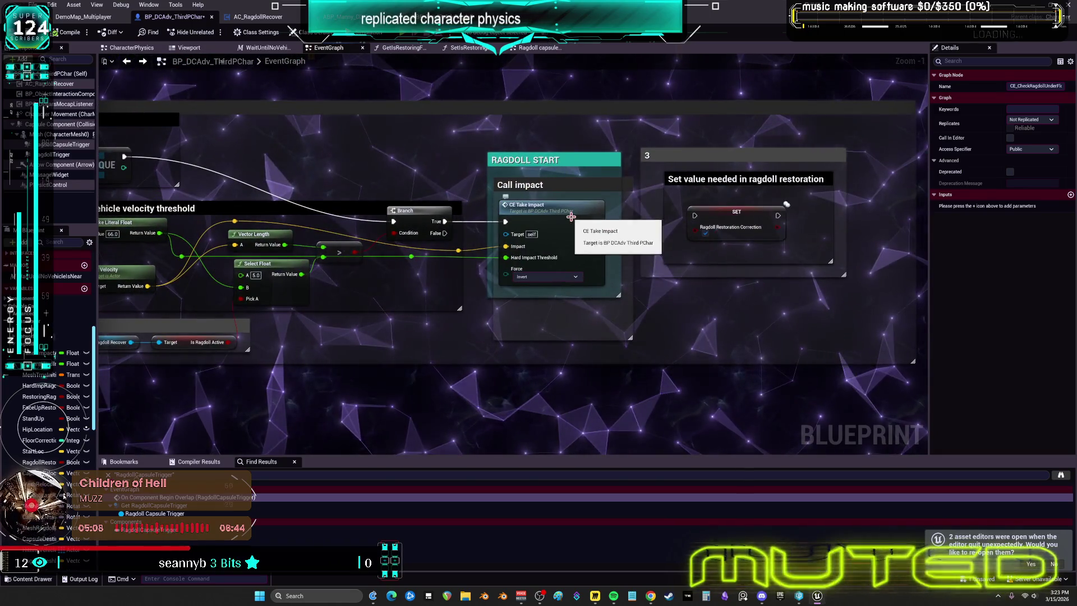
pyautogui.doubleClick(571, 216)
pyautogui.moveTo(701, 202); pyautogui.dragTo(200, 205)
pyautogui.scroll(4, 607, 183)
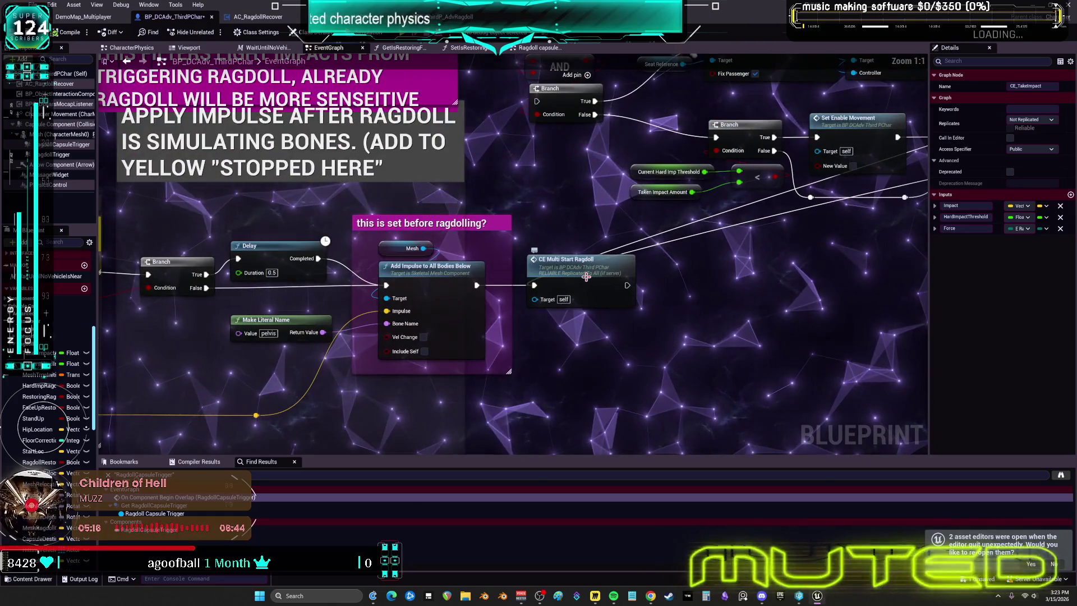
pyautogui.click(477, 265)
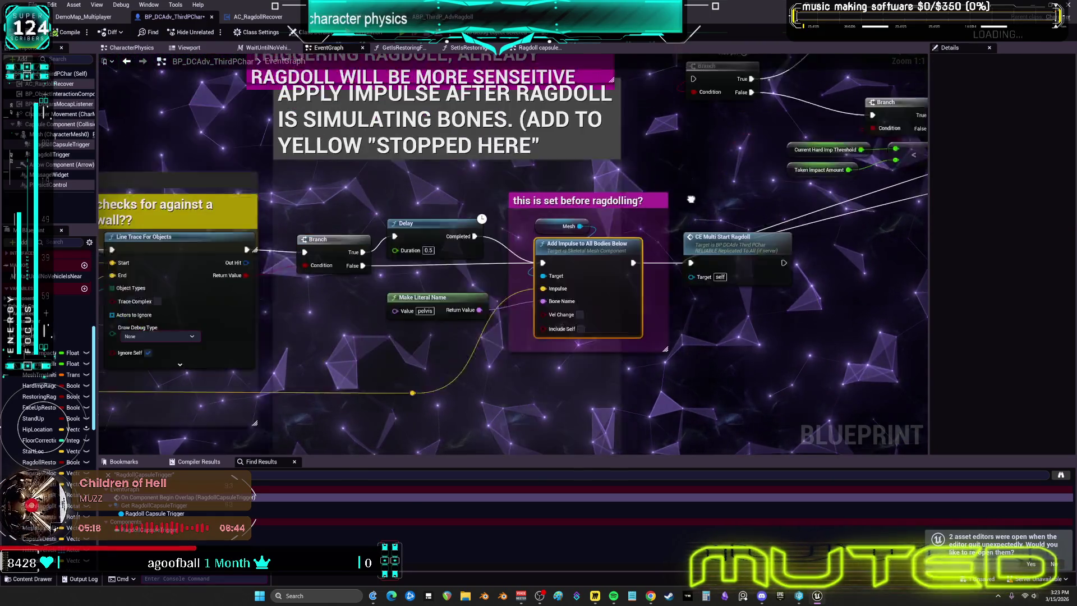
pyautogui.scroll(-2, 691, 200)
# Visit CE_Server_SetRagdollPhysics and its rigid-body physics nodes, then jump to CE_Multi_StartRagdoll
pyautogui.moveTo(483, 235)
pyautogui.mouseDown()
pyautogui.moveTo(616, 205)
pyautogui.moveTo(889, 184)
pyautogui.mouseUp()
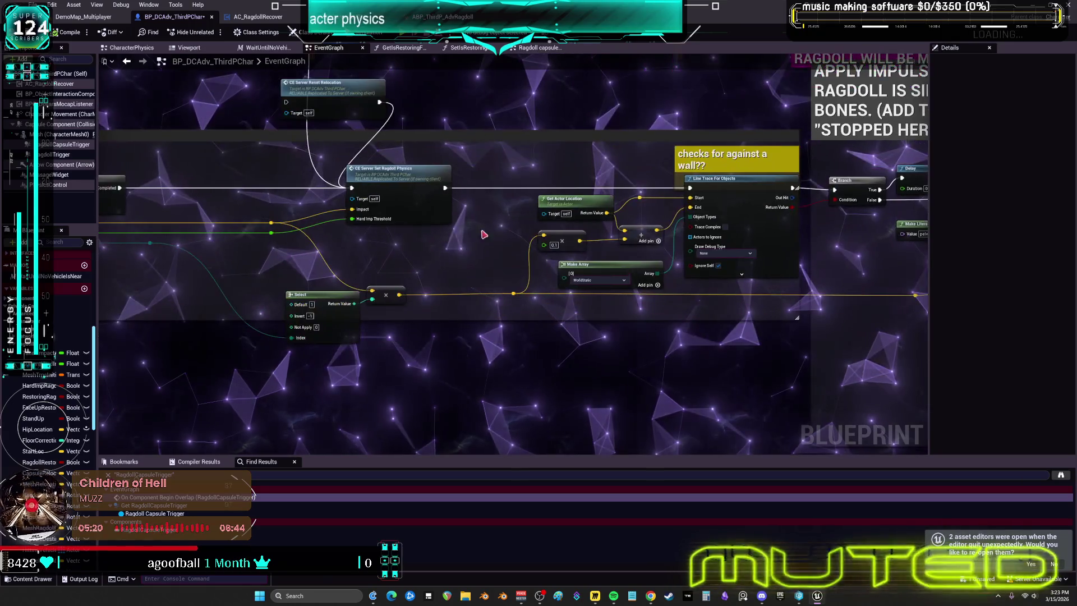
pyautogui.doubleClick(392, 179)
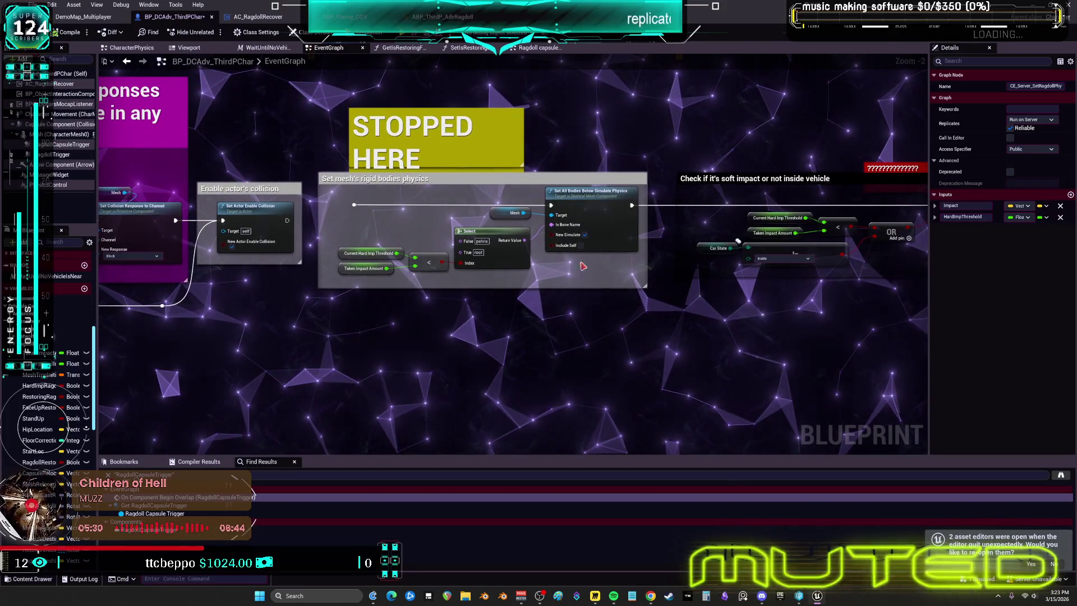
pyautogui.moveTo(648, 358)
pyautogui.mouseDown()
pyautogui.moveTo(322, 180)
pyautogui.moveTo(327, 200)
pyautogui.mouseUp()
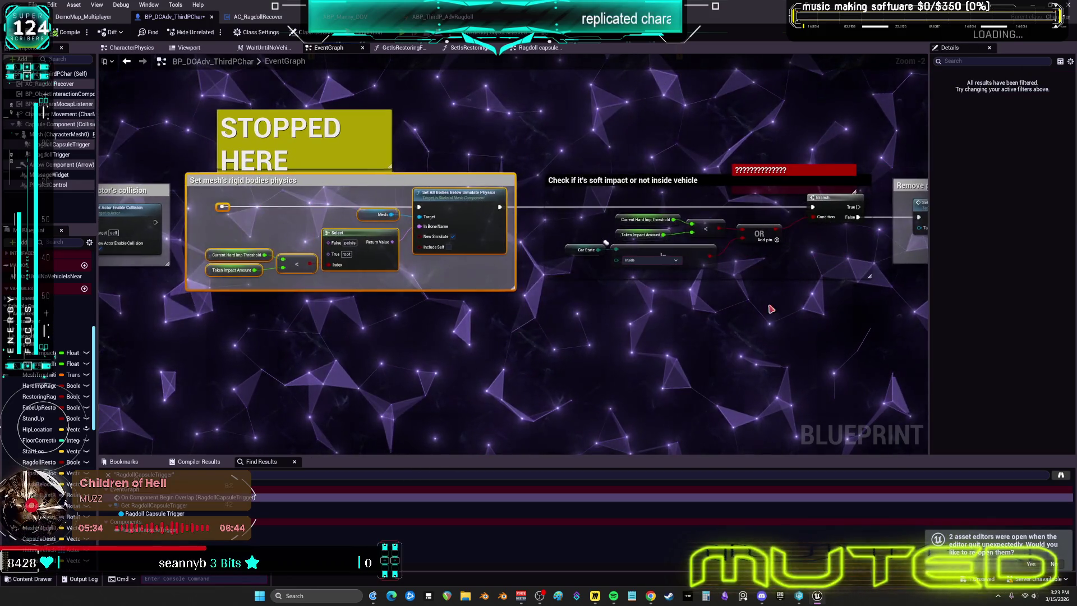
pyautogui.moveTo(771, 309); pyautogui.dragTo(461, 308)
pyautogui.moveTo(364, 269)
pyautogui.mouseDown()
pyautogui.moveTo(521, 300)
pyautogui.moveTo(512, 194)
pyautogui.mouseUp()
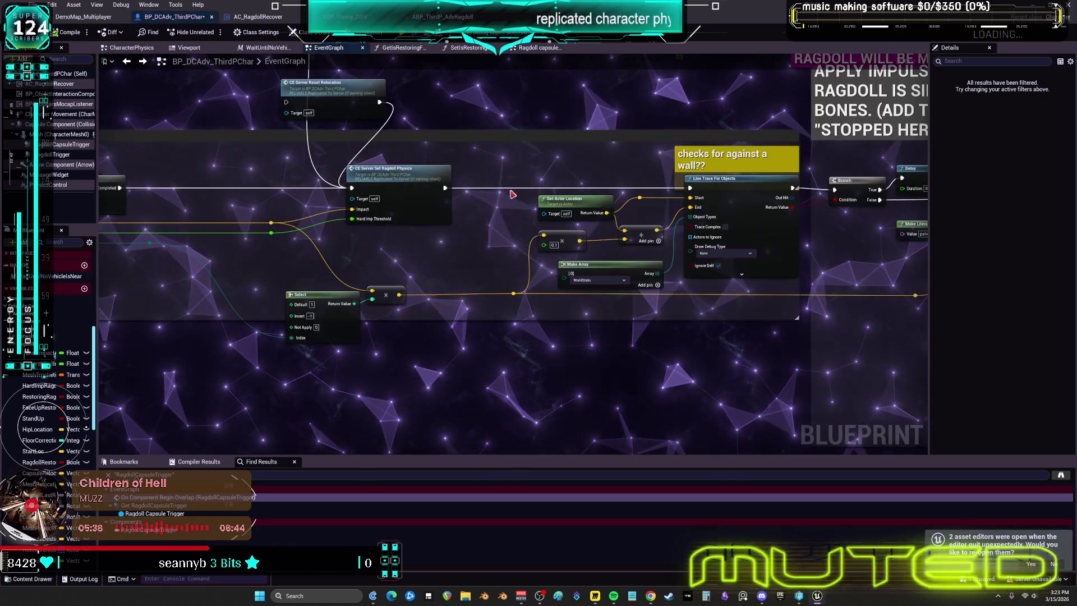
pyautogui.scroll(-2, 512, 194)
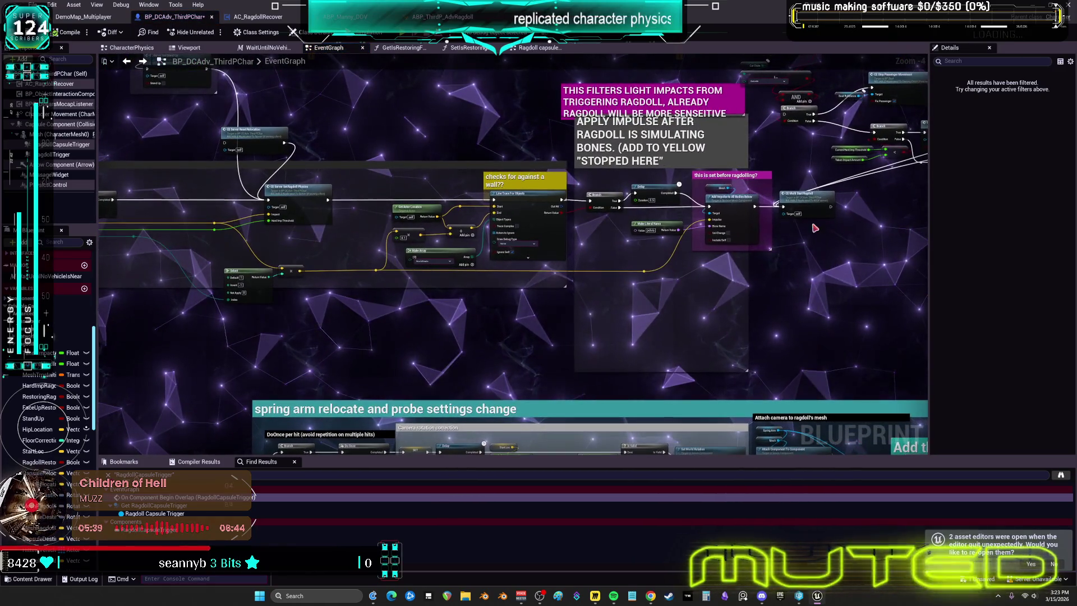
pyautogui.doubleClick(806, 208)
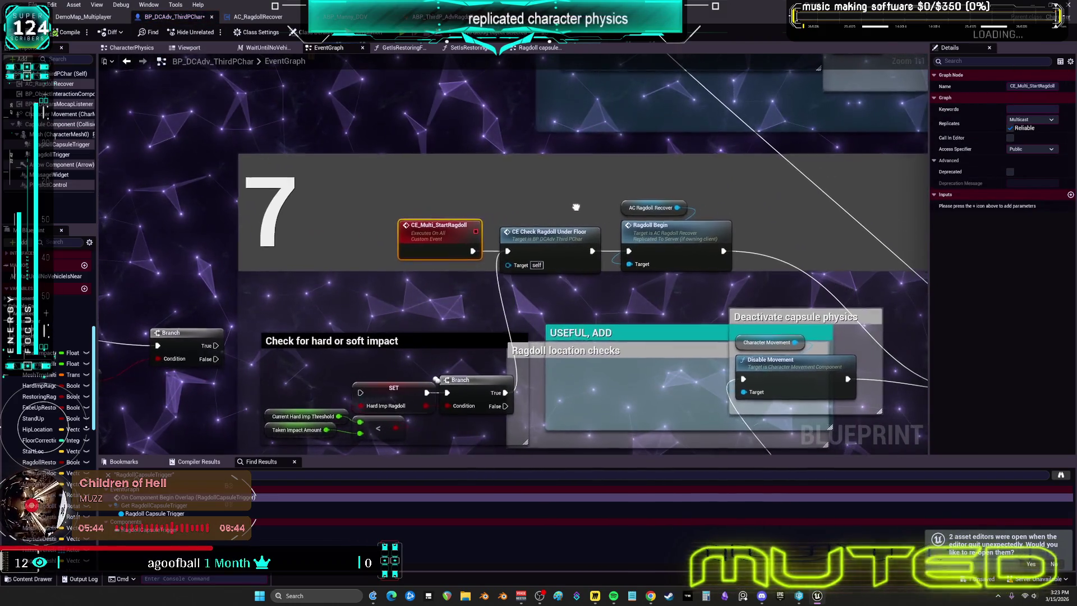
# Undo the accidental move and keep CE Check Ragdoll Under Floor in line after CE_Multi_StartRagdoll
pyautogui.moveTo(468, 250)
pyautogui.mouseDown()
pyautogui.moveTo(544, 179)
pyautogui.moveTo(503, 249)
pyautogui.moveTo(570, 256)
pyautogui.moveTo(567, 267)
pyautogui.mouseUp()
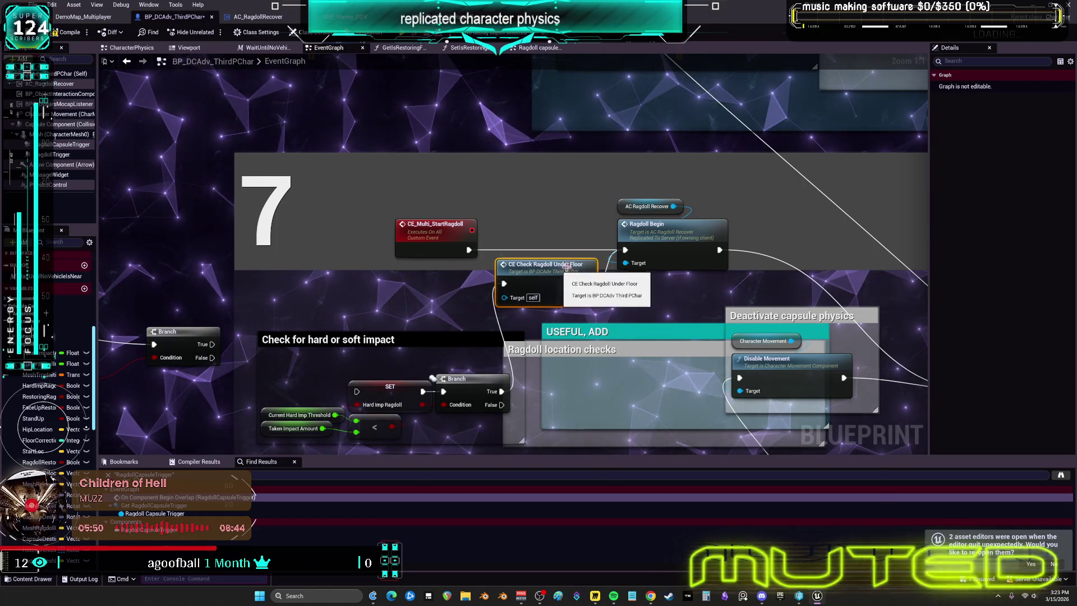
pyautogui.hotkey('ctrl', 'z')
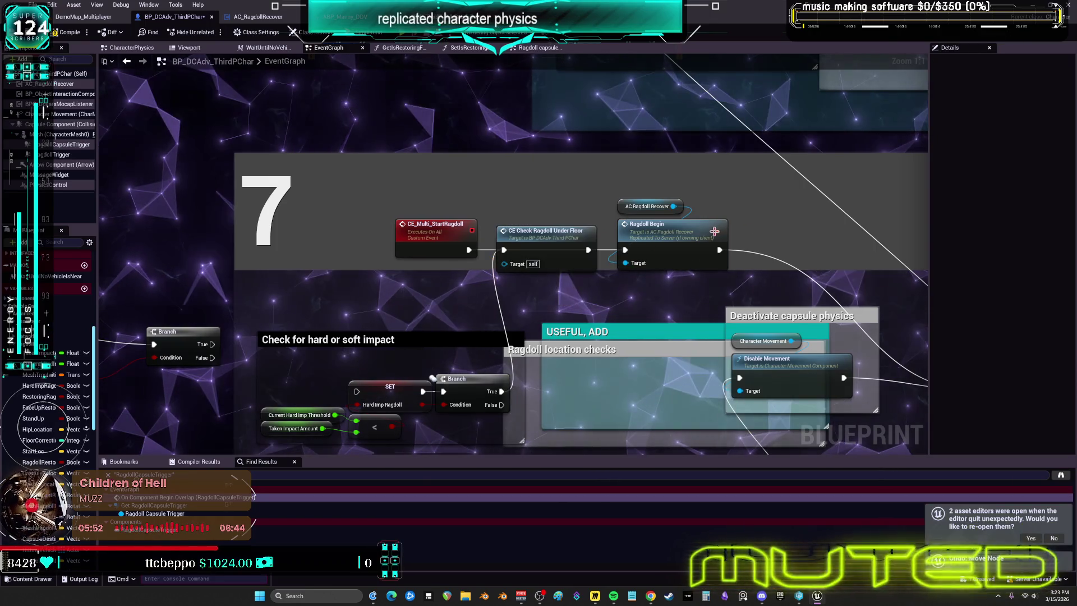
pyautogui.moveTo(569, 246)
pyautogui.mouseDown()
pyautogui.moveTo(569, 298)
pyautogui.moveTo(569, 267)
pyautogui.mouseUp()
# Pan past the Sequence node to the wall-check line-trace logic
pyautogui.moveTo(635, 293); pyautogui.dragTo(600, 250)
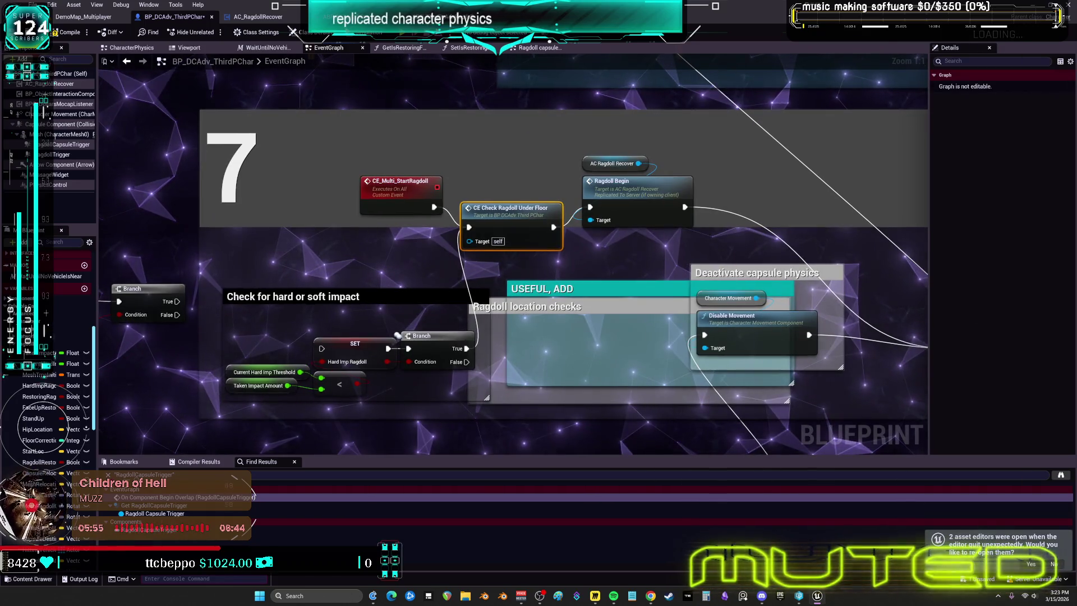
pyautogui.moveTo(757, 236); pyautogui.dragTo(648, 236)
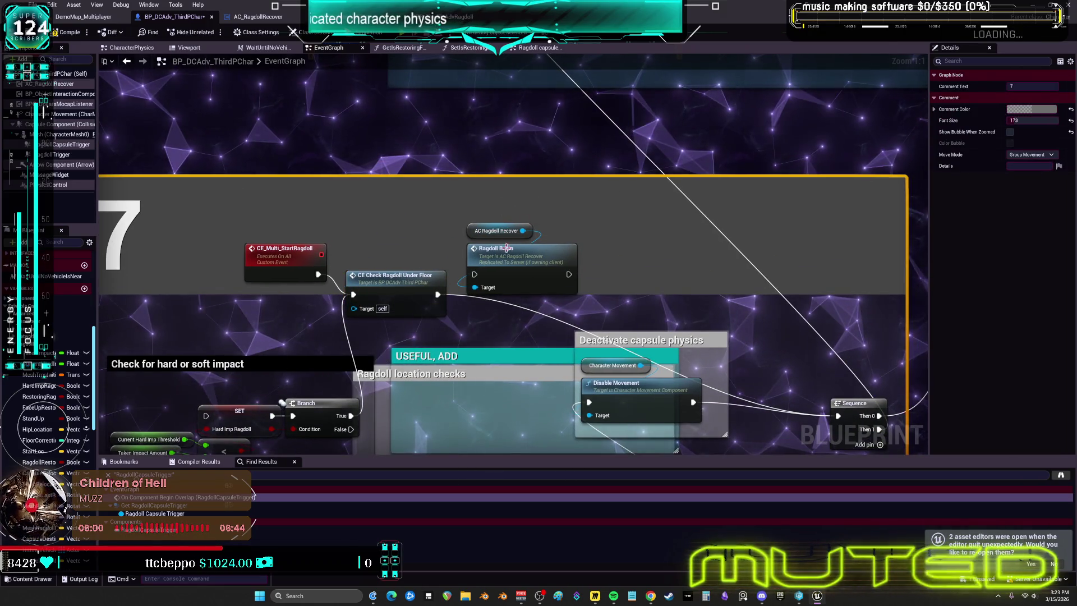
pyautogui.scroll(-5, 582, 212)
pyautogui.moveTo(582, 212); pyautogui.dragTo(535, 371)
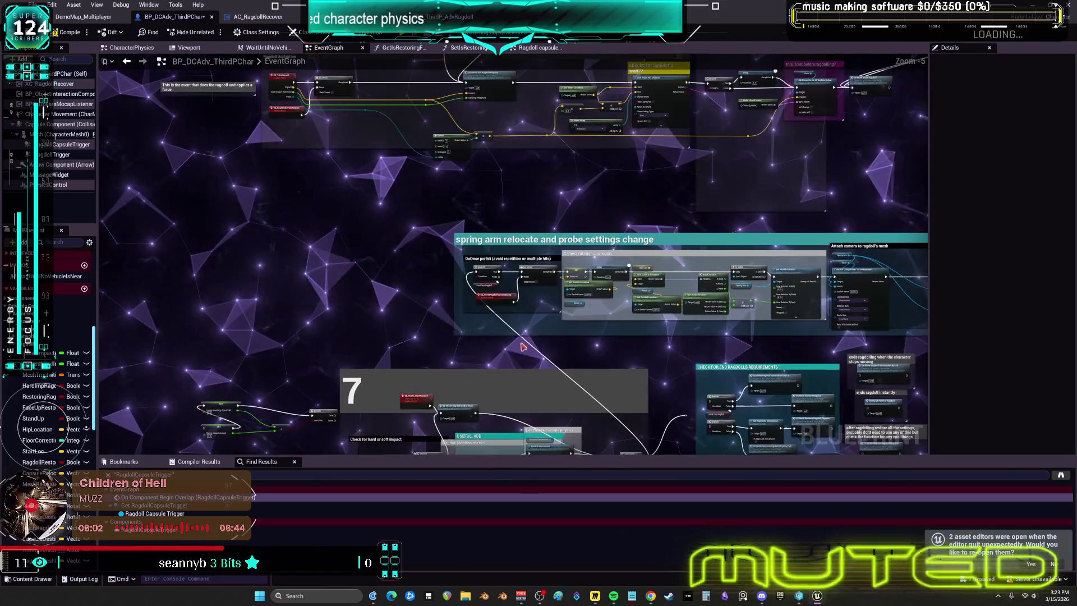
pyautogui.moveTo(535, 140); pyautogui.dragTo(506, 249)
pyautogui.scroll(4, 530, 169)
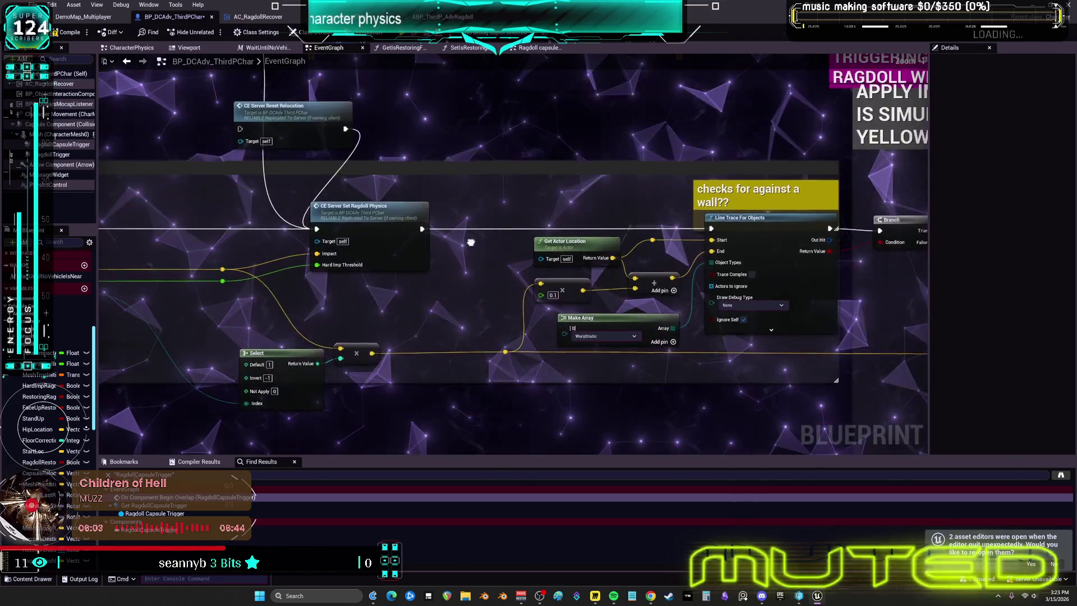
# Shift Ragdoll Begin, AC Ragdoll Recover and CE Server Set Ragdoll Physics to the left
pyautogui.click(501, 203)
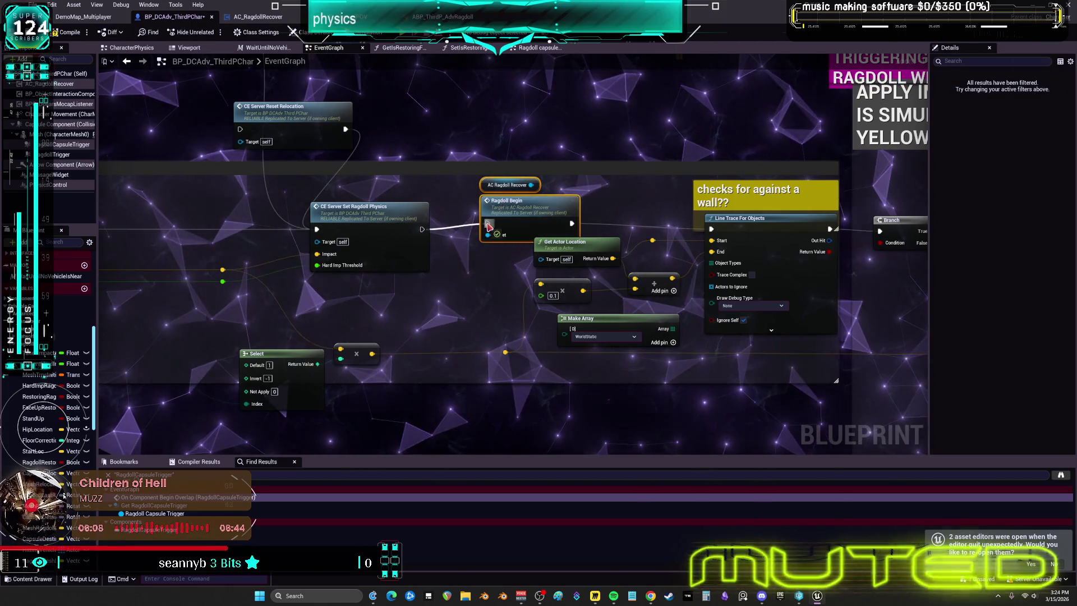
pyautogui.click(499, 219)
pyautogui.moveTo(482, 224); pyautogui.dragTo(465, 224)
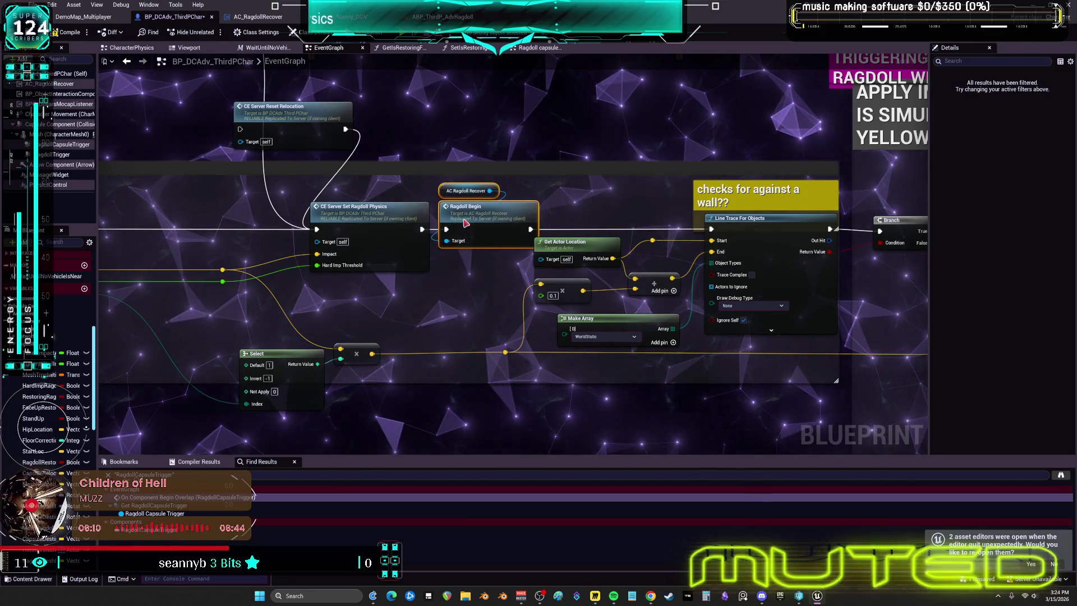
pyautogui.moveTo(364, 206); pyautogui.dragTo(329, 206)
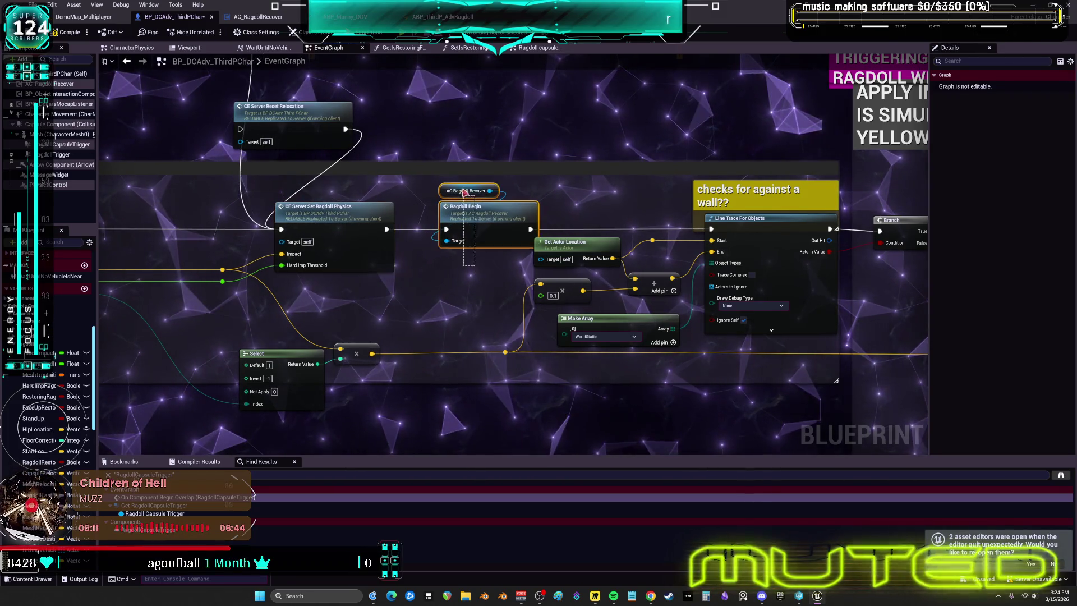
pyautogui.moveTo(523, 226); pyautogui.dragTo(493, 225)
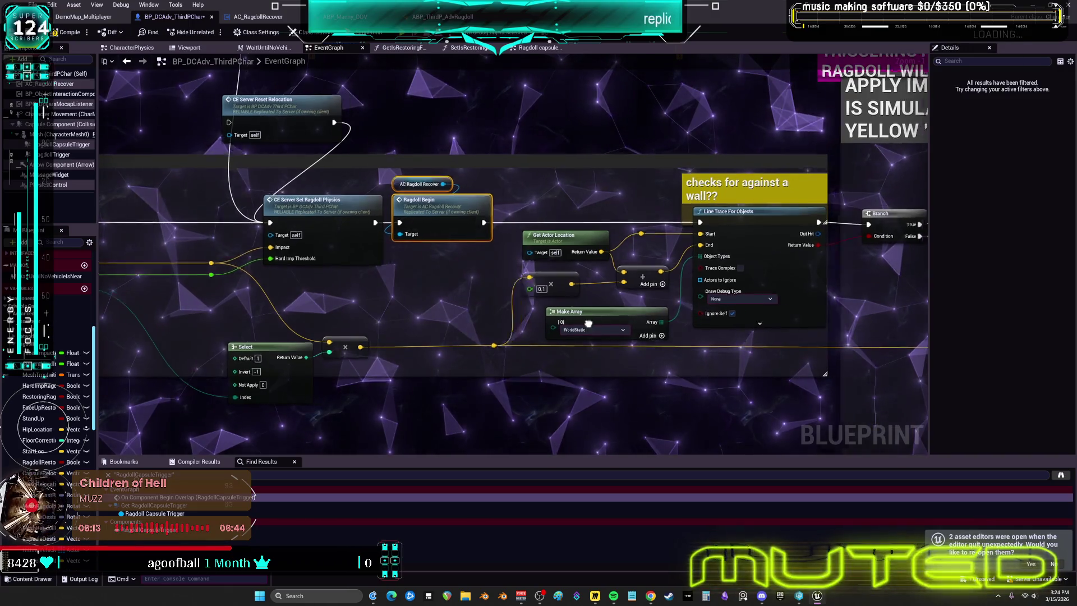
# Pan across the Line Trace and Add Impulse nodes, then return to the comment 7 start chain
pyautogui.scroll(-5, 470, 406)
pyautogui.scroll(2, 496, 335)
pyautogui.moveTo(496, 334); pyautogui.dragTo(522, 158)
pyautogui.moveTo(484, 204)
pyautogui.mouseDown()
pyautogui.moveTo(601, 173)
pyautogui.moveTo(707, 233)
pyautogui.mouseUp()
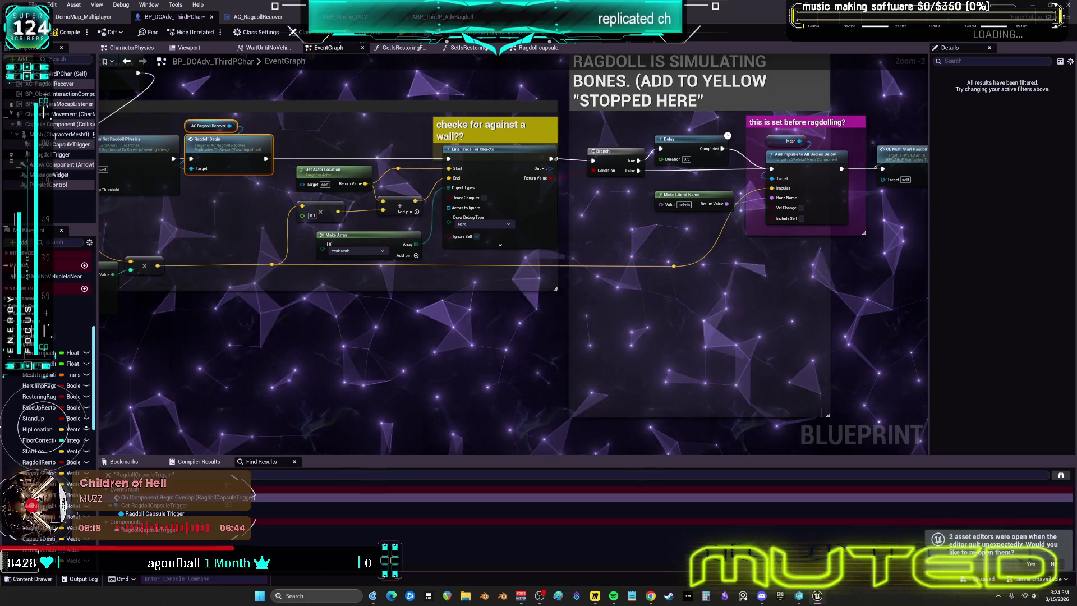
pyautogui.moveTo(791, 246); pyautogui.dragTo(539, 257)
pyautogui.doubleClick(670, 175)
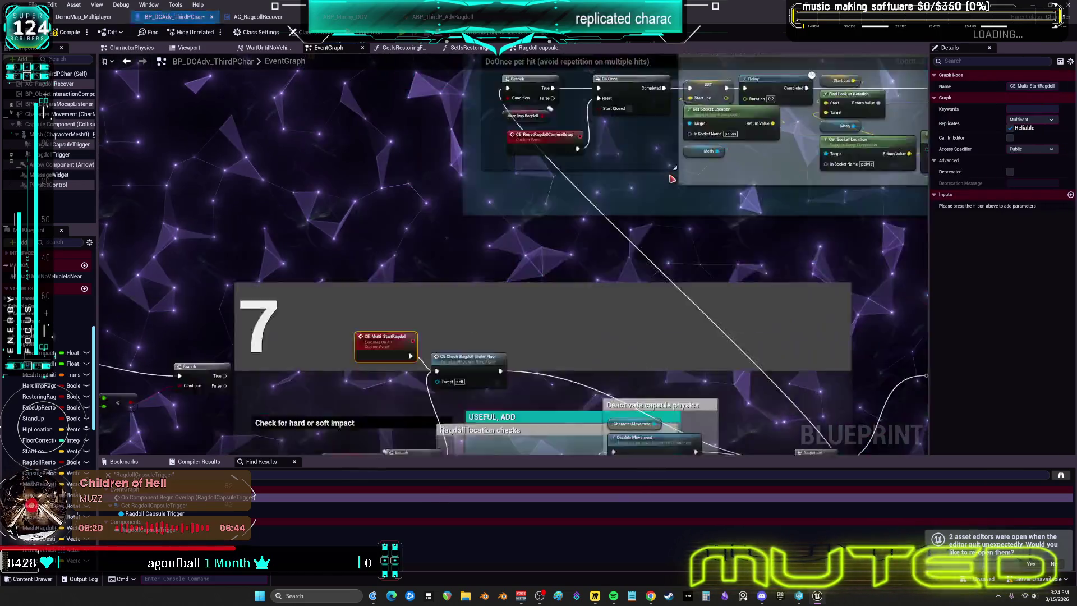
# Level CE Check Ragdoll Under Floor with CE_Multi_StartRagdoll and raise the Sequence node into line
pyautogui.click(507, 269)
pyautogui.moveTo(506, 270); pyautogui.dragTo(532, 259)
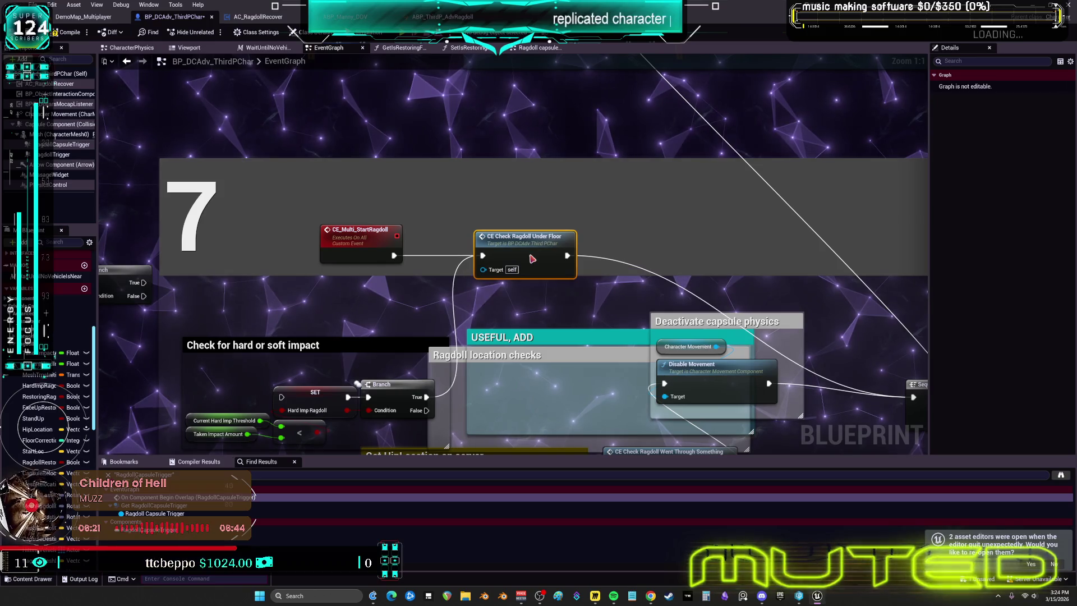
pyautogui.moveTo(728, 234); pyautogui.dragTo(522, 178)
pyautogui.moveTo(709, 314); pyautogui.dragTo(710, 306)
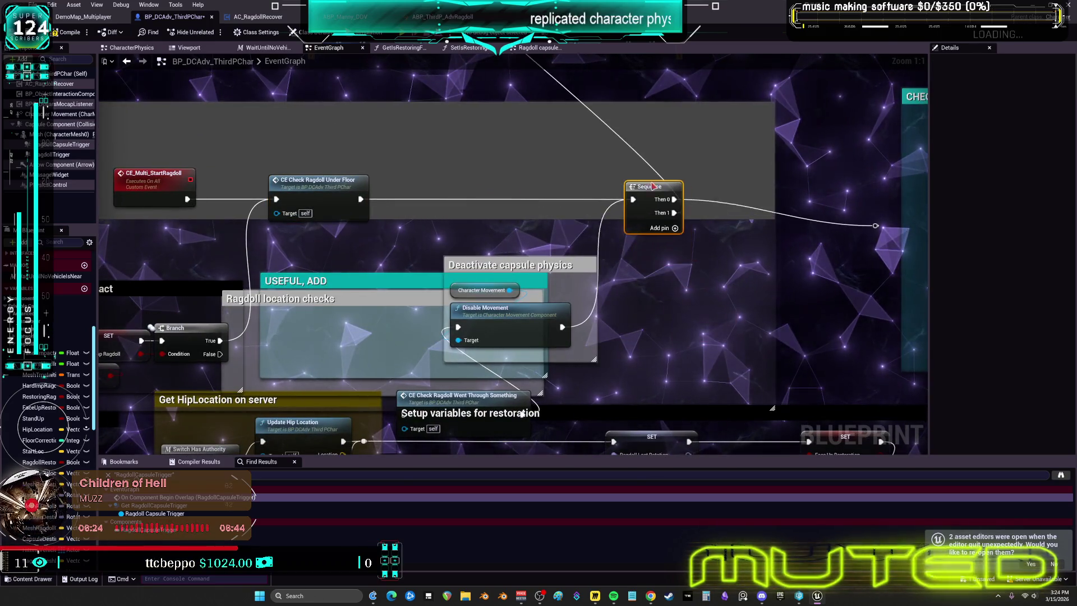
pyautogui.moveTo(650, 185); pyautogui.dragTo(493, 156)
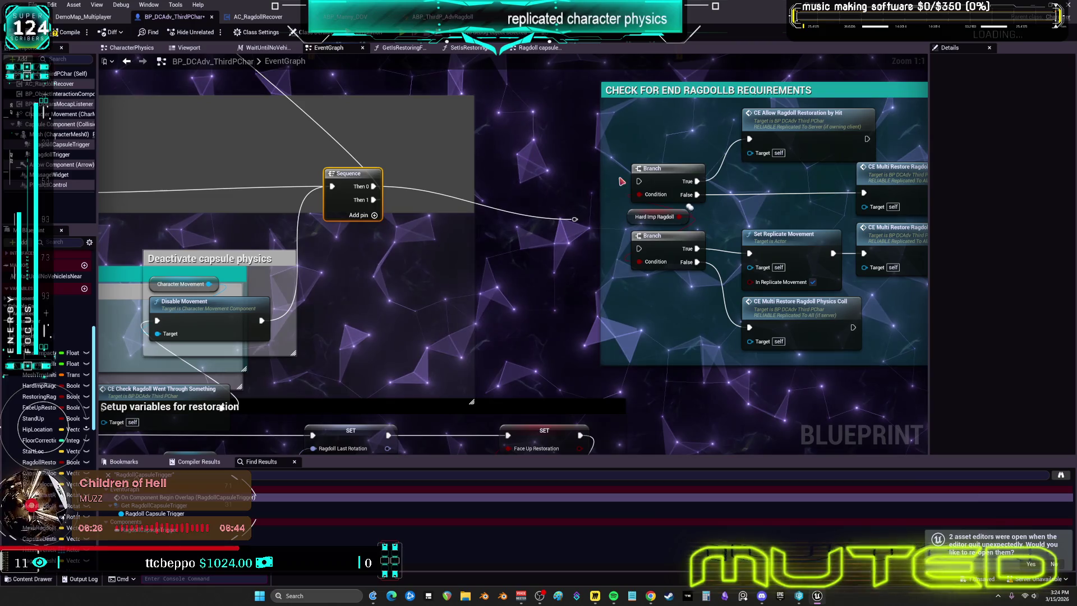
pyautogui.press('7')
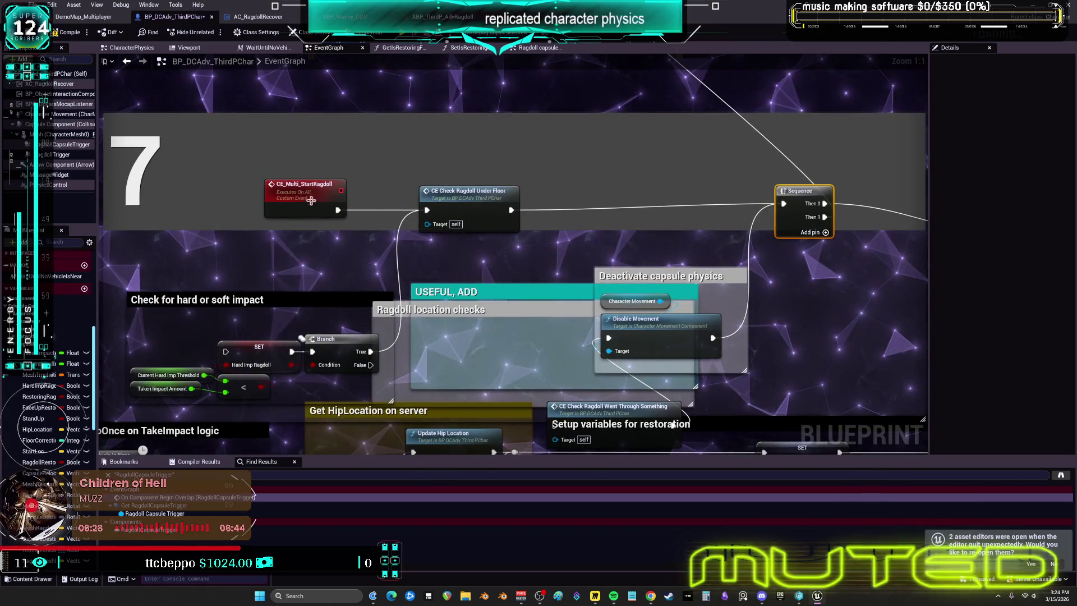
# Review the surrounding sections, then open the CE_CheckRagdollUnderFloor custom event definition
pyautogui.scroll(-5, 311, 200)
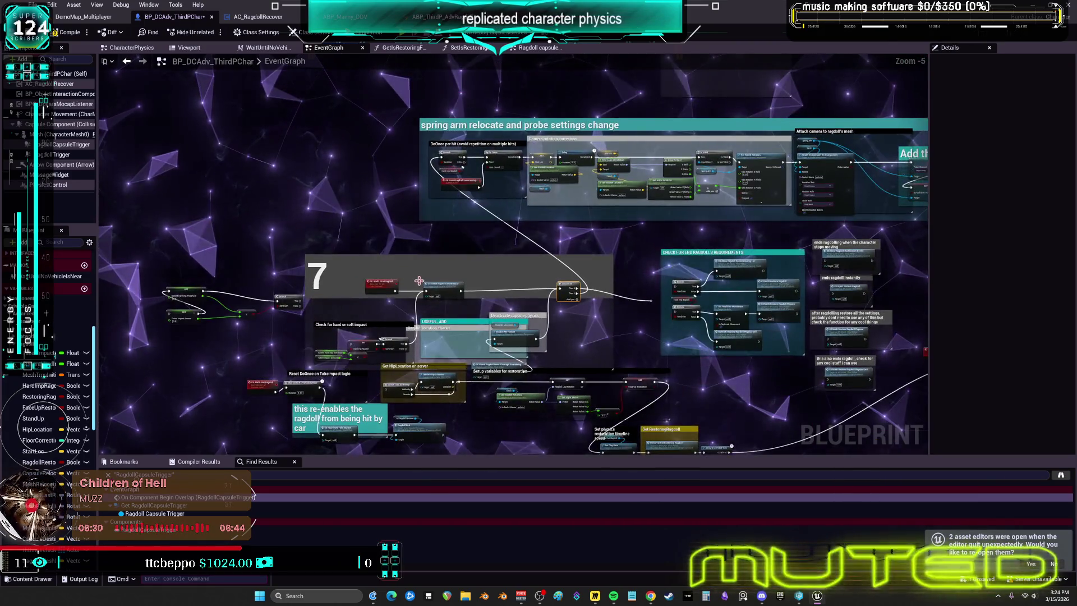
pyautogui.scroll(2, 419, 280)
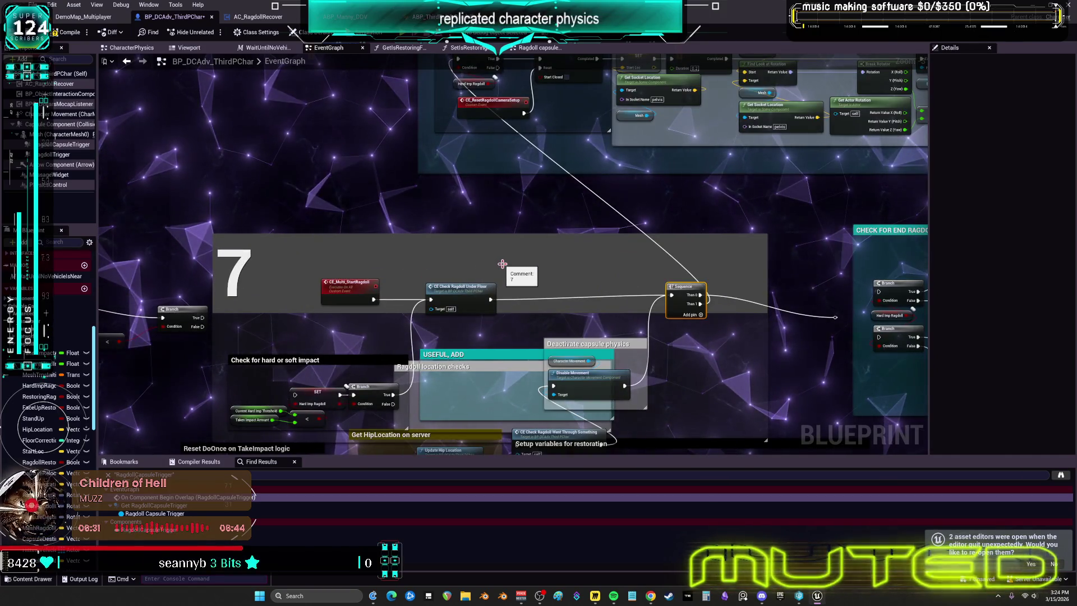
pyautogui.click(461, 287)
pyautogui.scroll(-1, 578, 220)
pyautogui.moveTo(577, 220)
pyautogui.mouseDown()
pyautogui.moveTo(543, 367)
pyautogui.moveTo(577, 249)
pyautogui.mouseUp()
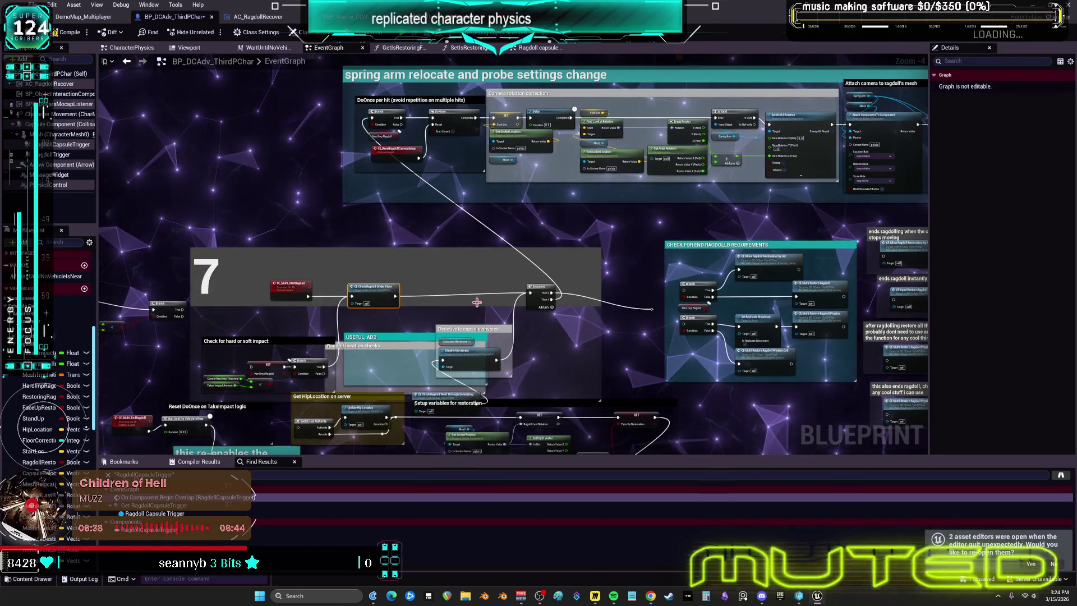
pyautogui.scroll(2, 365, 314)
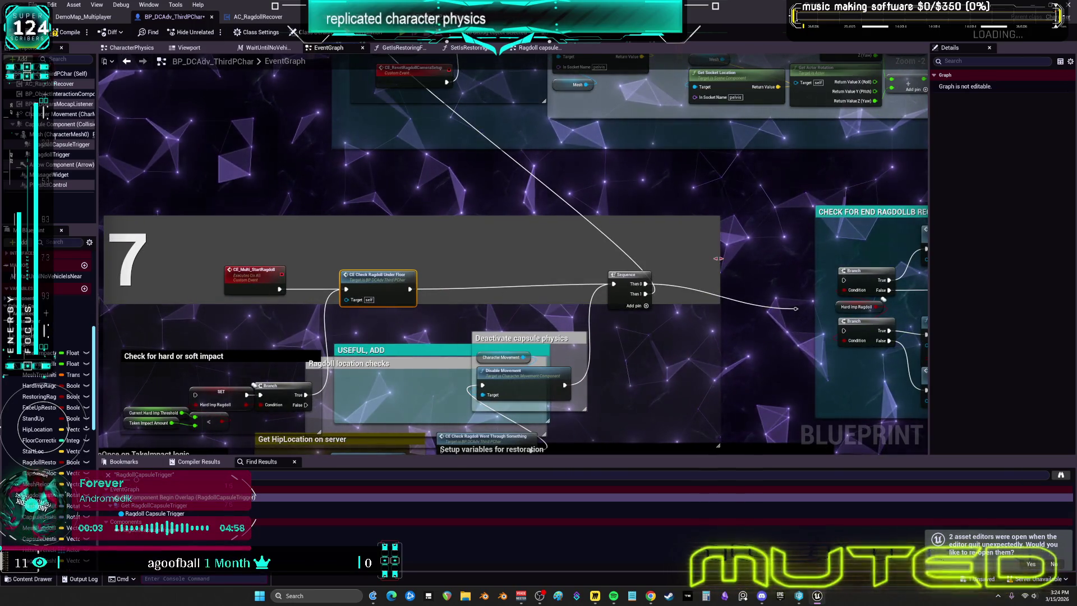
pyautogui.moveTo(715, 254)
pyautogui.mouseDown()
pyautogui.moveTo(516, 242)
pyautogui.moveTo(543, 223)
pyautogui.moveTo(432, 214)
pyautogui.moveTo(734, 235)
pyautogui.mouseUp()
pyautogui.moveTo(543, 302); pyautogui.dragTo(548, 190)
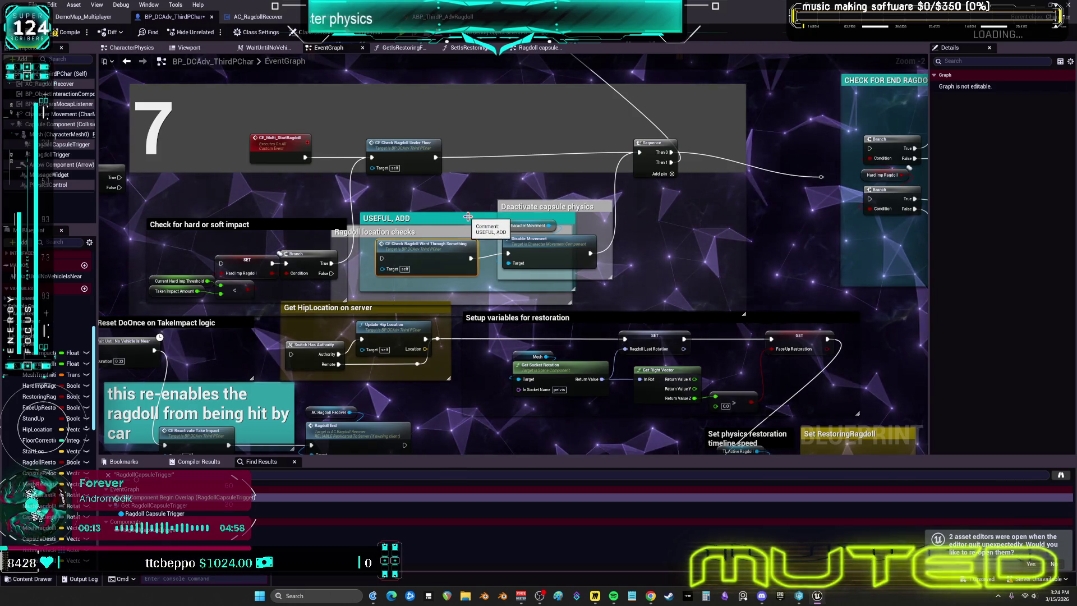
pyautogui.doubleClick(396, 155)
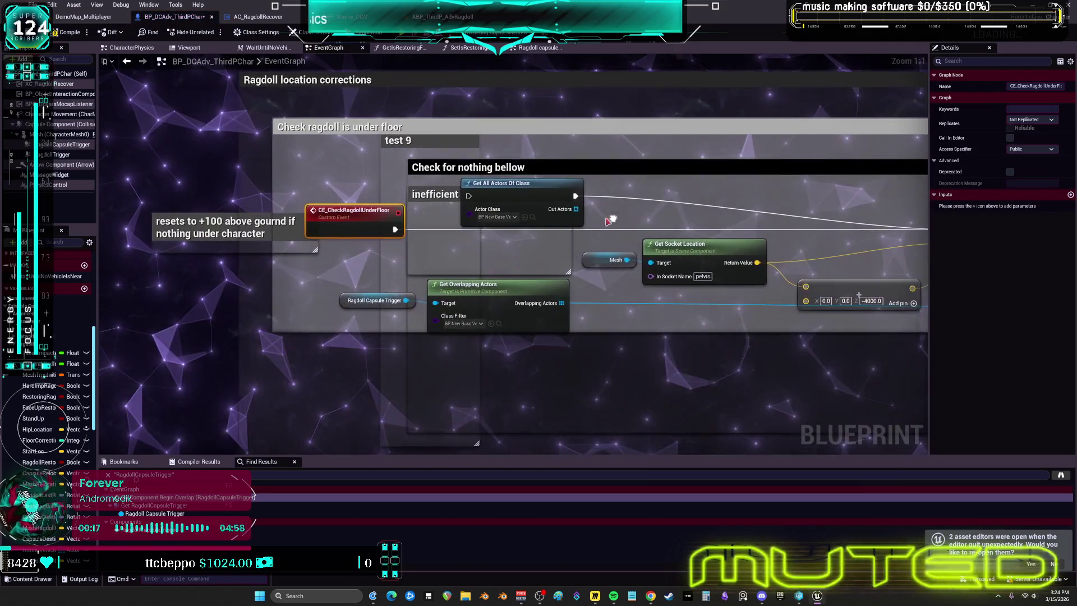
pyautogui.moveTo(833, 193)
pyautogui.mouseDown()
pyautogui.moveTo(555, 217)
pyautogui.moveTo(653, 208)
pyautogui.moveTo(503, 253)
pyautogui.moveTo(376, 228)
pyautogui.moveTo(583, 246)
pyautogui.mouseUp()
pyautogui.moveTo(252, 203); pyautogui.dragTo(342, 203)
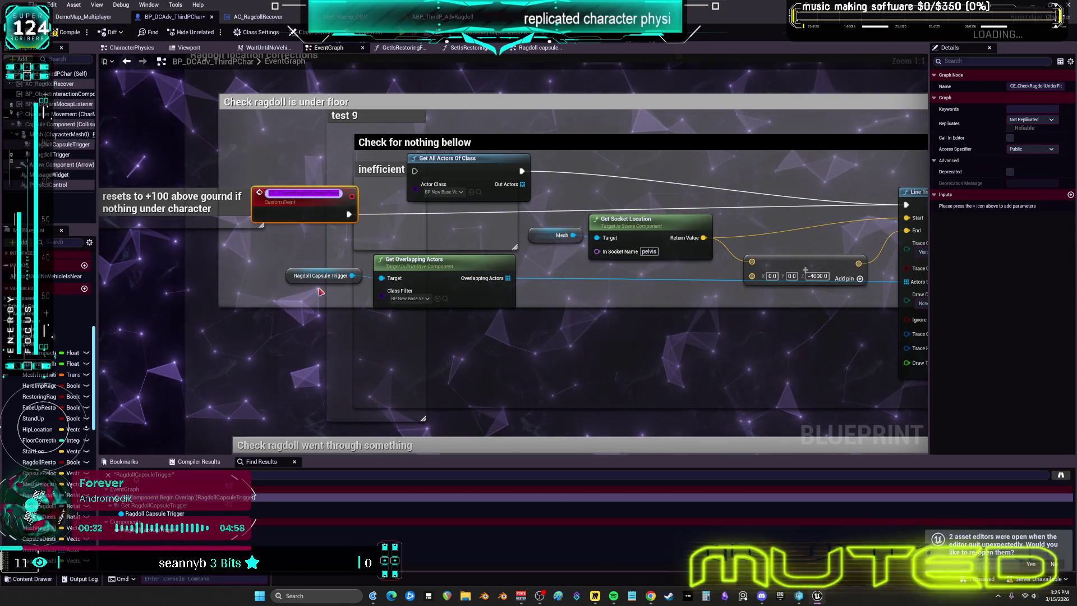
pyautogui.moveTo(785, 241)
pyautogui.mouseDown()
pyautogui.moveTo(418, 229)
pyautogui.moveTo(229, 209)
pyautogui.mouseUp()
pyautogui.moveTo(331, 215)
pyautogui.mouseDown()
pyautogui.moveTo(140, 218)
pyautogui.moveTo(406, 220)
pyautogui.moveTo(897, 269)
pyautogui.mouseUp()
pyautogui.click(456, 225)
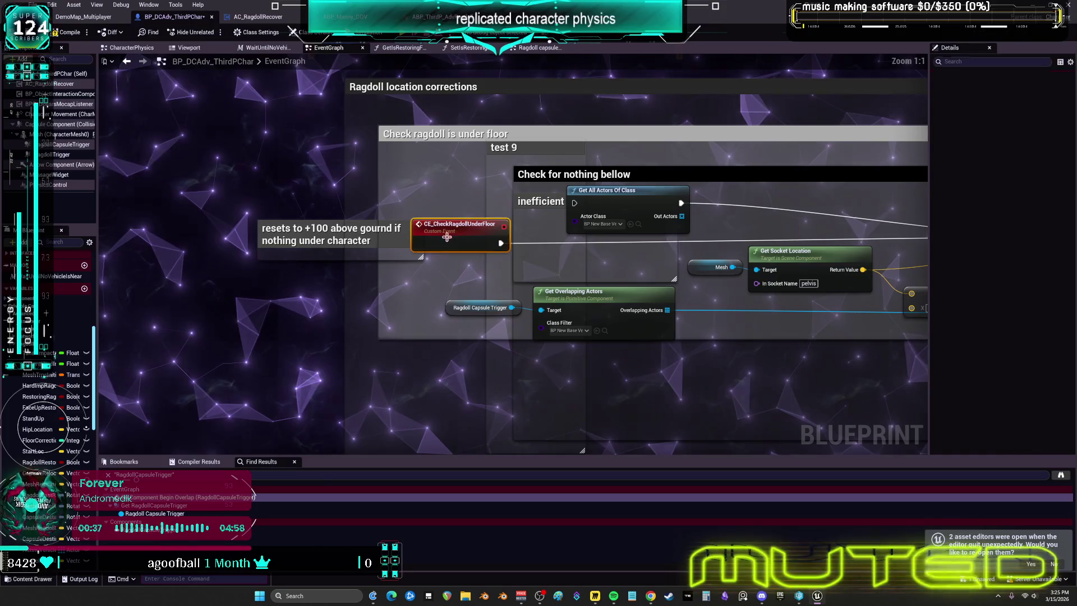
# Find references to CE_CheckRagdollUnderFloor by name and visit the calls in comment 7 and beside the Delay
pyautogui.rightClick(455, 230)
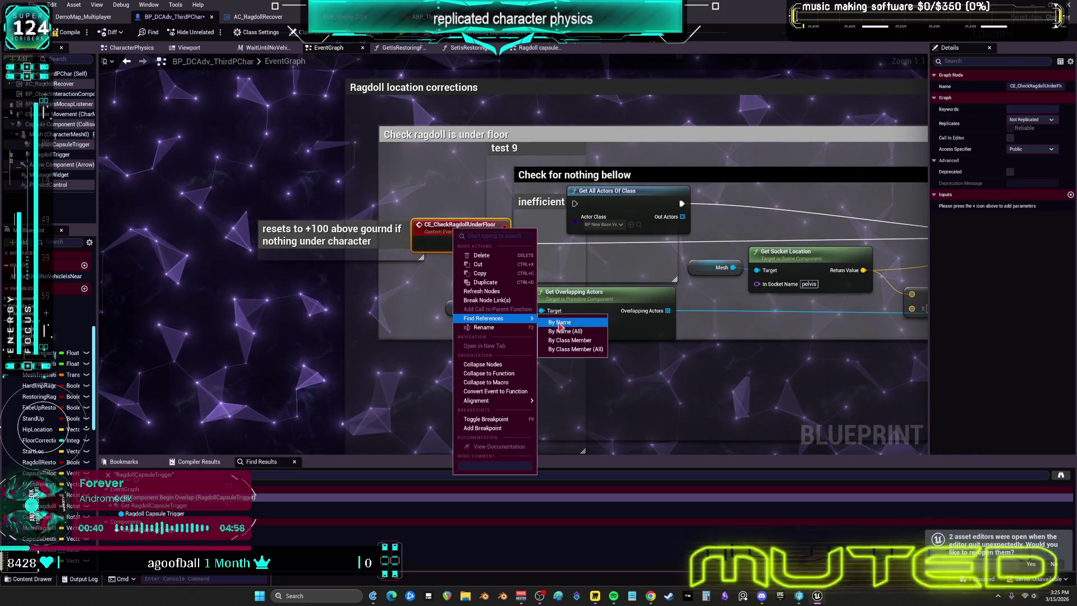
pyautogui.click(560, 323)
pyautogui.click(167, 512)
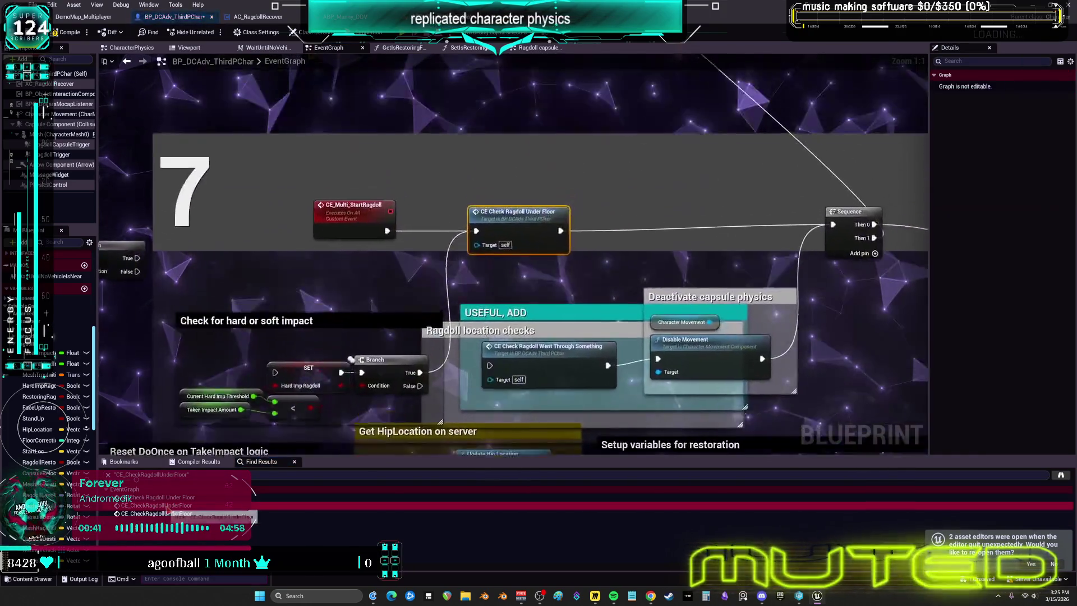
pyautogui.click(179, 513)
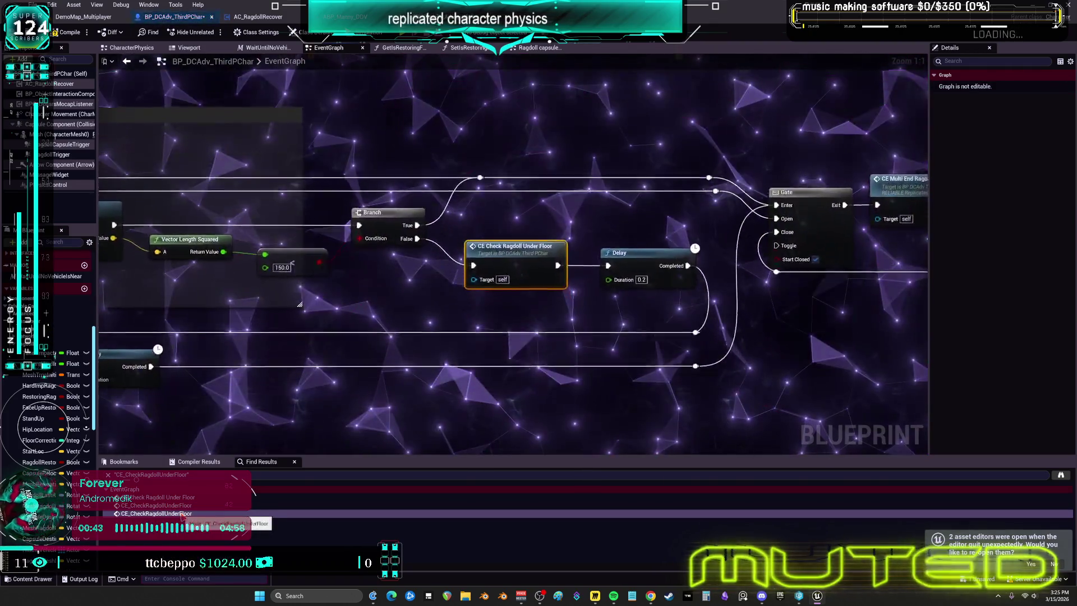
pyautogui.scroll(-2, 521, 303)
pyautogui.moveTo(521, 303); pyautogui.dragTo(781, 267)
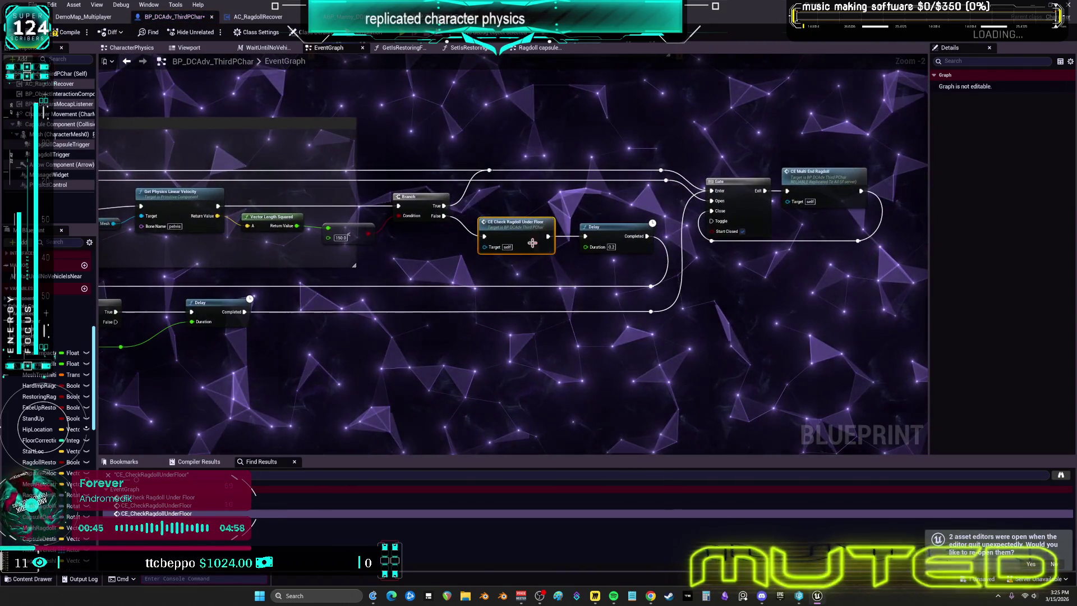
# Cycle through the remaining Find Results entries, ending at the call feeding the end-ragdoll requirements
pyautogui.press('Up')
pyautogui.press('Up')
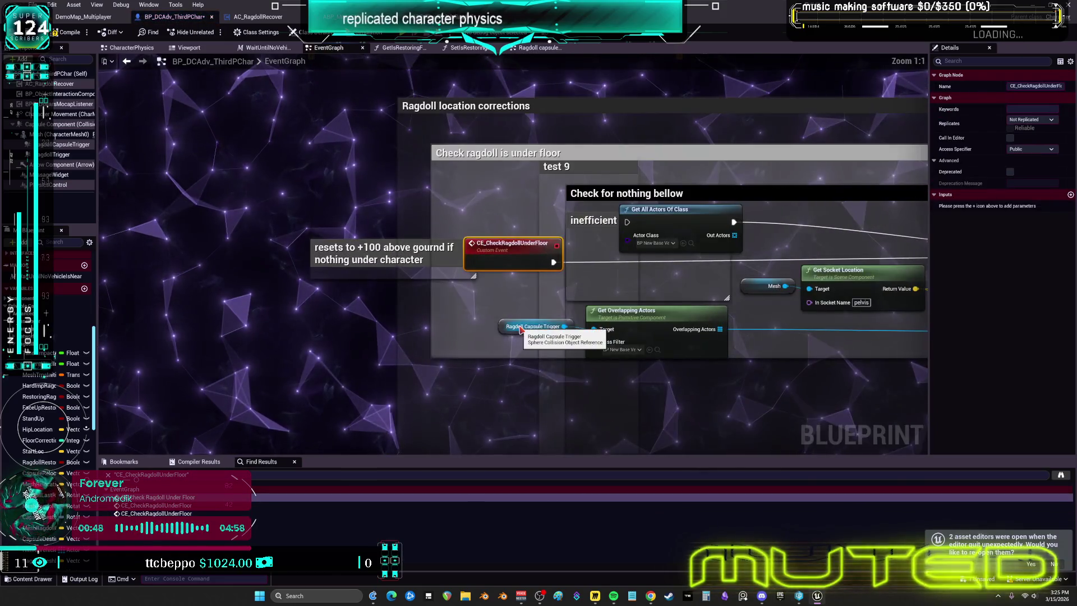
pyautogui.click(193, 513)
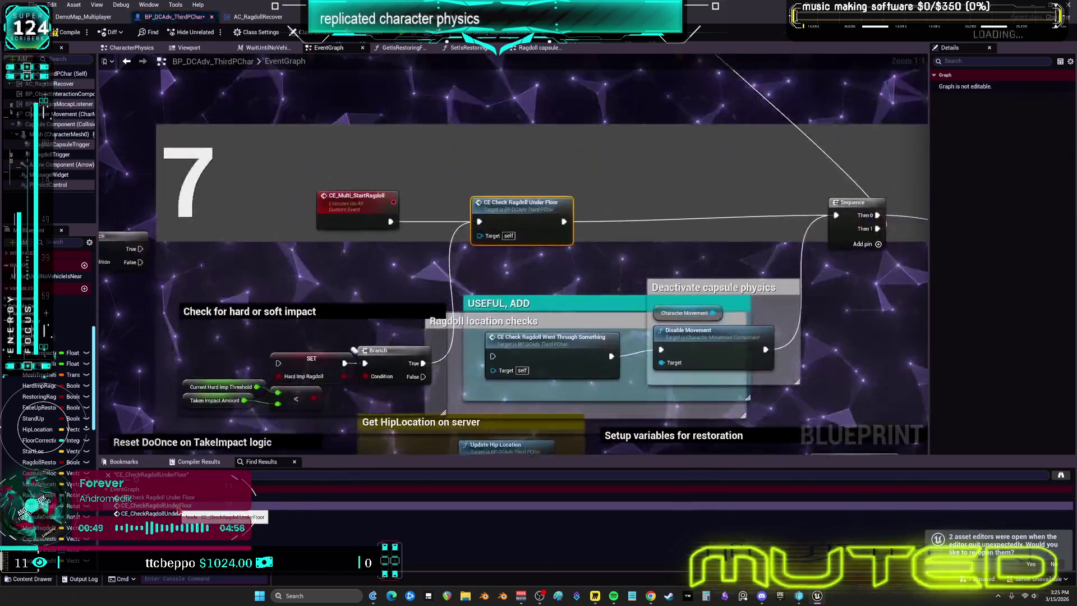
pyautogui.click(192, 513)
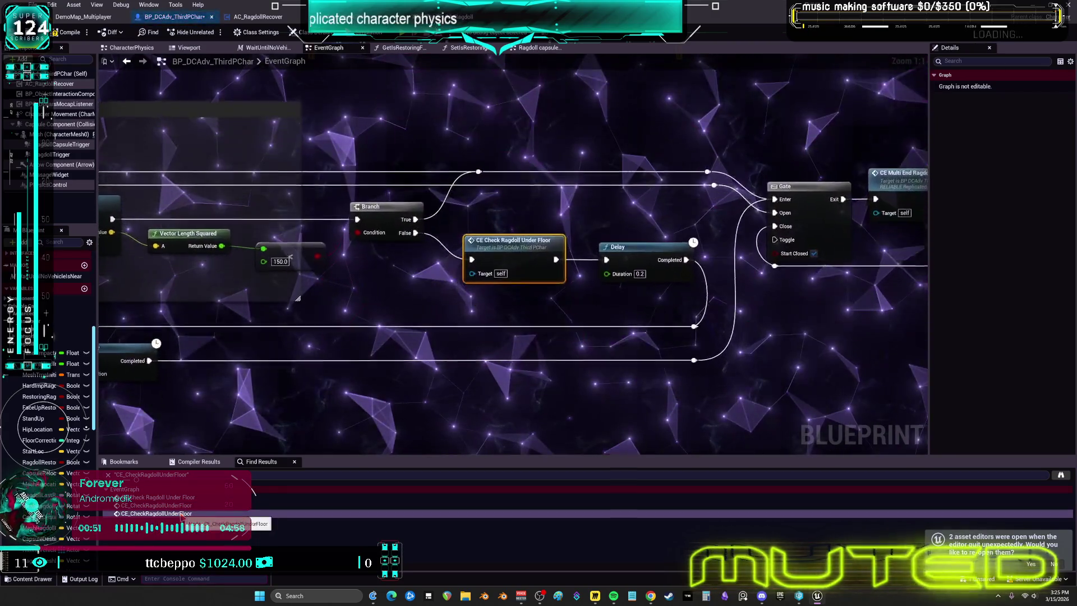
pyautogui.click(186, 505)
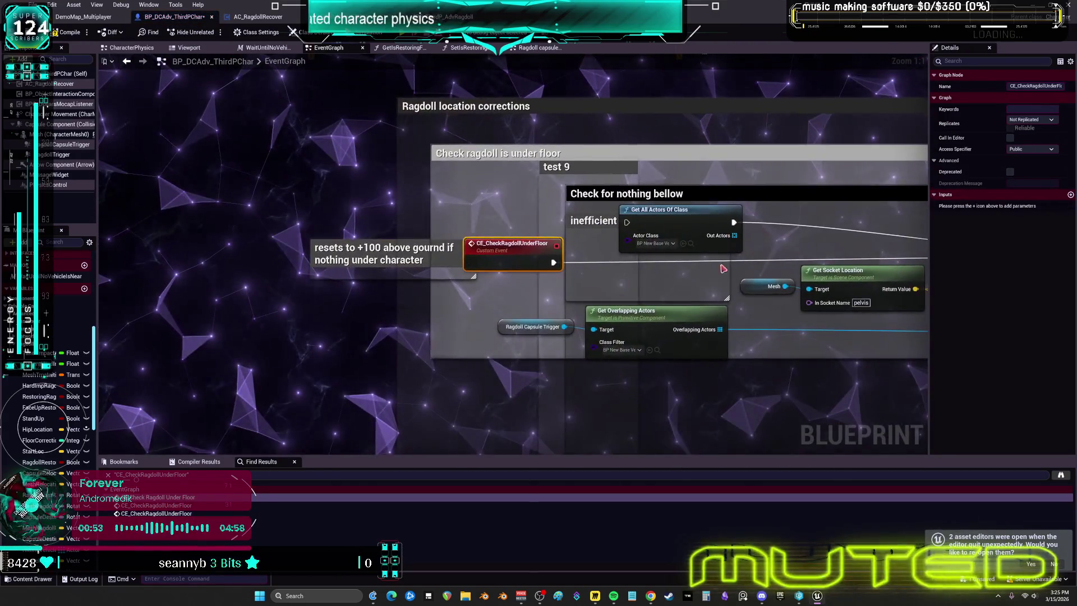
pyautogui.hotkey('alt', 'Left')
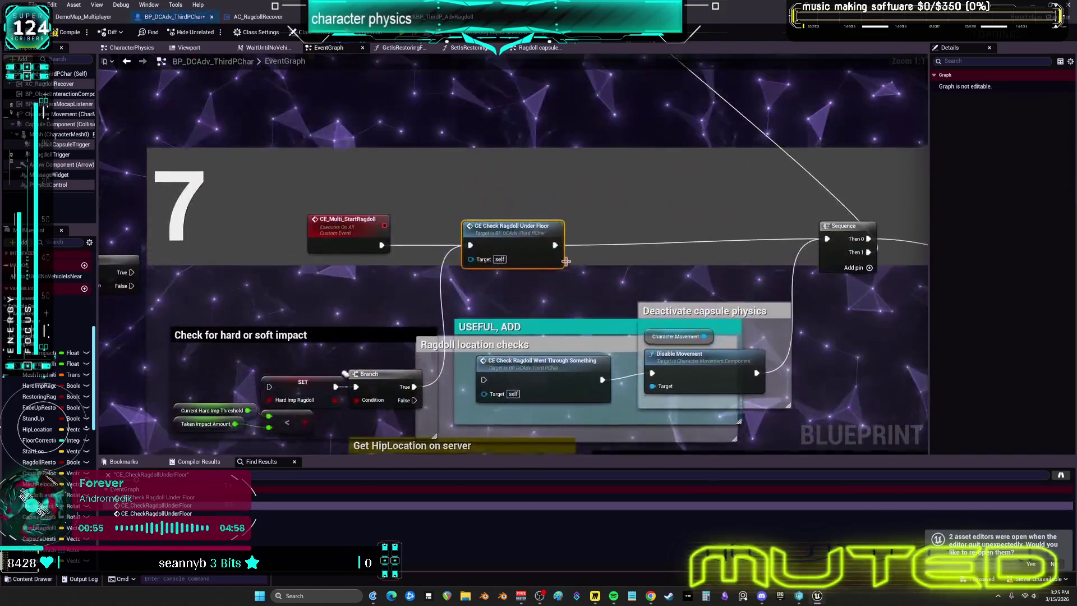
pyautogui.scroll(-2, 643, 258)
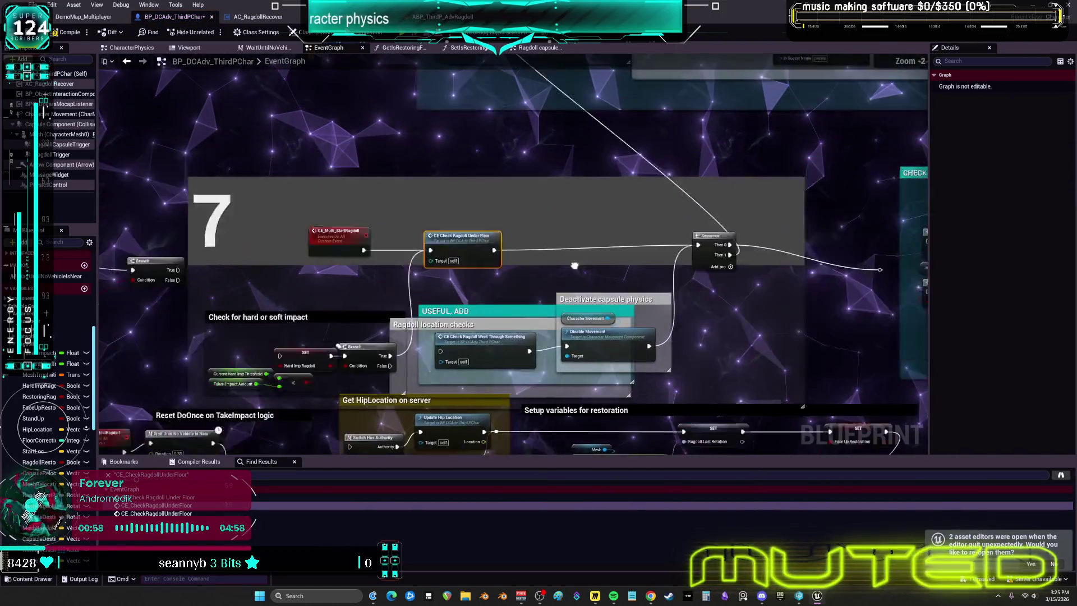
pyautogui.scroll(2, 628, 266)
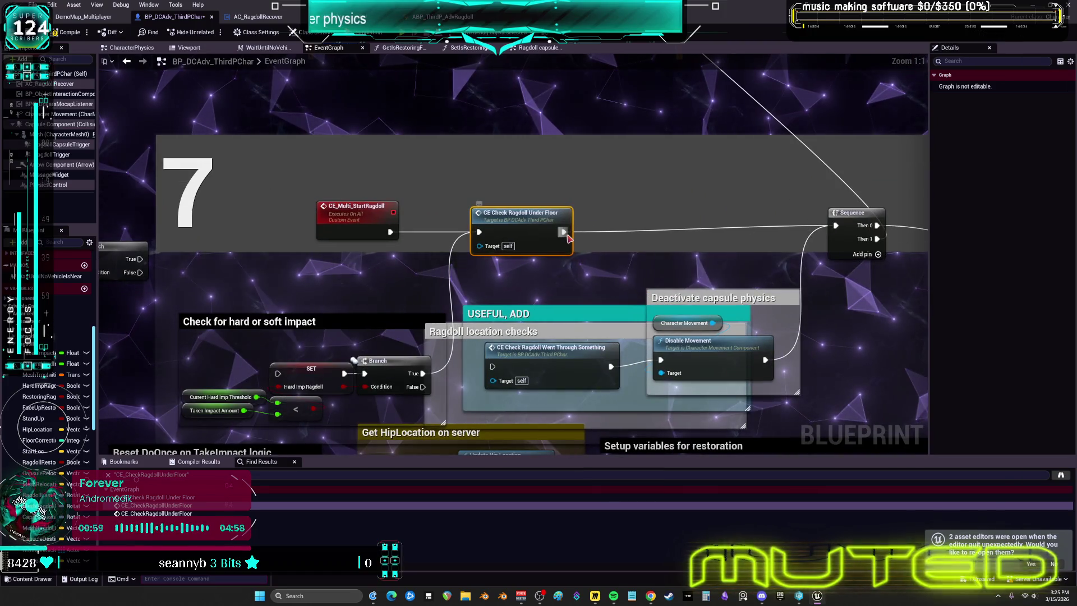
pyautogui.moveTo(566, 236); pyautogui.dragTo(574, 225)
pyautogui.moveTo(624, 252)
pyautogui.mouseDown()
pyautogui.moveTo(585, 261)
pyautogui.moveTo(402, 243)
pyautogui.moveTo(423, 236)
pyautogui.mouseUp()
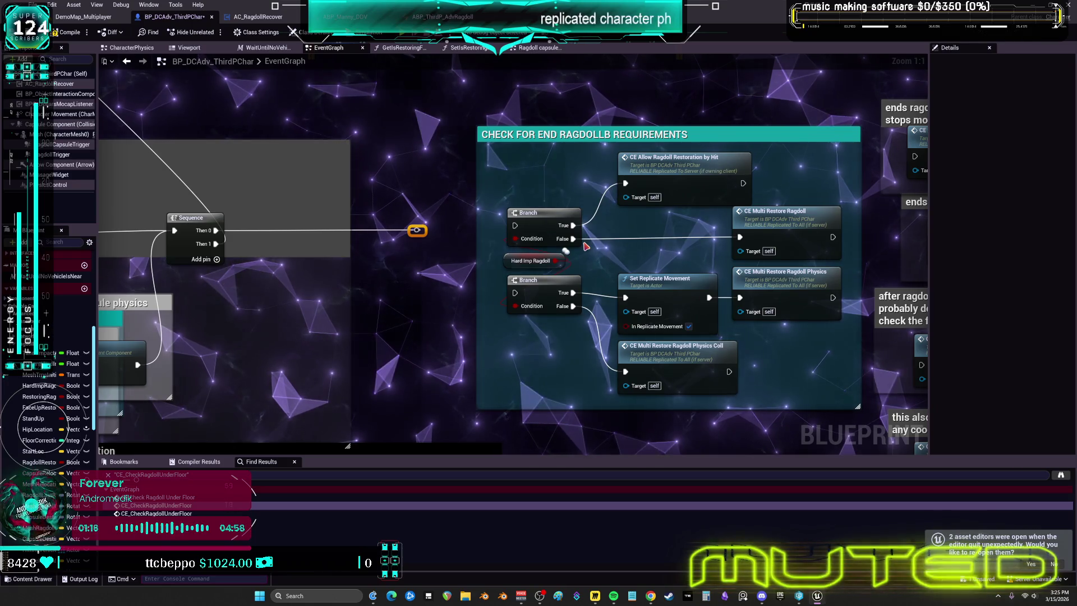
# Nudge the Allow Ragdoll Restoration by Hit call and jump to the CE_AllowRagdollRestorationByHit event definition
pyautogui.moveTo(616, 227)
pyautogui.mouseDown()
pyautogui.moveTo(471, 190)
pyautogui.moveTo(490, 176)
pyautogui.mouseUp()
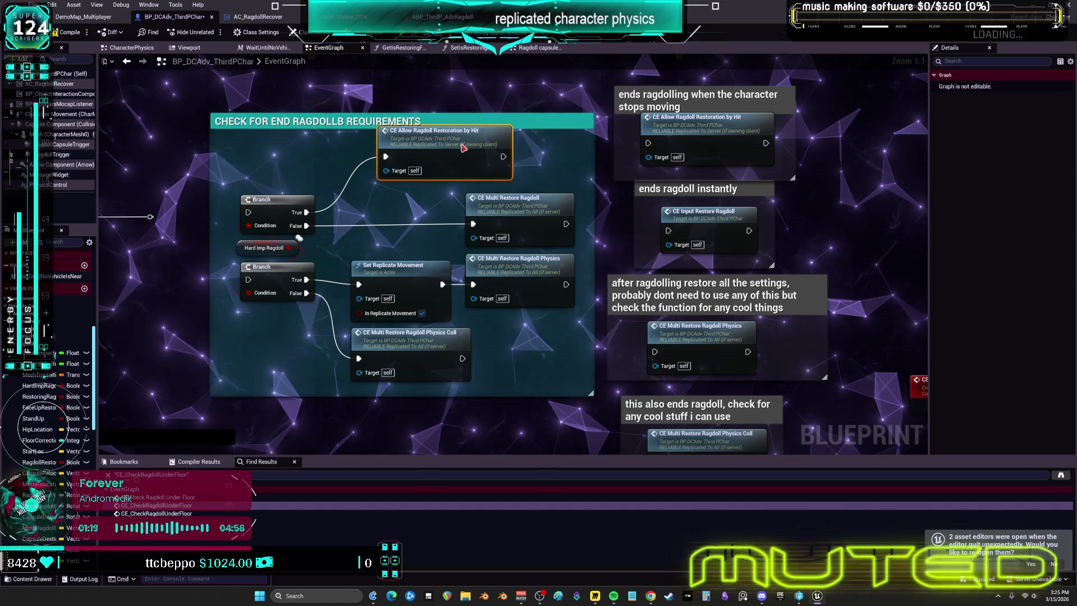
pyautogui.moveTo(701, 135); pyautogui.dragTo(684, 146)
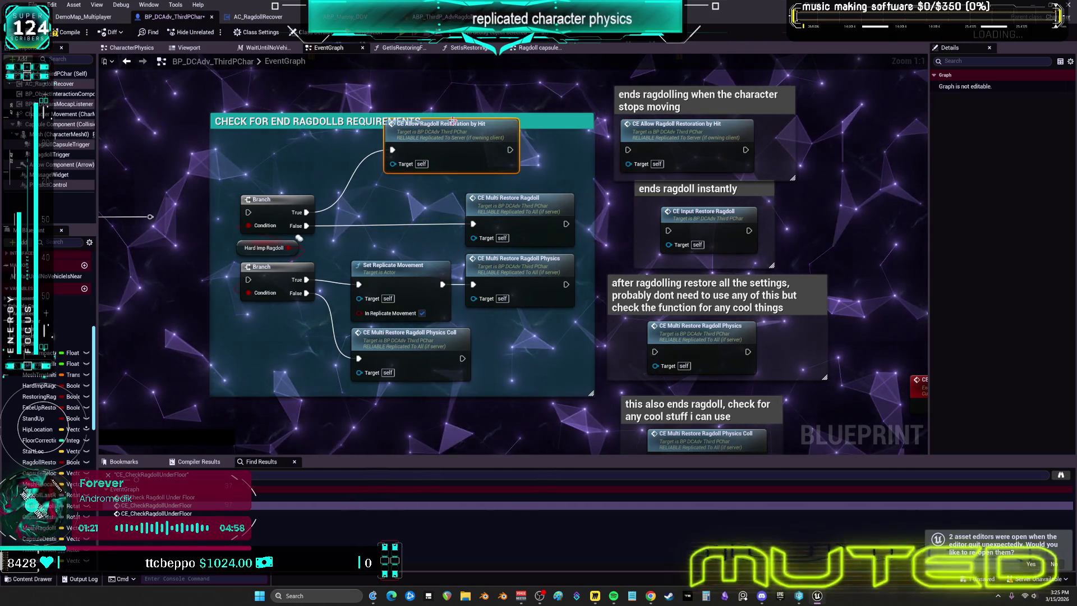
pyautogui.doubleClick(474, 134)
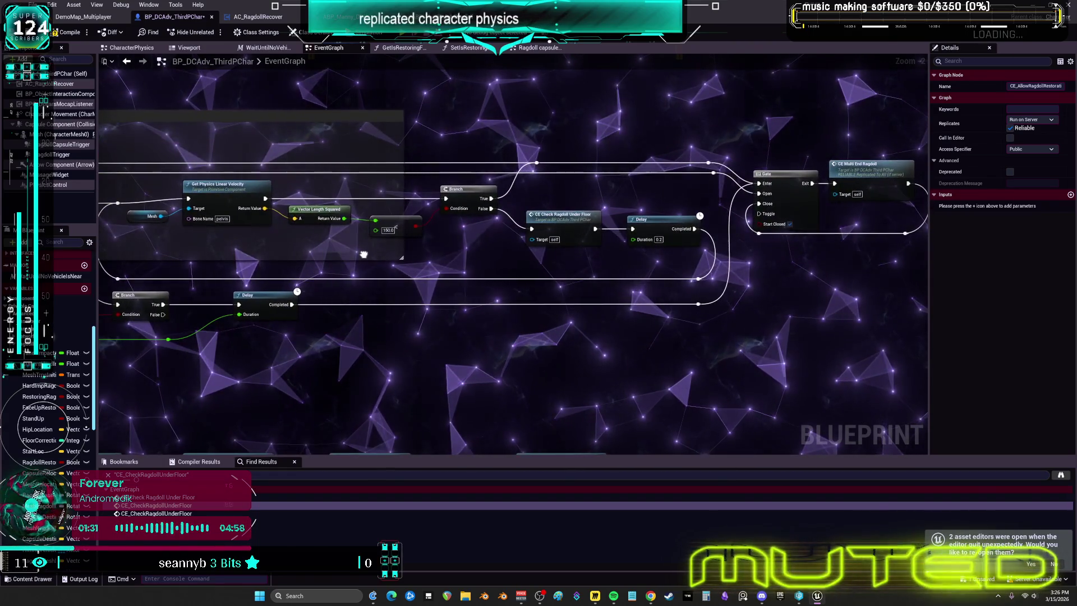
pyautogui.moveTo(363, 254); pyautogui.dragTo(308, 254)
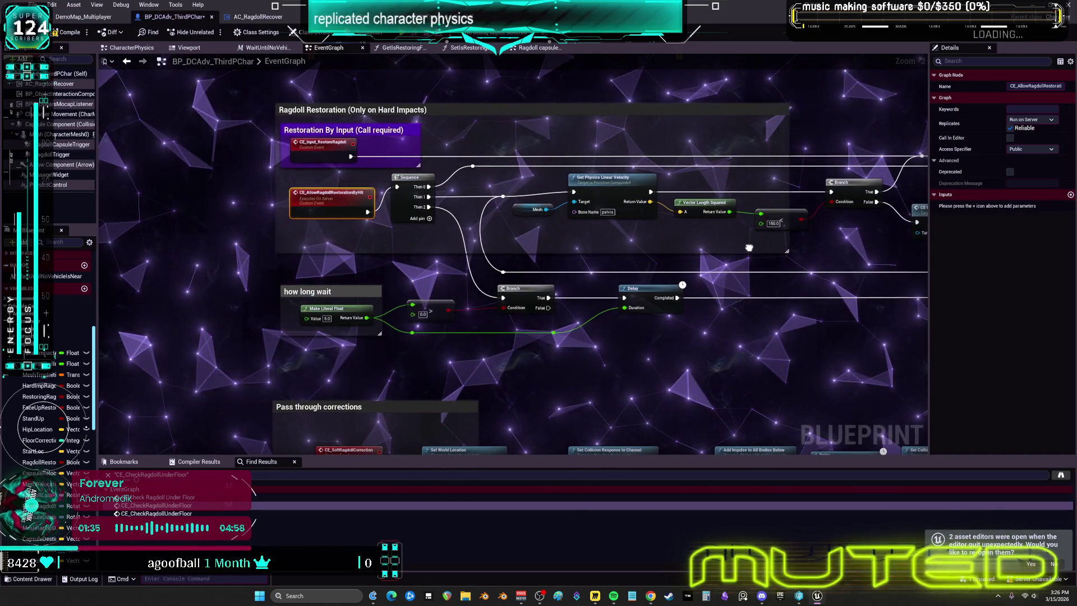
pyautogui.moveTo(744, 247); pyautogui.dragTo(732, 246)
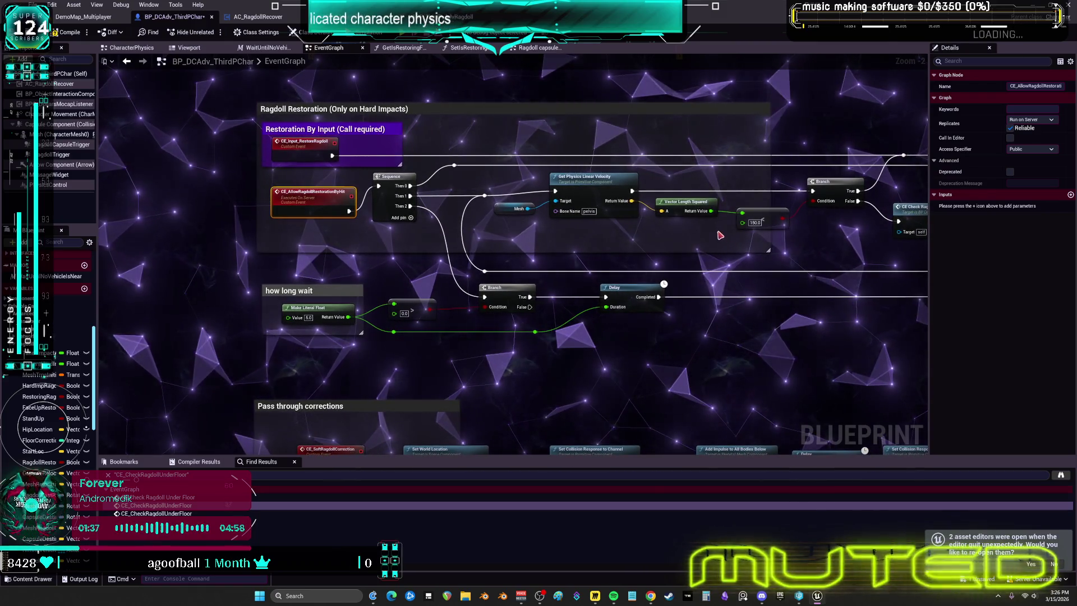
pyautogui.click(494, 391)
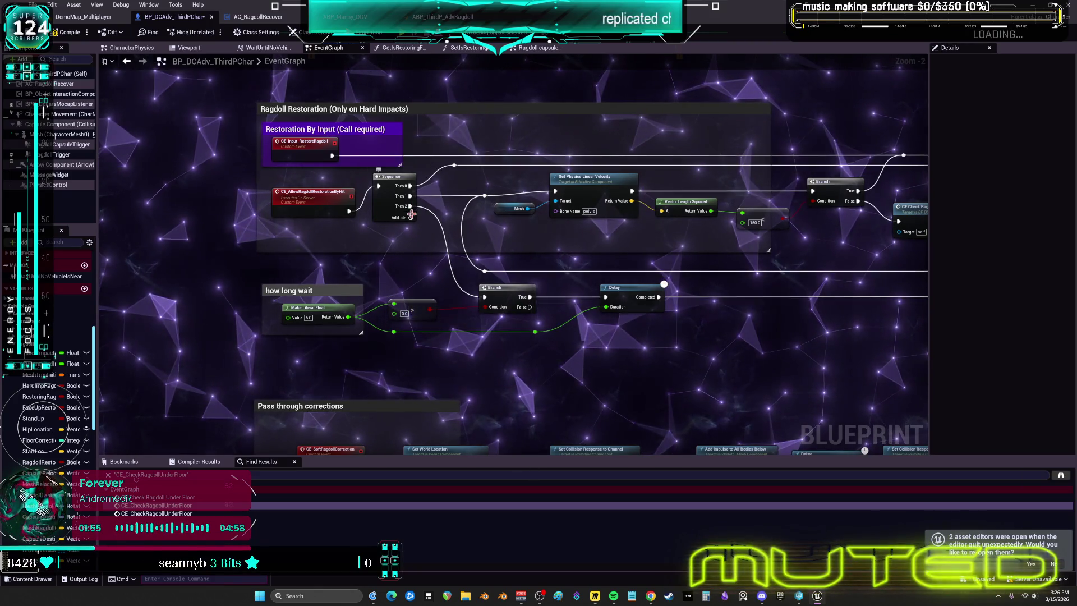
pyautogui.rightClick(410, 206)
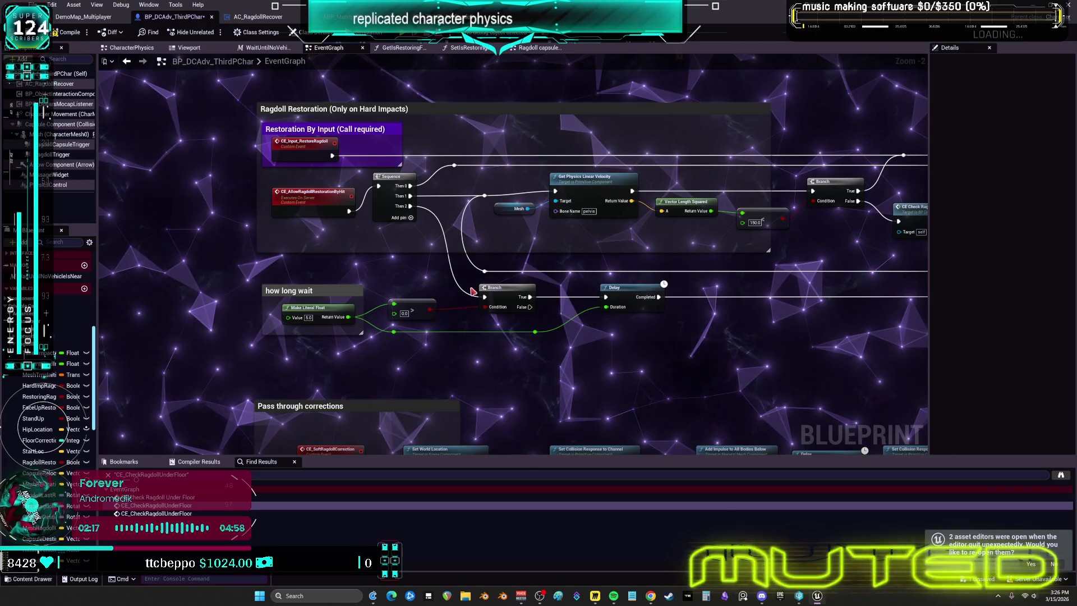
pyautogui.moveTo(683, 381); pyautogui.dragTo(263, 280)
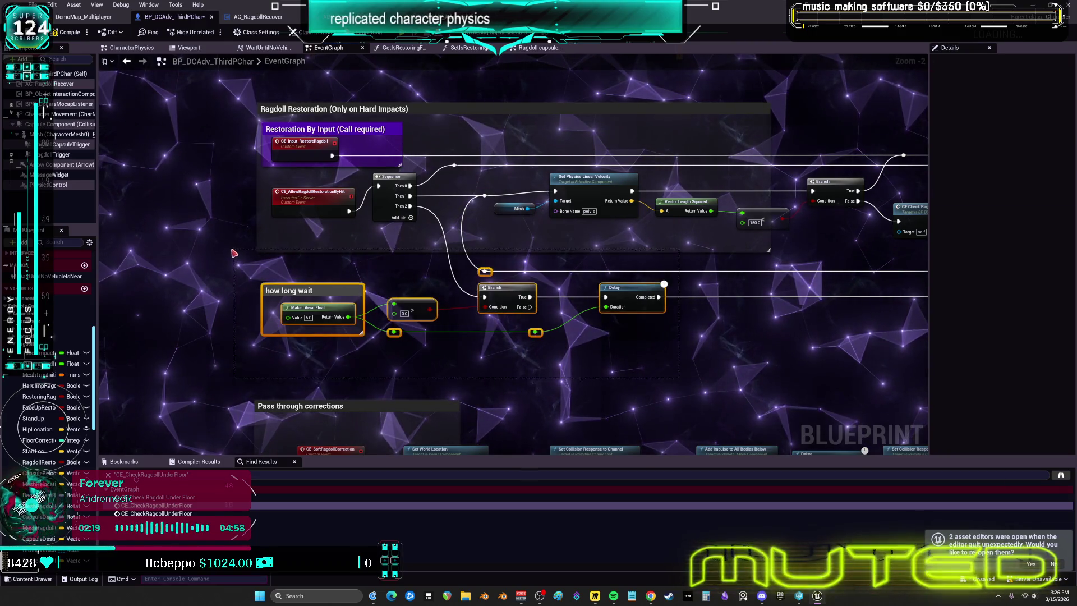
# Add a comment around the how long wait, Branch and Delay nodes titled '10 - ragdoll recover cooldown'
pyautogui.write('c')
pyautogui.write('0')
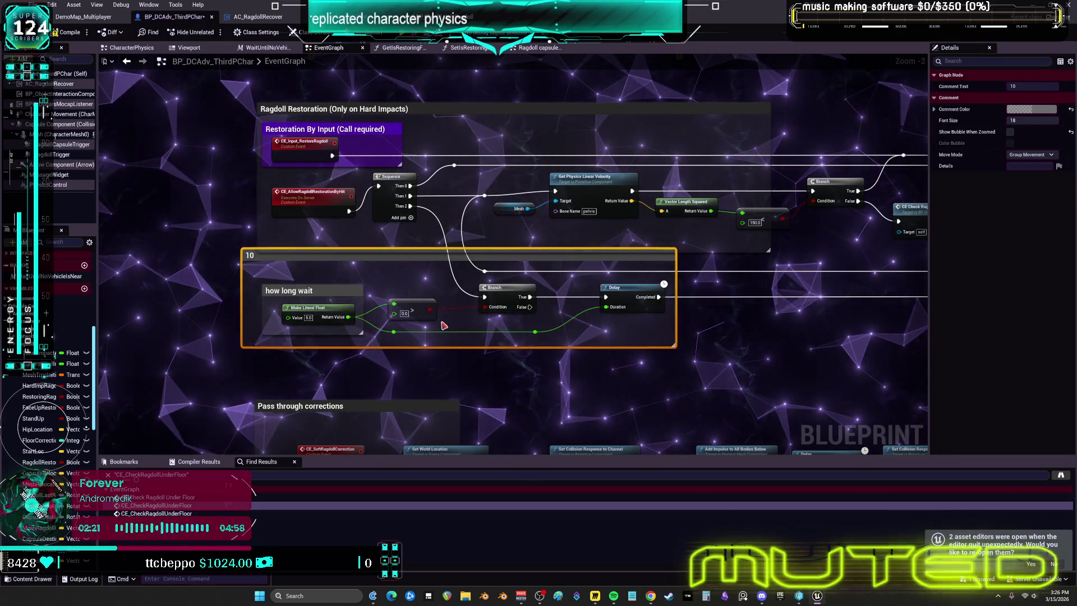
pyautogui.click(104, 61)
pyautogui.write('10')
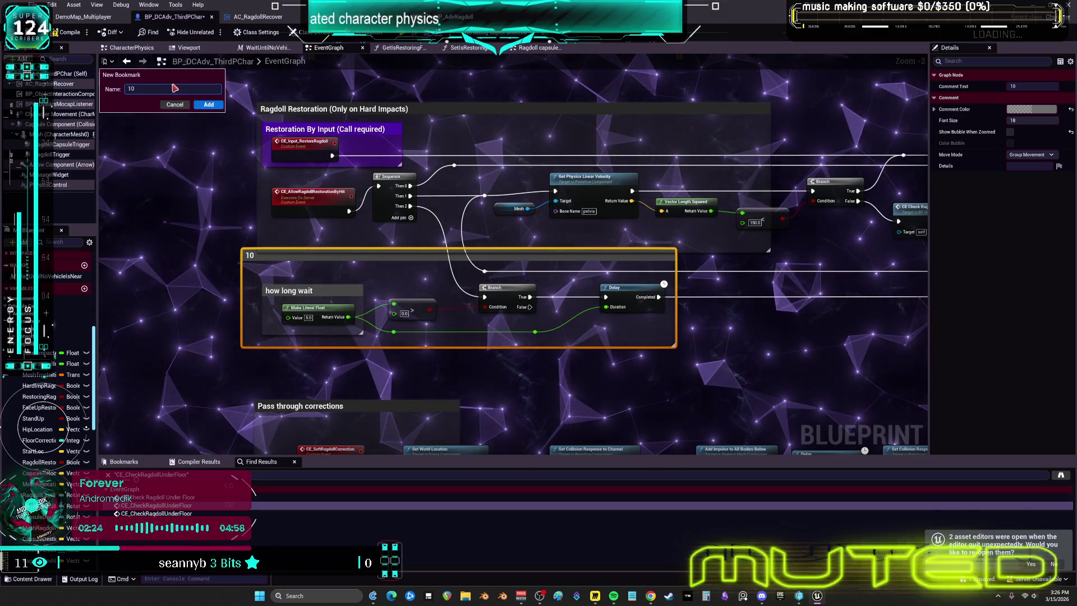
pyautogui.click(287, 275)
pyautogui.click(287, 275)
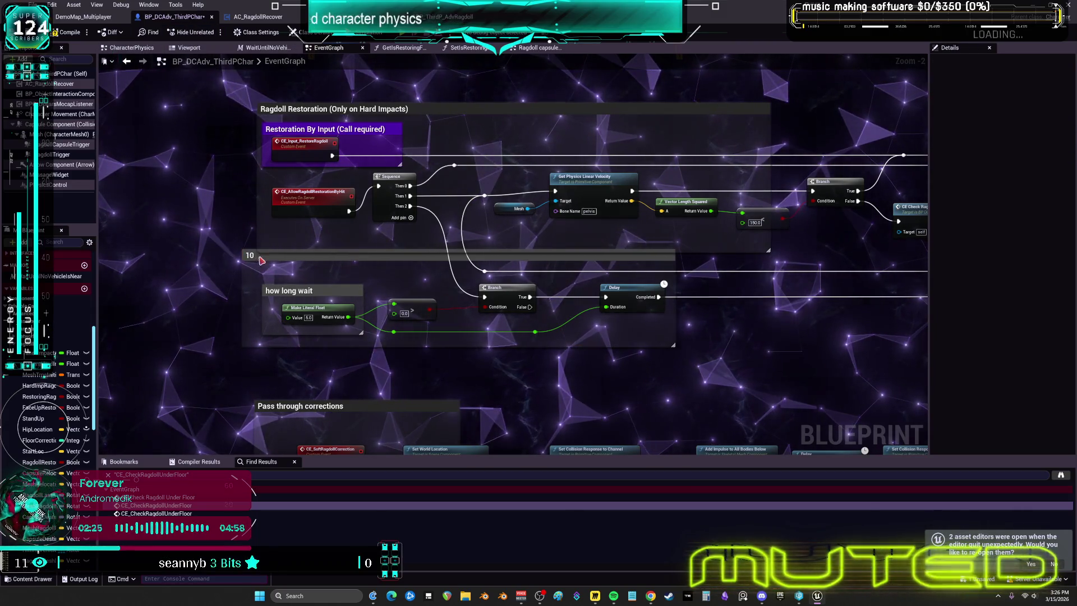
pyautogui.click(276, 256)
pyautogui.write('- ')
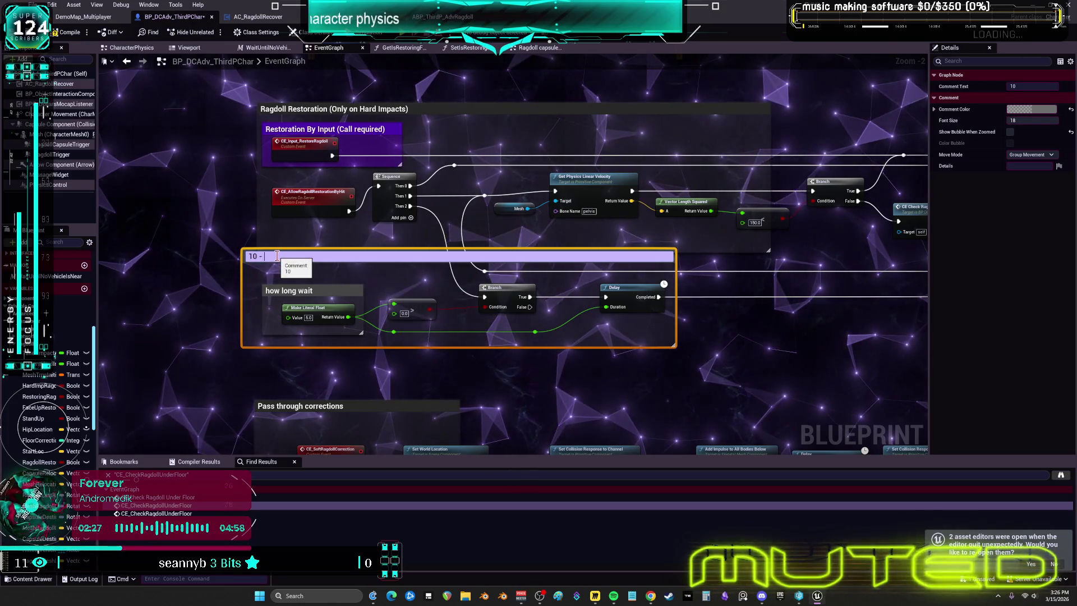
pyautogui.write('ragdoll recover cooldown')
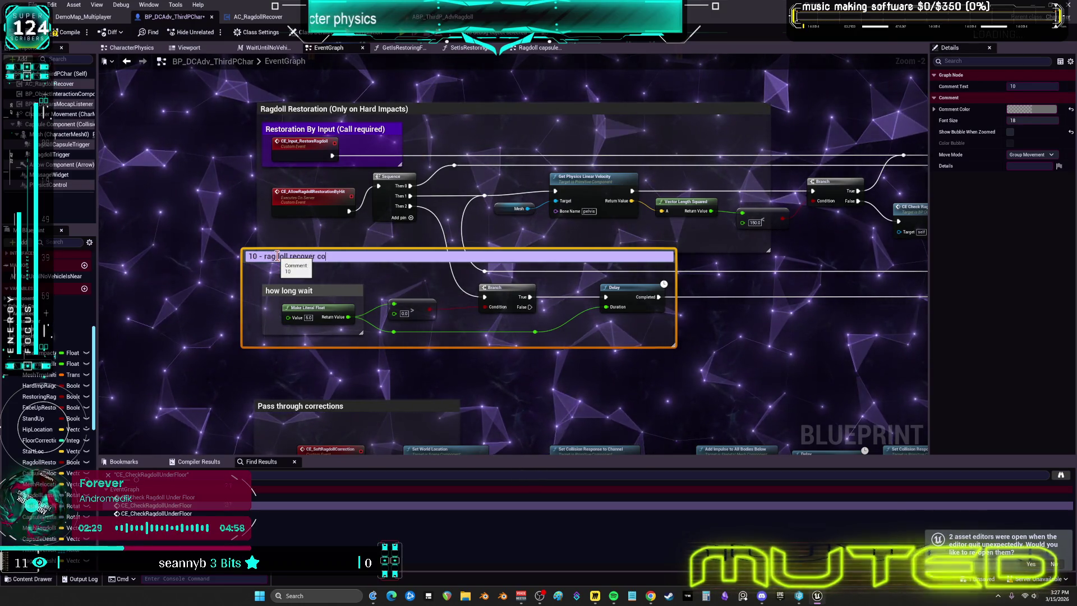
pyautogui.click(753, 390)
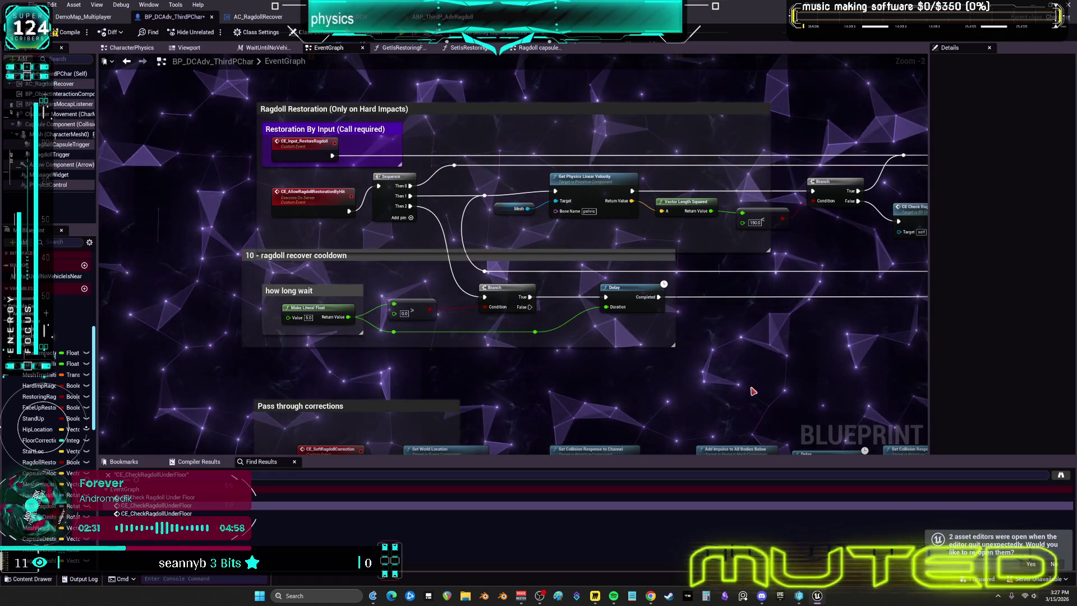
# Add a Retriggerable Delay node below the old Delay and wire the Branch True output into it
pyautogui.rightClick(630, 340)
pyautogui.write('retr')
pyautogui.press('Return')
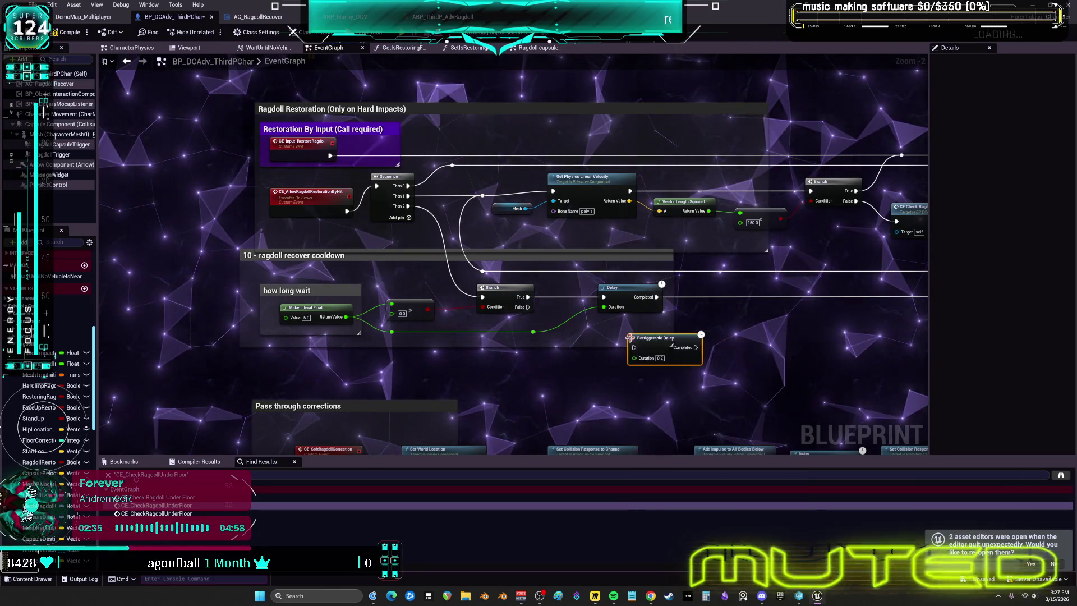
pyautogui.scroll(2, 646, 356)
pyautogui.moveTo(646, 357); pyautogui.dragTo(626, 343)
pyautogui.moveTo(652, 294); pyautogui.dragTo(684, 348)
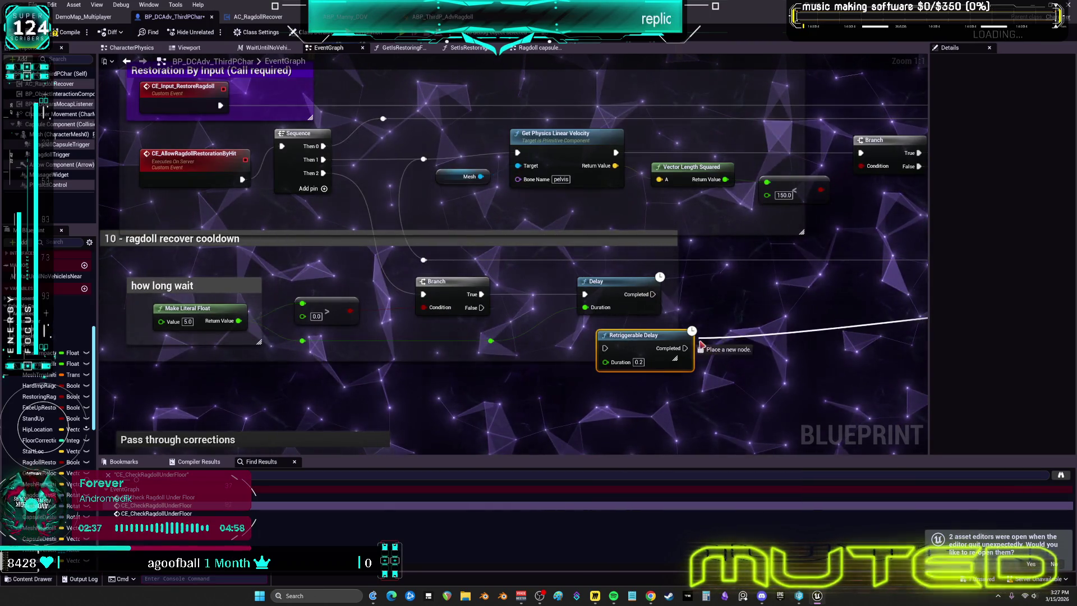
pyautogui.moveTo(580, 294); pyautogui.dragTo(605, 348)
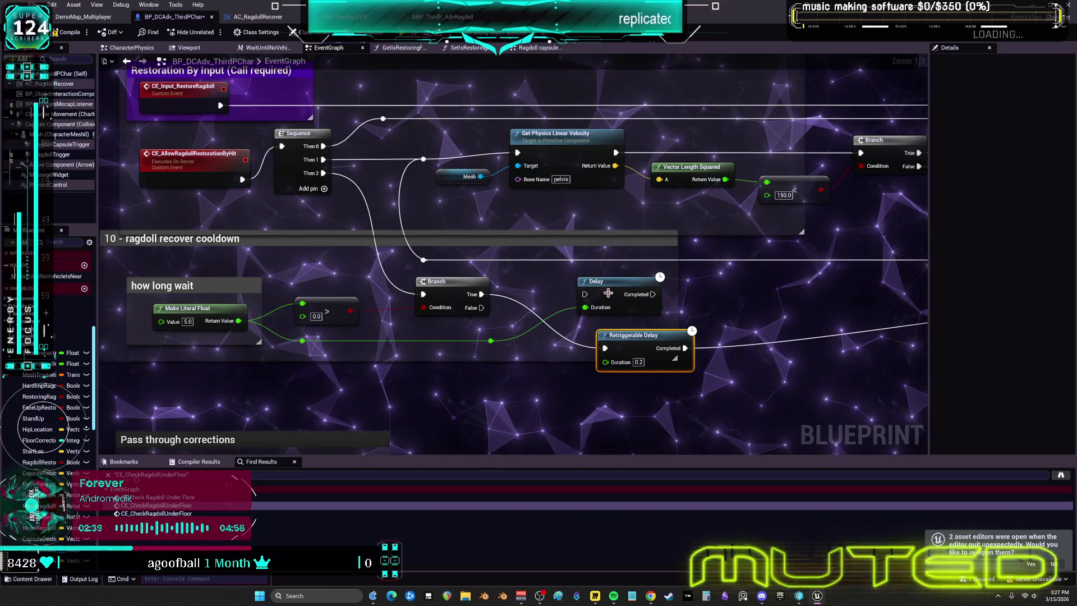
pyautogui.click(614, 286)
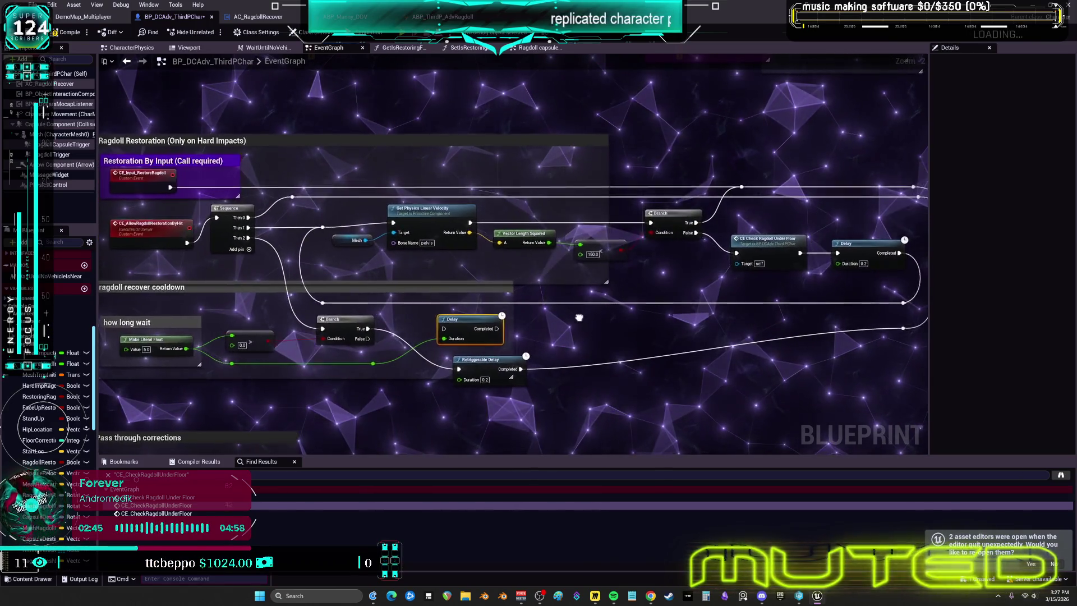
# Delete the old Delay, move the Retriggerable Delay into its place, and feed the wait value into Duration
pyautogui.moveTo(321, 337); pyautogui.dragTo(576, 318)
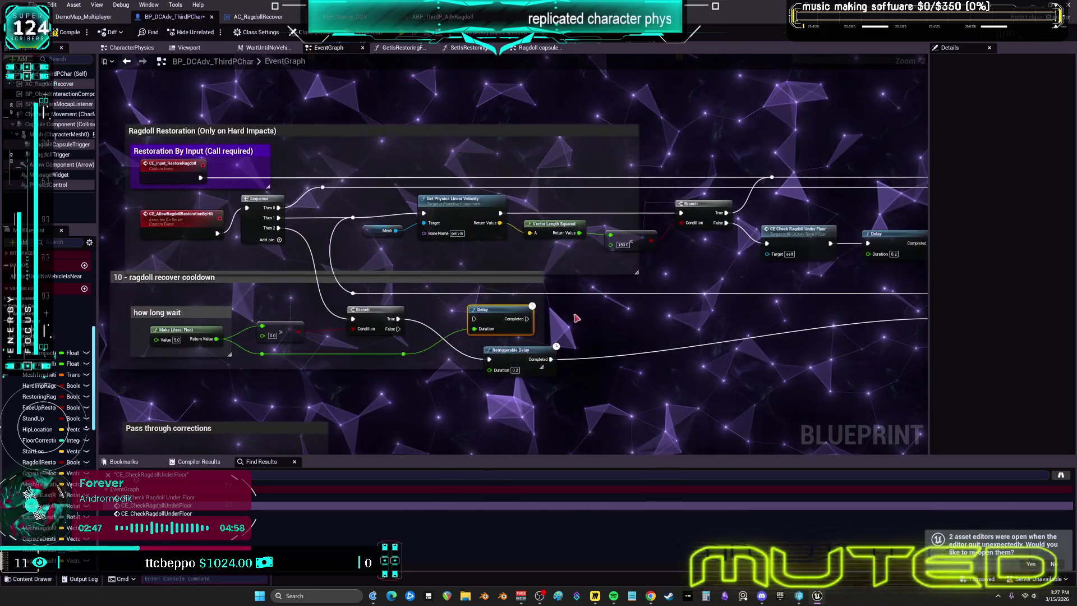
pyautogui.press('Delete')
pyautogui.moveTo(504, 350); pyautogui.dragTo(478, 310)
pyautogui.moveTo(403, 354)
pyautogui.mouseDown()
pyautogui.moveTo(443, 349)
pyautogui.moveTo(464, 330)
pyautogui.mouseUp()
pyautogui.moveTo(356, 330); pyautogui.dragTo(432, 322)
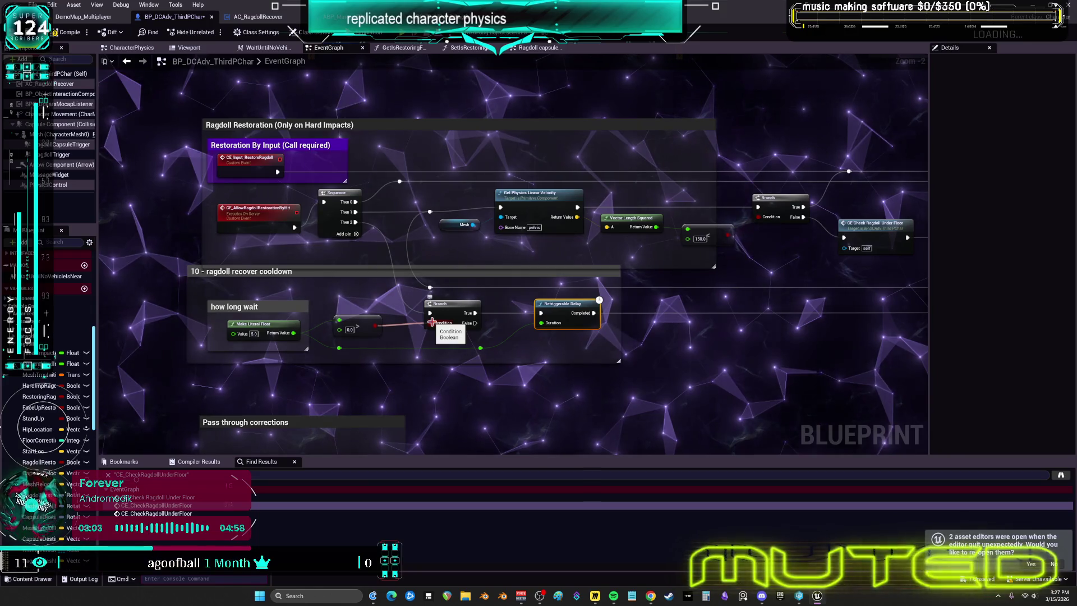
pyautogui.moveTo(432, 322); pyautogui.dragTo(431, 321)
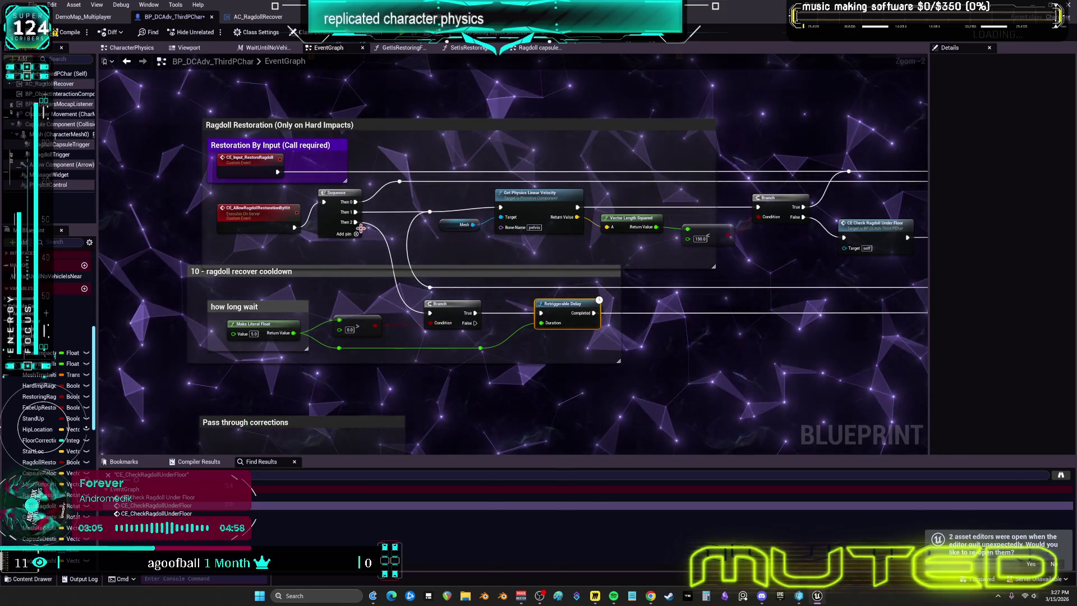
# Wire Sequence Then 2 straight into the Retriggerable Delay and delete the Branch and comparison nodes
pyautogui.moveTo(356, 222)
pyautogui.mouseDown()
pyautogui.moveTo(493, 303)
pyautogui.moveTo(540, 312)
pyautogui.mouseUp()
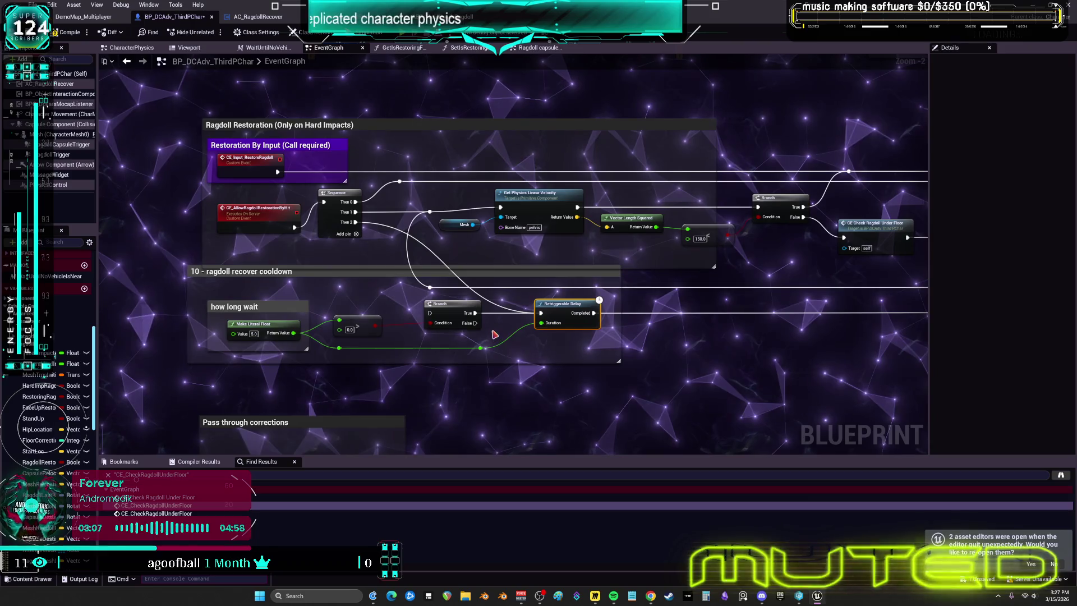
pyautogui.moveTo(485, 335); pyautogui.dragTo(359, 314)
pyautogui.press('Delete')
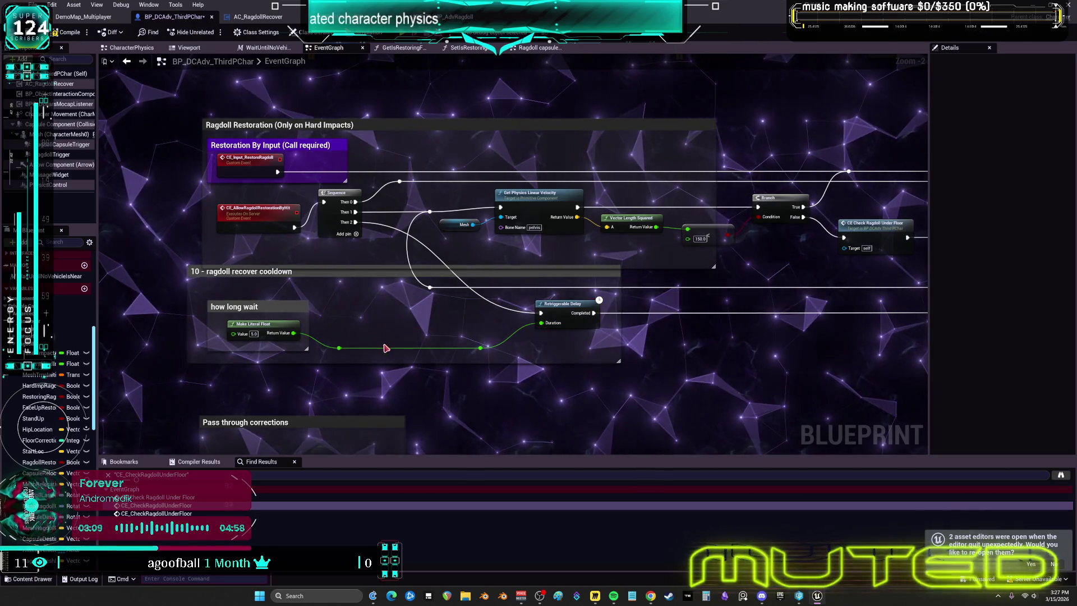
pyautogui.moveTo(301, 344)
pyautogui.mouseDown()
pyautogui.moveTo(428, 307)
pyautogui.moveTo(428, 332)
pyautogui.moveTo(505, 339)
pyautogui.moveTo(542, 323)
pyautogui.mouseUp()
pyautogui.moveTo(366, 278); pyautogui.dragTo(377, 303)
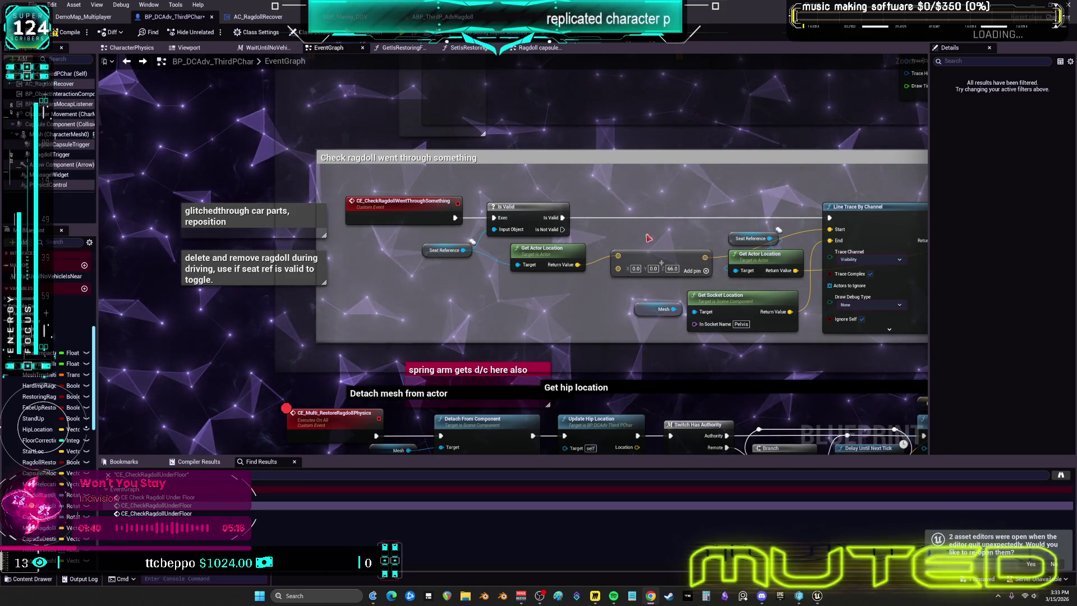
# Save all modified assets from the level editor's File menu
pyautogui.scroll(-7, 588, 275)
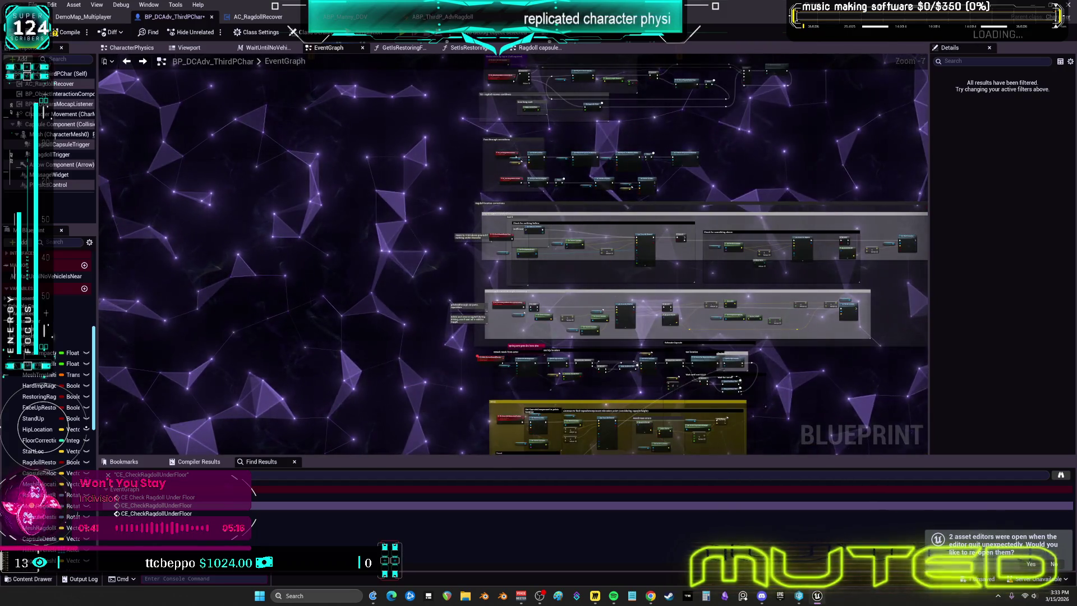
pyautogui.moveTo(601, 248); pyautogui.dragTo(416, 533)
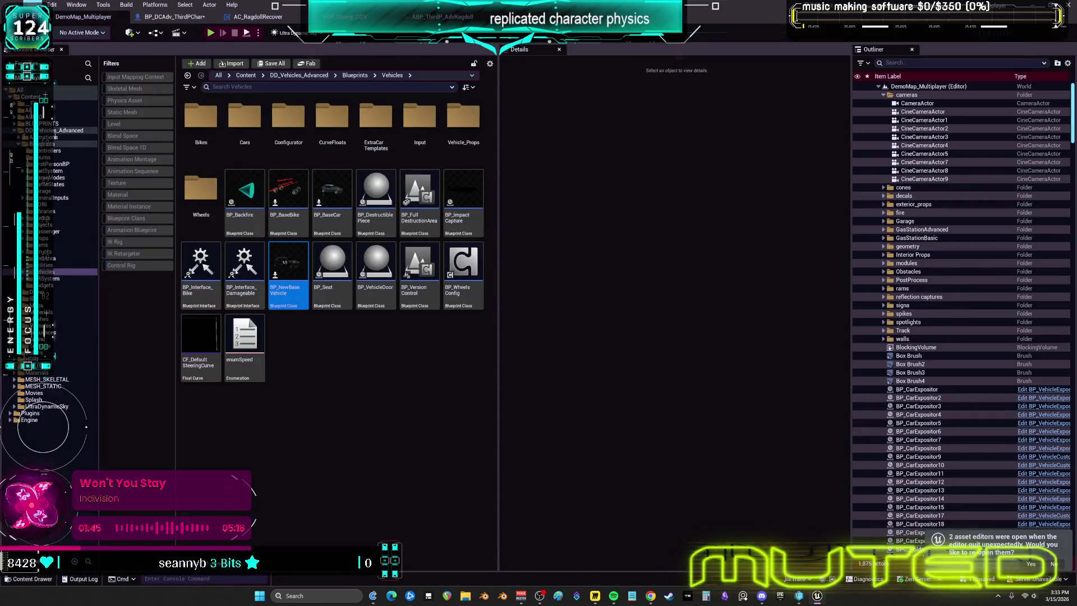
pyautogui.click(35, 5)
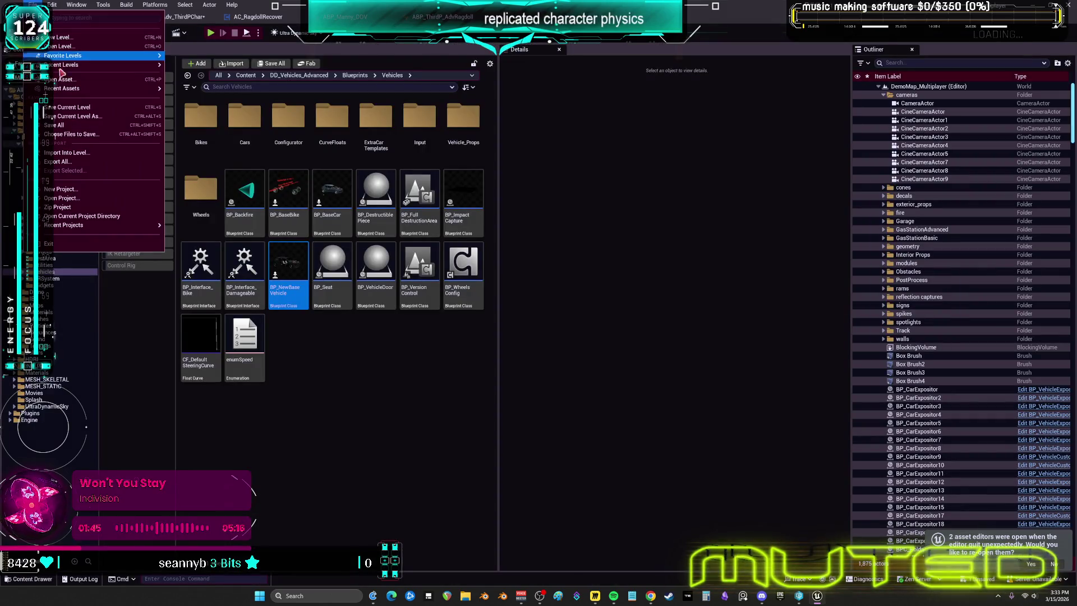
pyautogui.click(79, 132)
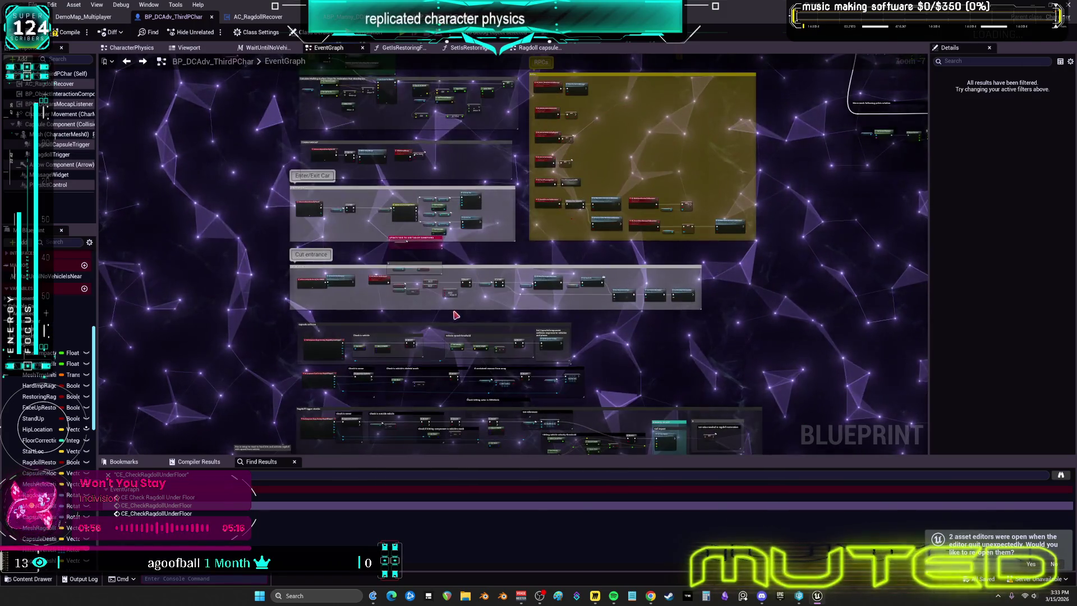
# Pan the graph past the RAGDOLL START impact nodes to the ragdoll trigger checks and velocity threshold nodes
pyautogui.scroll(5, 456, 315)
pyautogui.moveTo(588, 329)
pyautogui.mouseDown()
pyautogui.moveTo(566, 287)
pyautogui.moveTo(871, 291)
pyautogui.mouseUp()
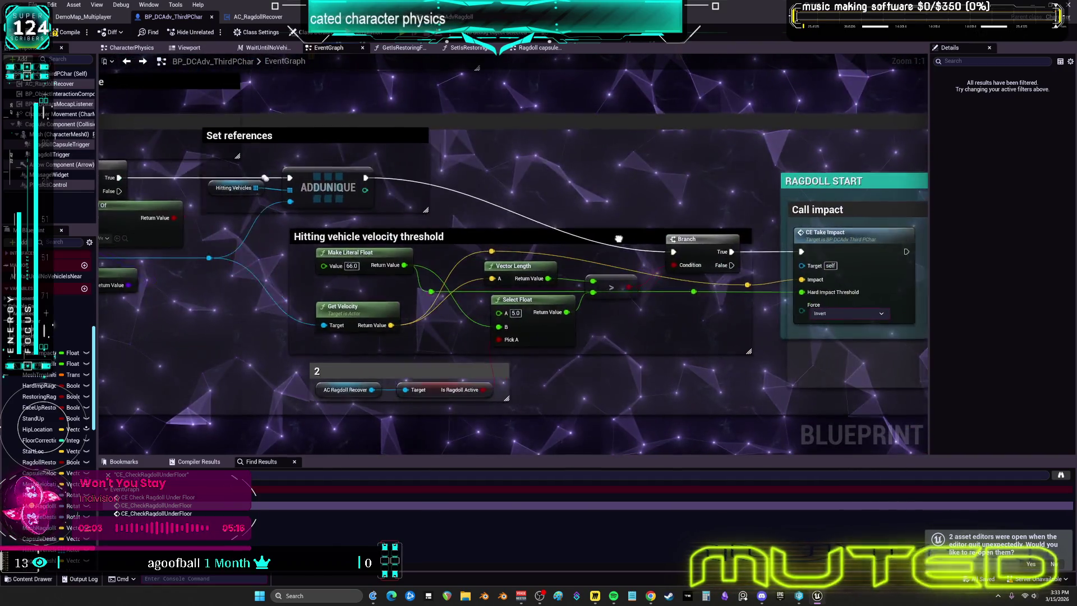
pyautogui.moveTo(619, 239); pyautogui.dragTo(282, 211)
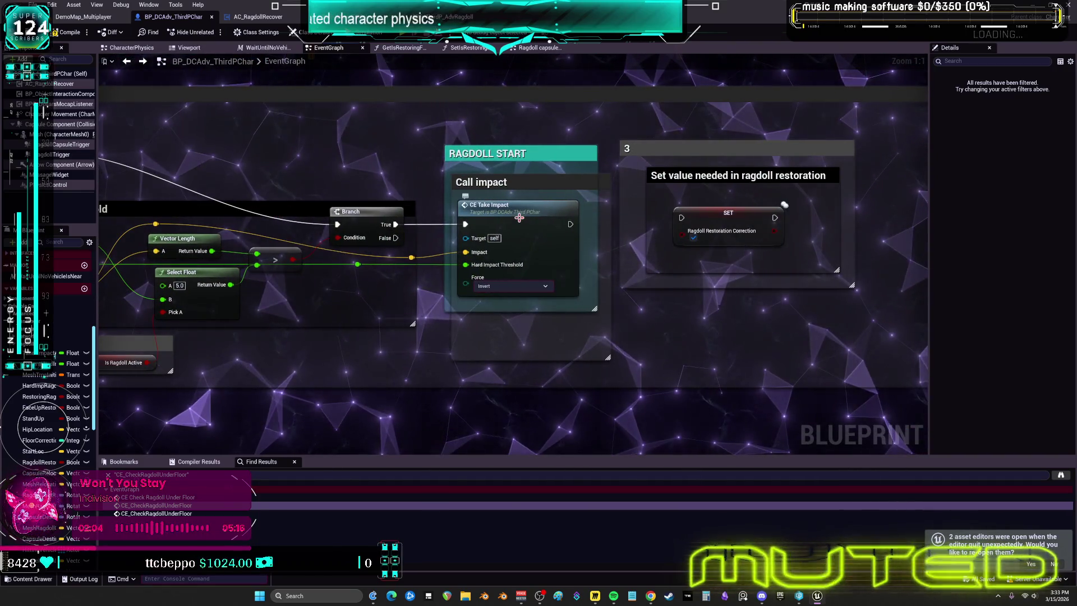
pyautogui.moveTo(489, 223); pyautogui.dragTo(832, 225)
pyautogui.moveTo(443, 246); pyautogui.dragTo(912, 271)
pyautogui.moveTo(644, 280); pyautogui.dragTo(914, 290)
pyautogui.moveTo(622, 300); pyautogui.dragTo(208, 261)
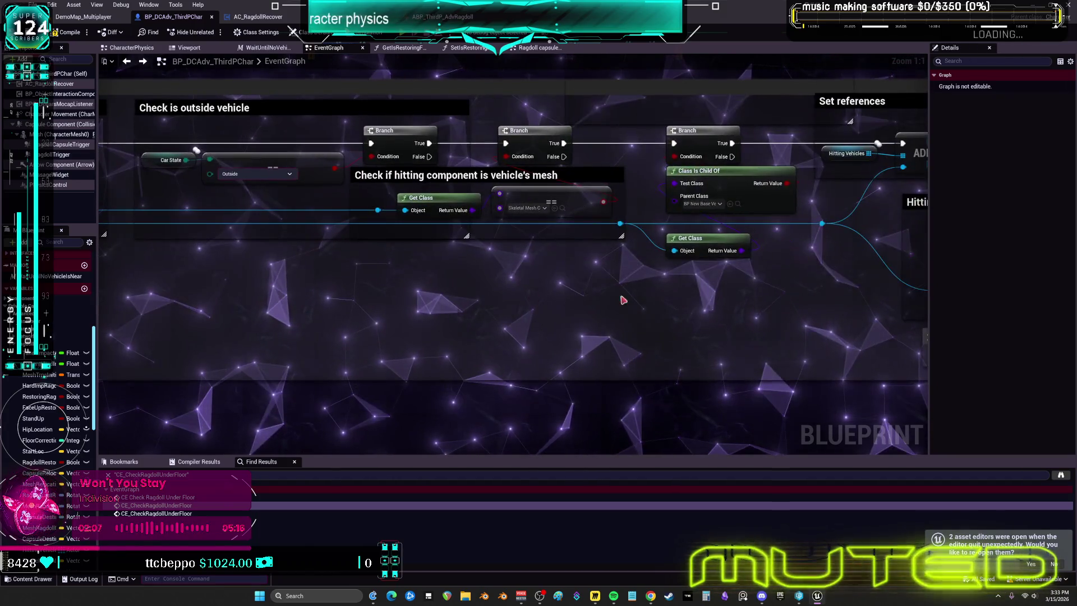
pyautogui.moveTo(871, 309); pyautogui.dragTo(492, 284)
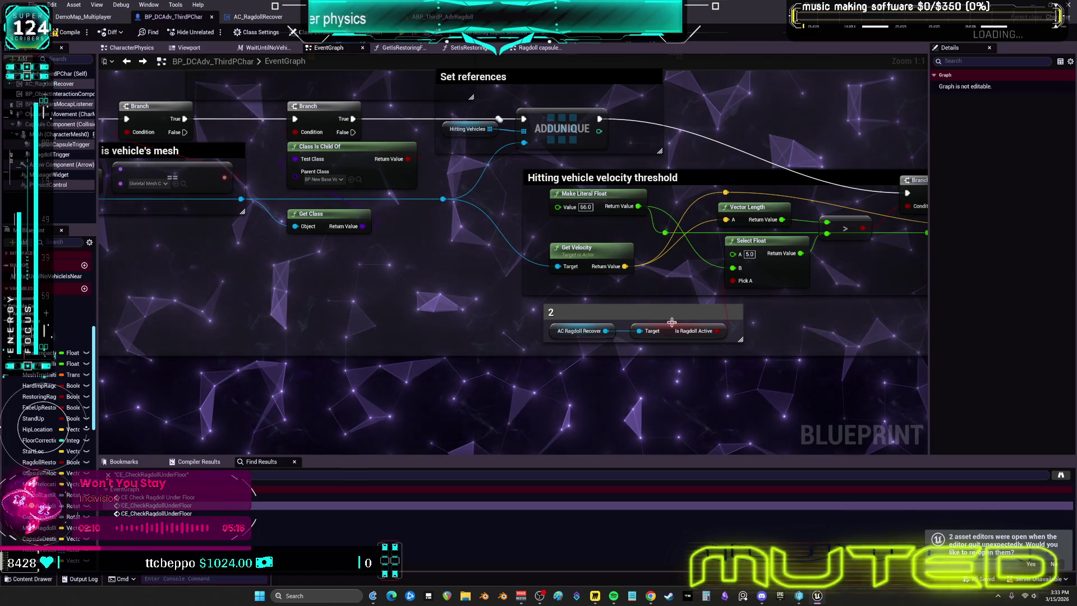
# Jump from the RAGDOLL START Call impact node to the CE_TakeImpact event definition
pyautogui.moveTo(869, 302); pyautogui.dragTo(679, 310)
pyautogui.moveTo(774, 301); pyautogui.dragTo(581, 310)
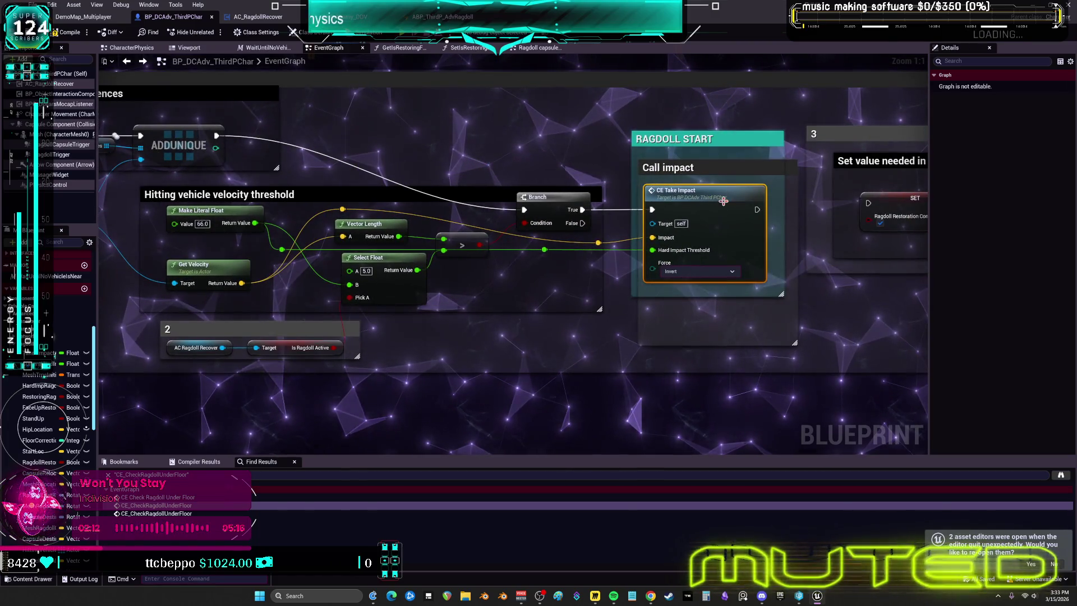
pyautogui.doubleClick(723, 201)
pyautogui.moveTo(780, 233); pyautogui.dragTo(570, 233)
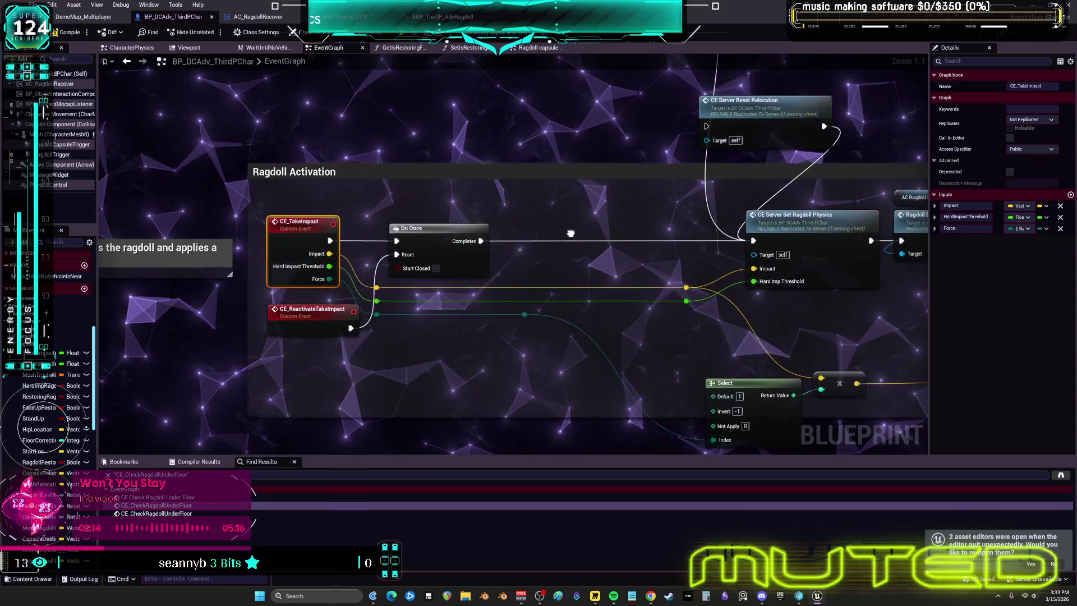
pyautogui.moveTo(496, 231); pyautogui.dragTo(461, 234)
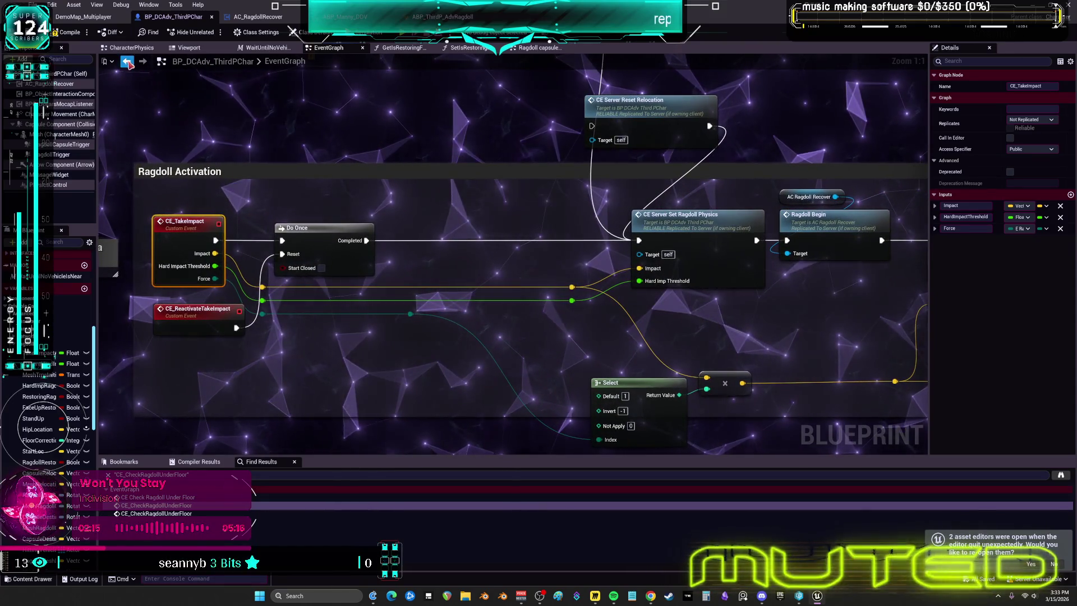
# Return to Call impact, reopen CE_TakeImpact, and select the CE_ReactivateTakeImpact event
pyautogui.click(127, 61)
pyautogui.moveTo(795, 258)
pyautogui.mouseDown()
pyautogui.moveTo(363, 257)
pyautogui.moveTo(892, 241)
pyautogui.mouseUp()
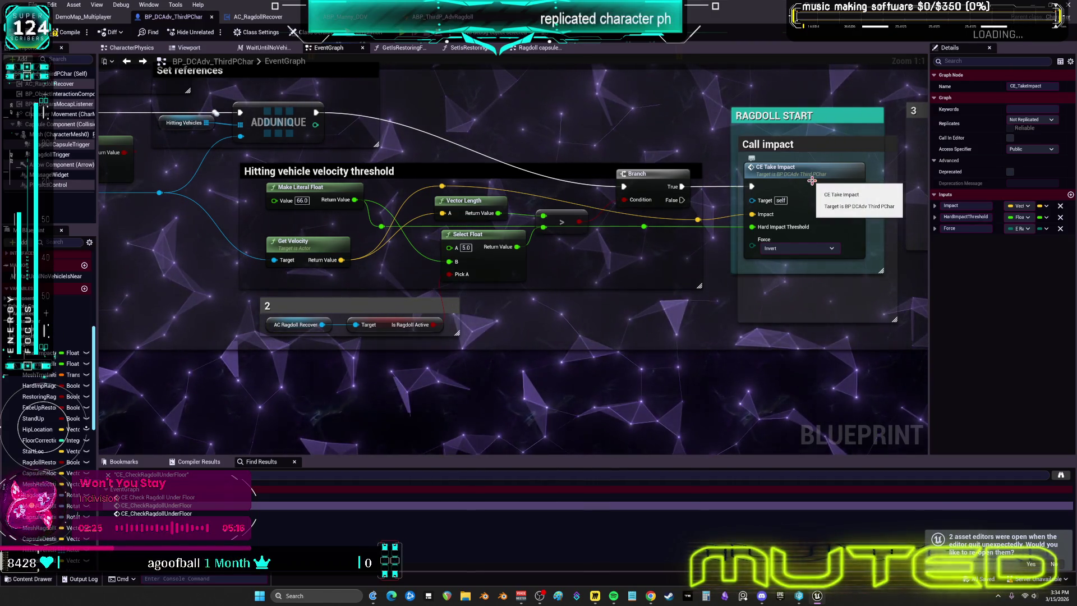
pyautogui.doubleClick(812, 181)
pyautogui.moveTo(774, 284); pyautogui.dragTo(614, 250)
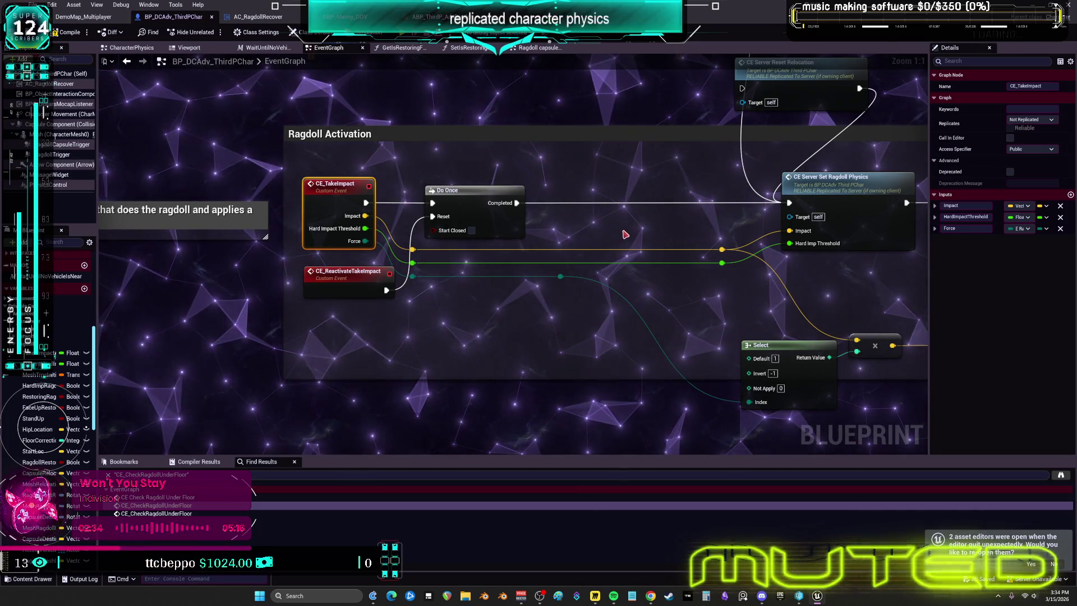
pyautogui.click(347, 277)
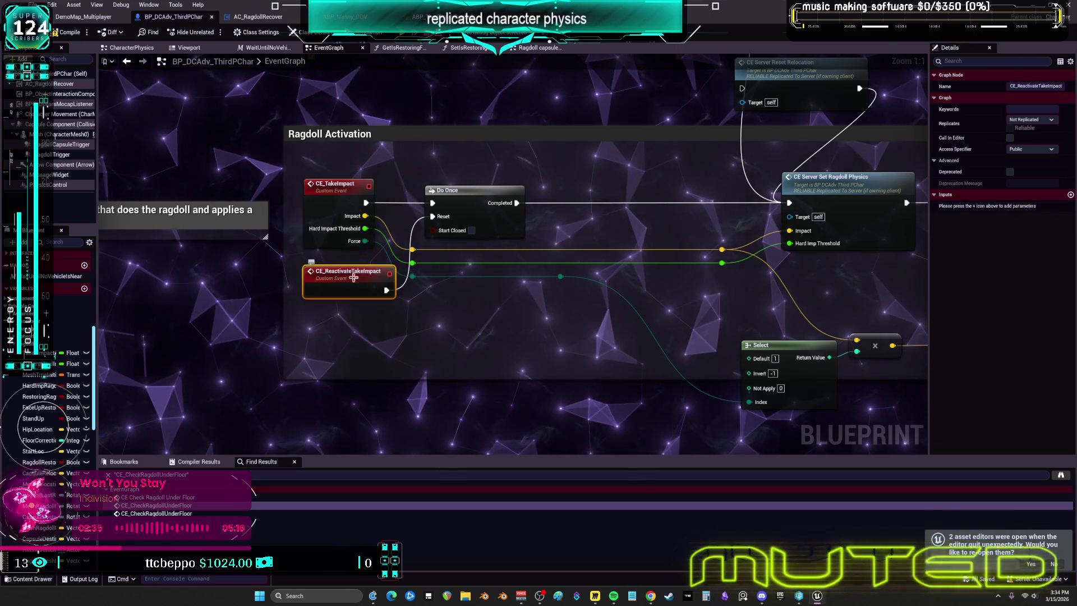
# Wrap CE_ReactivateTakeImpact in a pink comment titled 'remember to call this when needed'
pyautogui.moveTo(534, 257); pyautogui.dragTo(342, 332)
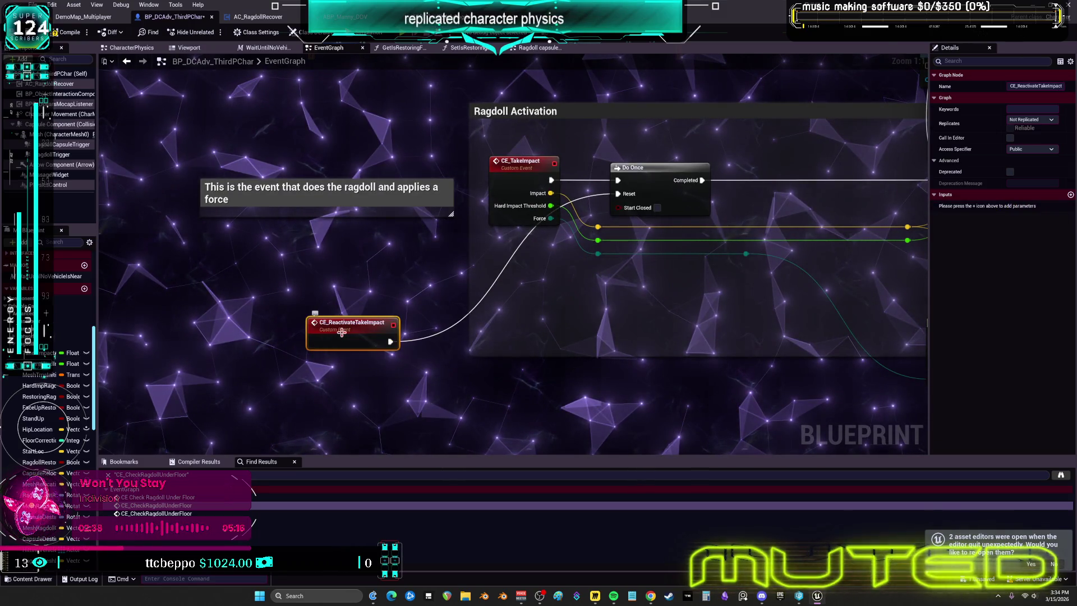
pyautogui.write('cree')
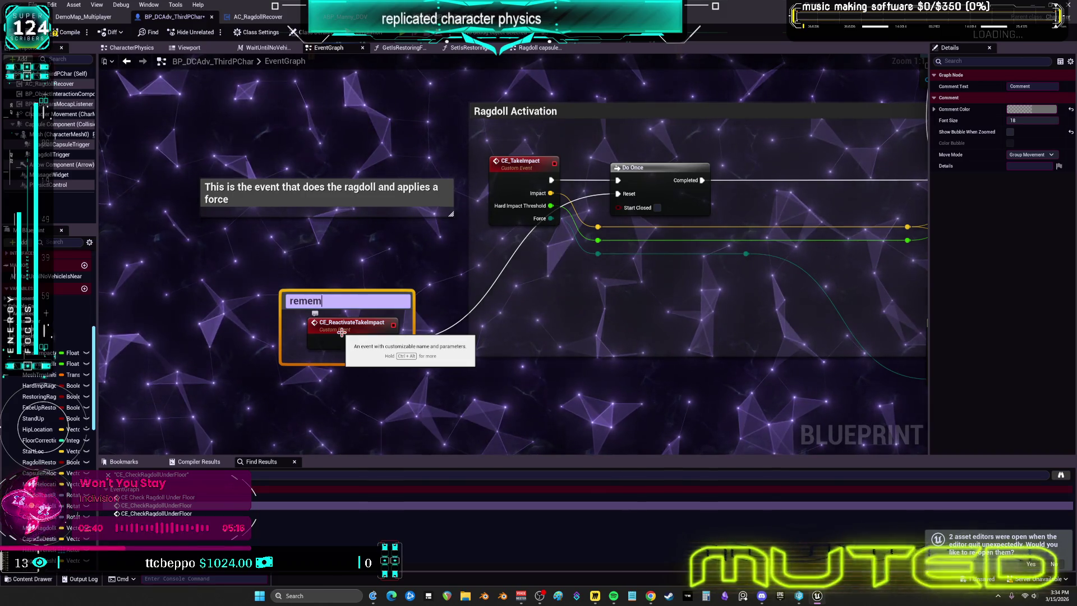
pyautogui.write('o call this')
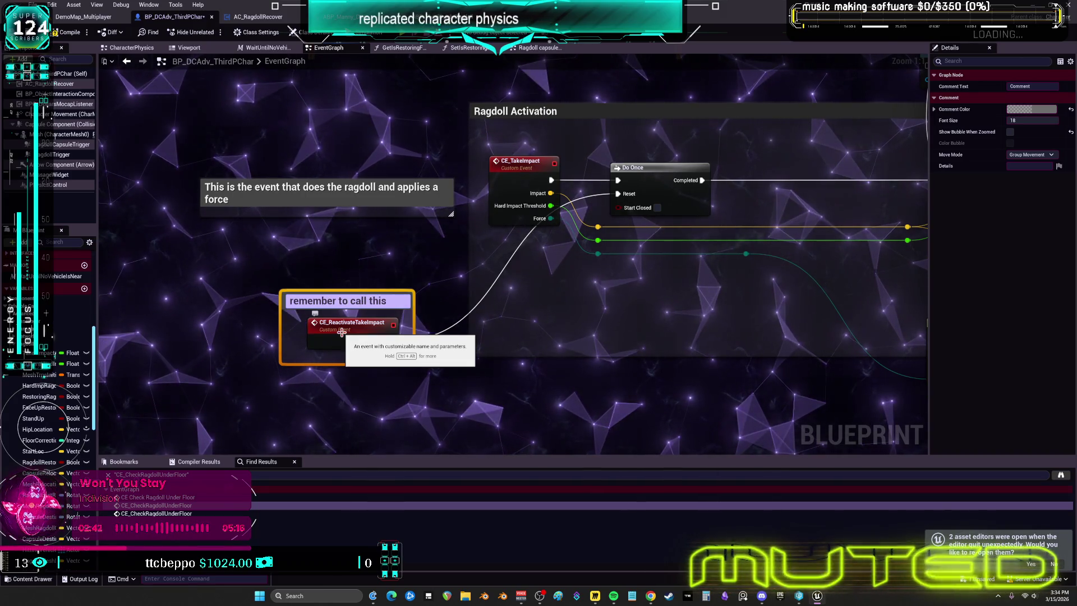
pyautogui.write('n needed')
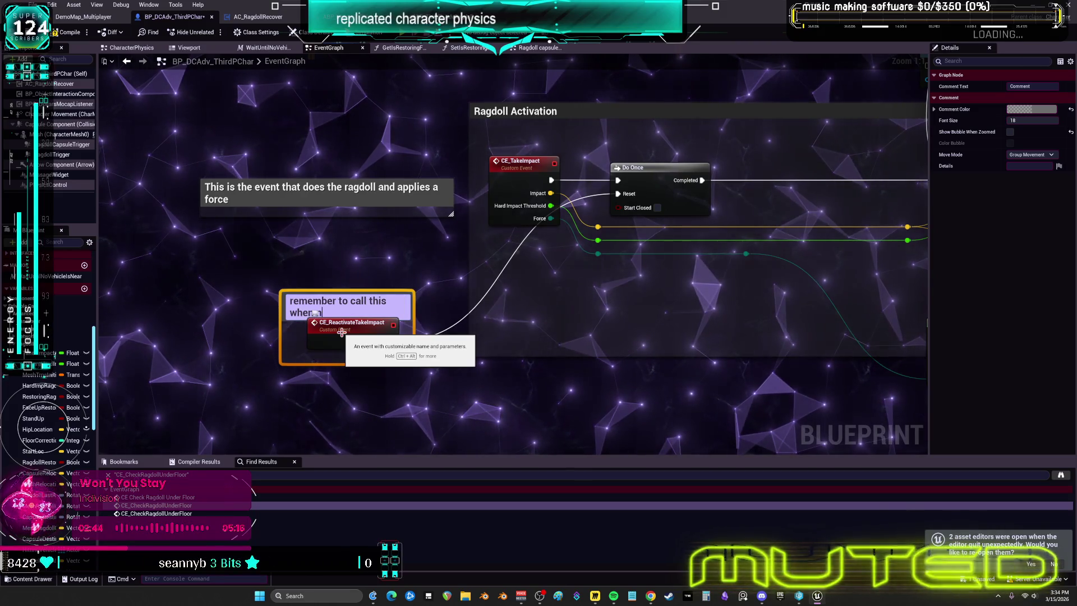
pyautogui.click(371, 285)
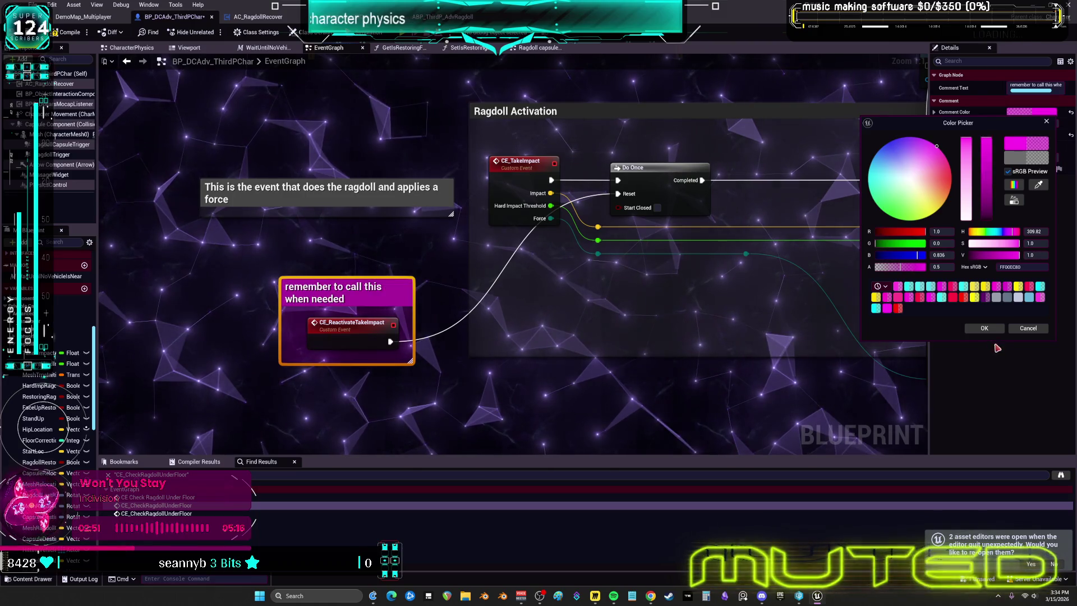
pyautogui.click(983, 327)
pyautogui.moveTo(676, 281)
pyautogui.mouseDown()
pyautogui.moveTo(230, 278)
pyautogui.moveTo(409, 215)
pyautogui.moveTo(616, 306)
pyautogui.moveTo(527, 265)
pyautogui.mouseUp()
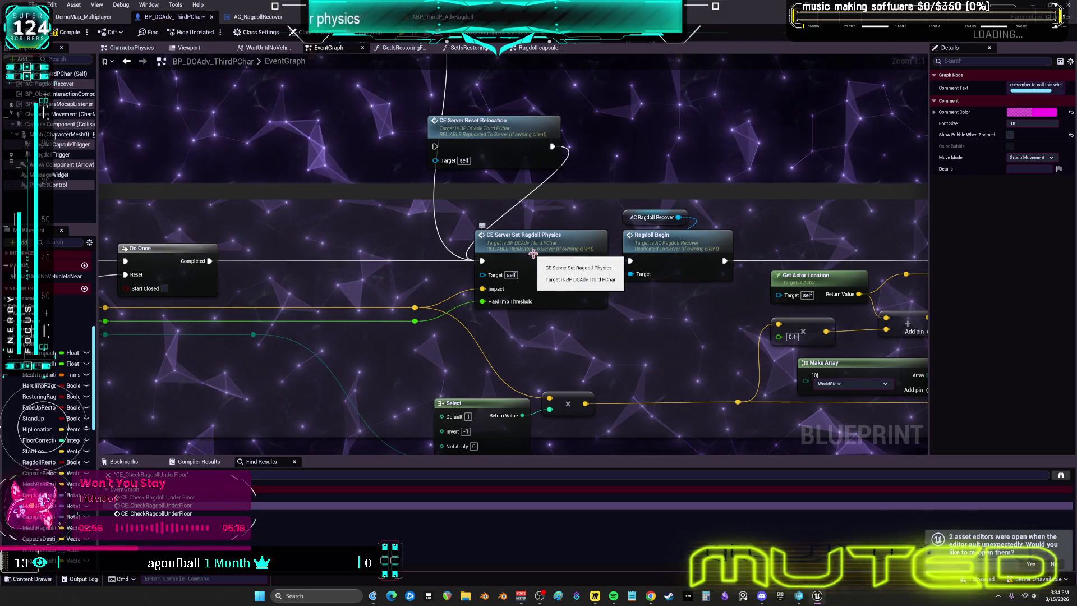
# Jump to the CE Server Set Ragdoll Physics definition and inspect its Set Collision Response nodes
pyautogui.doubleClick(533, 253)
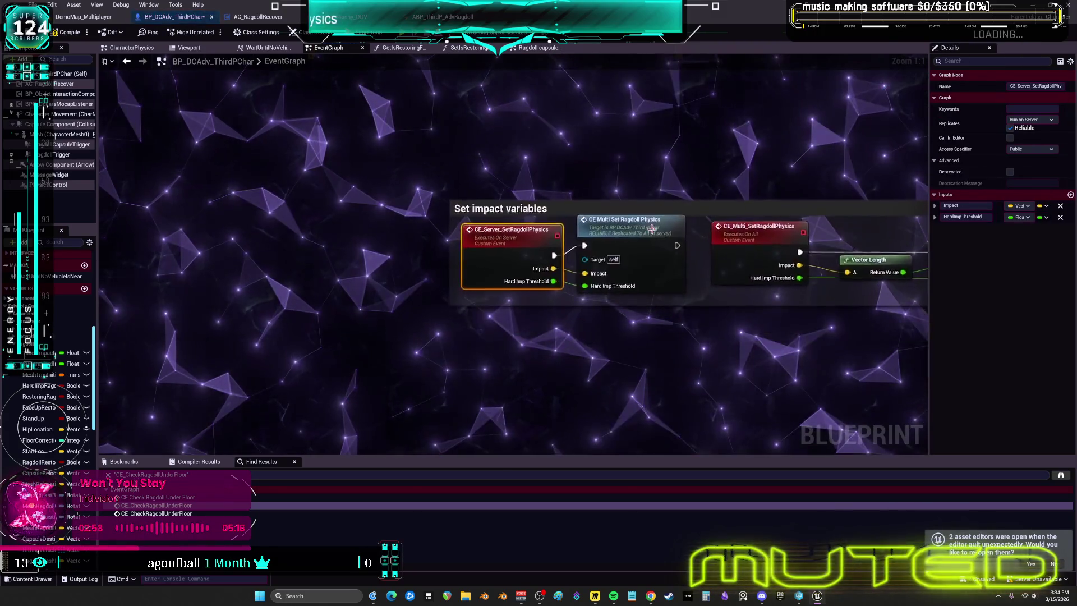
pyautogui.moveTo(694, 217); pyautogui.dragTo(400, 174)
pyautogui.moveTo(743, 199); pyautogui.dragTo(553, 202)
pyautogui.moveTo(428, 196); pyautogui.dragTo(428, 196)
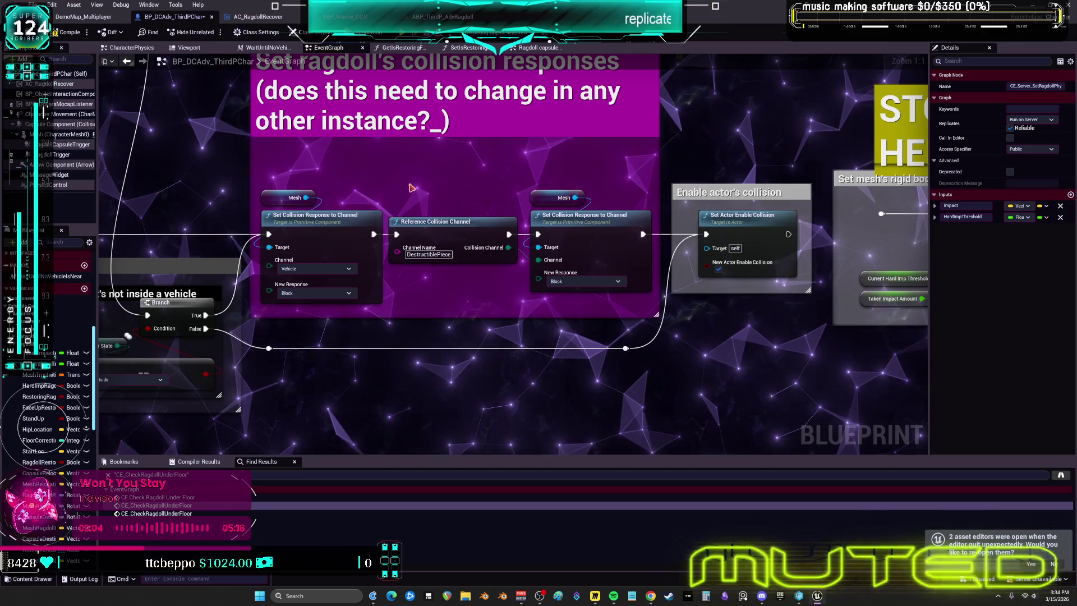
# Go back and jump to CE_Multi_StartRagdoll, bringing its spring arm relocate section into view
pyautogui.click(127, 62)
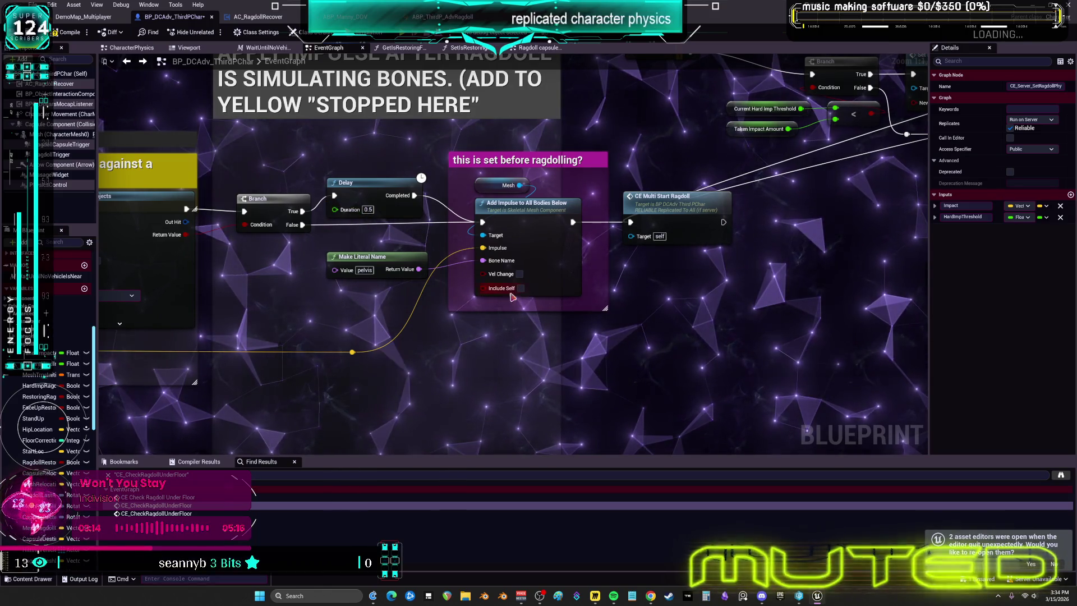
pyautogui.doubleClick(679, 211)
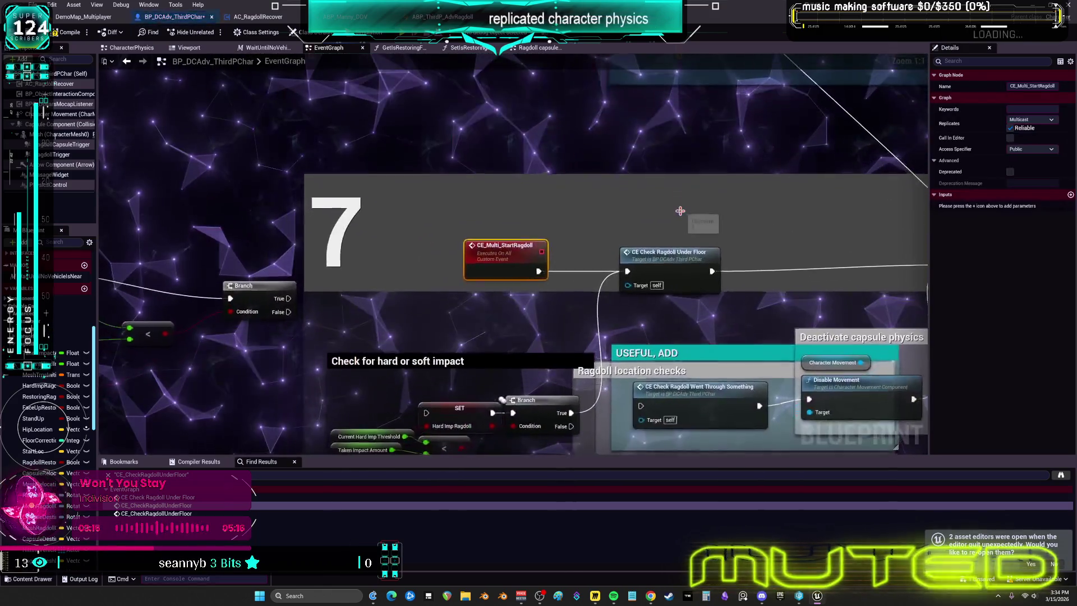
pyautogui.moveTo(473, 197)
pyautogui.mouseDown()
pyautogui.moveTo(621, 337)
pyautogui.moveTo(611, 333)
pyautogui.mouseUp()
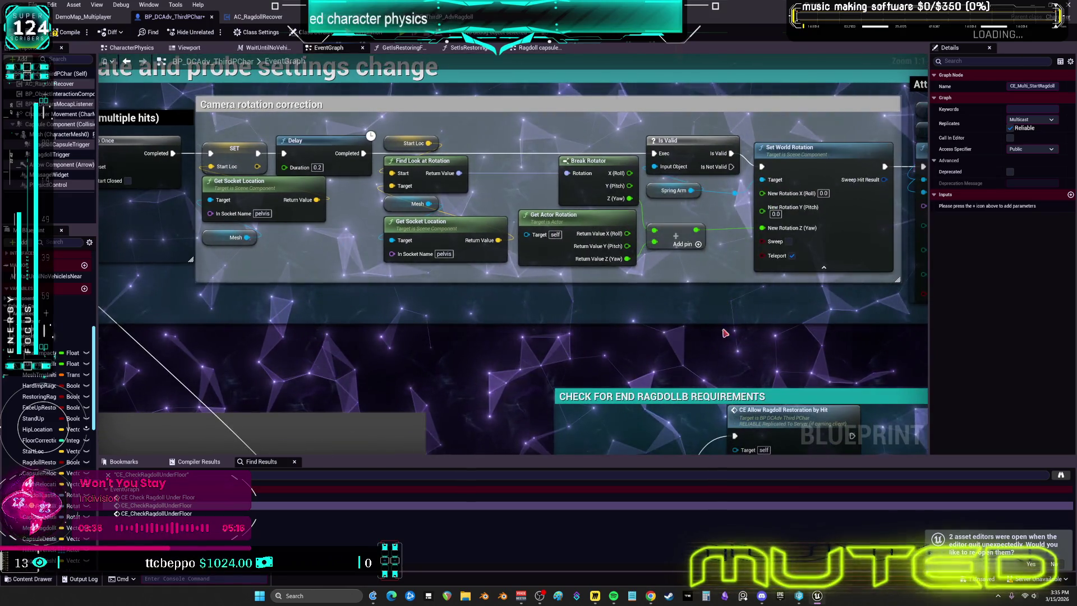
# Pan past the camera attach and Set World Rotation nodes to center CHECK FOR END RAGDOLLB REQUIREMENTS
pyautogui.moveTo(723, 333)
pyautogui.mouseDown()
pyautogui.moveTo(561, 373)
pyautogui.moveTo(314, 387)
pyautogui.moveTo(483, 297)
pyautogui.moveTo(304, 311)
pyautogui.mouseUp()
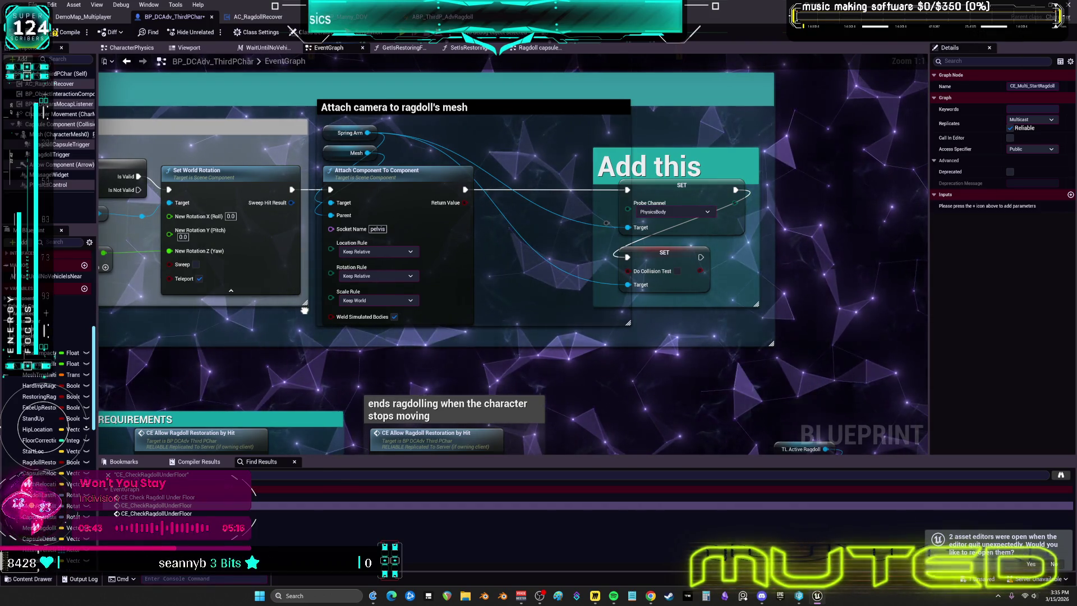
pyautogui.moveTo(304, 310); pyautogui.dragTo(312, 306)
pyautogui.scroll(-4, 312, 306)
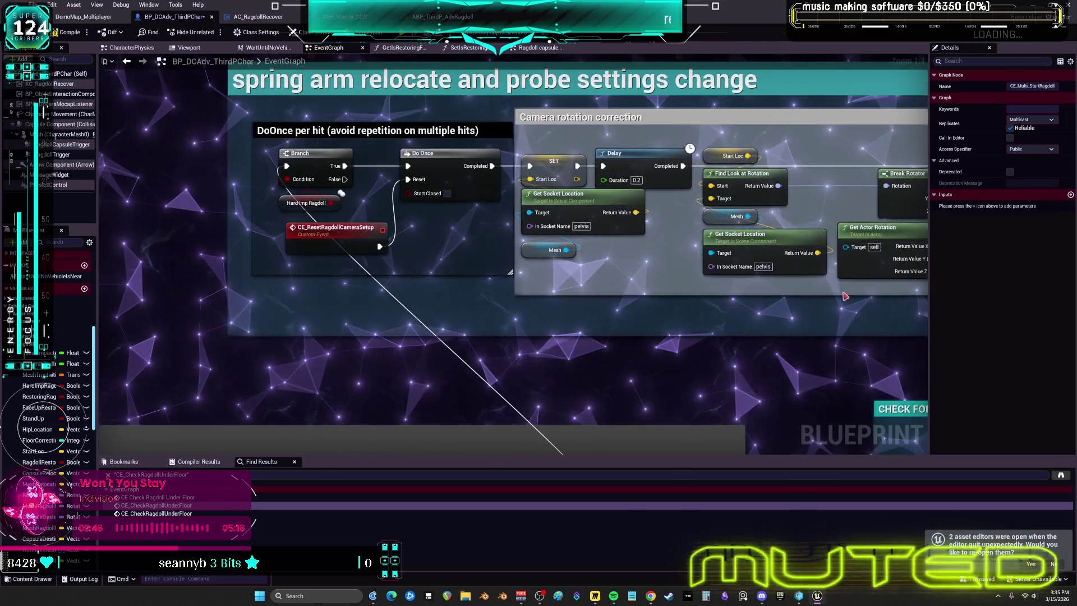
pyautogui.moveTo(653, 289)
pyautogui.mouseDown()
pyautogui.moveTo(528, 316)
pyautogui.moveTo(506, 223)
pyautogui.moveTo(471, 184)
pyautogui.mouseUp()
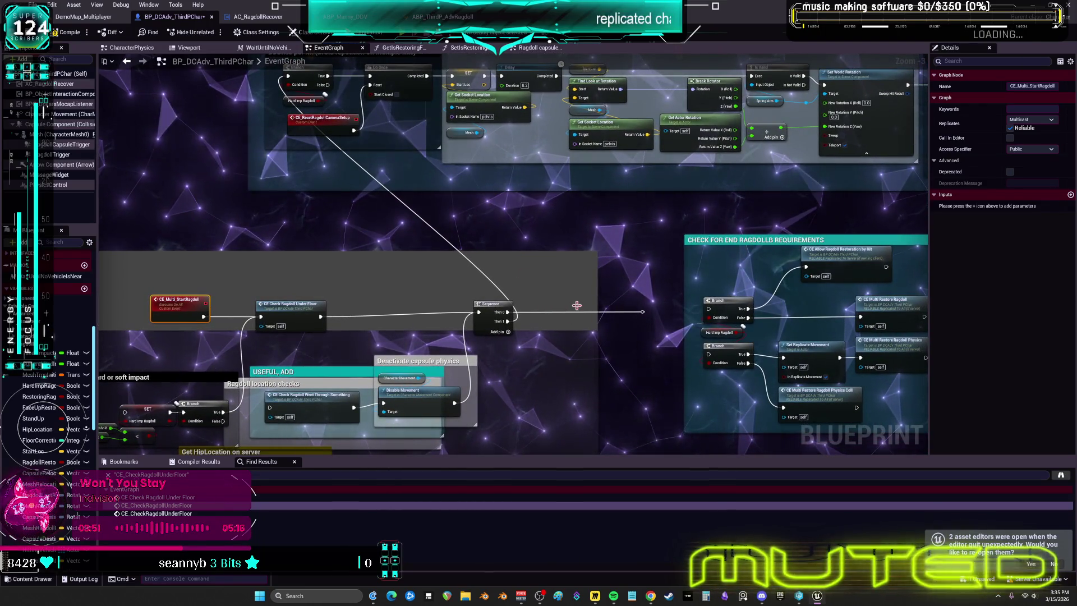
pyautogui.scroll(3, 561, 292)
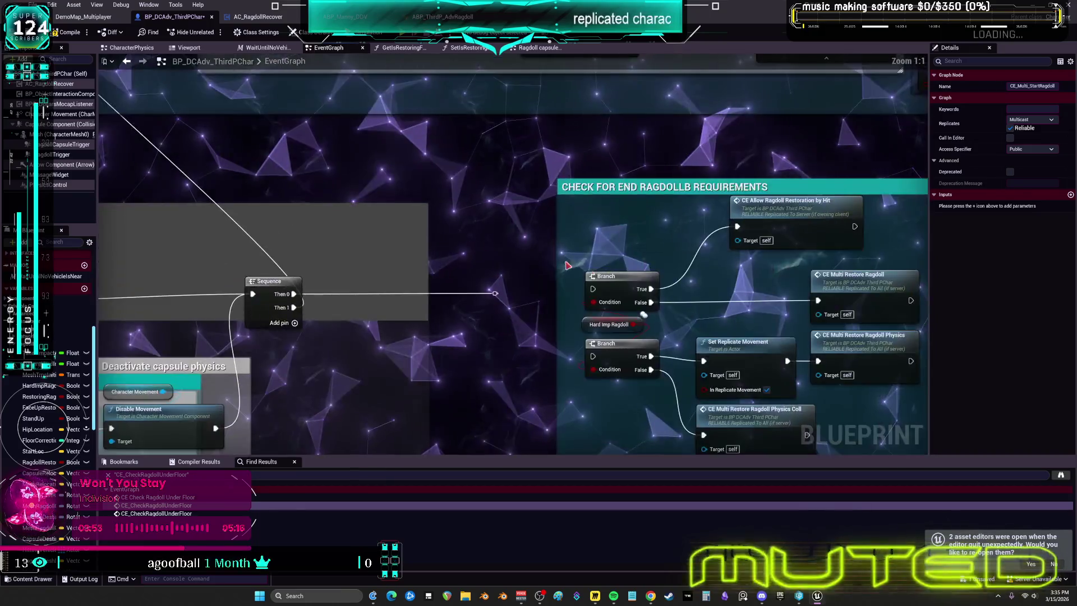
pyautogui.moveTo(599, 273); pyautogui.dragTo(330, 233)
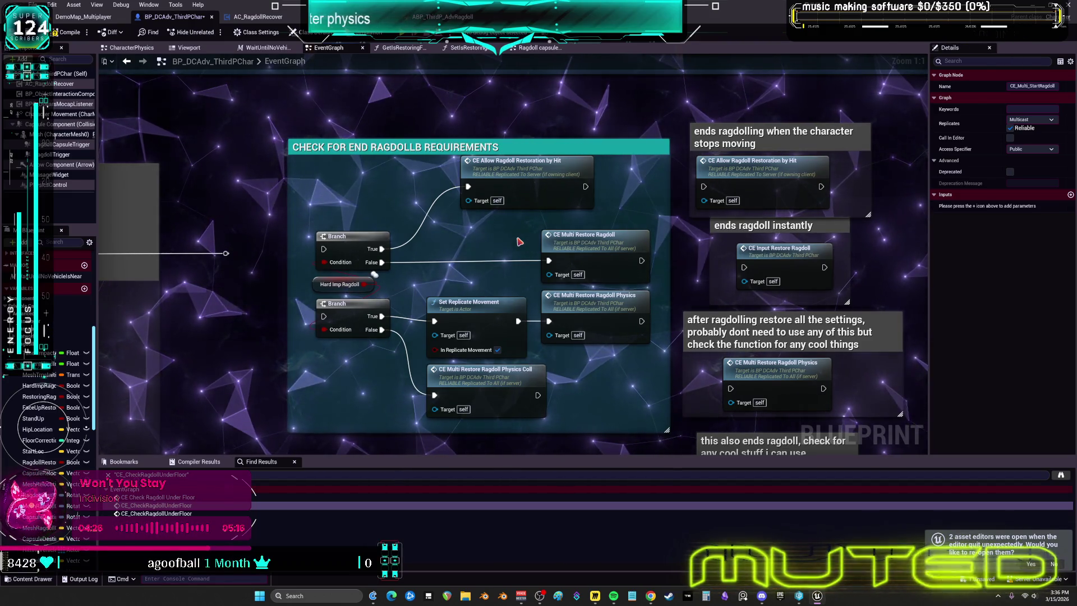
pyautogui.moveTo(521, 241)
pyautogui.mouseDown()
pyautogui.moveTo(419, 169)
pyautogui.moveTo(624, 287)
pyautogui.mouseUp()
# Inspect the CE_Multi_RestoreRagdoll physics simulation nodes, then move the CE Multi Restore Ragdoll call up
pyautogui.doubleClick(499, 223)
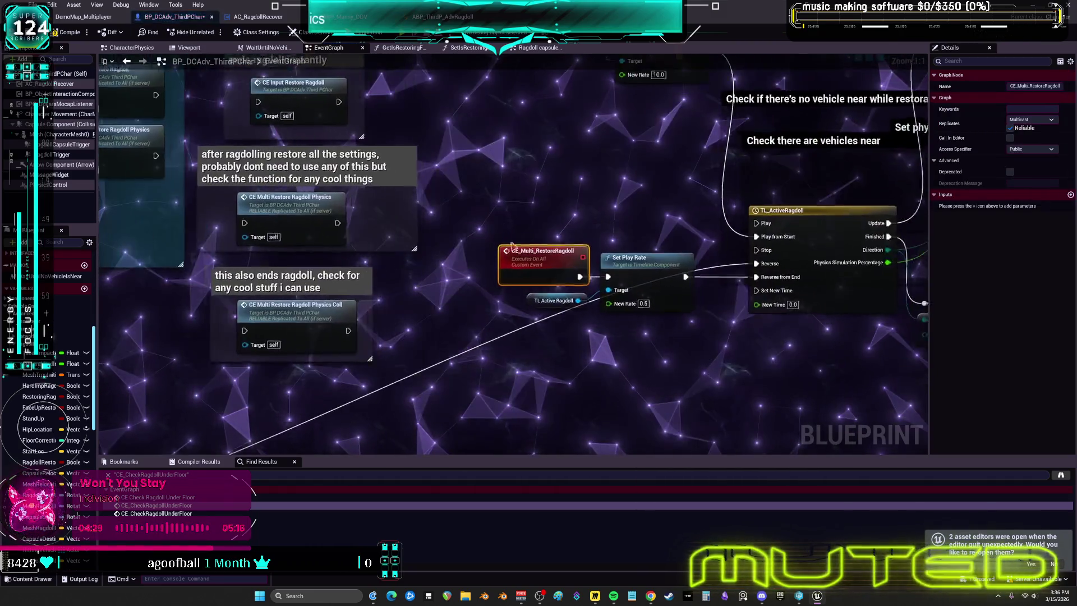
pyautogui.moveTo(681, 346)
pyautogui.mouseDown()
pyautogui.moveTo(594, 352)
pyautogui.moveTo(462, 424)
pyautogui.mouseUp()
pyautogui.moveTo(698, 430)
pyautogui.mouseDown()
pyautogui.moveTo(417, 383)
pyautogui.moveTo(106, 440)
pyautogui.mouseUp()
pyautogui.moveTo(645, 314); pyautogui.dragTo(268, 335)
pyautogui.click(128, 61)
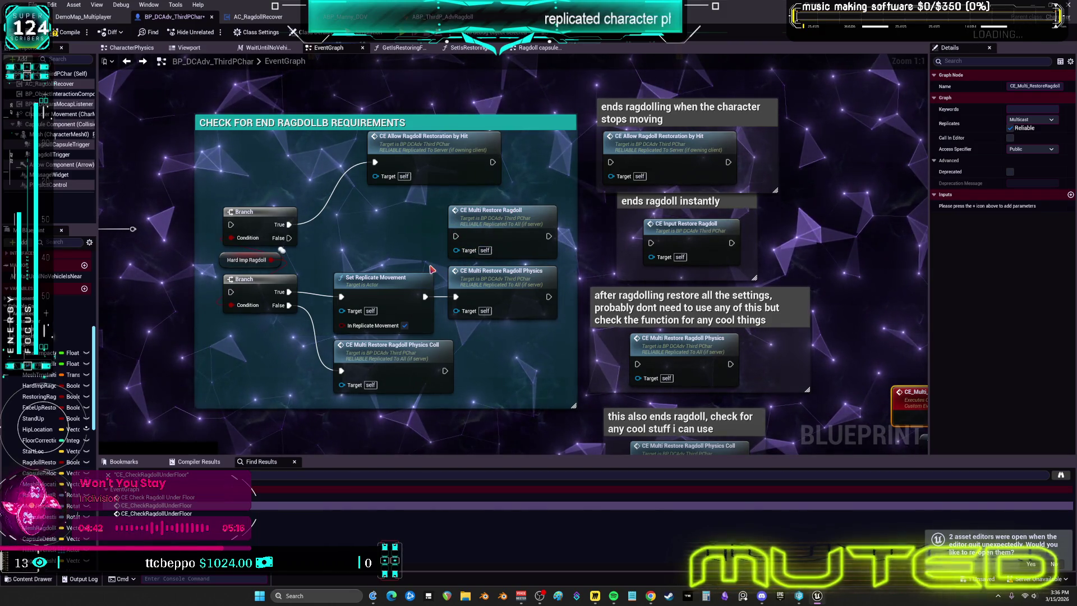
pyautogui.moveTo(522, 211); pyautogui.dragTo(521, 45)
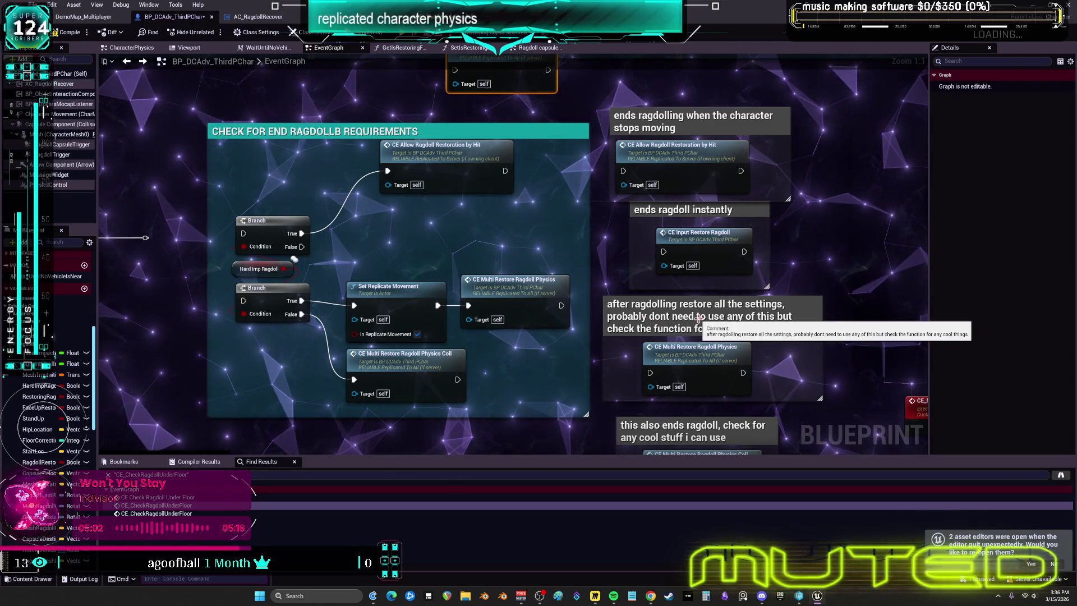
# Follow CE_Multi_RestoreRagdoll through its Branch, Delay and Gate to the CE_Multi_EndRagdoll definition
pyautogui.click(700, 355)
pyautogui.moveTo(700, 355); pyautogui.dragTo(685, 403)
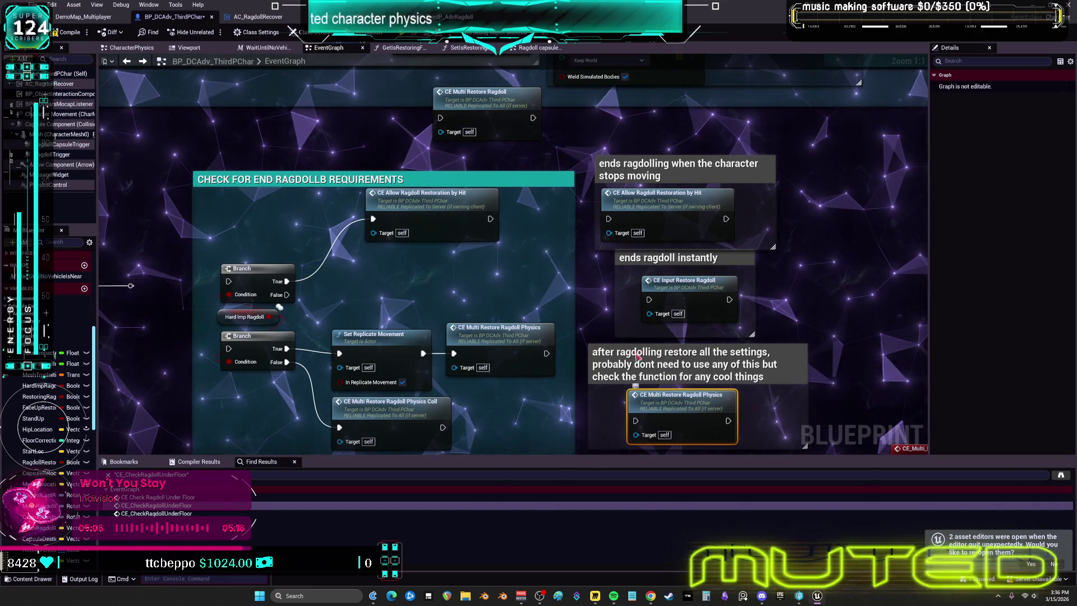
pyautogui.doubleClick(681, 411)
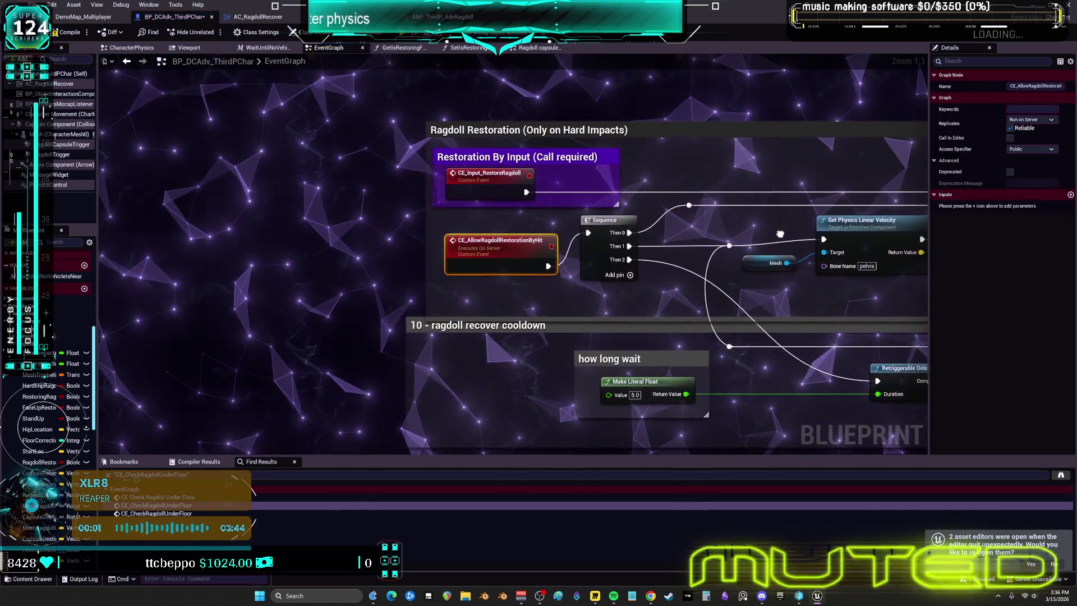
pyautogui.moveTo(779, 233); pyautogui.dragTo(99, 185)
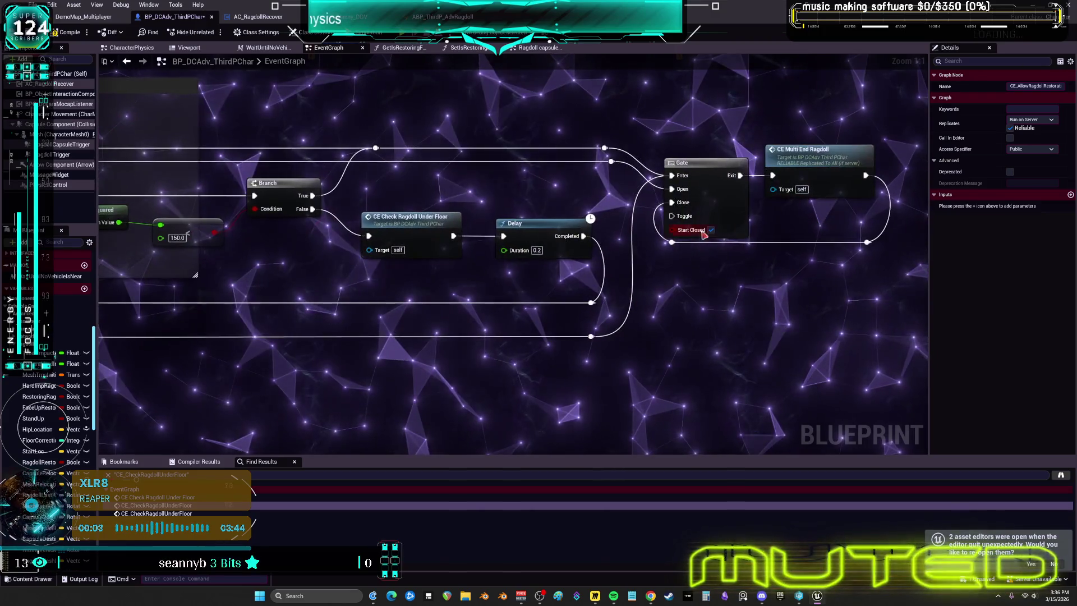
pyautogui.click(805, 162)
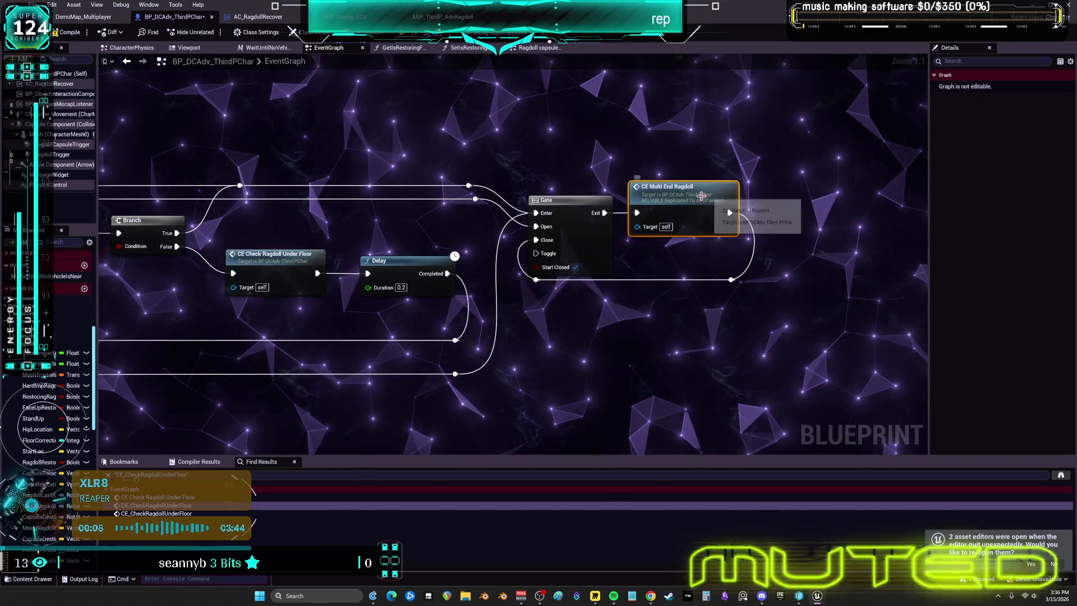
pyautogui.doubleClick(698, 195)
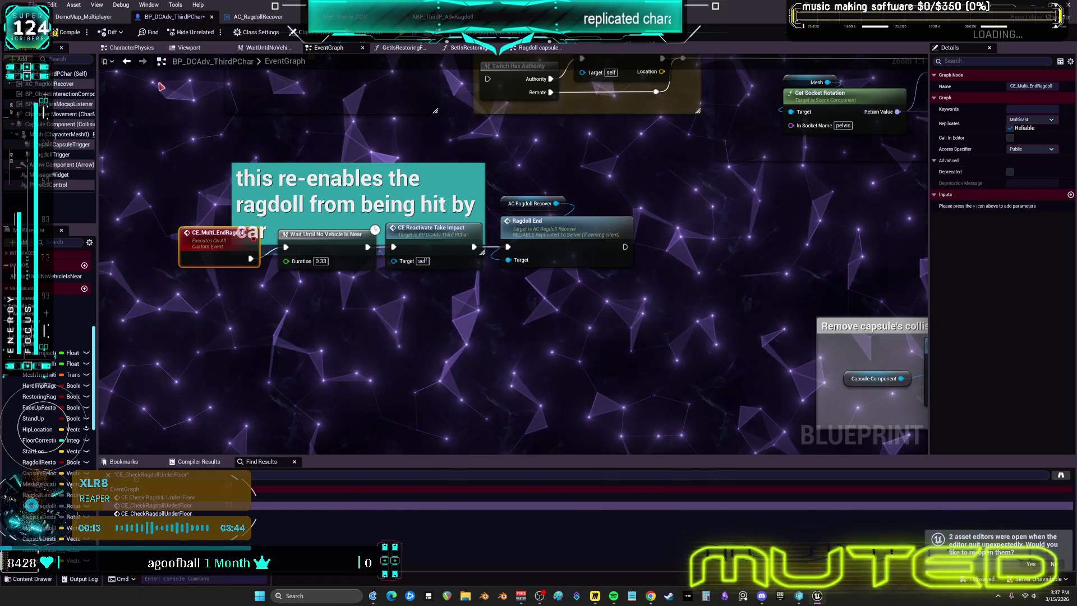
# Go back to the ragdoll-restore notes and jump to the CE_Input_RestoreRagdoll event definition
pyautogui.click(128, 62)
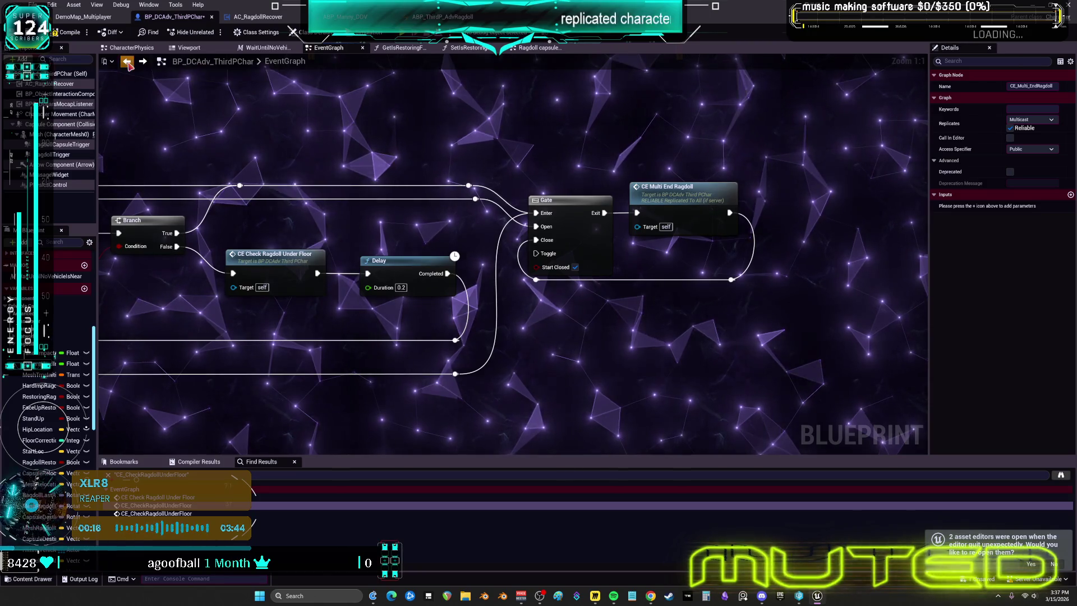
pyautogui.click(127, 62)
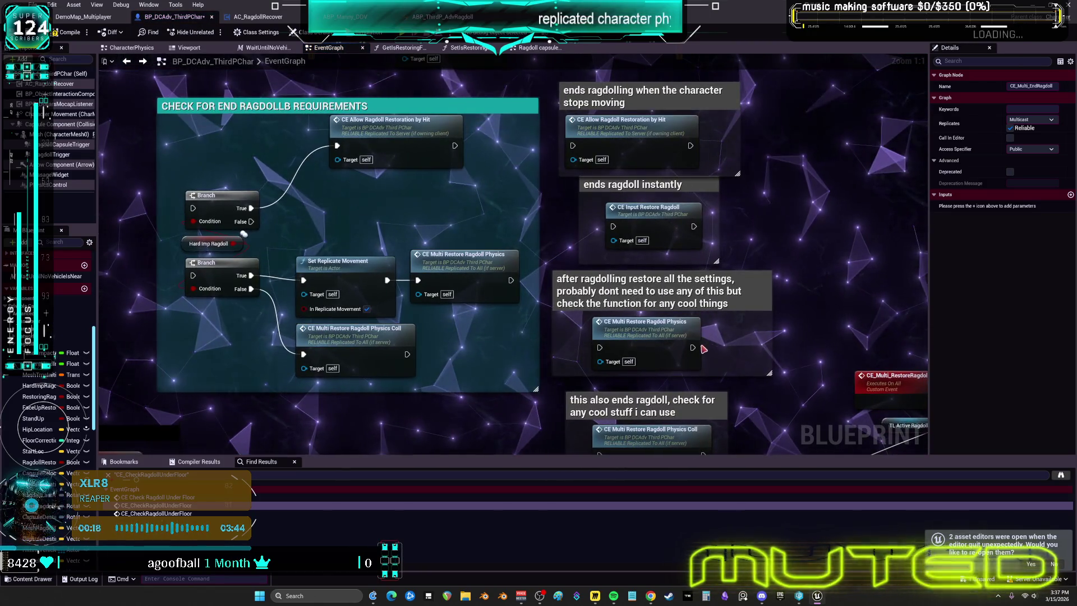
pyautogui.click(699, 320)
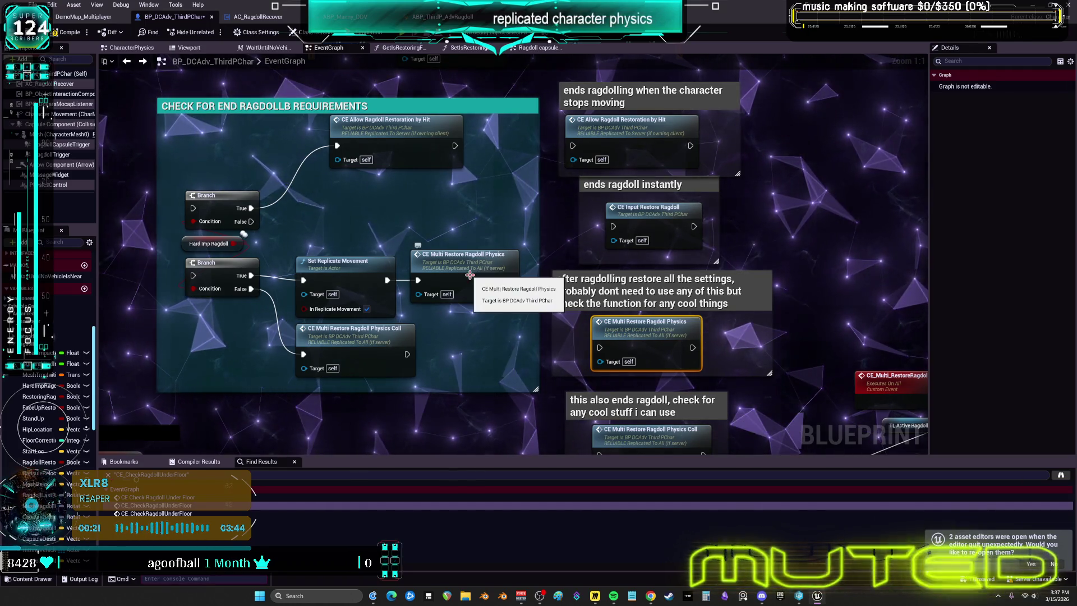
pyautogui.doubleClick(654, 219)
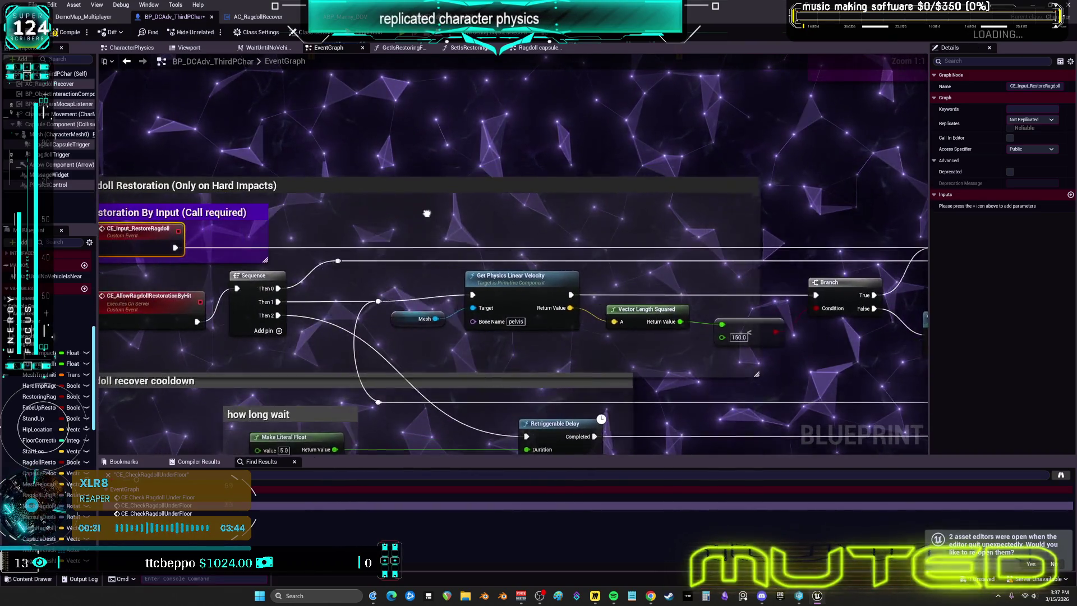
# Move Vector Length Squared under Get Physics Linear Velocity in the Ragdoll Restoration section
pyautogui.moveTo(440, 219)
pyautogui.mouseDown()
pyautogui.moveTo(443, 207)
pyautogui.moveTo(579, 253)
pyautogui.mouseUp()
pyautogui.moveTo(364, 231); pyautogui.dragTo(319, 217)
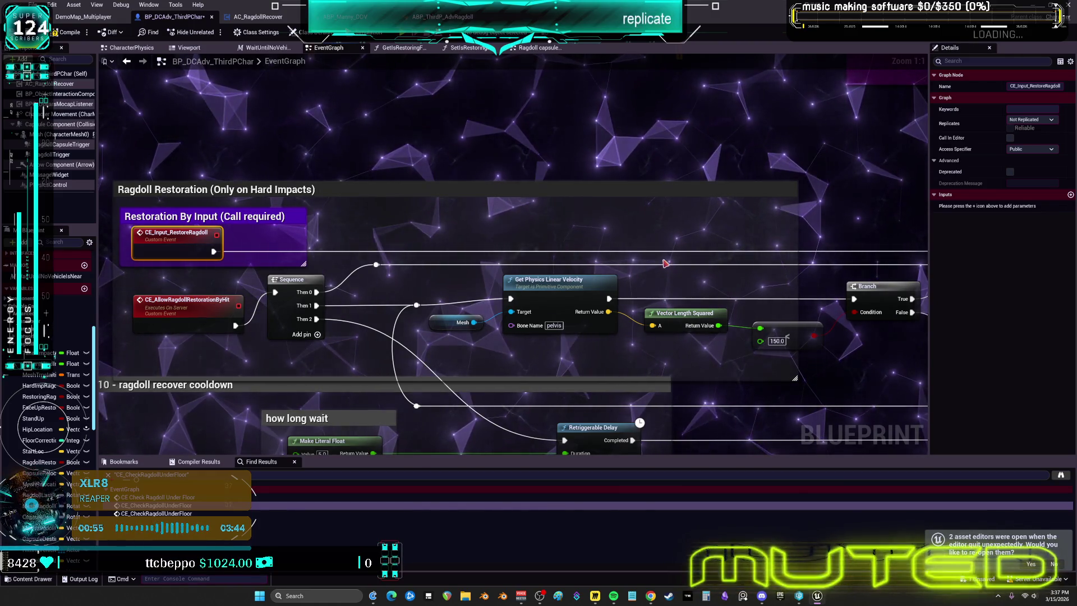
pyautogui.moveTo(540, 279); pyautogui.dragTo(661, 229)
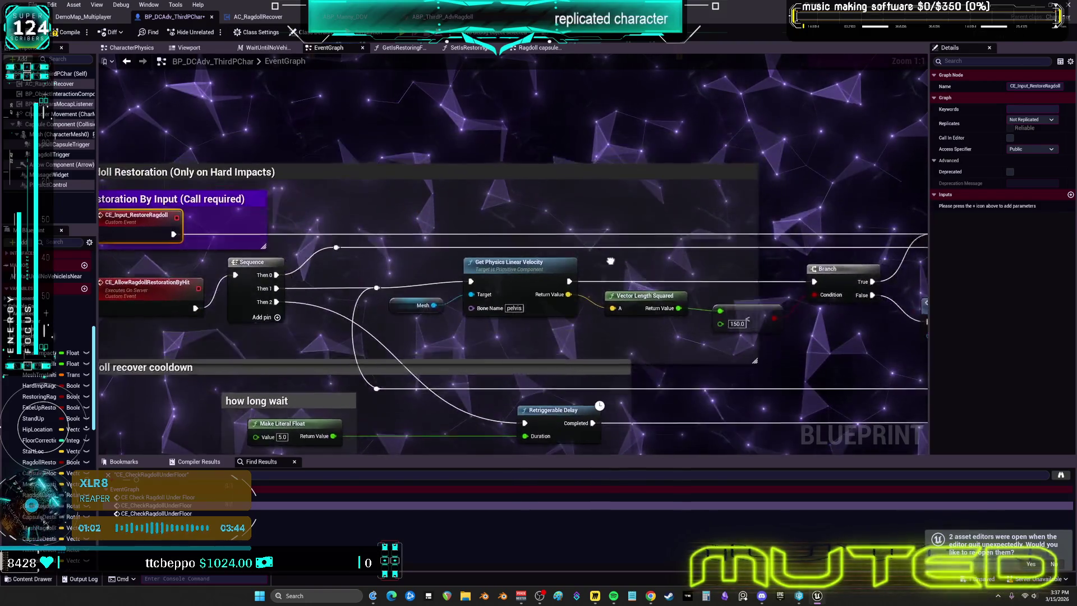
pyautogui.moveTo(798, 261); pyautogui.dragTo(810, 221)
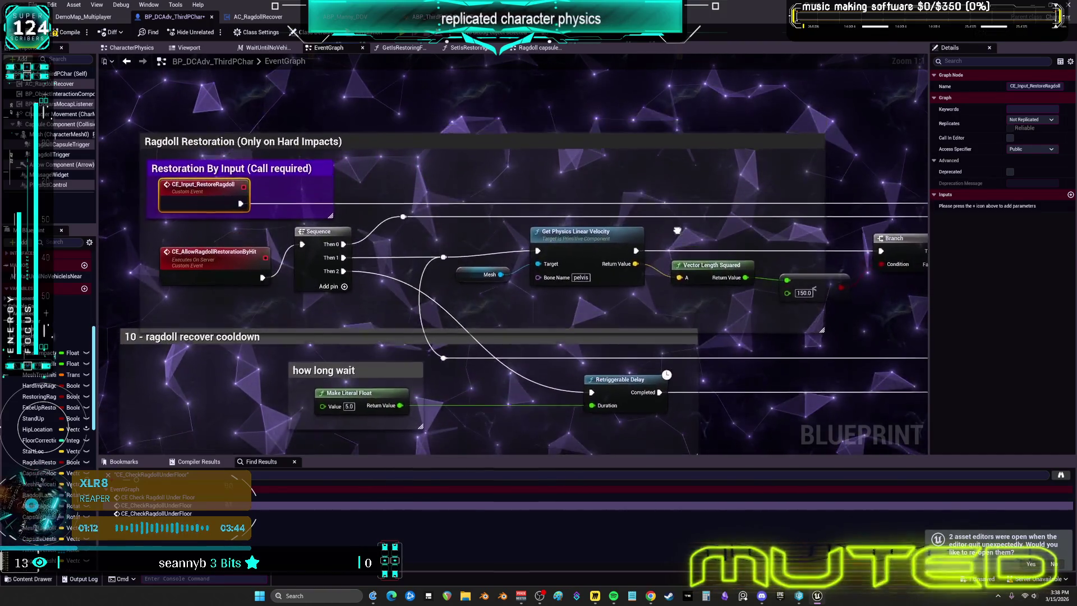
pyautogui.moveTo(674, 237); pyautogui.dragTo(797, 231)
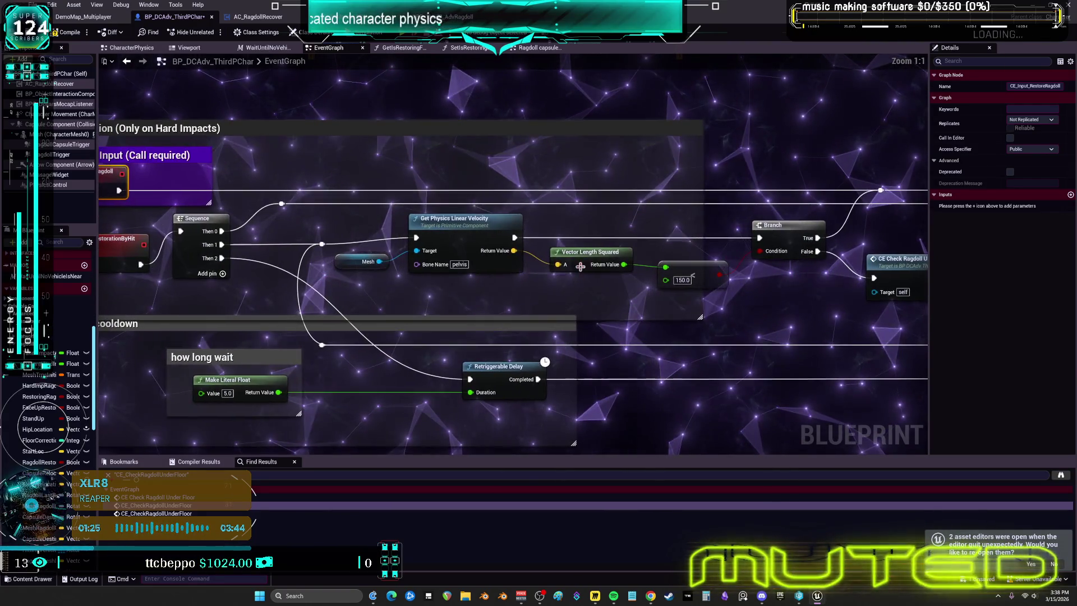
pyautogui.moveTo(580, 266); pyautogui.dragTo(500, 287)
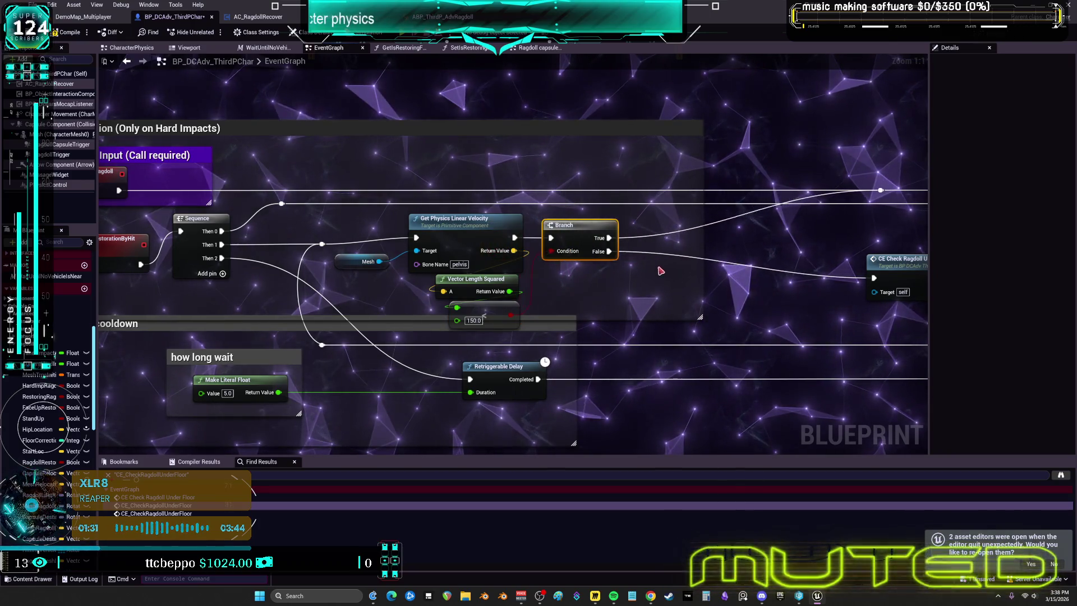
# Shift the 'how long wait' group's floor check and Delay nodes left toward the Branch
pyautogui.moveTo(579, 377)
pyautogui.mouseDown()
pyautogui.moveTo(421, 336)
pyautogui.moveTo(231, 325)
pyautogui.mouseUp()
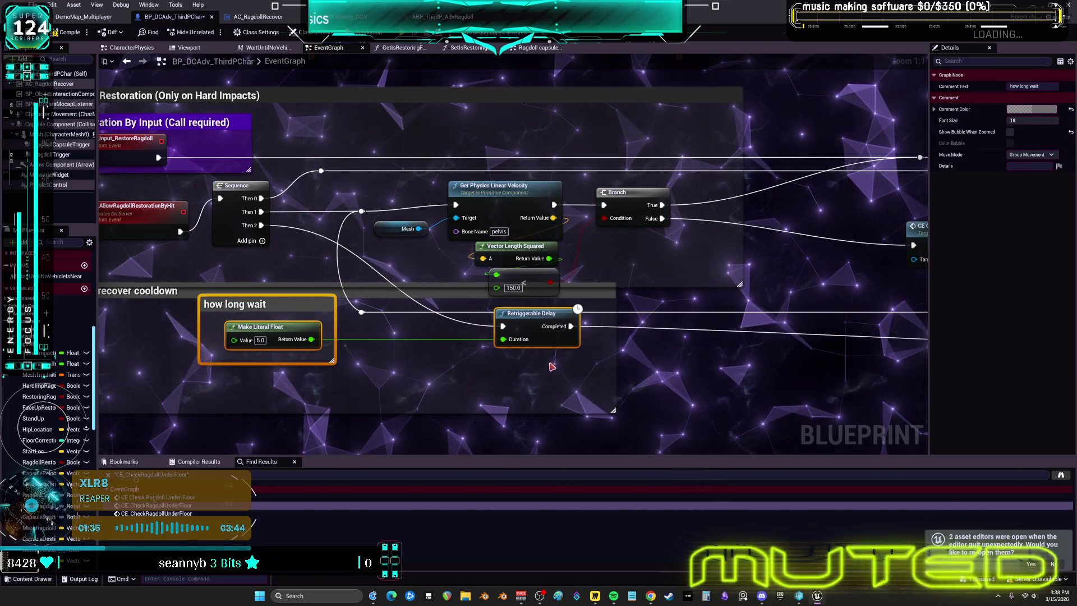
pyautogui.moveTo(697, 373); pyautogui.dragTo(397, 384)
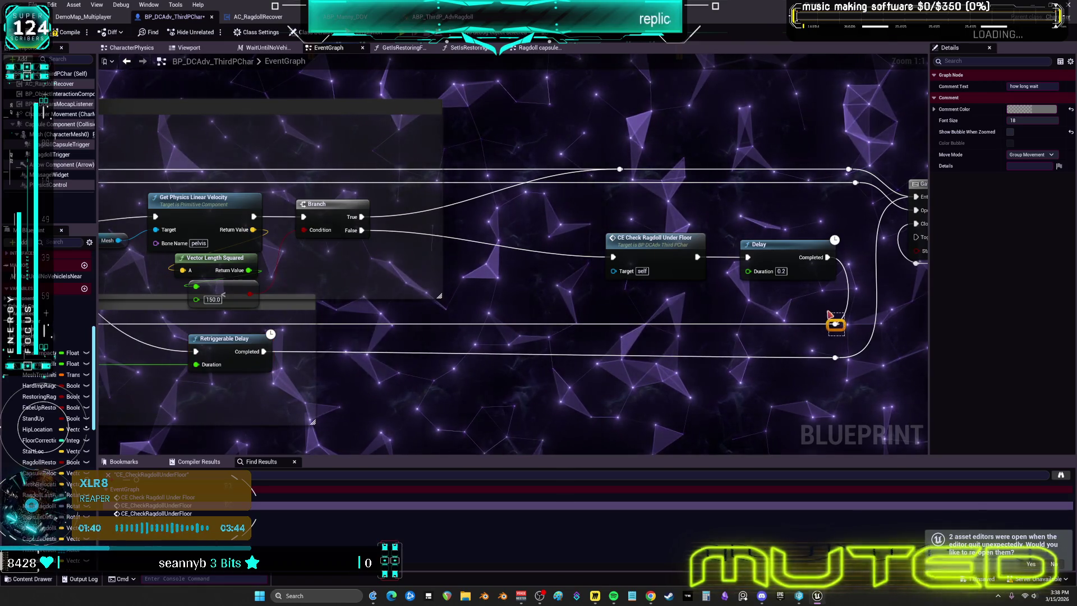
pyautogui.moveTo(839, 323); pyautogui.dragTo(600, 230)
pyautogui.moveTo(778, 254); pyautogui.dragTo(534, 246)
# Level the lower wire's reroute point and set the 150.0 node beside Vector Length Squared
pyautogui.moveTo(303, 314); pyautogui.dragTo(535, 316)
pyautogui.moveTo(321, 330); pyautogui.dragTo(281, 333)
pyautogui.press('q')
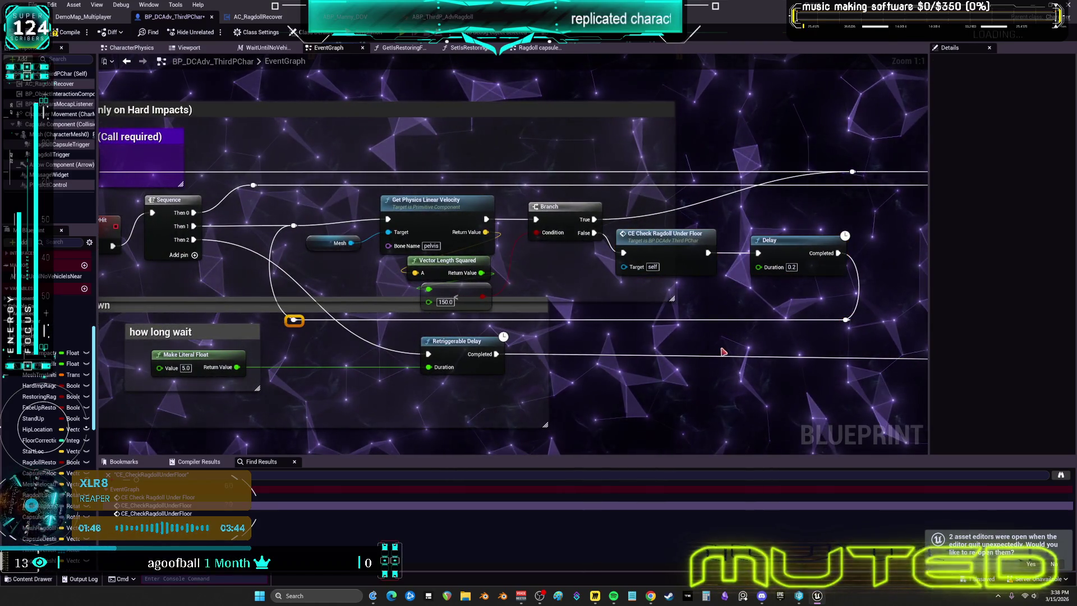
pyautogui.press('q')
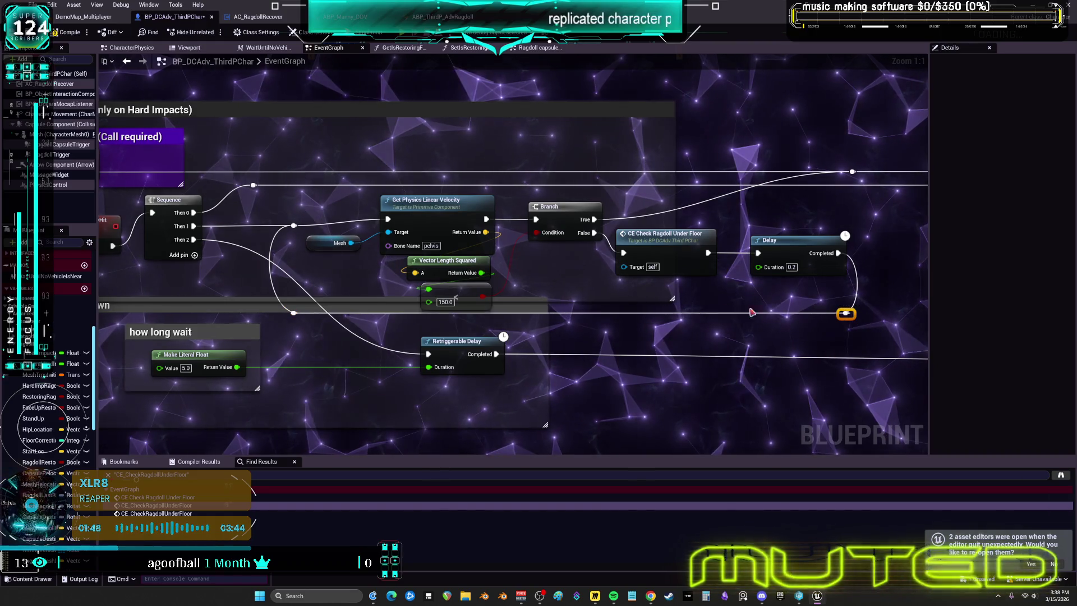
pyautogui.moveTo(564, 272); pyautogui.dragTo(555, 280)
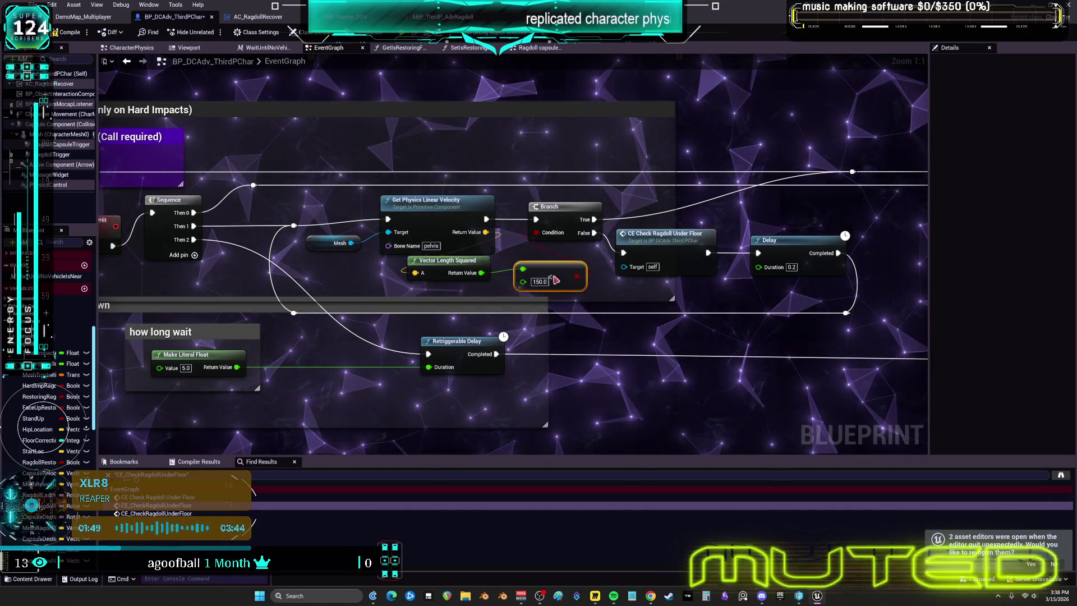
# Move the Gate, CE Multi End Ragdoll and their reroute nodes left toward the Delay
pyautogui.moveTo(408, 325)
pyautogui.mouseDown()
pyautogui.moveTo(570, 228)
pyautogui.moveTo(572, 257)
pyautogui.mouseUp()
pyautogui.moveTo(646, 271); pyautogui.dragTo(444, 274)
pyautogui.moveTo(858, 390)
pyautogui.mouseDown()
pyautogui.moveTo(682, 224)
pyautogui.moveTo(476, 130)
pyautogui.mouseUp()
pyautogui.moveTo(636, 190); pyautogui.dragTo(557, 185)
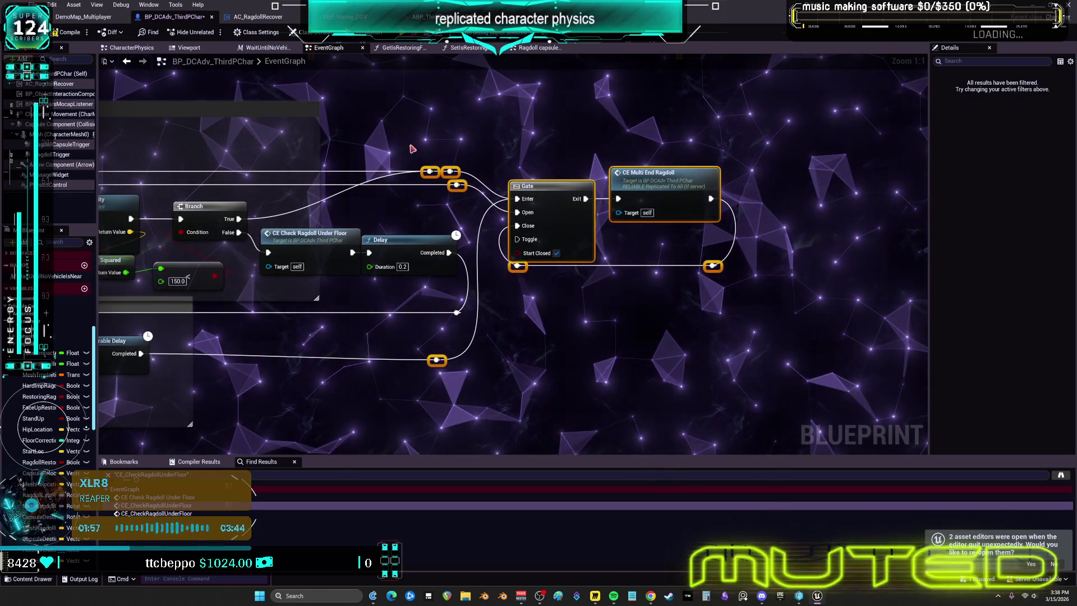
# Slide the reroute point above the Gate left, deselect, and return to the Ragdoll Restoration comment
pyautogui.moveTo(422, 178); pyautogui.dragTo(426, 175)
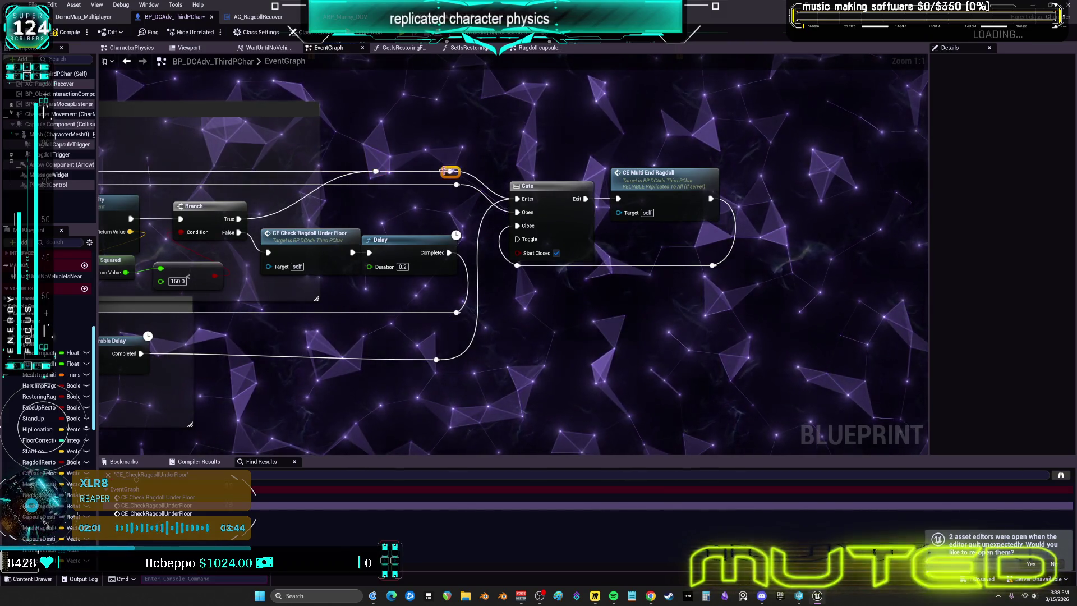
pyautogui.moveTo(456, 185); pyautogui.dragTo(402, 185)
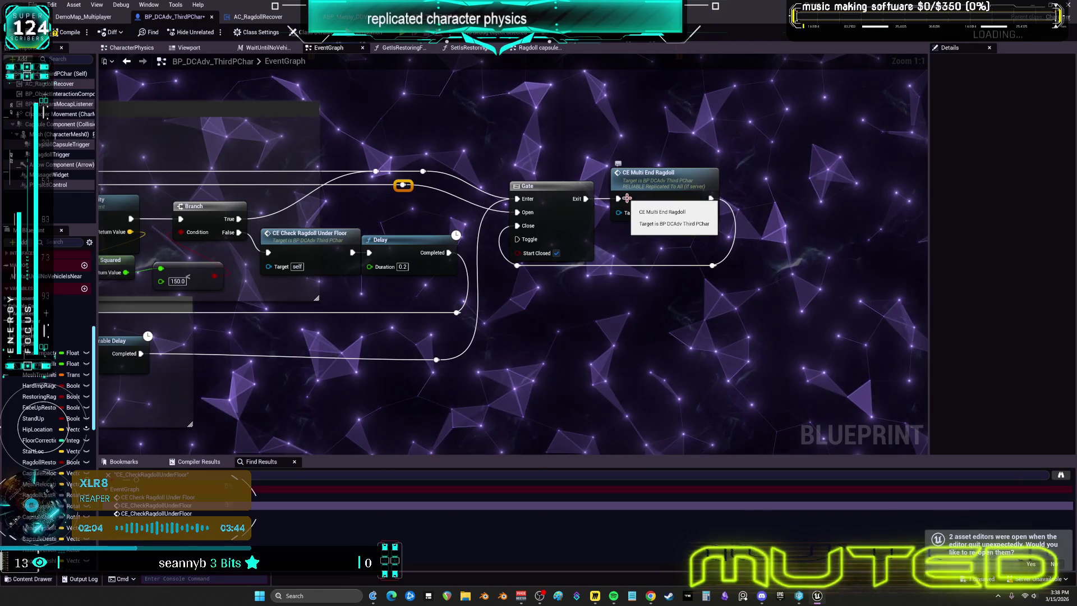
pyautogui.click(562, 154)
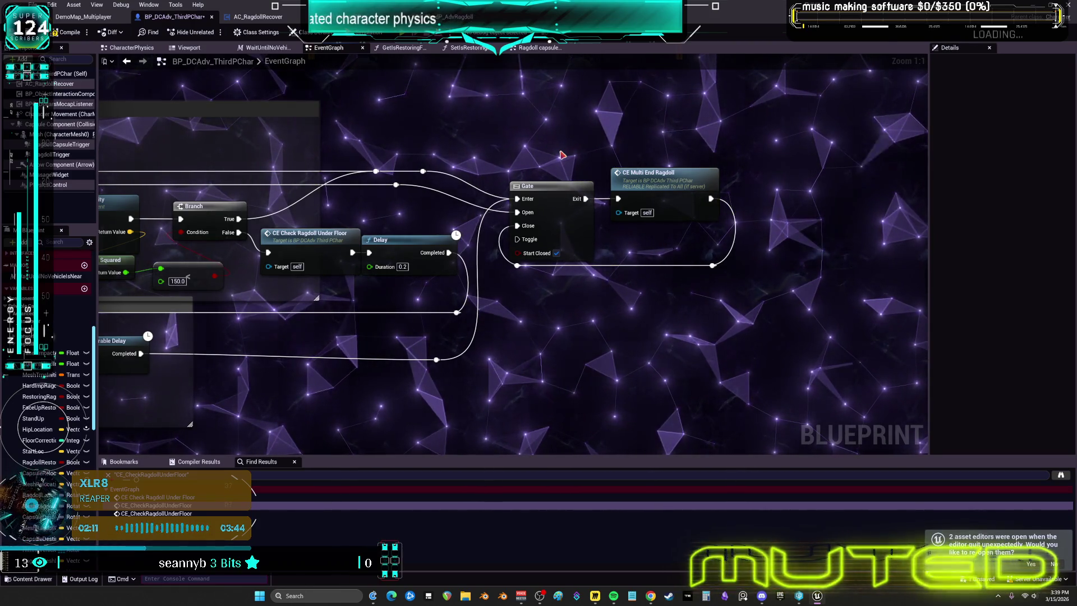
pyautogui.moveTo(567, 140)
pyautogui.mouseDown()
pyautogui.moveTo(649, 161)
pyautogui.moveTo(844, 174)
pyautogui.mouseUp()
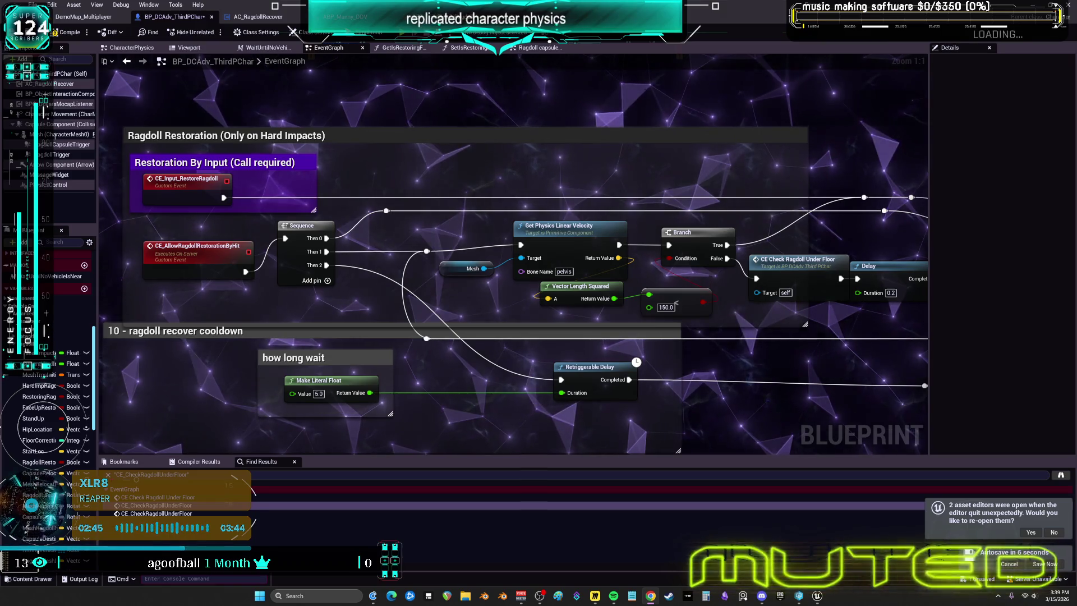
pyautogui.moveTo(636, 353); pyautogui.dragTo(417, 333)
pyautogui.moveTo(624, 313); pyautogui.dragTo(471, 317)
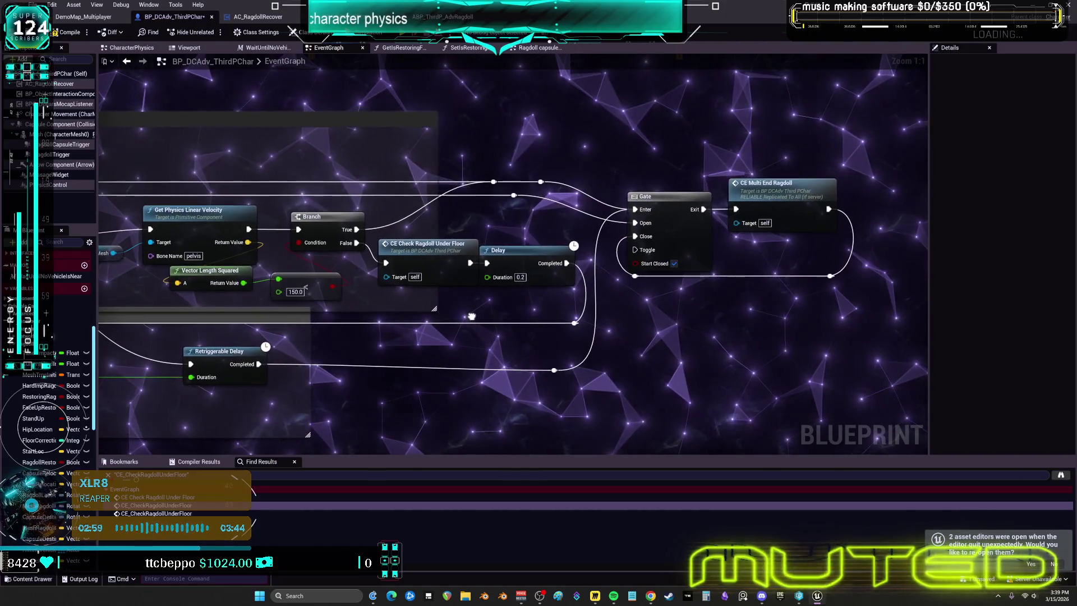
pyautogui.moveTo(140, 246)
pyautogui.mouseDown()
pyautogui.moveTo(466, 255)
pyautogui.moveTo(243, 257)
pyautogui.moveTo(247, 240)
pyautogui.mouseUp()
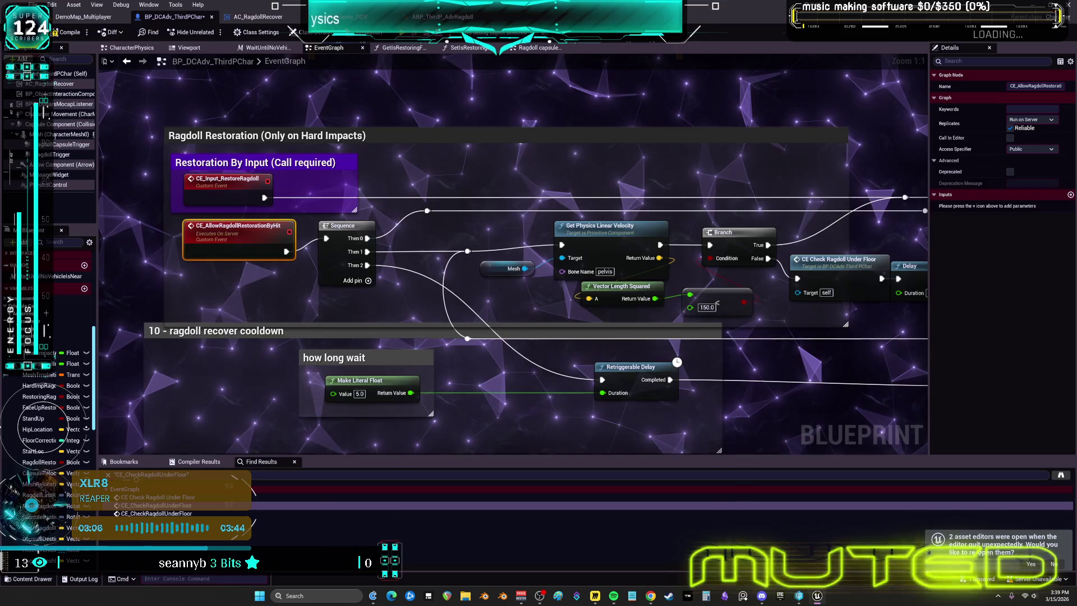
pyautogui.moveTo(695, 222); pyautogui.dragTo(459, 221)
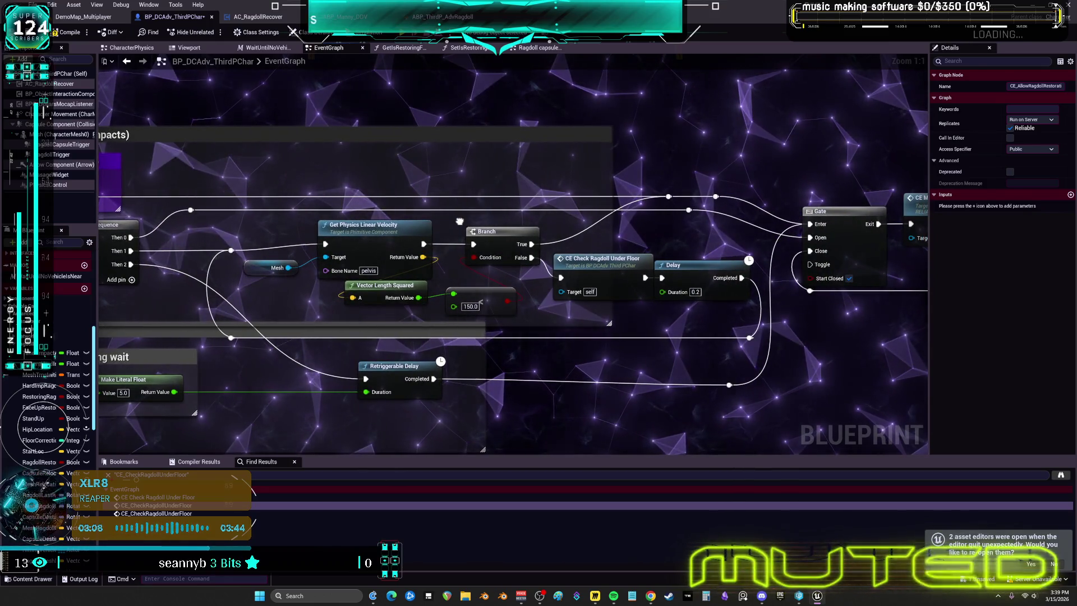
pyautogui.moveTo(459, 221)
pyautogui.mouseDown()
pyautogui.moveTo(576, 226)
pyautogui.moveTo(497, 229)
pyautogui.moveTo(512, 228)
pyautogui.mouseUp()
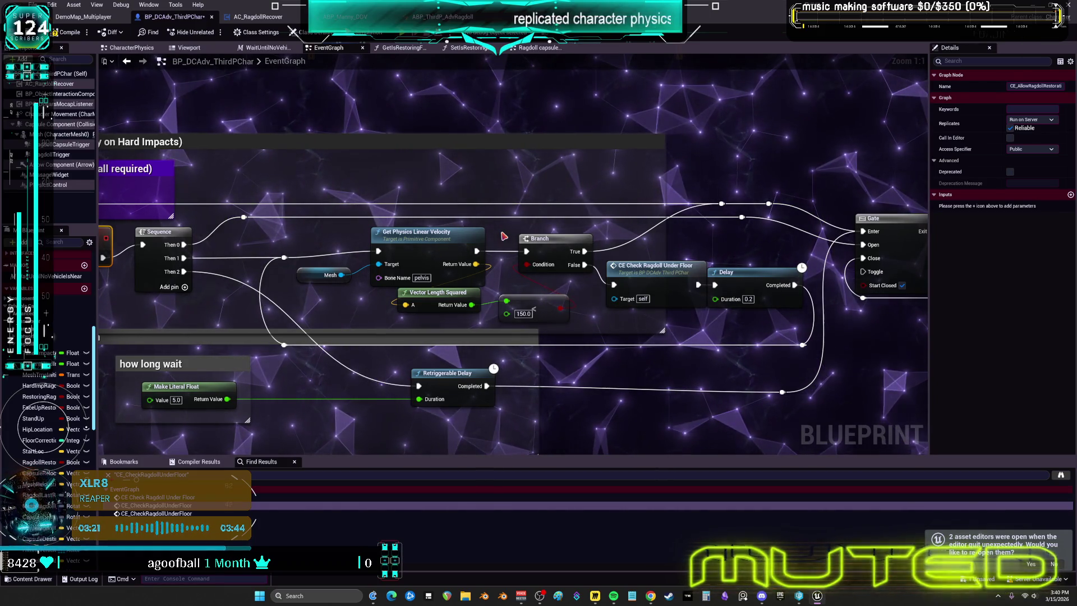
# List all references to CE_Input_RestoreRagdoll and jump to one of its calls
pyautogui.press('Home')
pyautogui.rightClick(254, 204)
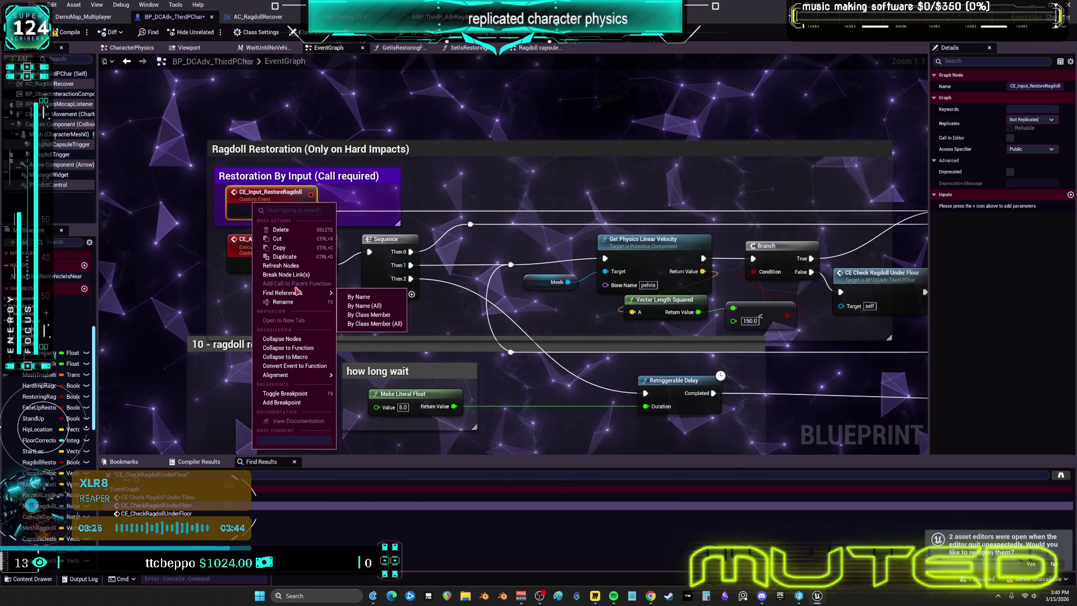
pyautogui.moveTo(297, 292)
pyautogui.click(365, 296)
pyautogui.click(169, 505)
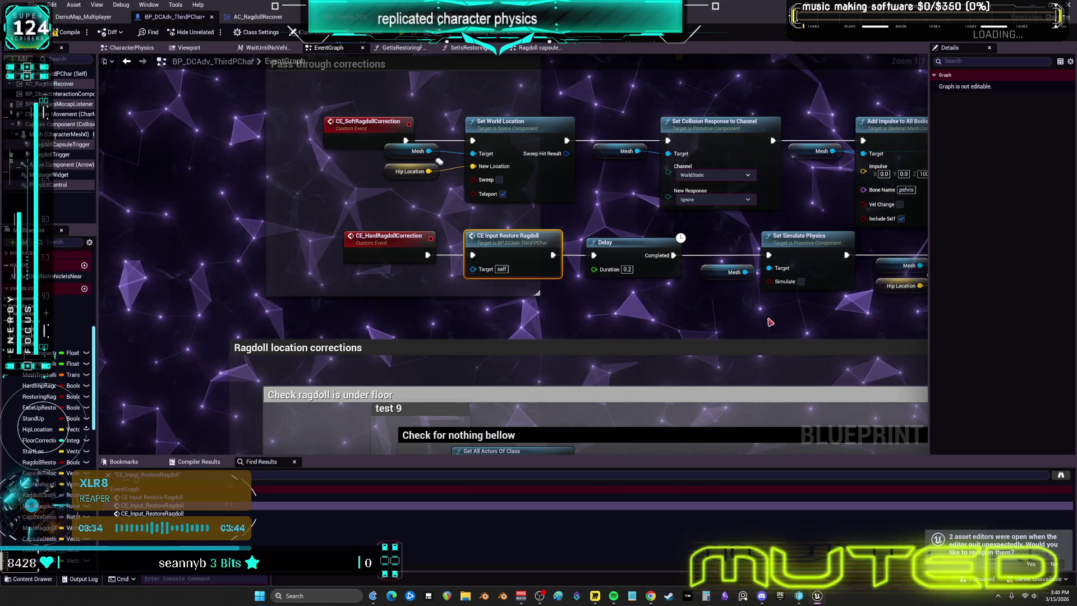
# Browse the CE Input Restore Ragdoll calls, including the Pass through corrections one
pyautogui.moveTo(725, 308)
pyautogui.mouseDown()
pyautogui.moveTo(686, 387)
pyautogui.moveTo(431, 345)
pyautogui.mouseUp()
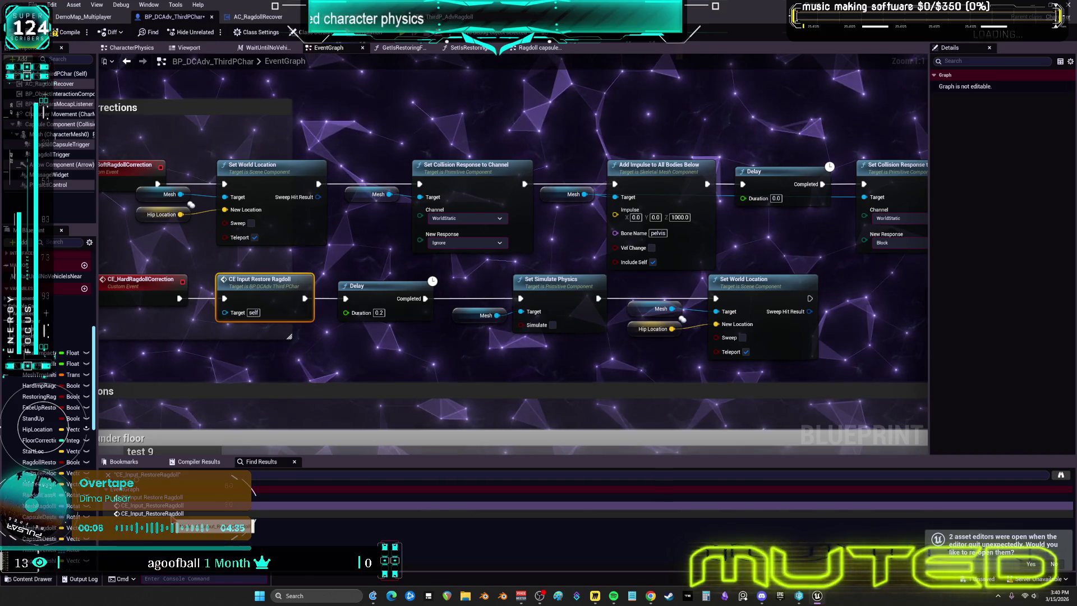
pyautogui.click(151, 513)
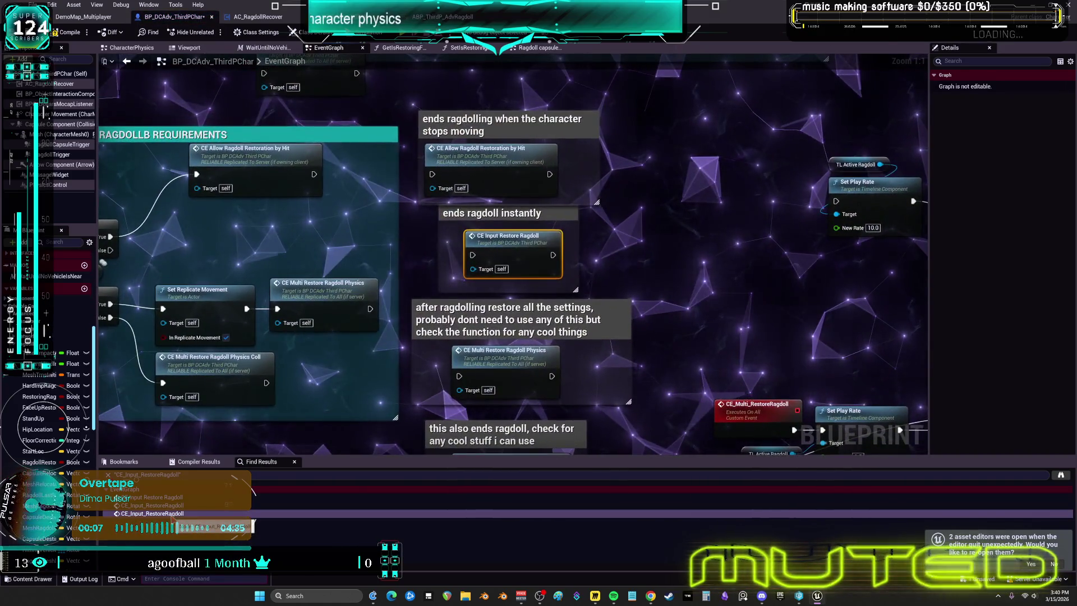
pyautogui.click(168, 505)
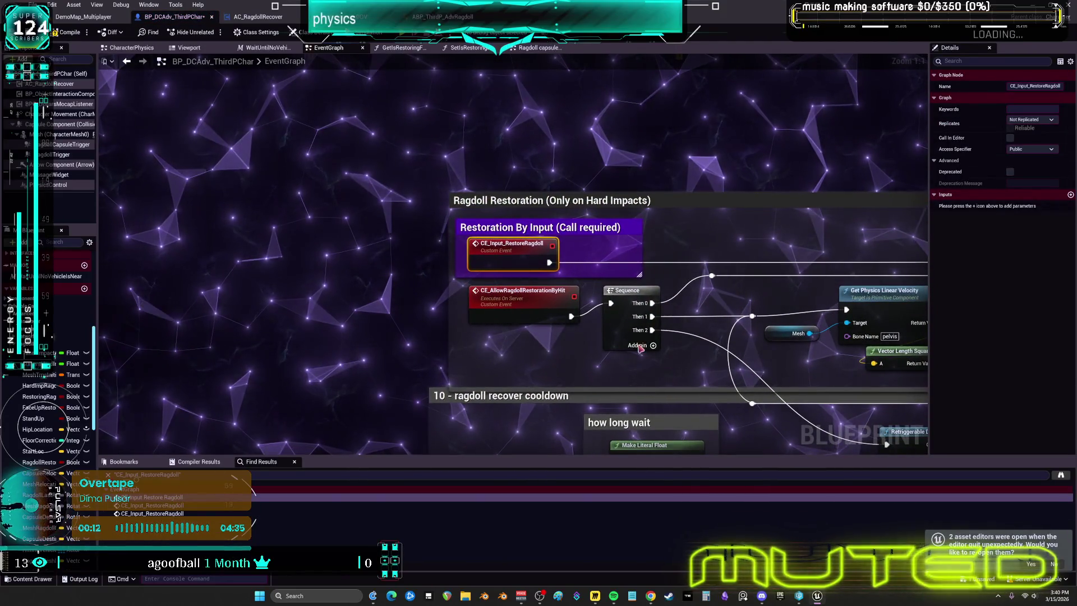
pyautogui.click(171, 513)
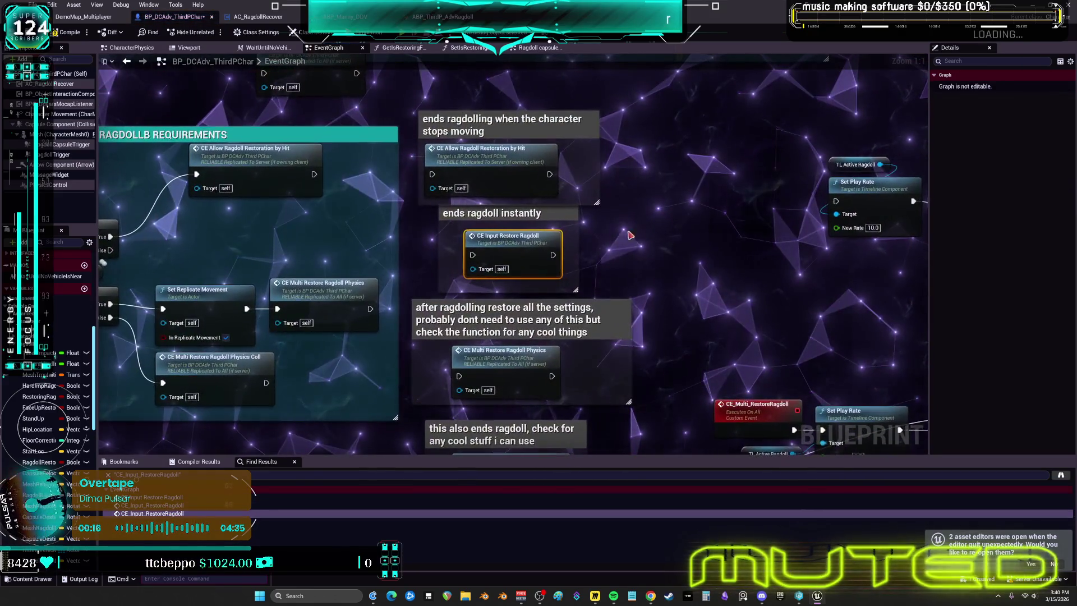
pyautogui.moveTo(606, 253); pyautogui.dragTo(617, 328)
pyautogui.moveTo(547, 286); pyautogui.dragTo(547, 319)
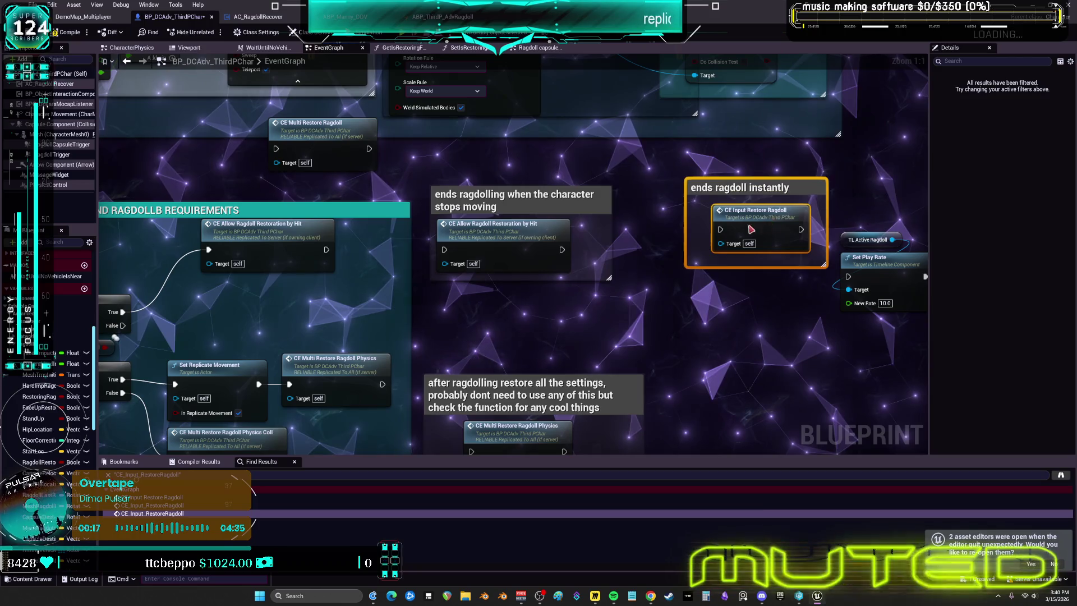
# Jump from the event to the Gate chain and open CE_Multi_EndRagdoll's definition
pyautogui.doubleClick(700, 235)
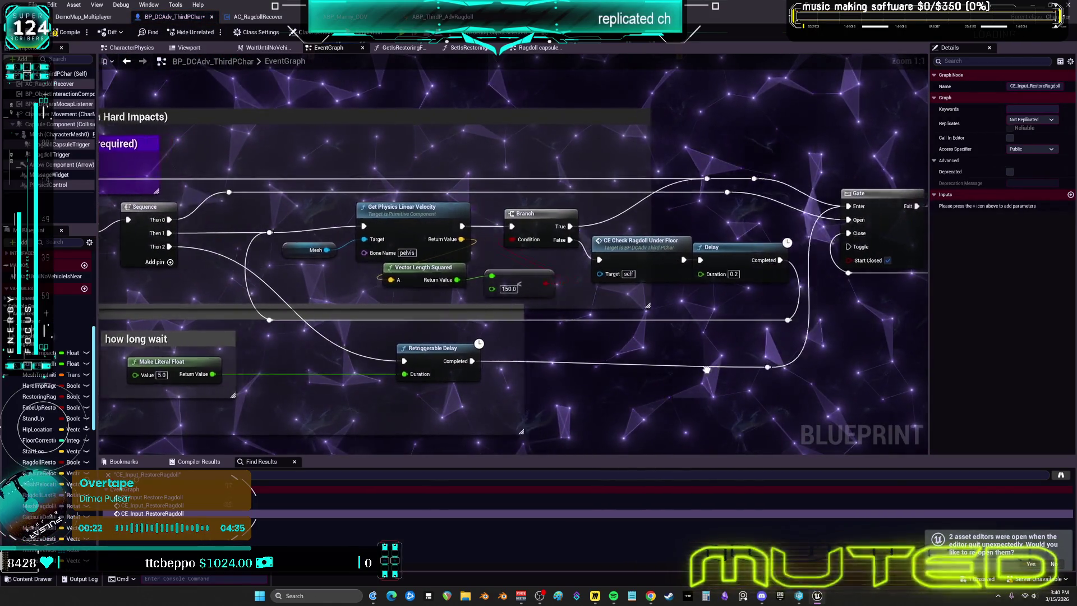
pyautogui.moveTo(724, 369); pyautogui.dragTo(432, 359)
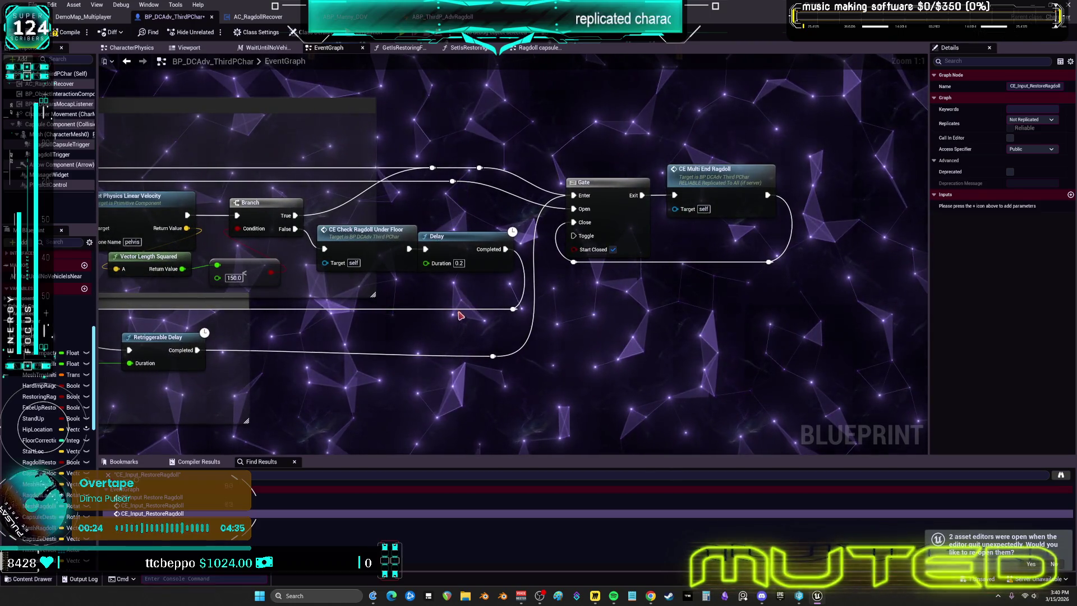
pyautogui.moveTo(381, 249); pyautogui.dragTo(442, 288)
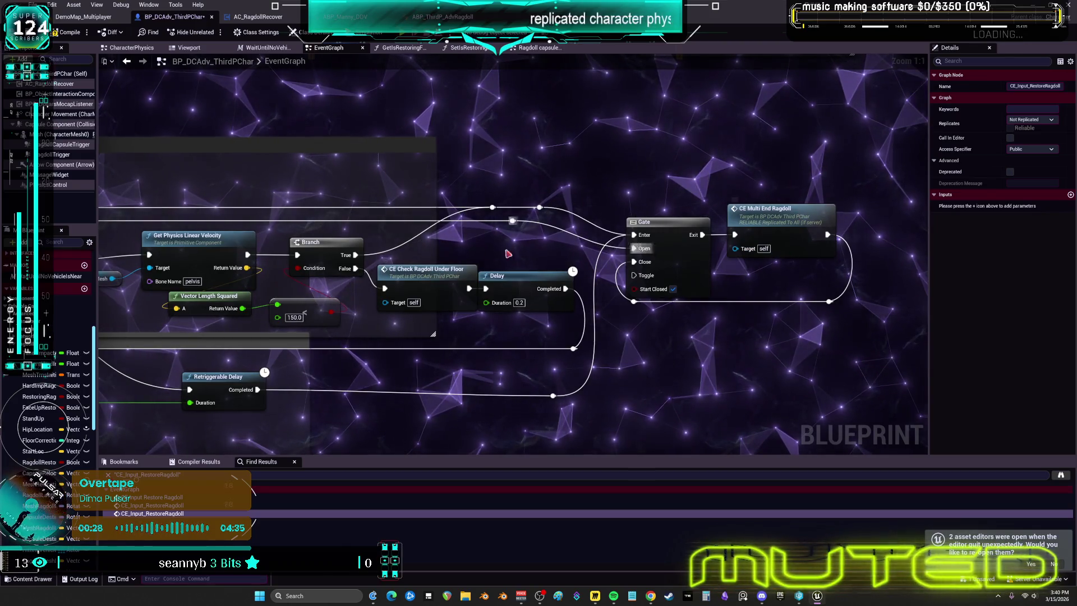
pyautogui.doubleClick(784, 214)
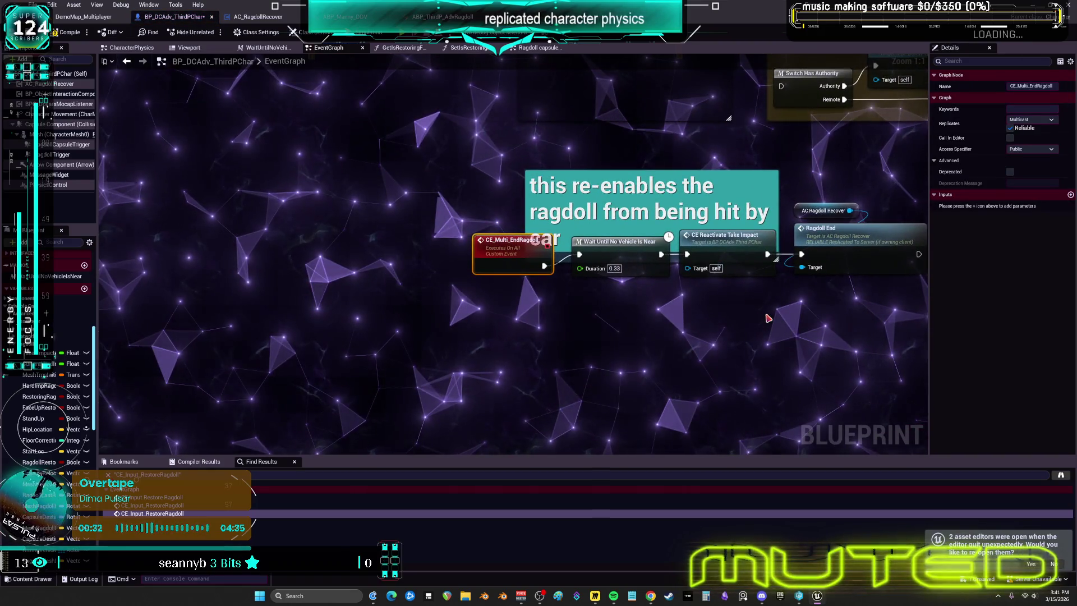
# Follow CE_ReactivateTakeImpact, come back, then open Ragdoll End in AC_RagdollRecover
pyautogui.moveTo(764, 314); pyautogui.dragTo(540, 300)
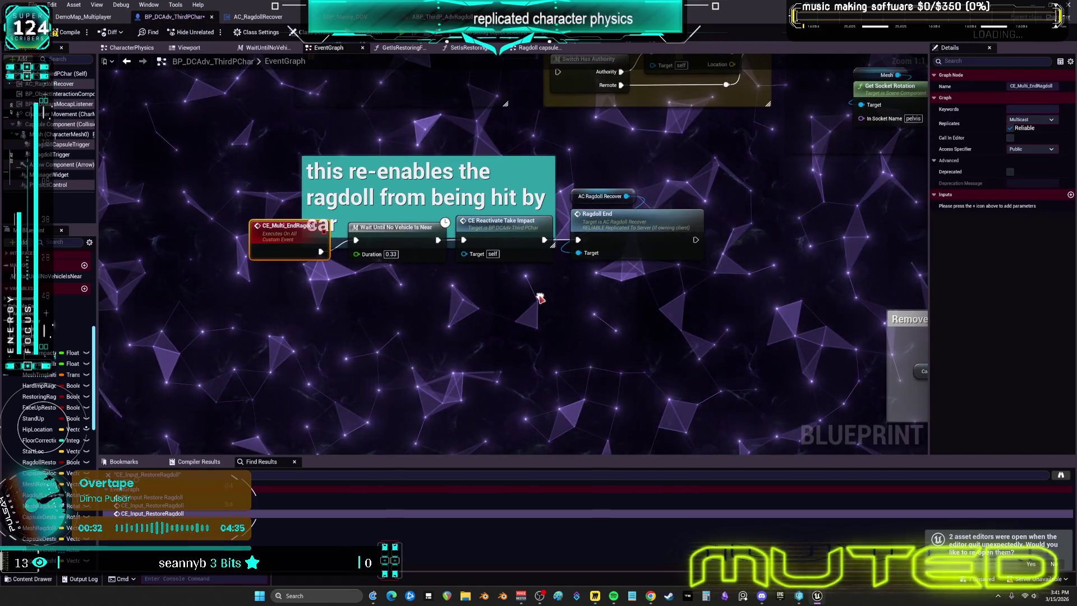
pyautogui.doubleClick(495, 240)
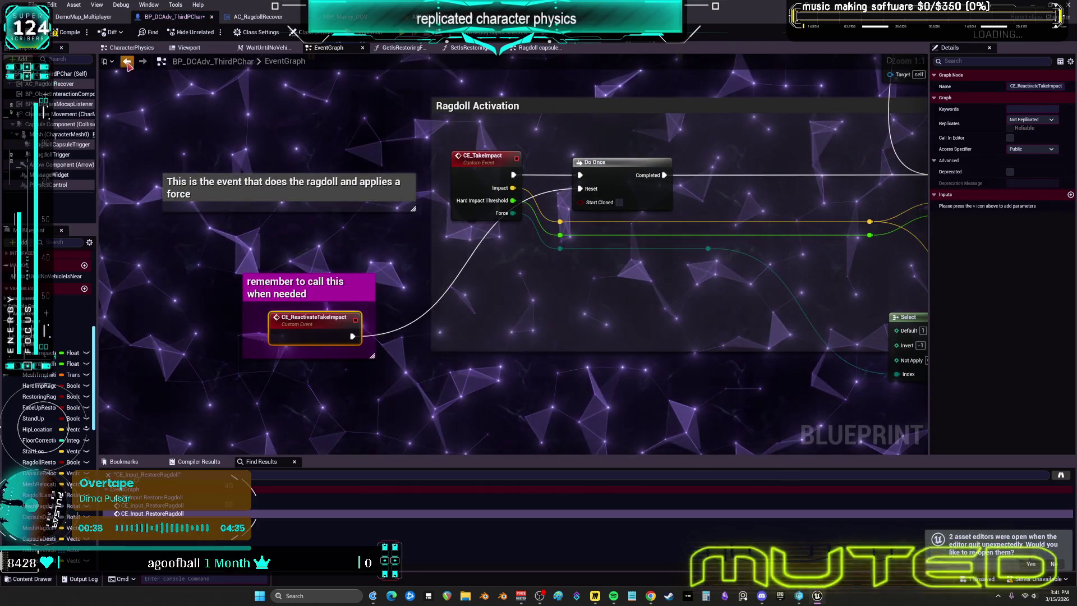
pyautogui.hotkey('alt', 'Left')
pyautogui.doubleClick(630, 222)
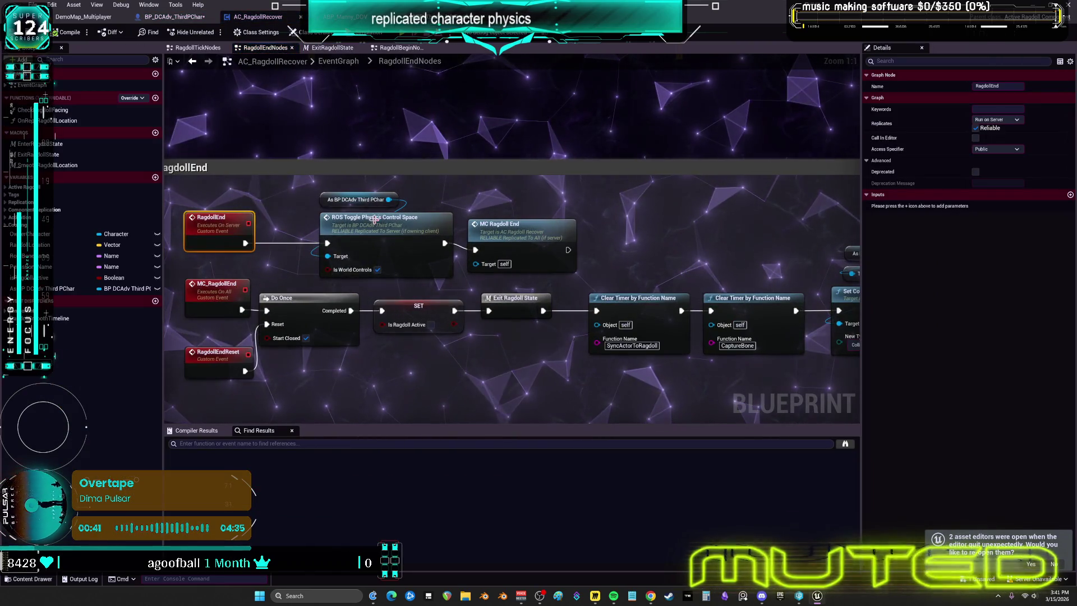
# Review the RagdollEnd logic through its Delay and Sequence nodes
pyautogui.click(522, 224)
pyautogui.moveTo(662, 264)
pyautogui.mouseDown()
pyautogui.moveTo(427, 259)
pyautogui.moveTo(451, 208)
pyautogui.mouseUp()
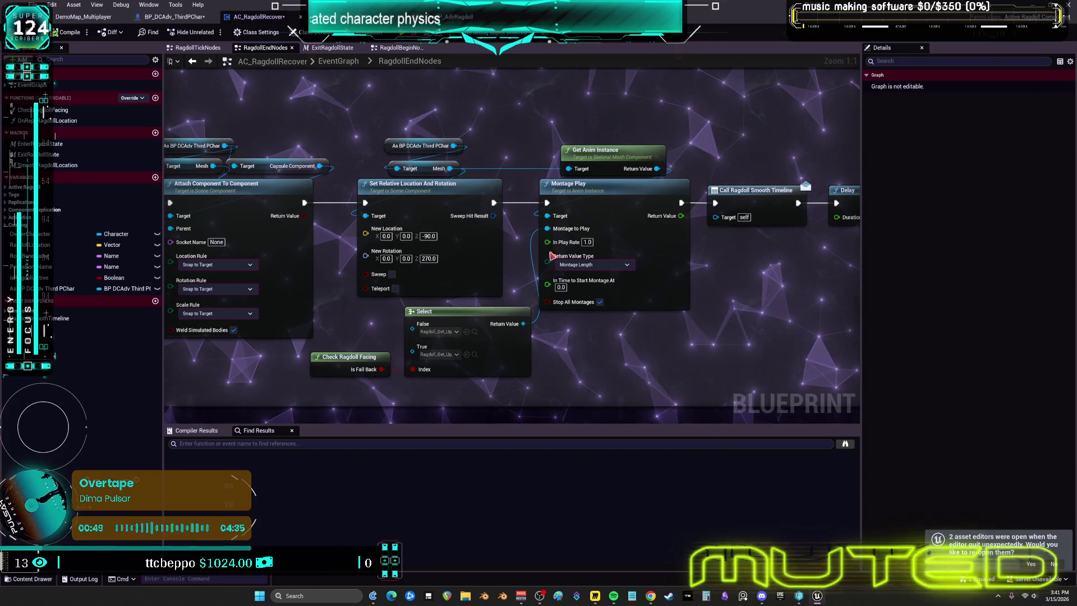
pyautogui.moveTo(761, 217); pyautogui.dragTo(397, 223)
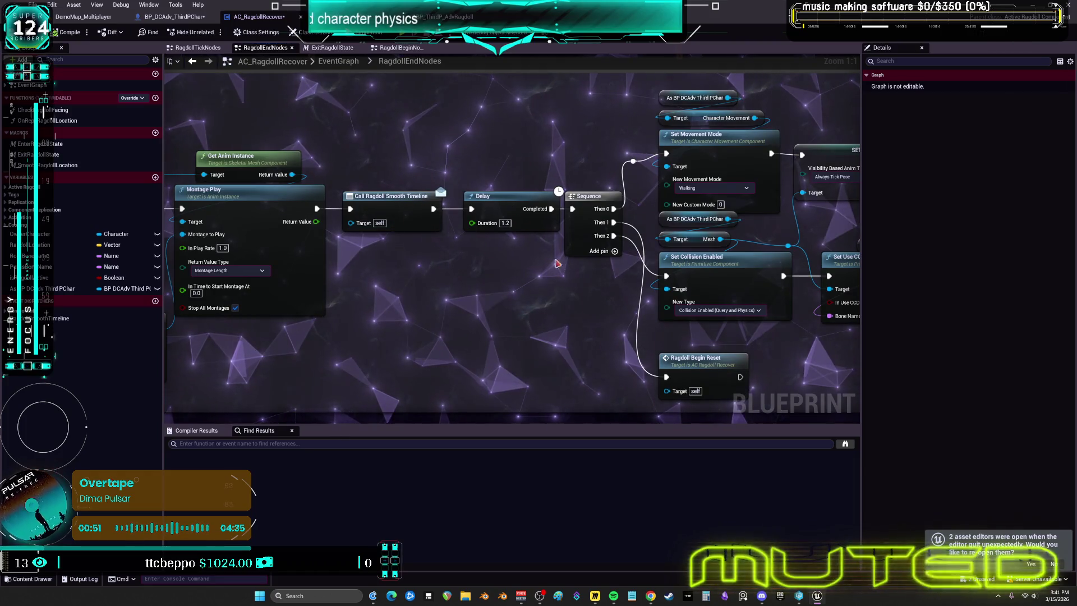
pyautogui.moveTo(442, 262); pyautogui.dragTo(400, 260)
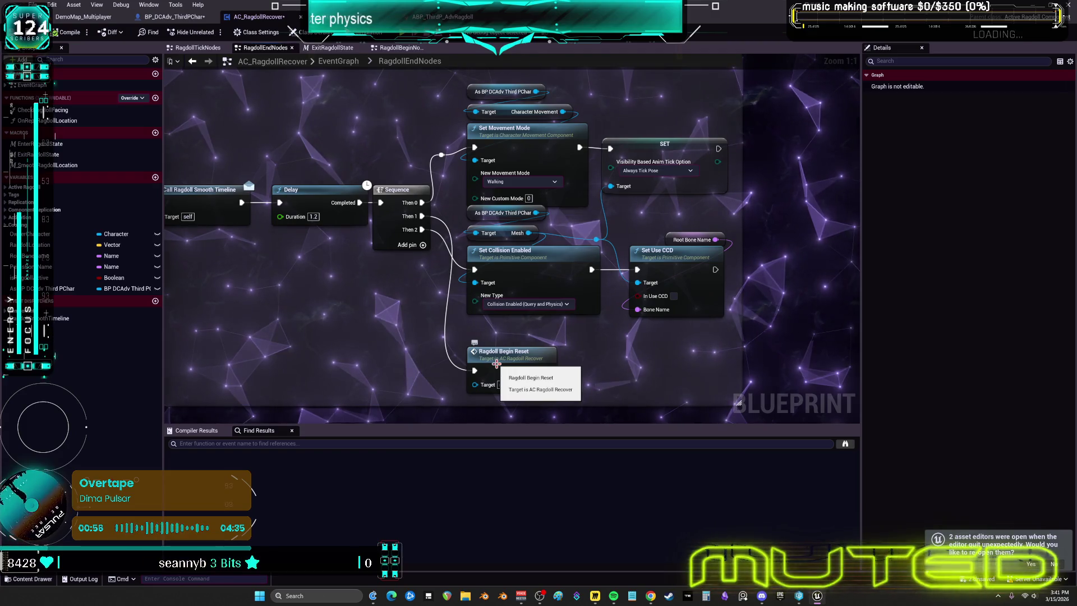
# Inspect RagdollBeginReset's Set Collision Enabled nodes, then return to BP_DCAdv_ThirdPChar
pyautogui.doubleClick(496, 363)
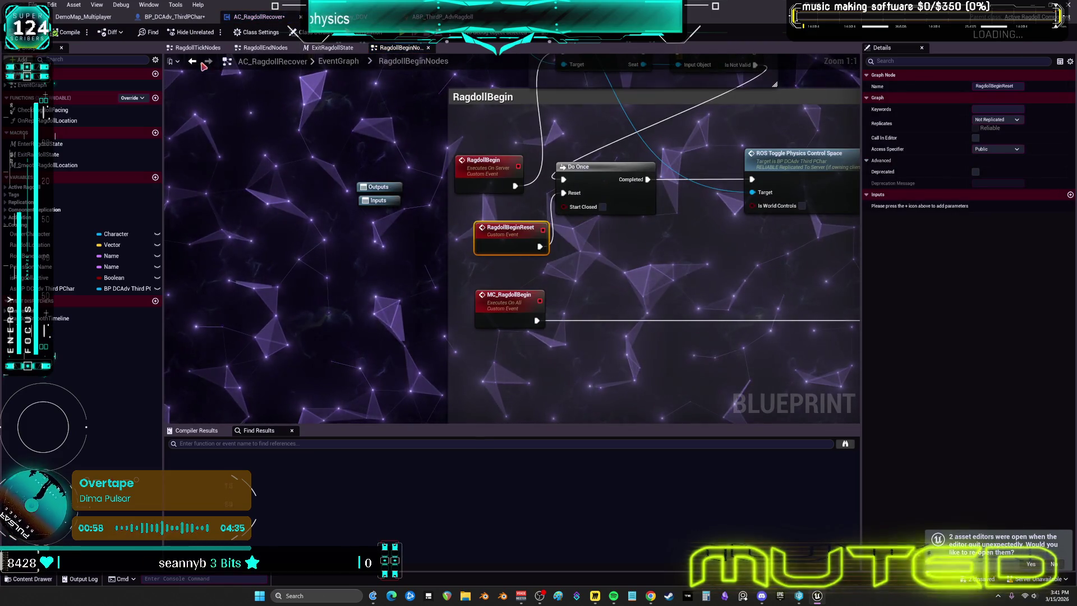
pyautogui.click(201, 64)
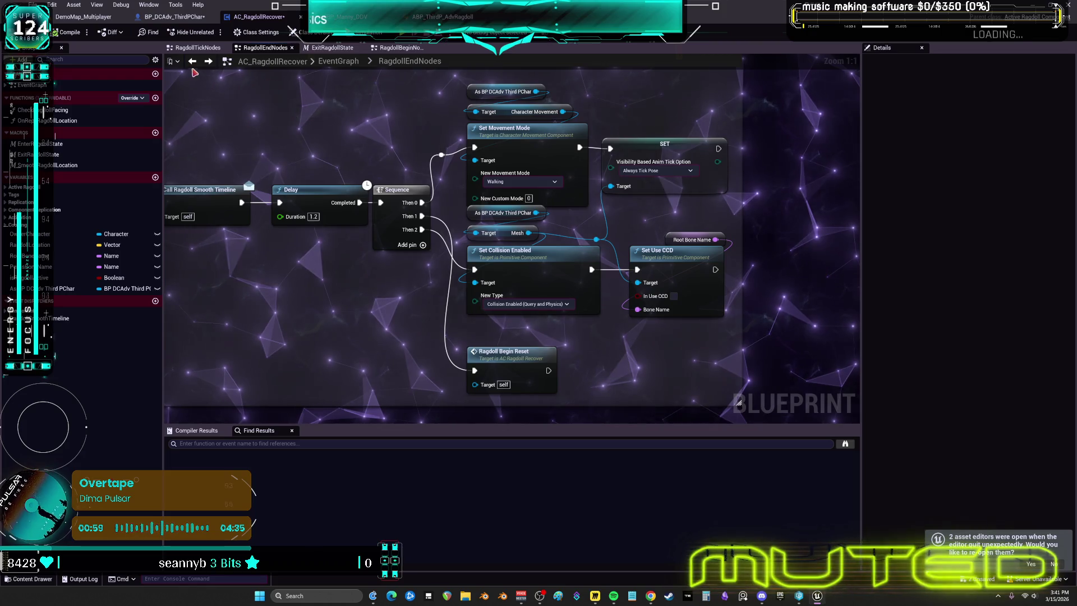
pyautogui.doubleClick(496, 365)
pyautogui.moveTo(684, 302); pyautogui.dragTo(456, 289)
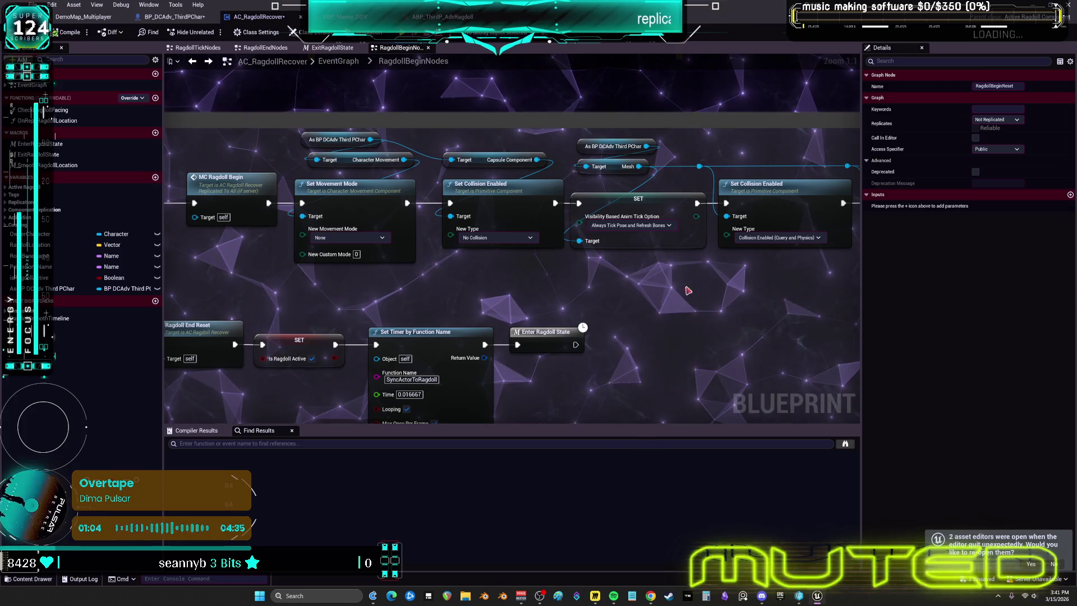
pyautogui.scroll(-4, 673, 277)
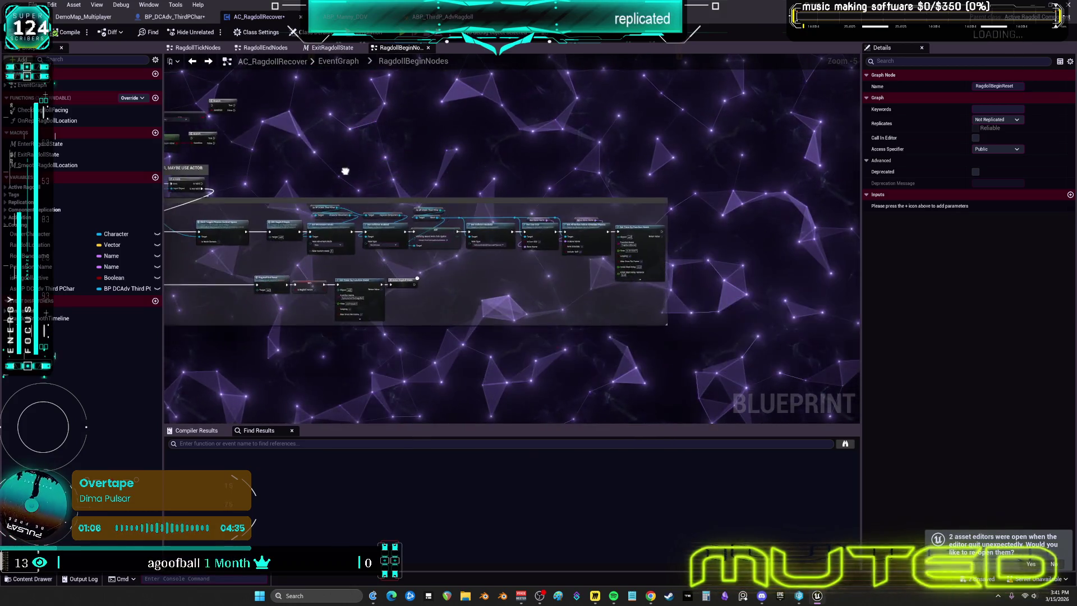
pyautogui.click(193, 61)
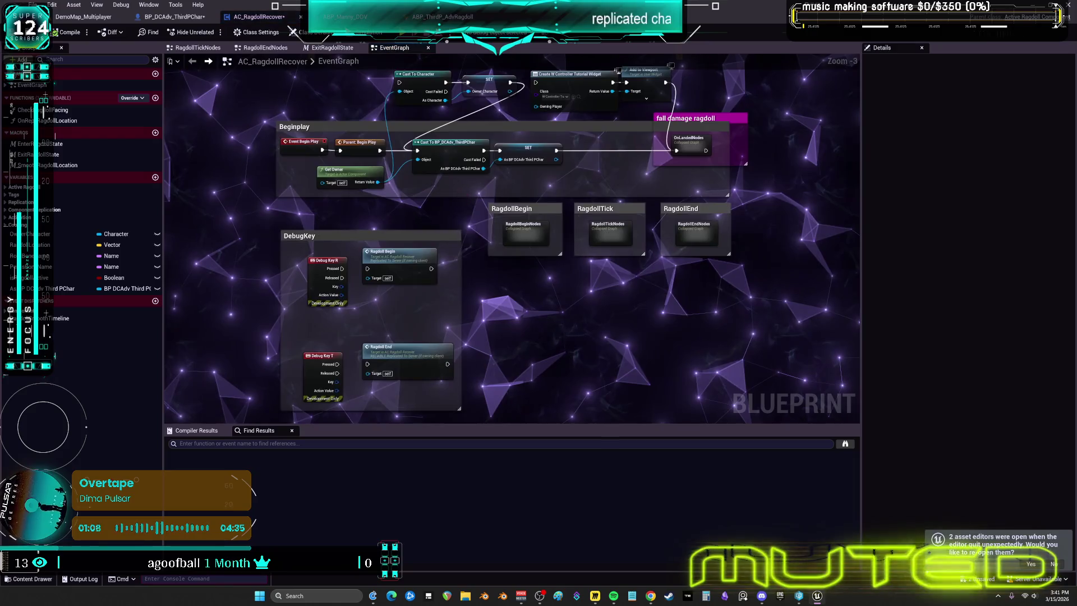
pyautogui.click(171, 17)
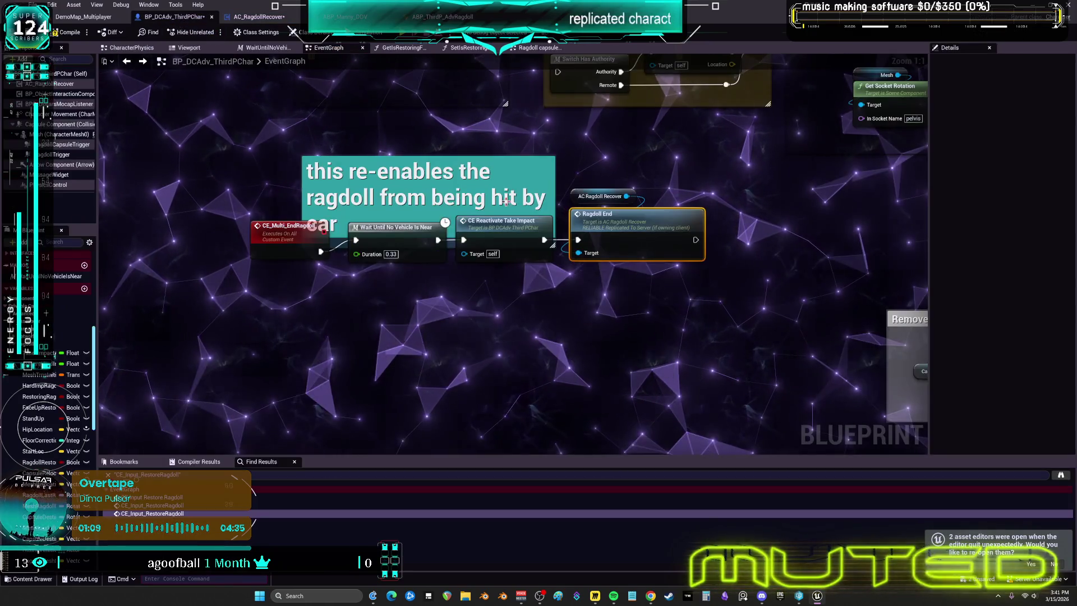
# Pan past the restoration variables and capsule physics to the CE_Multi_StartRagdoll chain
pyautogui.moveTo(614, 390); pyautogui.dragTo(385, 290)
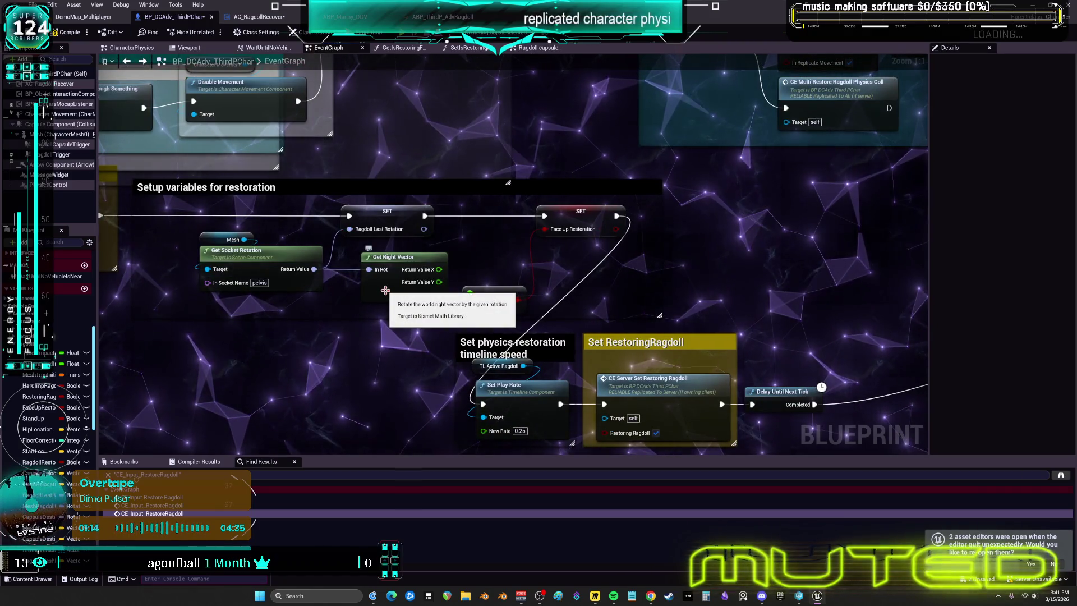
pyautogui.moveTo(293, 133); pyautogui.dragTo(488, 227)
pyautogui.moveTo(388, 115)
pyautogui.mouseDown()
pyautogui.moveTo(392, 128)
pyautogui.moveTo(581, 241)
pyautogui.moveTo(551, 303)
pyautogui.mouseUp()
pyautogui.scroll(-5, 581, 240)
pyautogui.scroll(5, 508, 276)
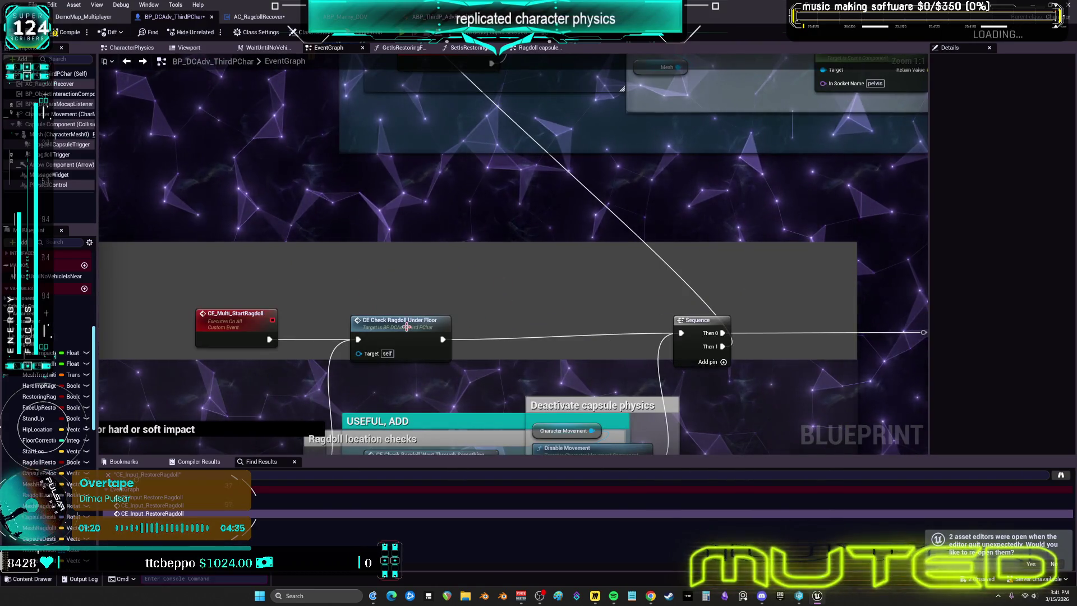
# Inspect CE_CheckRagdollUnderFloor's Line Trace By Channel and Branch logic
pyautogui.doubleClick(399, 320)
pyautogui.moveTo(701, 240); pyautogui.dragTo(437, 214)
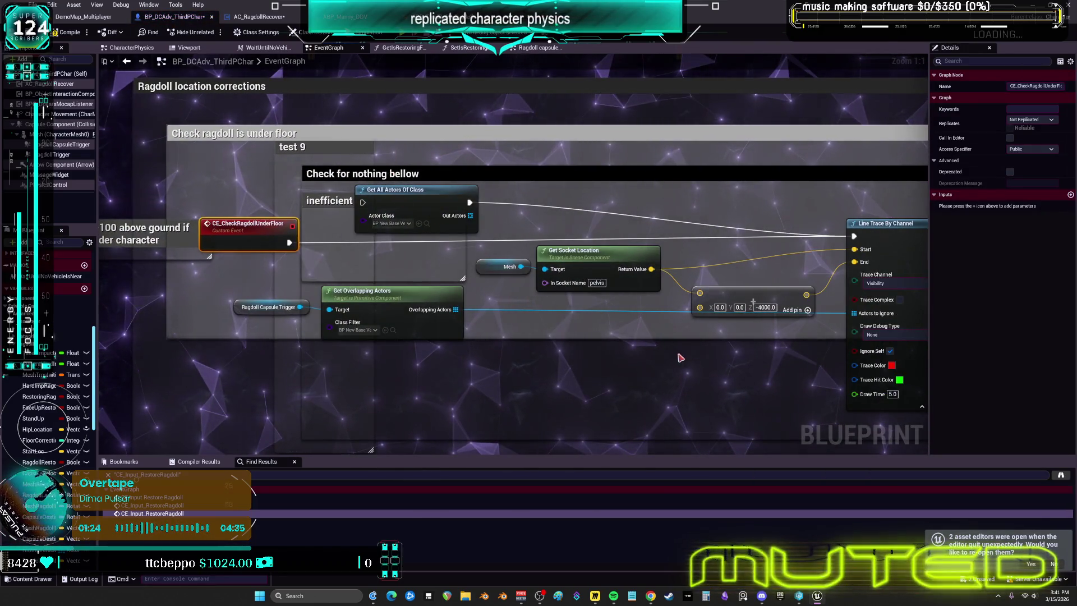
pyautogui.moveTo(634, 359); pyautogui.dragTo(557, 361)
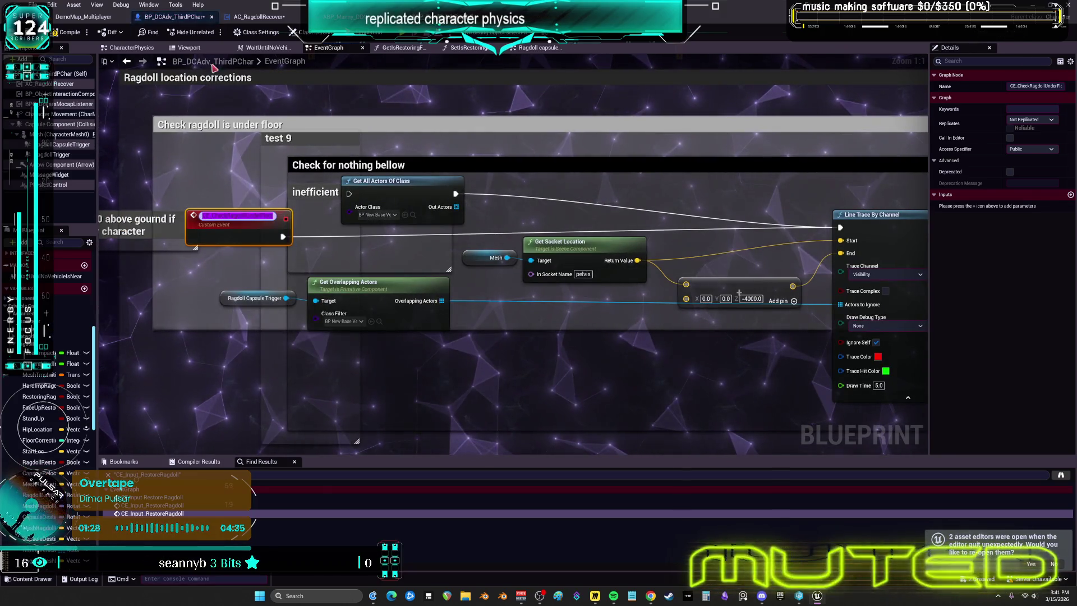
pyautogui.scroll(-4, 512, 282)
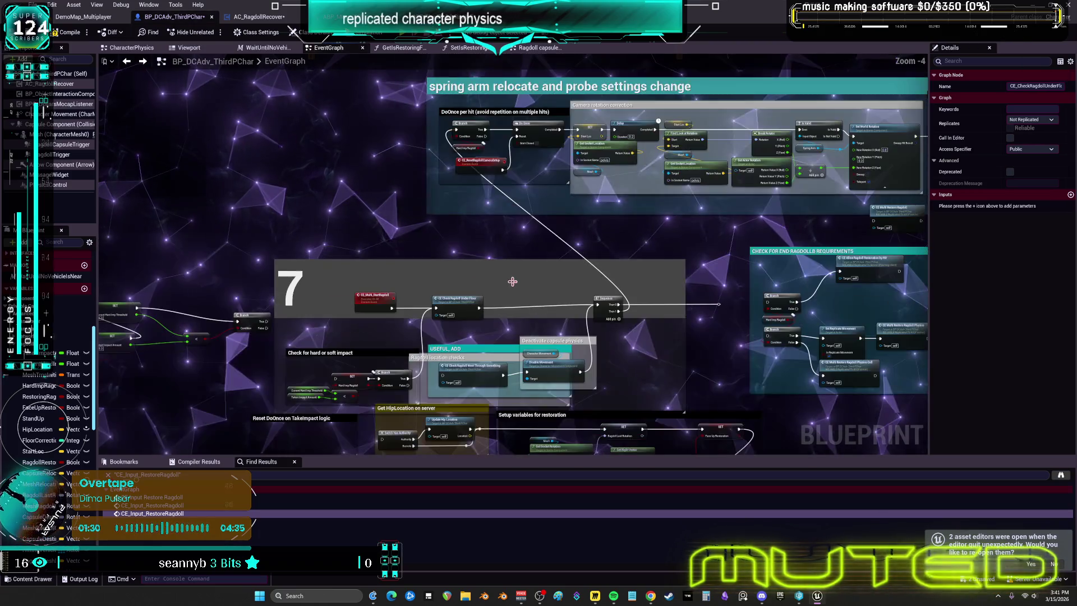
# Navigate back to the Gate and CE Multi End Ragdoll in the restoration section
pyautogui.moveTo(608, 358)
pyautogui.mouseDown()
pyautogui.moveTo(683, 312)
pyautogui.moveTo(625, 275)
pyautogui.mouseUp()
pyautogui.scroll(4, 414, 277)
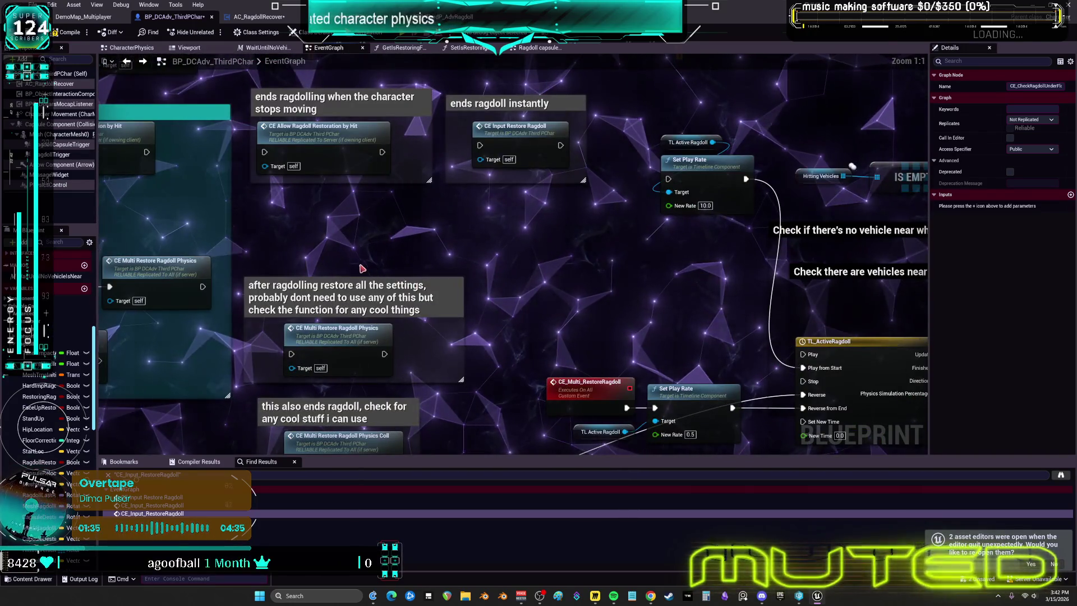
pyautogui.moveTo(346, 249)
pyautogui.mouseDown()
pyautogui.moveTo(471, 224)
pyautogui.moveTo(568, 162)
pyautogui.mouseUp()
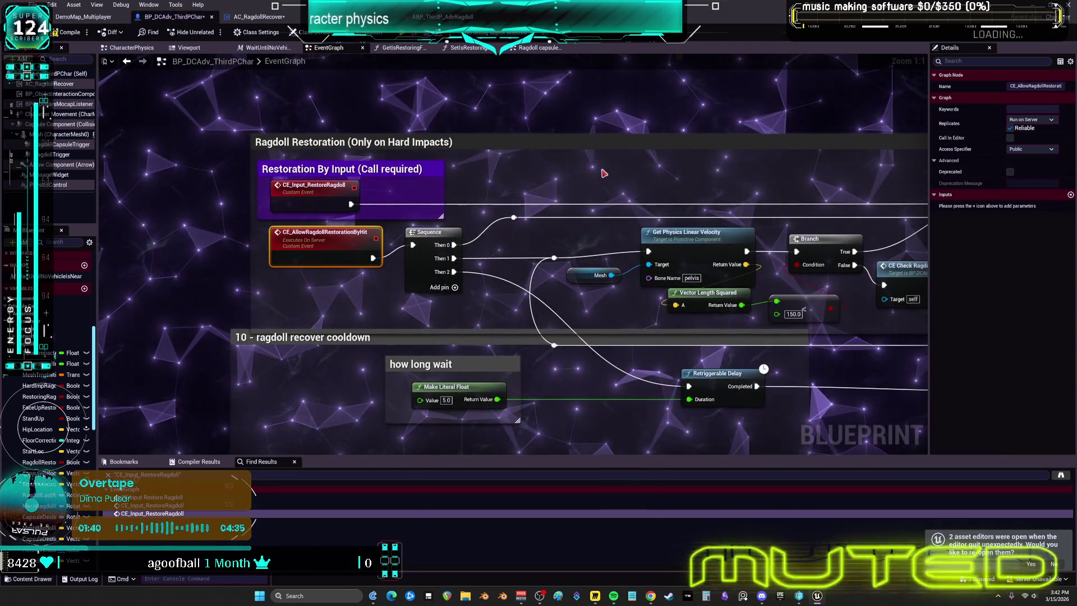
pyautogui.moveTo(697, 236); pyautogui.dragTo(336, 224)
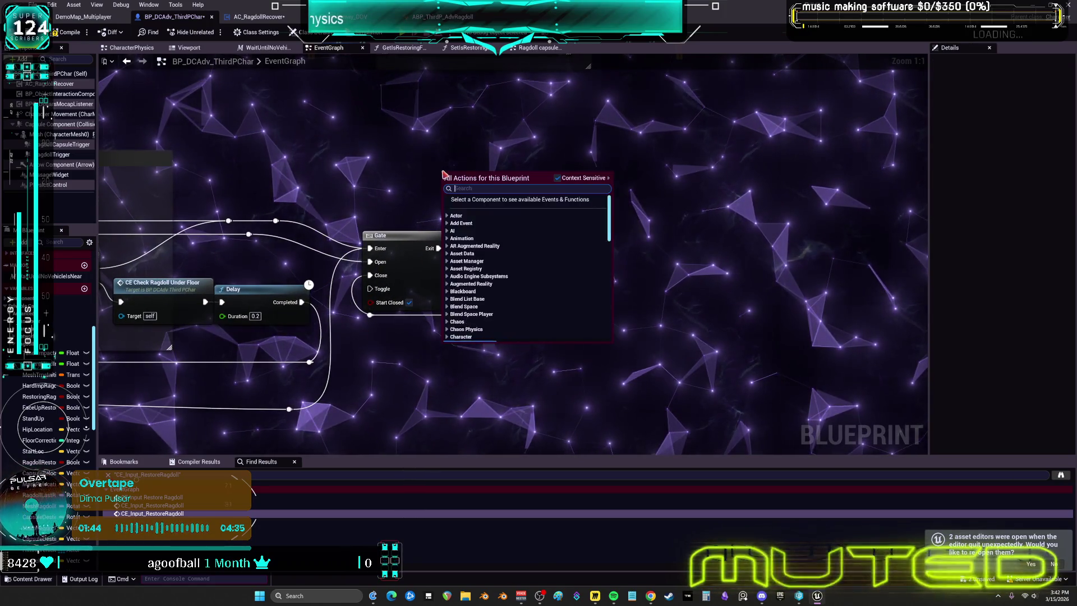
# Paste a CE Check Ragdoll Under Floor call, then go to the CE_Multi_EndRagdoll event
pyautogui.press('BackSpace')
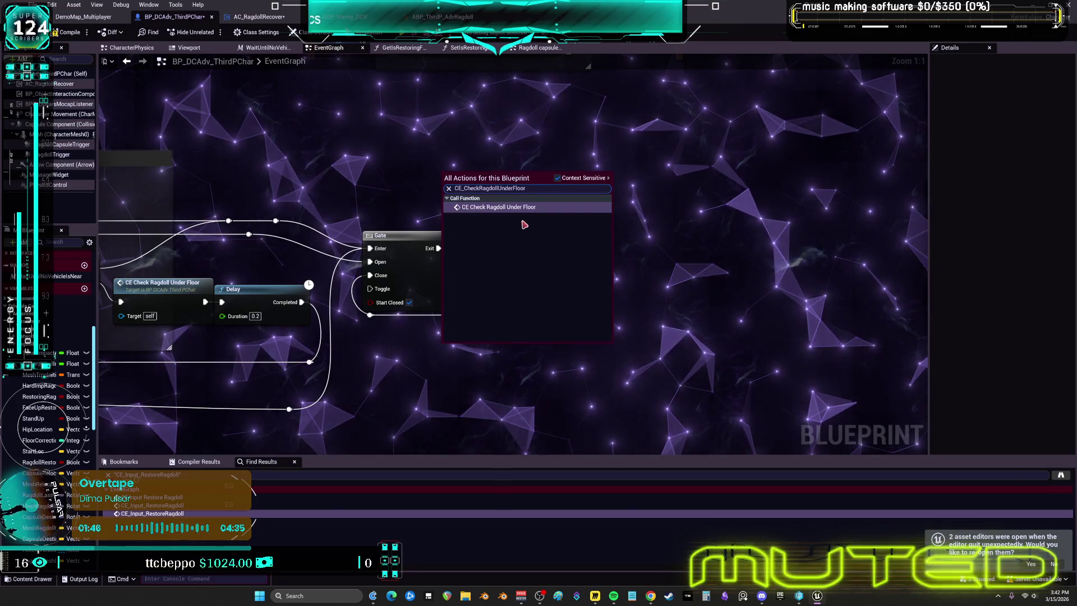
pyautogui.hotkey('ctrl', 'v')
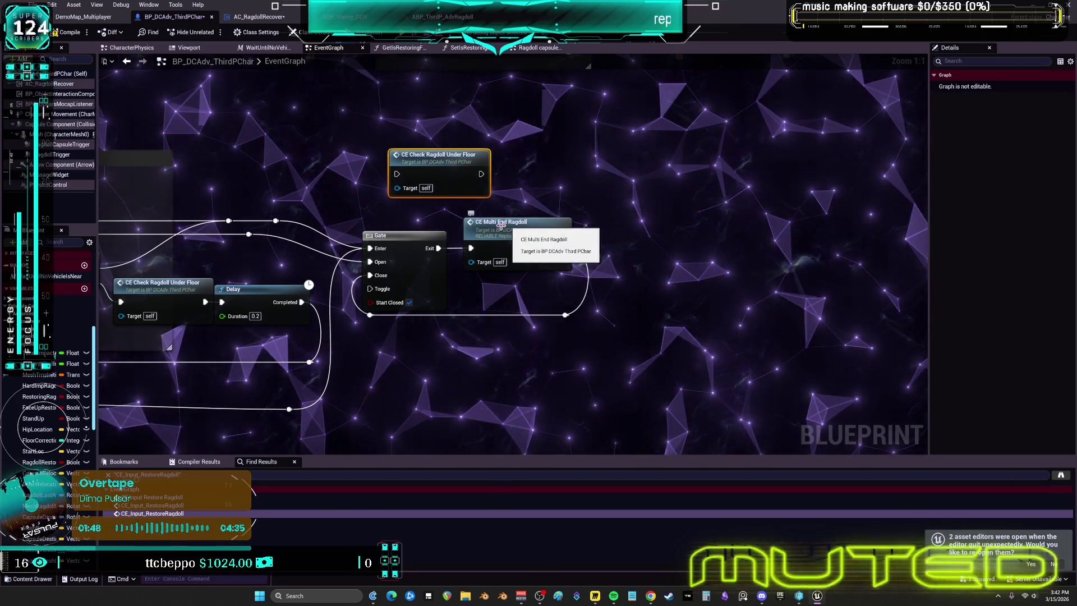
pyautogui.doubleClick(501, 224)
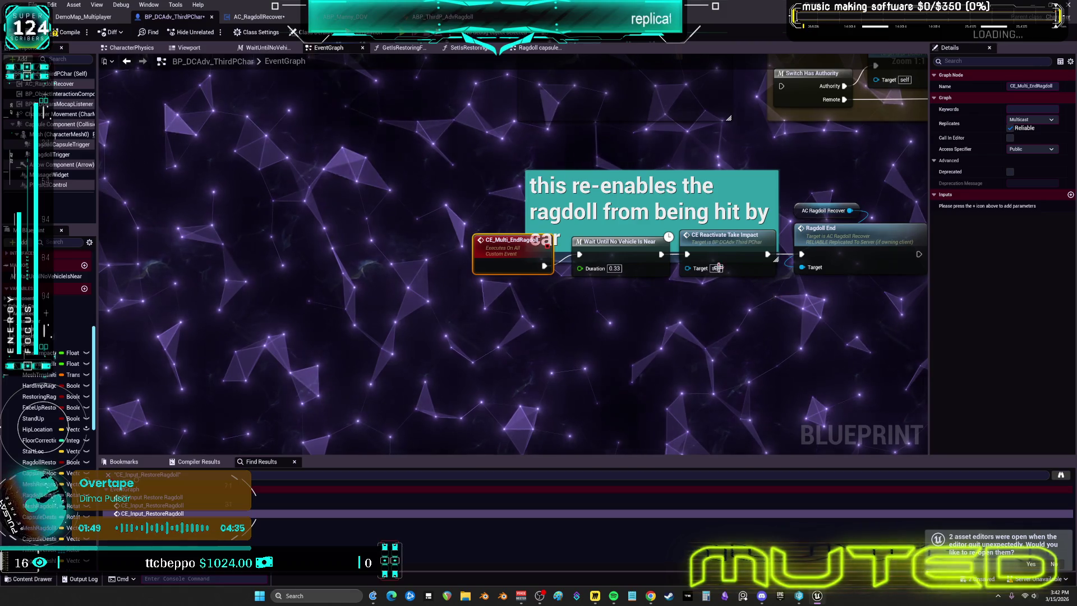
pyautogui.moveTo(714, 310); pyautogui.dragTo(523, 307)
pyautogui.rightClick(310, 249)
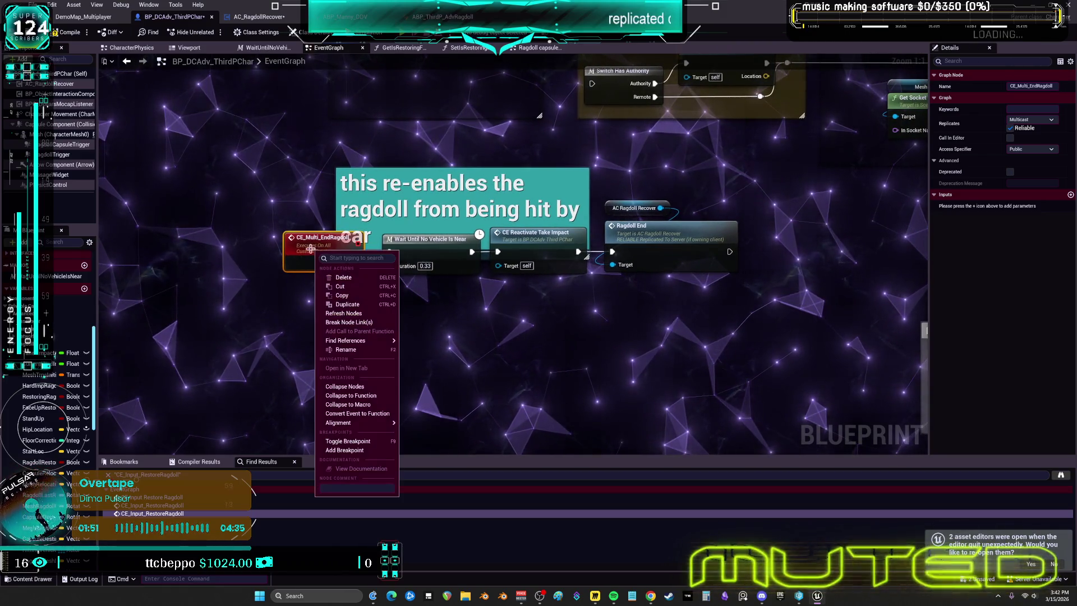
pyautogui.click(440, 356)
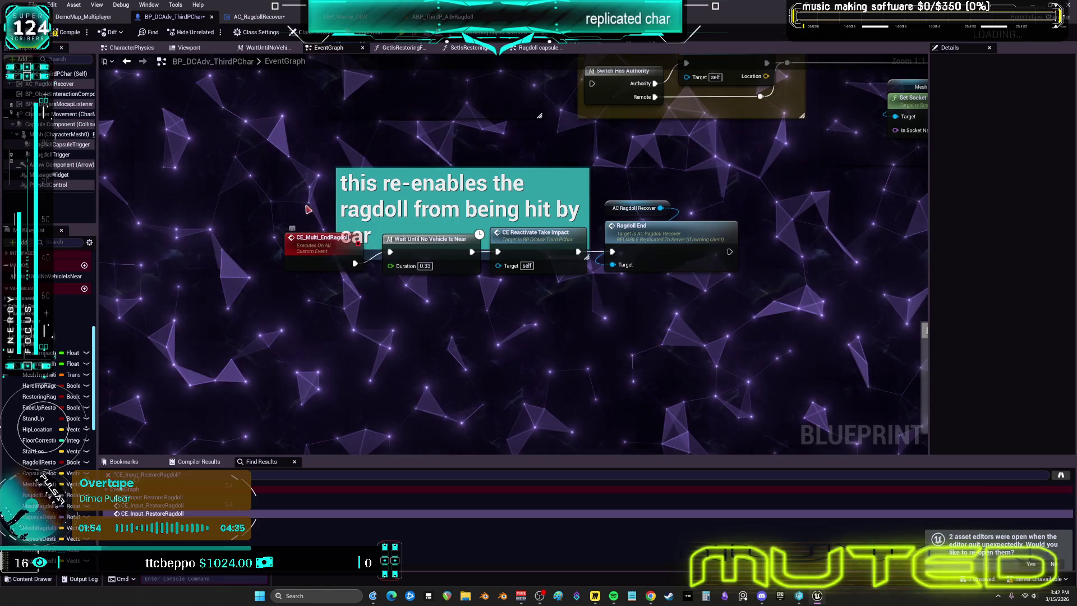
# Add a CE Check Ragdoll Under Floor call node from the action list
pyautogui.scroll(-2, 359, 371)
pyautogui.rightClick(355, 361)
pyautogui.write('CE_CheckRagdollUnderFloor')
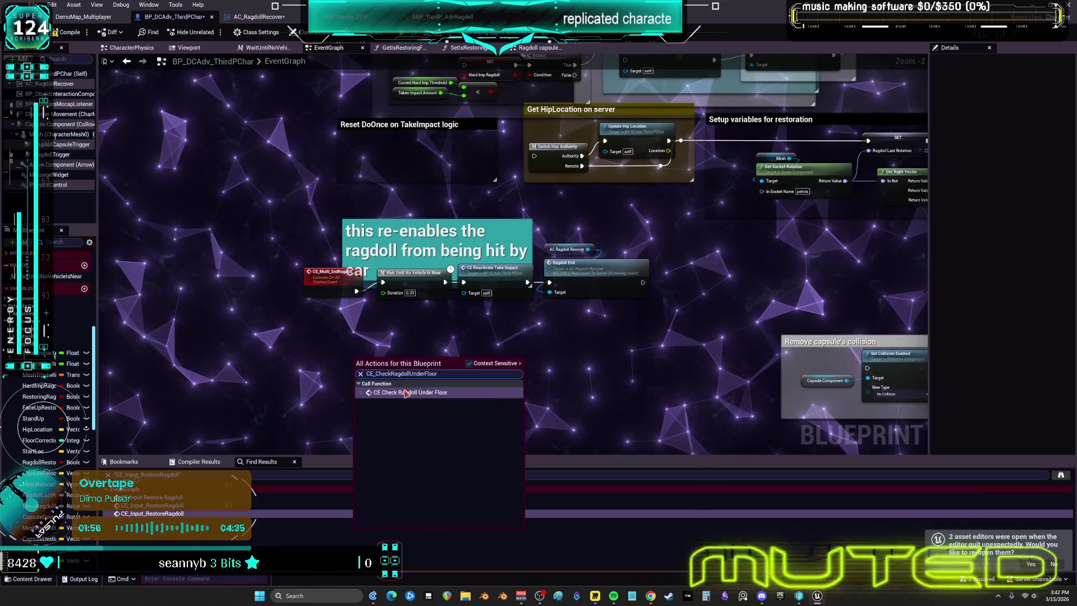
pyautogui.click(406, 393)
pyautogui.scroll(2, 402, 360)
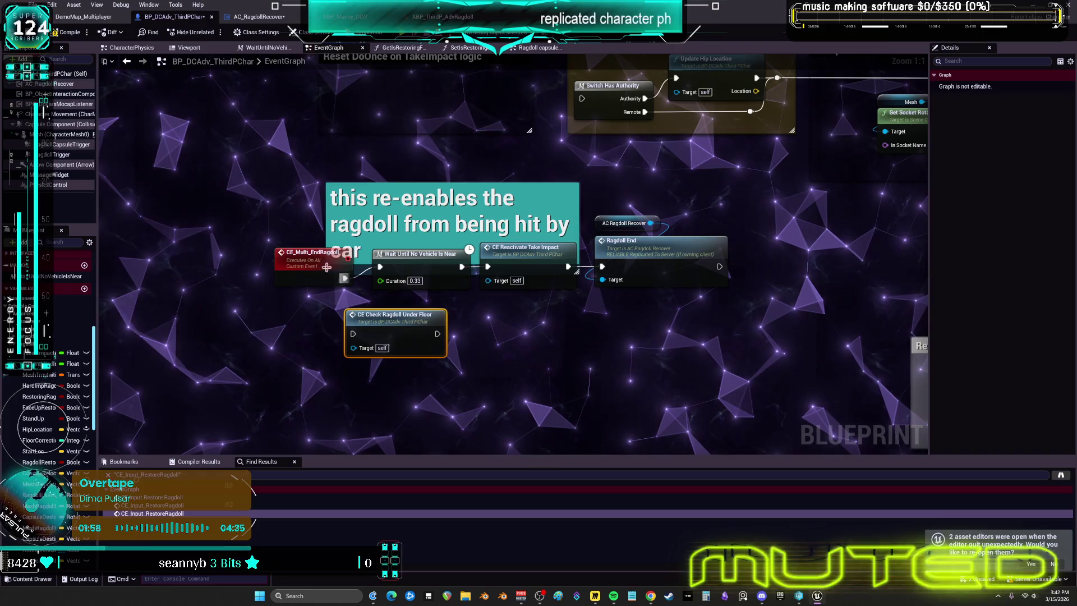
# Place the check node right after CE_Multi_EndRagdoll and open CE_CheckRagdollUnderFloor's definition
pyautogui.click(283, 263)
pyautogui.moveTo(402, 343); pyautogui.dragTo(327, 330)
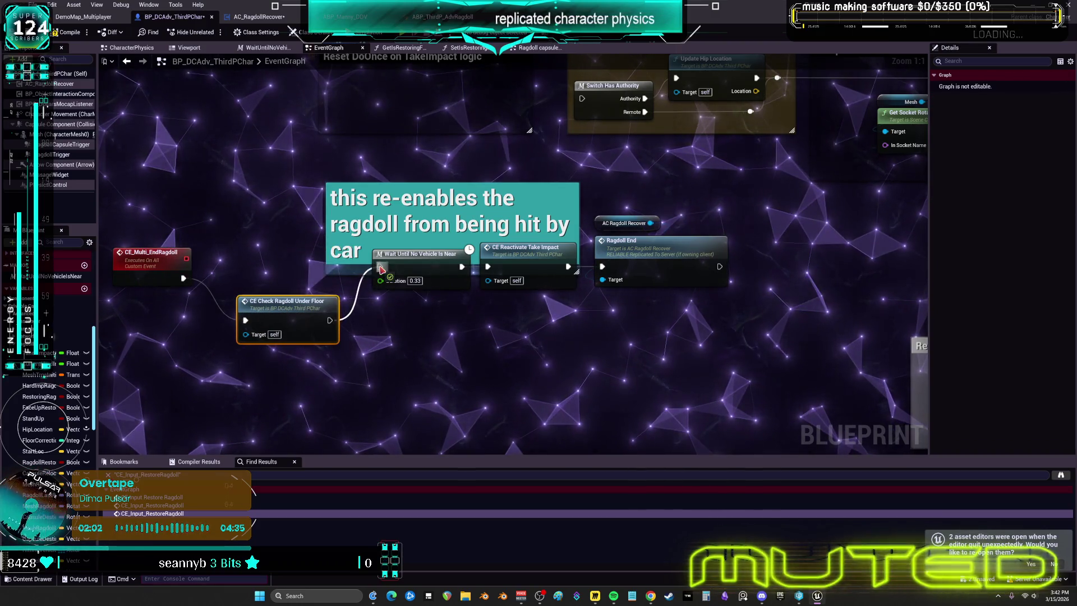
pyautogui.moveTo(152, 267); pyautogui.dragTo(189, 261)
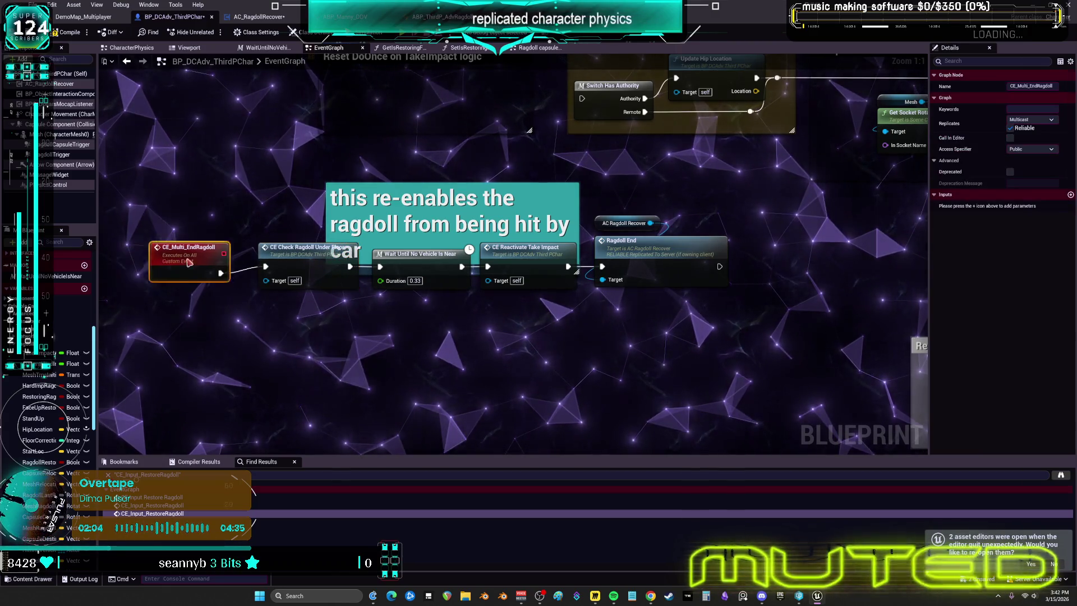
pyautogui.doubleClick(288, 259)
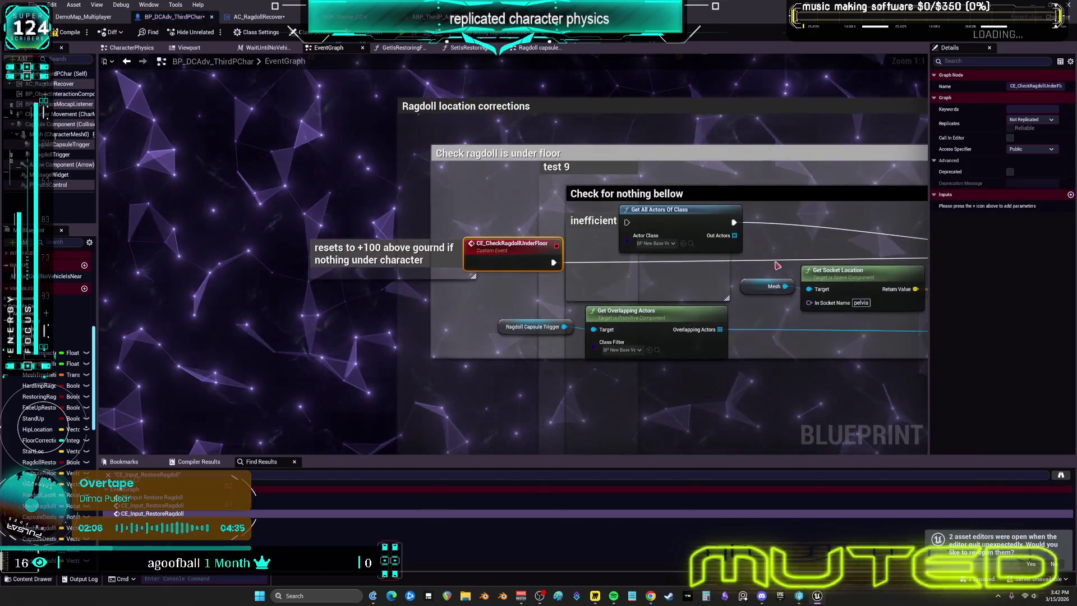
# Review the under-floor check's Line Trace, Branch and 'Check for something above' section
pyautogui.moveTo(790, 254); pyautogui.dragTo(475, 256)
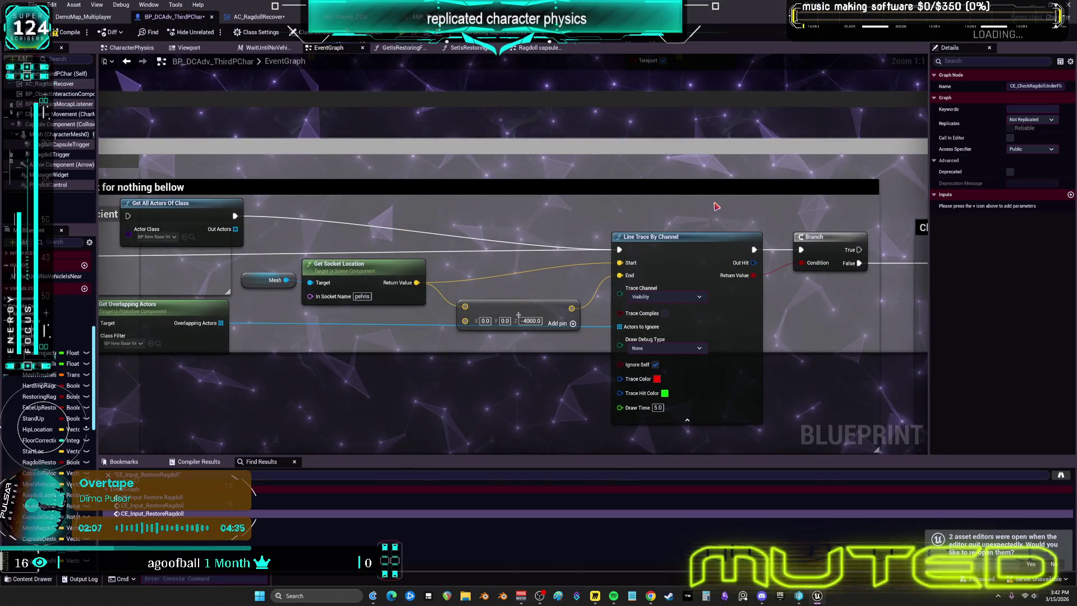
pyautogui.moveTo(735, 186)
pyautogui.mouseDown()
pyautogui.moveTo(447, 185)
pyautogui.moveTo(415, 211)
pyautogui.mouseUp()
pyautogui.moveTo(523, 189); pyautogui.dragTo(547, 203)
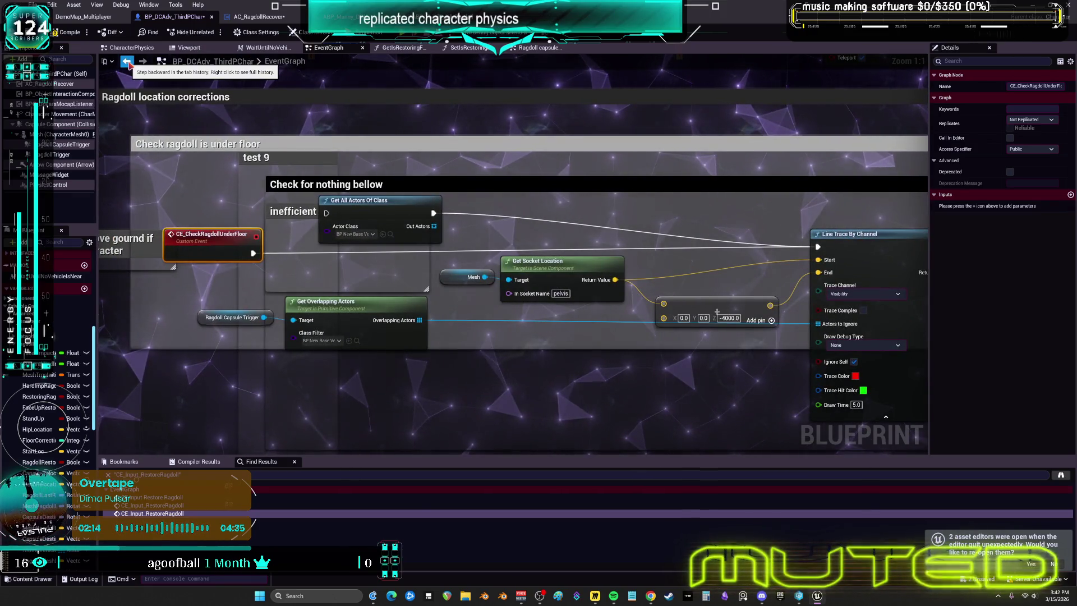
pyautogui.click(125, 62)
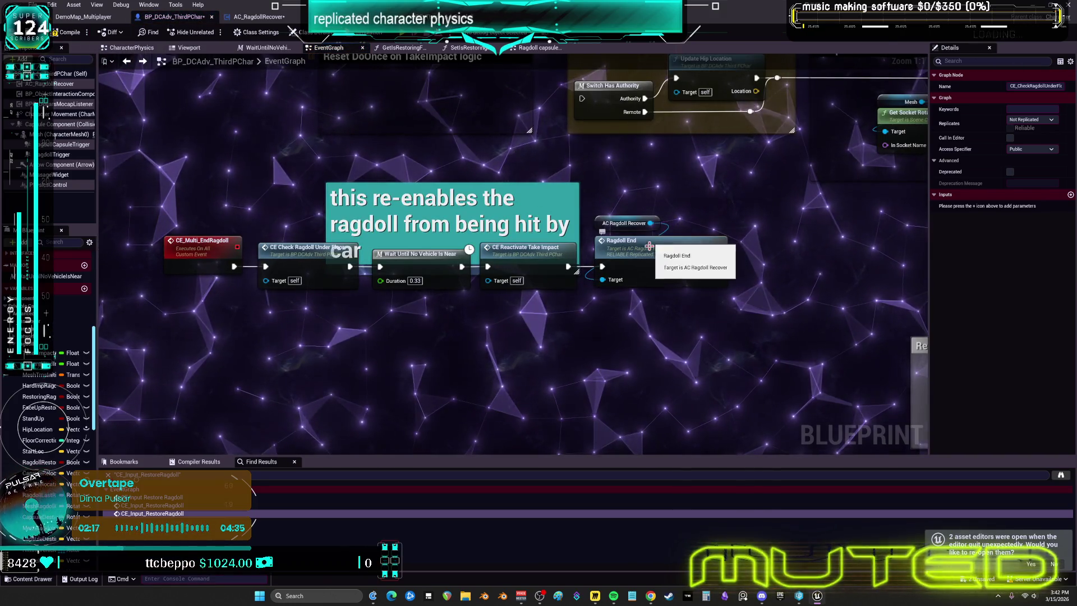
# Examine the CE Reactivate Take Impact node and its definition
pyautogui.moveTo(776, 186); pyautogui.dragTo(717, 212)
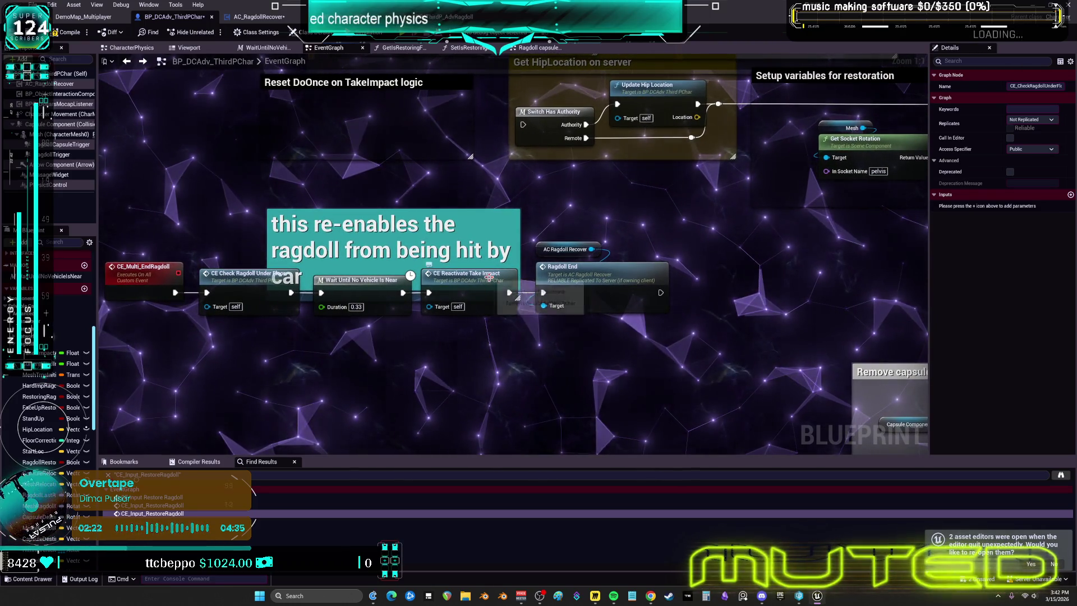
pyautogui.click(489, 277)
pyautogui.rightClick(488, 277)
pyautogui.press('Escape')
pyautogui.moveTo(401, 109); pyautogui.dragTo(483, 278)
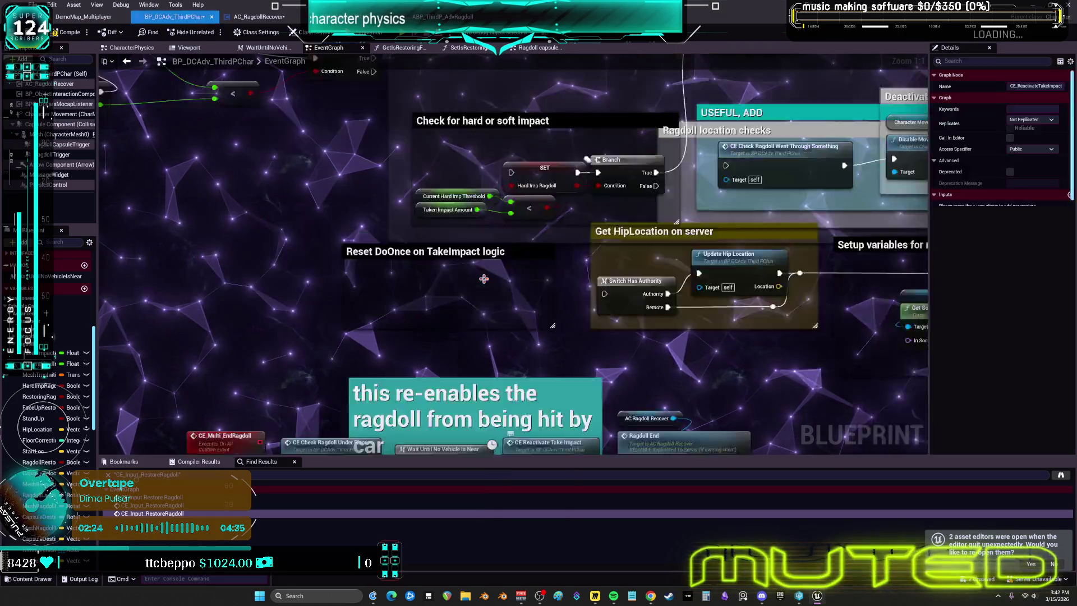
pyautogui.scroll(-3, 483, 279)
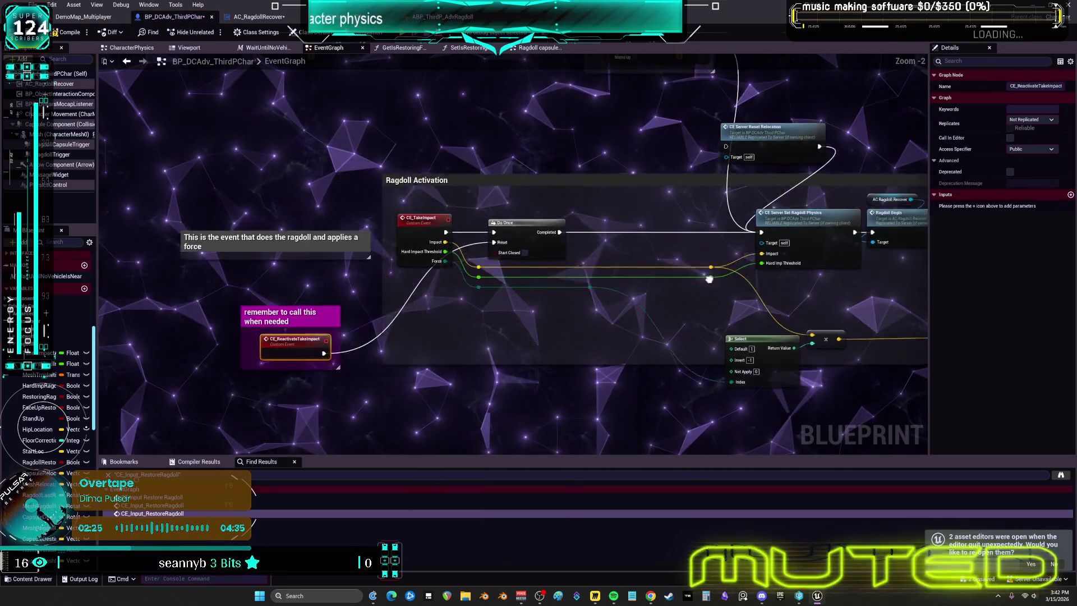
pyautogui.scroll(2, 773, 281)
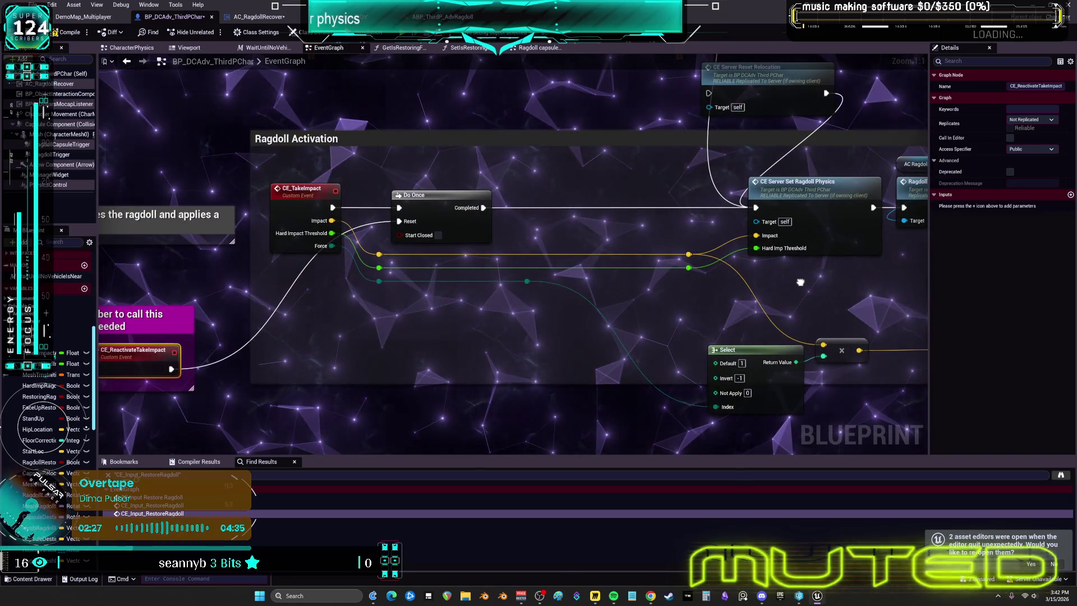
# Jump from CE_Multi_EndRagdoll to its call beside the velocity Branch in Ragdoll Restoration
pyautogui.click(130, 63)
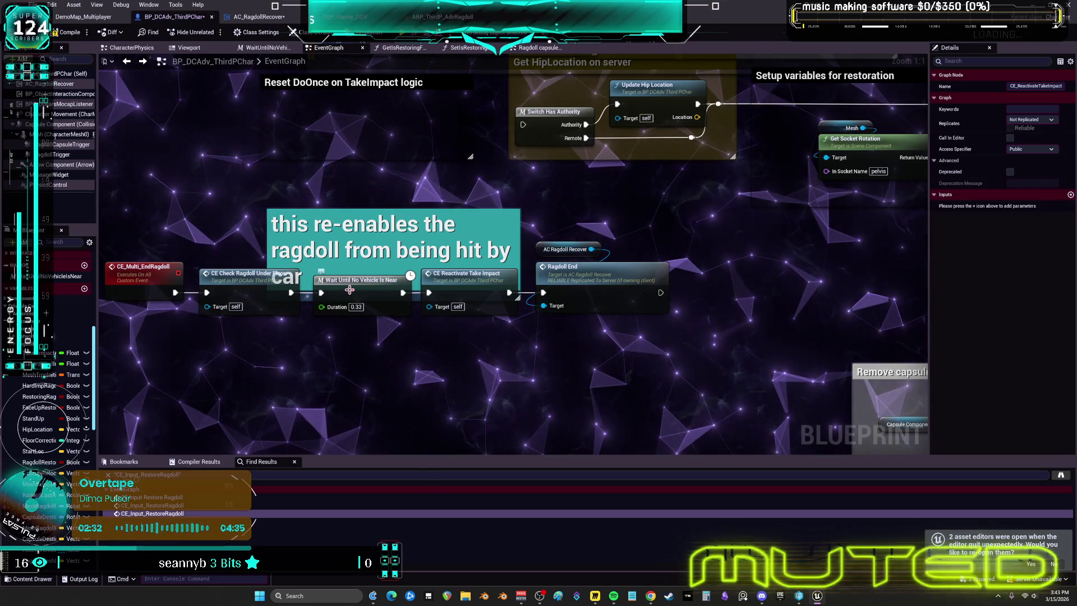
pyautogui.click(155, 277)
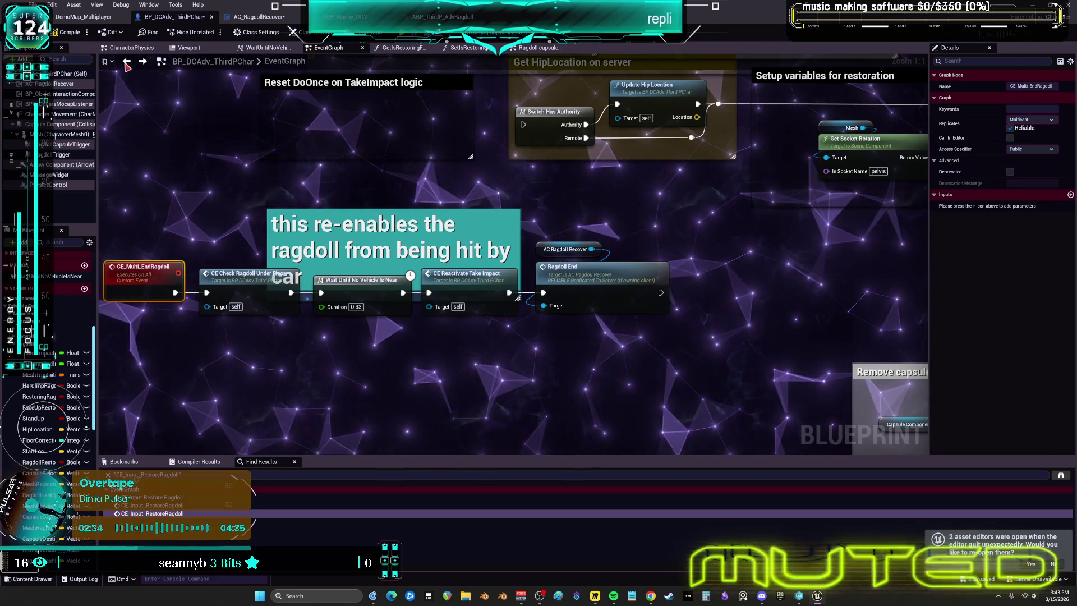
pyautogui.doubleClick(155, 277)
pyautogui.moveTo(350, 285); pyautogui.dragTo(649, 254)
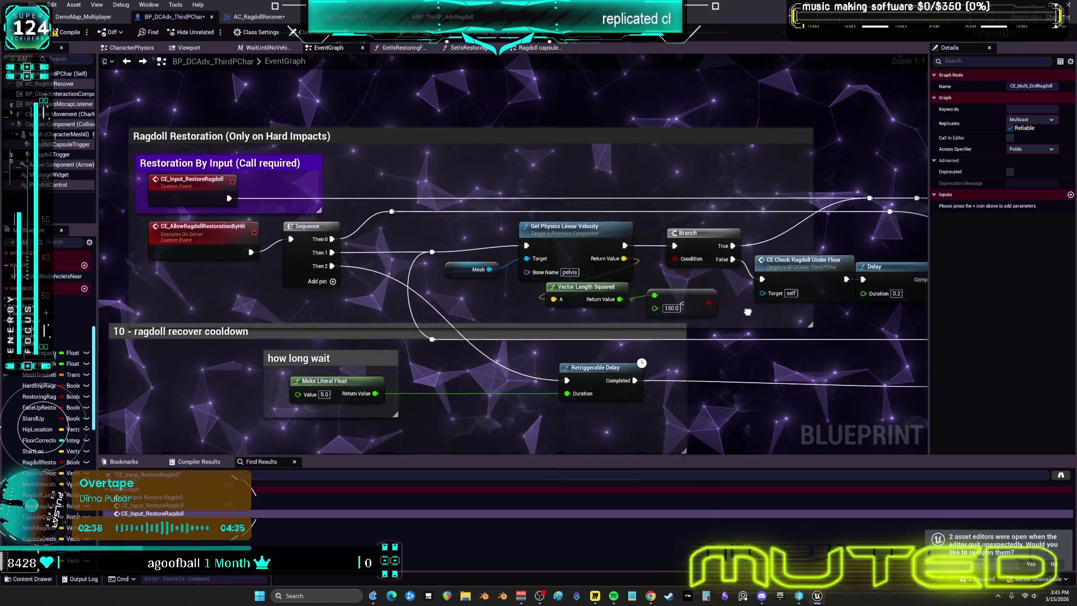
# Find the after-ragdolling restore notes in the overview and open CE_Multi_RestoreRagdollPhysics
pyautogui.scroll(-4, 748, 311)
pyautogui.scroll(5, 613, 244)
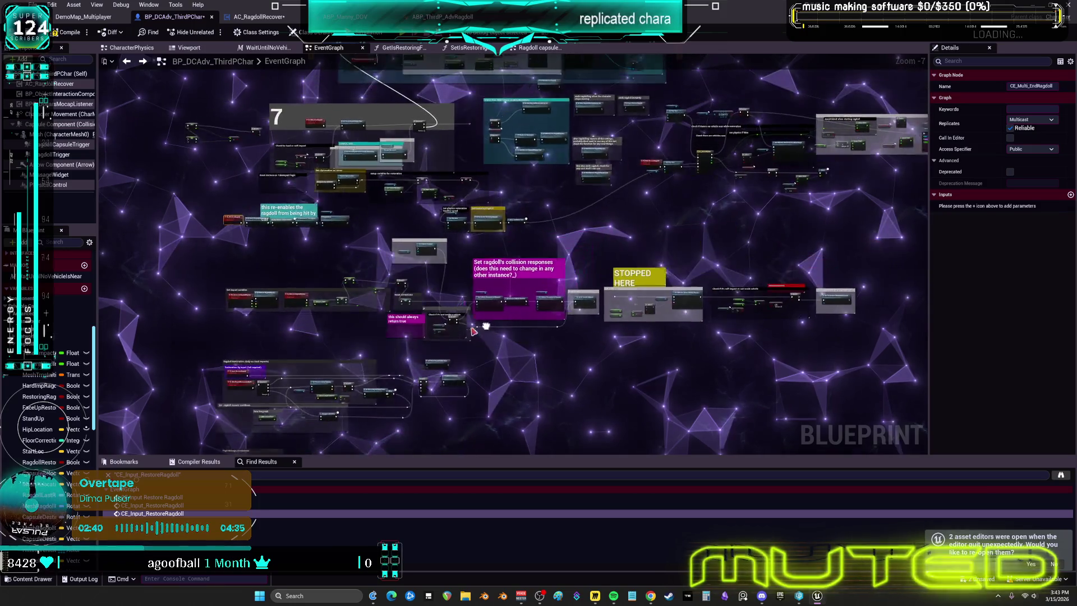
pyautogui.moveTo(630, 291); pyautogui.dragTo(468, 303)
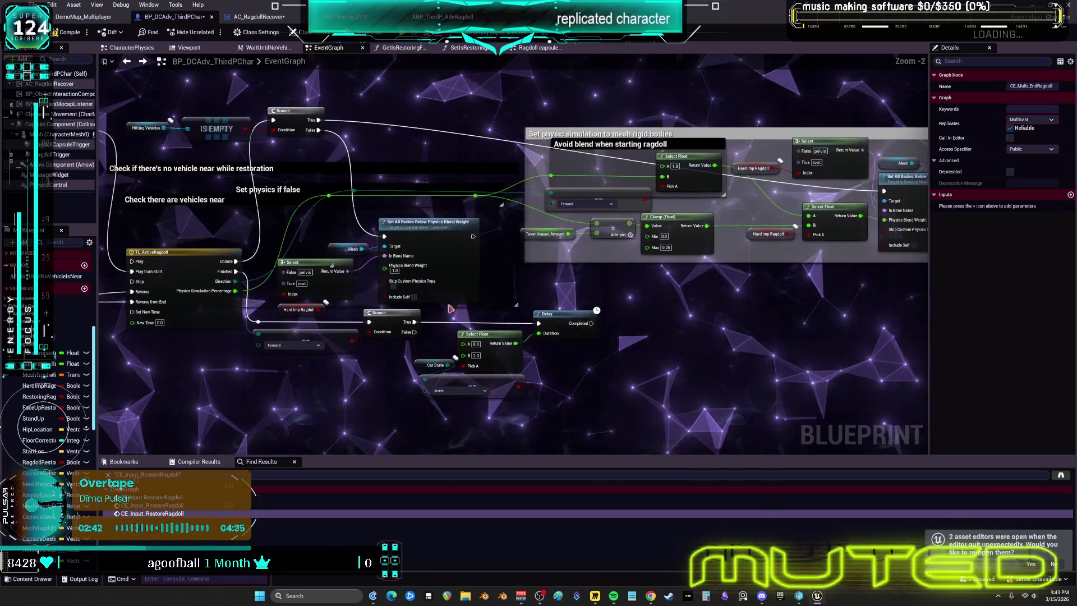
pyautogui.scroll(-5, 468, 302)
pyautogui.scroll(7, 468, 303)
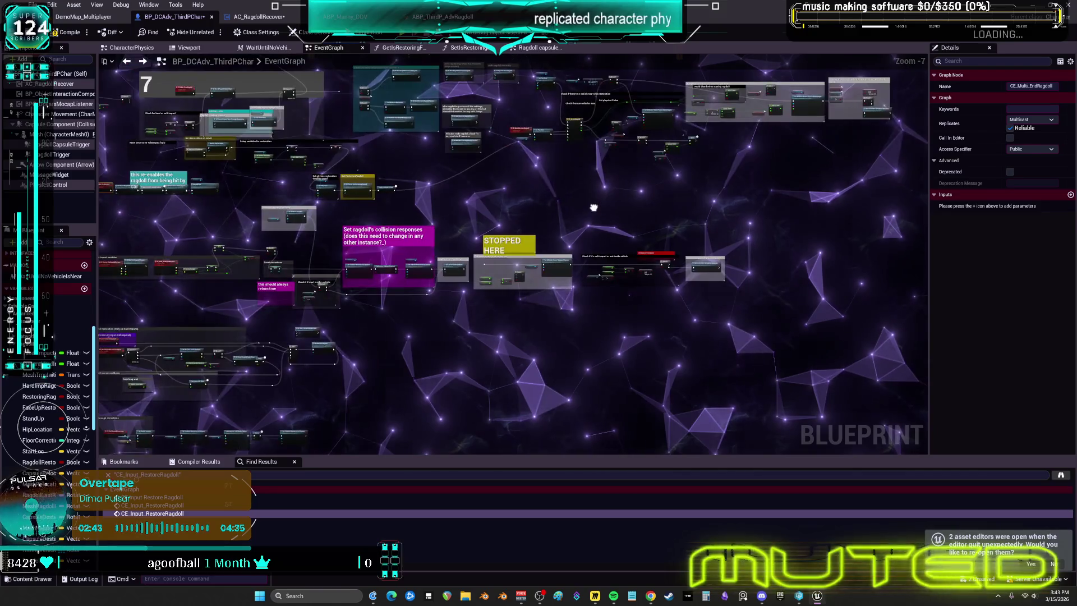
pyautogui.moveTo(430, 174); pyautogui.dragTo(608, 200)
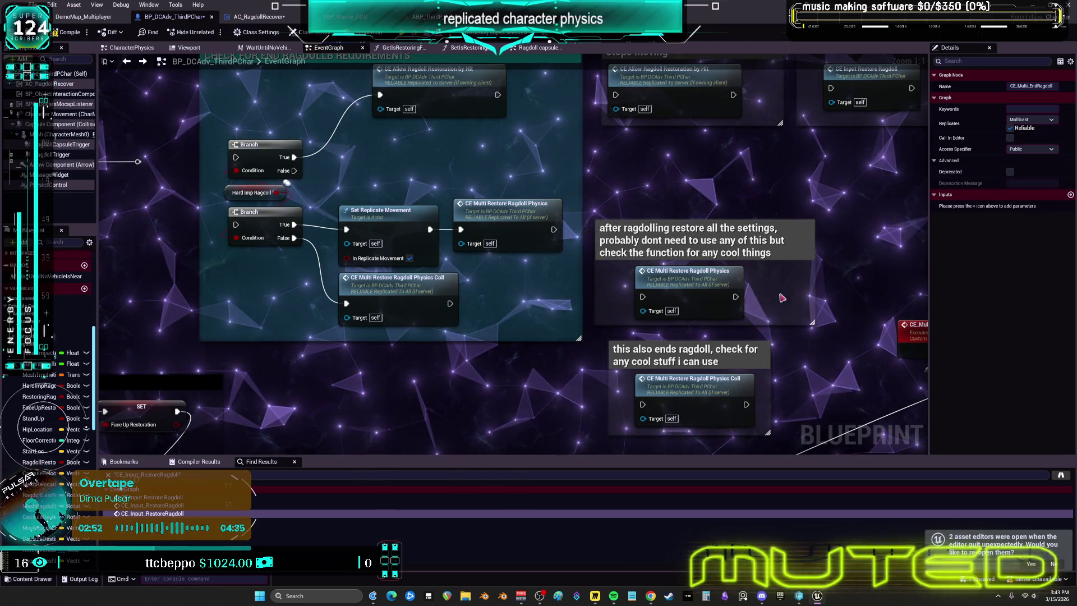
pyautogui.moveTo(781, 298); pyautogui.dragTo(719, 320)
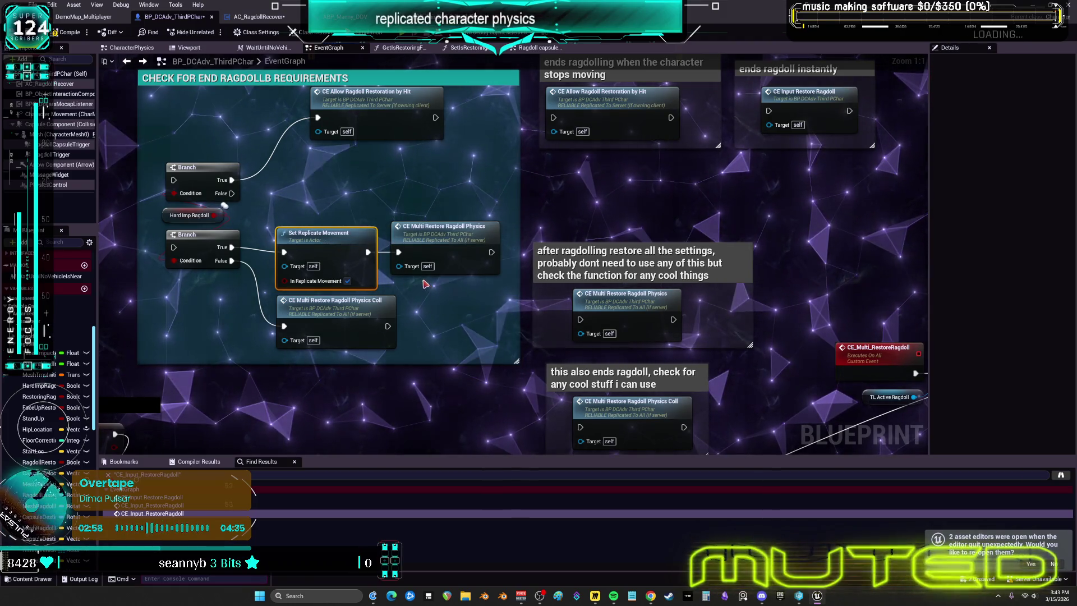
pyautogui.moveTo(446, 241); pyautogui.dragTo(450, 274)
pyautogui.doubleClick(459, 261)
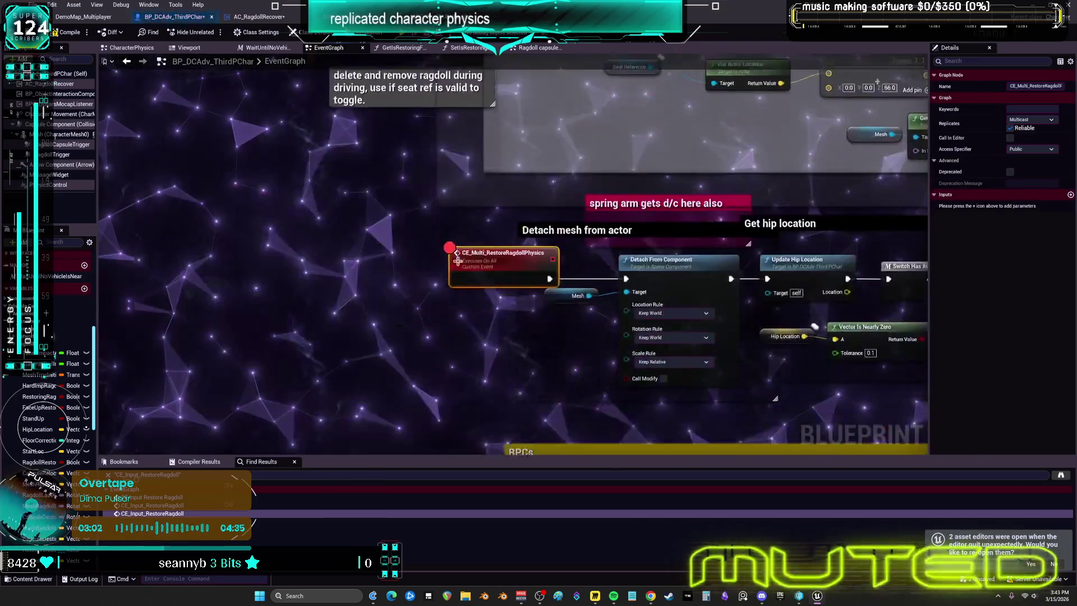
# Follow the restore logic past Get hip location to CE Server Get Relocation Position
pyautogui.moveTo(709, 229); pyautogui.dragTo(279, 220)
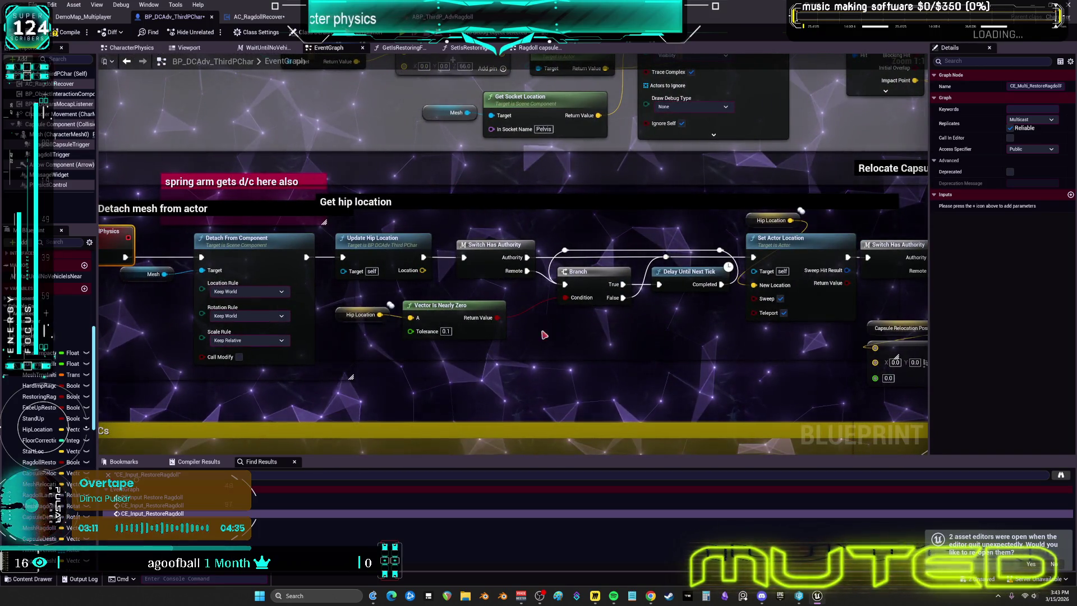
pyautogui.moveTo(677, 303); pyautogui.dragTo(436, 299)
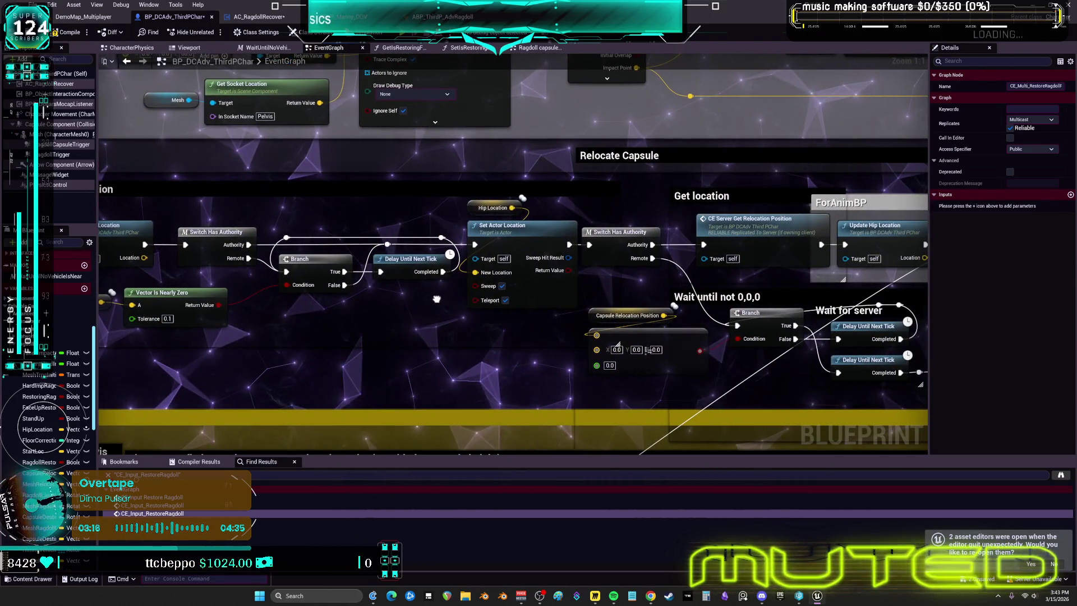
pyautogui.moveTo(753, 253); pyautogui.dragTo(515, 250)
pyautogui.click(574, 254)
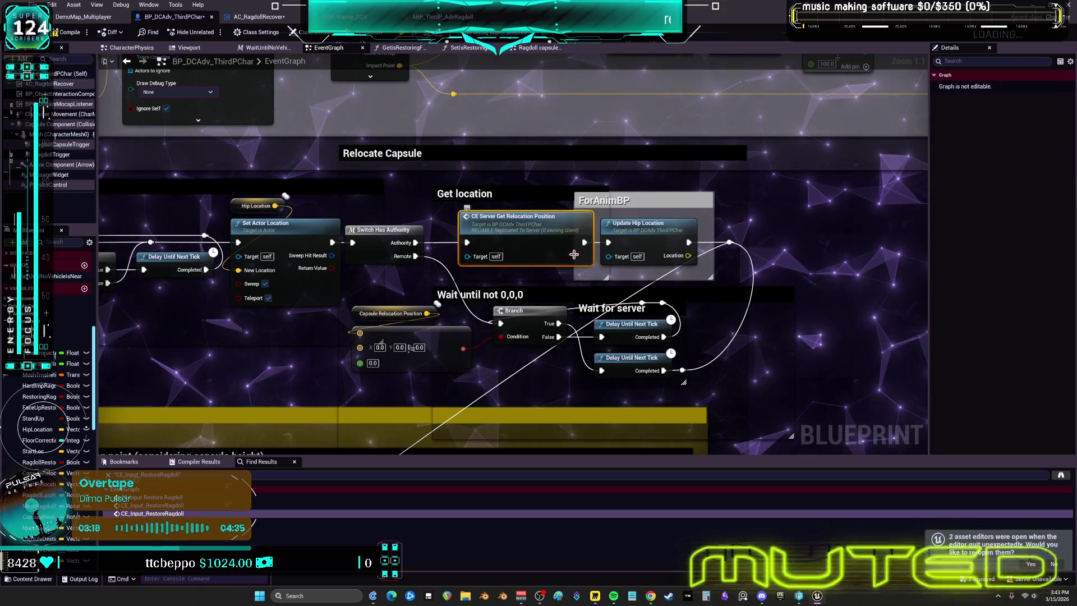
pyautogui.moveTo(749, 386)
pyautogui.mouseDown()
pyautogui.moveTo(741, 362)
pyautogui.moveTo(875, 185)
pyautogui.moveTo(841, 140)
pyautogui.moveTo(926, 74)
pyautogui.mouseUp()
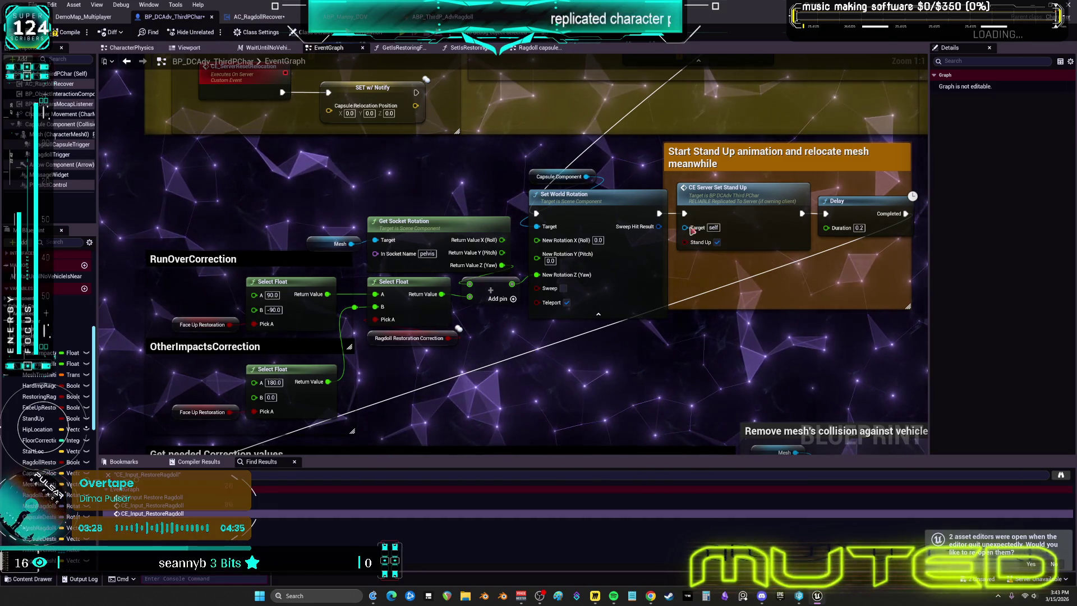
# Marquee-select all nodes in the 'Remove mesh's collision against vehicles' group
pyautogui.moveTo(812, 281)
pyautogui.mouseDown()
pyautogui.moveTo(759, 147)
pyautogui.moveTo(776, 149)
pyautogui.moveTo(536, 154)
pyautogui.moveTo(468, 216)
pyautogui.mouseUp()
pyautogui.moveTo(748, 294)
pyautogui.mouseDown()
pyautogui.moveTo(681, 319)
pyautogui.moveTo(672, 304)
pyautogui.mouseUp()
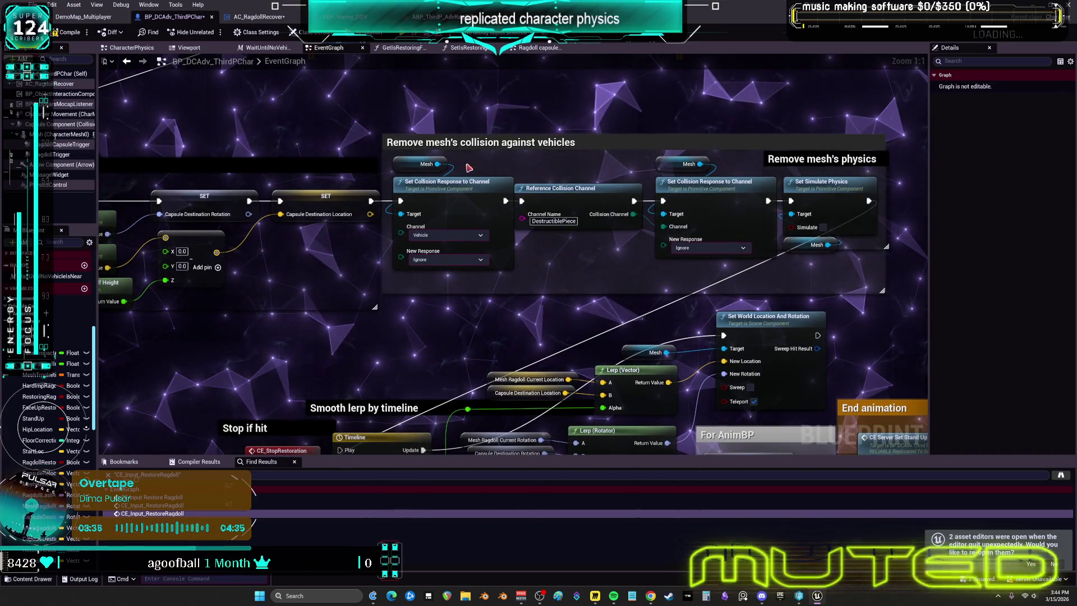
pyautogui.moveTo(427, 140)
pyautogui.mouseDown()
pyautogui.moveTo(780, 258)
pyautogui.moveTo(857, 268)
pyautogui.mouseUp()
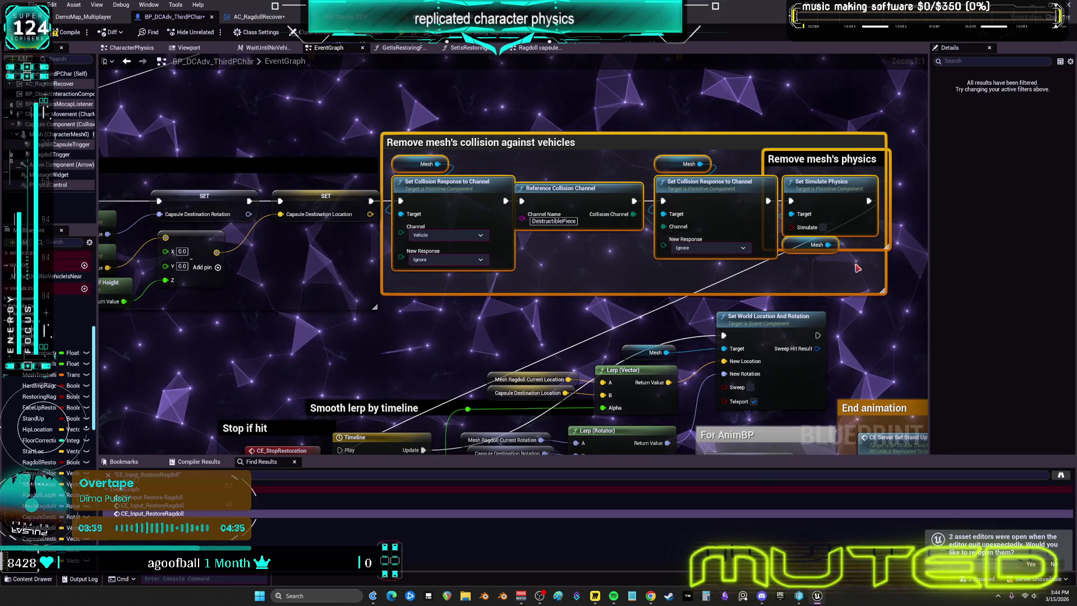
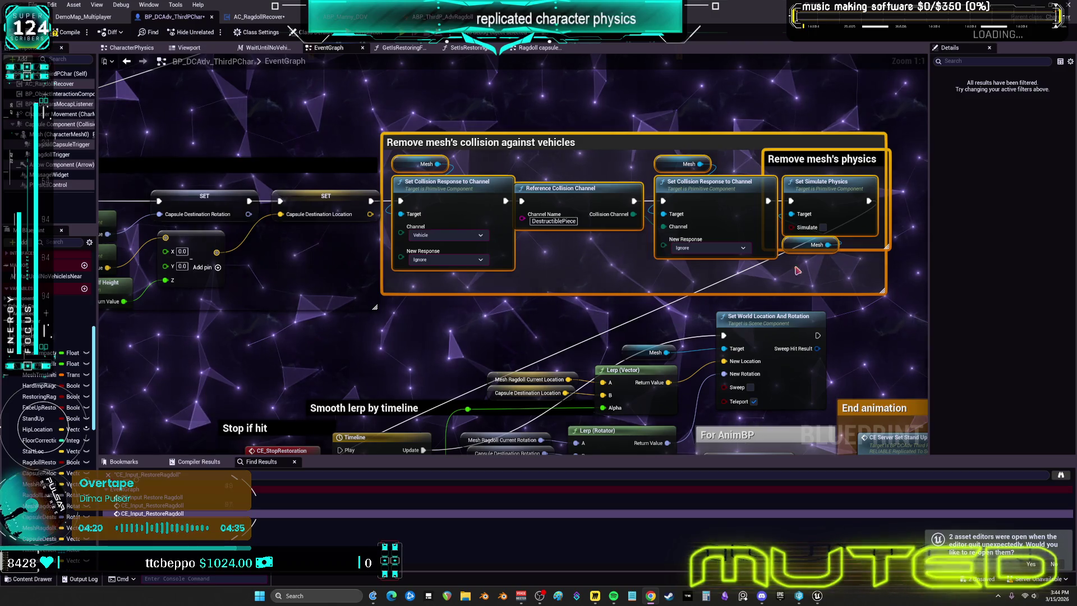
# Find the reset ragdoll camera setup call and jump to the CE_ResetRagdollCameraSetup event
pyautogui.scroll(-3, 797, 271)
pyautogui.scroll(3, 503, 145)
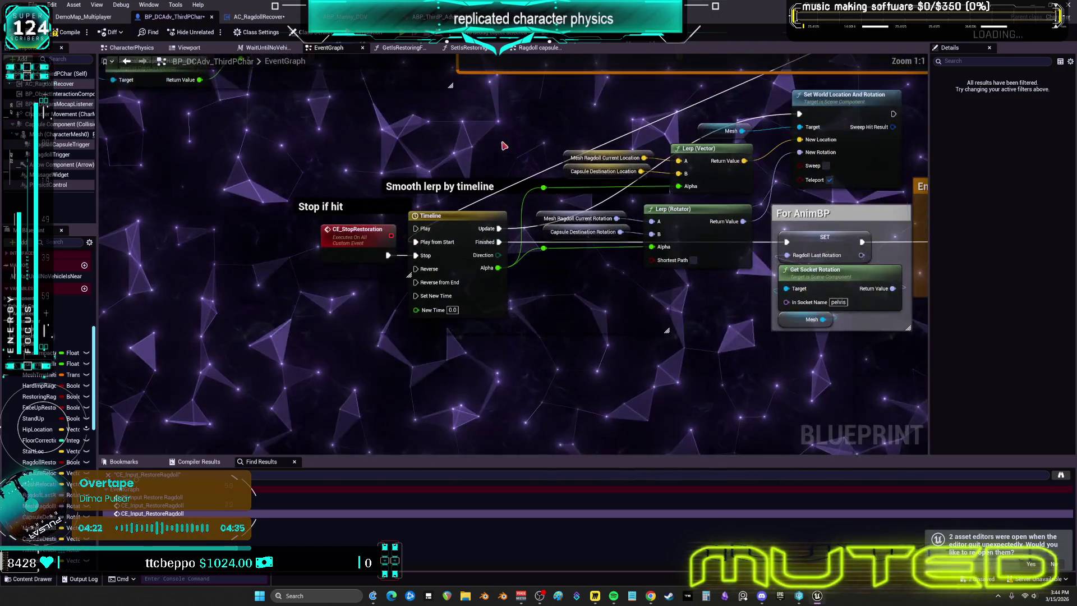
pyautogui.moveTo(755, 321)
pyautogui.mouseDown()
pyautogui.moveTo(199, 296)
pyautogui.moveTo(661, 178)
pyautogui.mouseUp()
pyautogui.scroll(-5, 661, 178)
pyautogui.scroll(4, 665, 277)
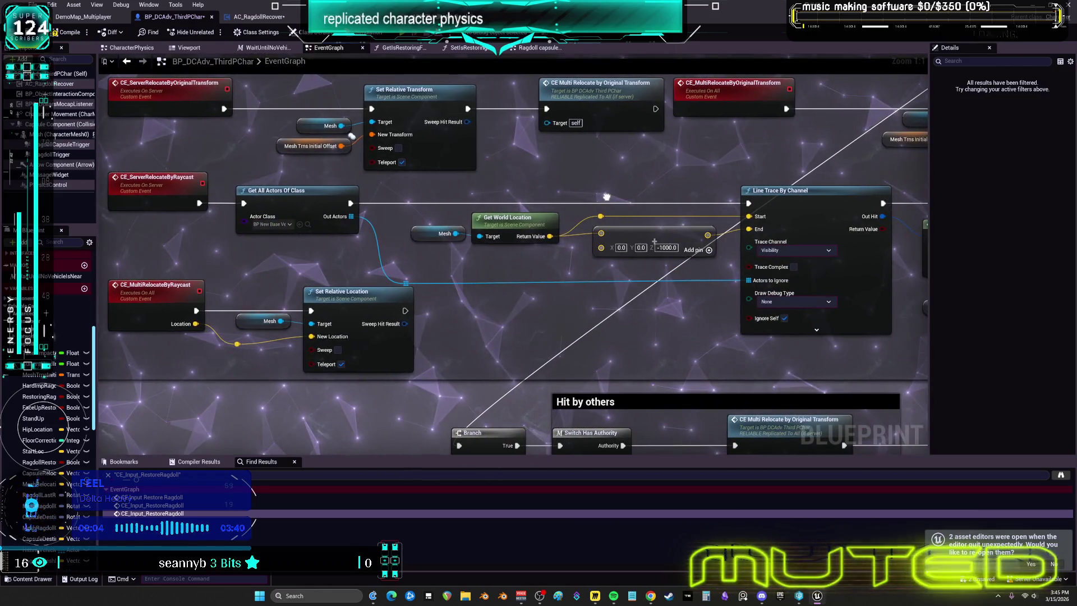
pyautogui.moveTo(606, 196); pyautogui.dragTo(226, 201)
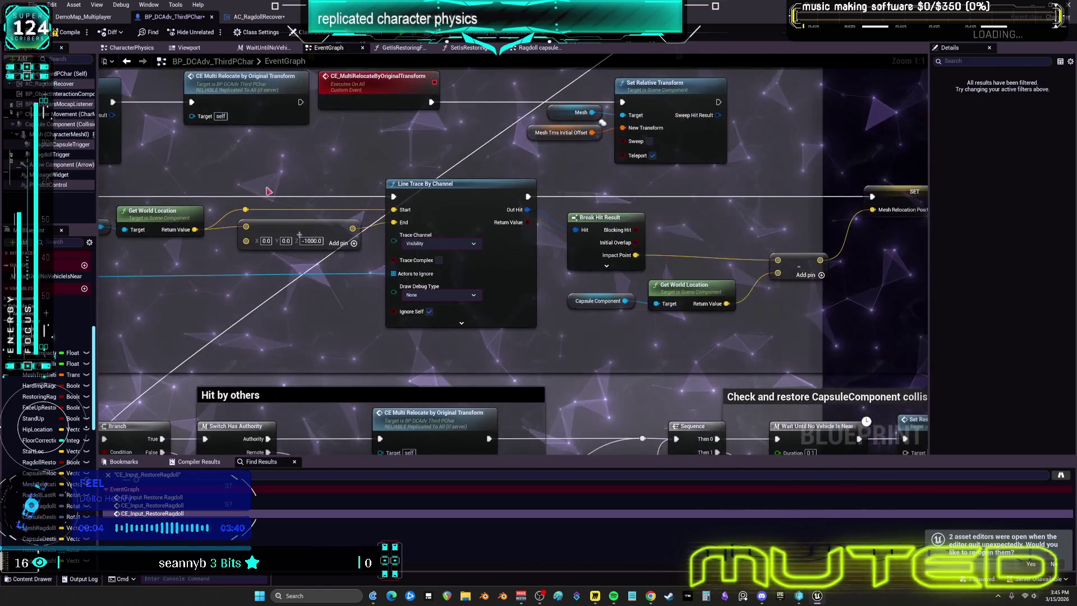
pyautogui.moveTo(708, 209)
pyautogui.mouseDown()
pyautogui.moveTo(491, 212)
pyautogui.moveTo(758, 263)
pyautogui.moveTo(684, 372)
pyautogui.moveTo(780, 293)
pyautogui.mouseUp()
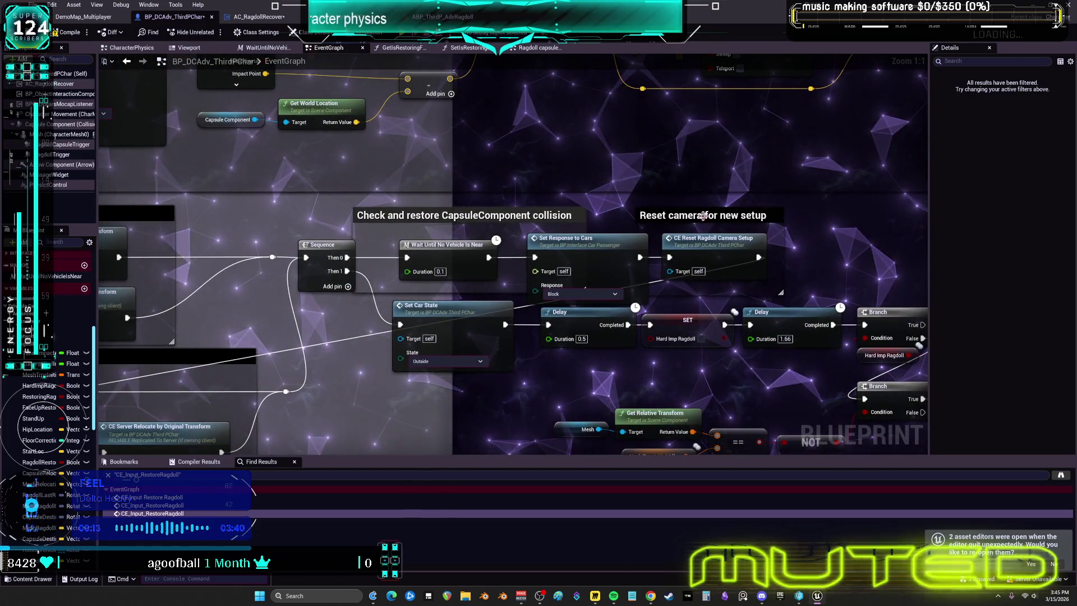
pyautogui.moveTo(702, 215); pyautogui.dragTo(748, 189)
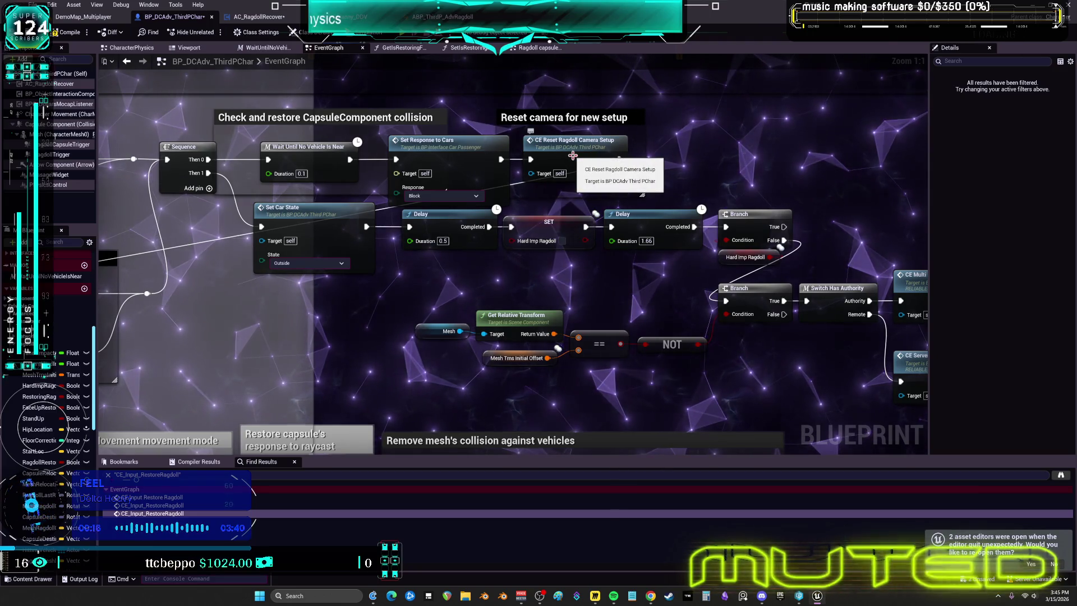
pyautogui.moveTo(544, 163)
pyautogui.mouseDown()
pyautogui.moveTo(937, 183)
pyautogui.moveTo(1076, 211)
pyautogui.mouseUp()
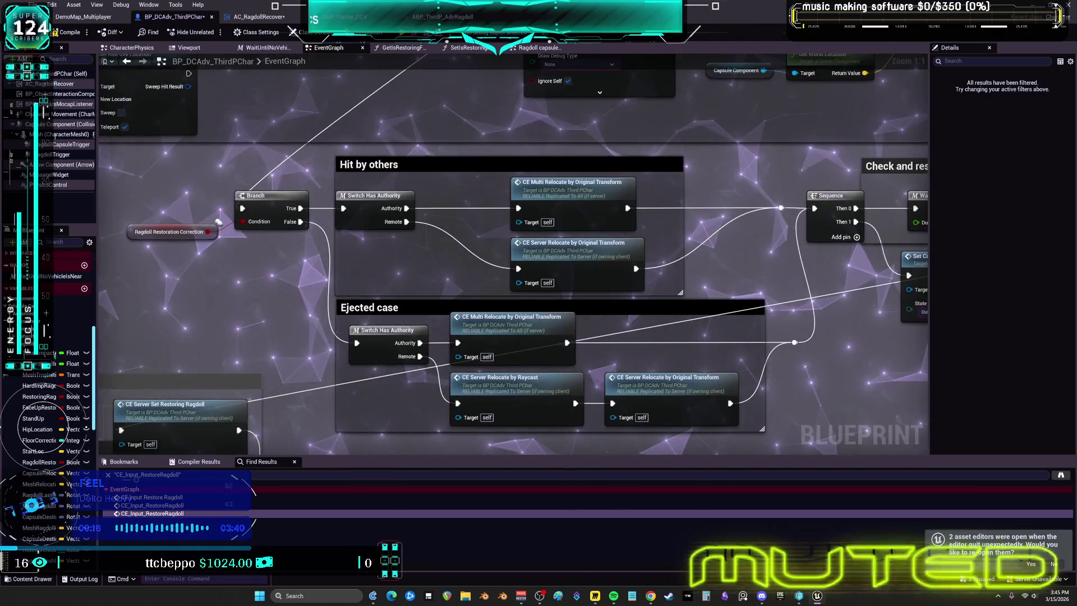
pyautogui.moveTo(955, 225); pyautogui.dragTo(394, 234)
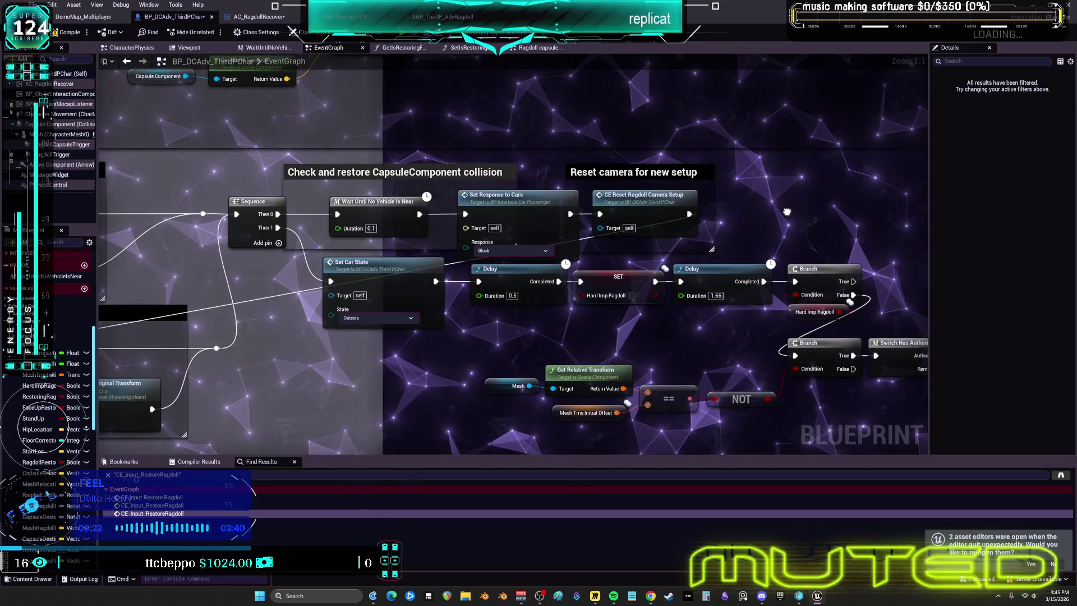
pyautogui.moveTo(785, 212)
pyautogui.mouseDown()
pyautogui.moveTo(594, 158)
pyautogui.moveTo(485, 165)
pyautogui.mouseUp()
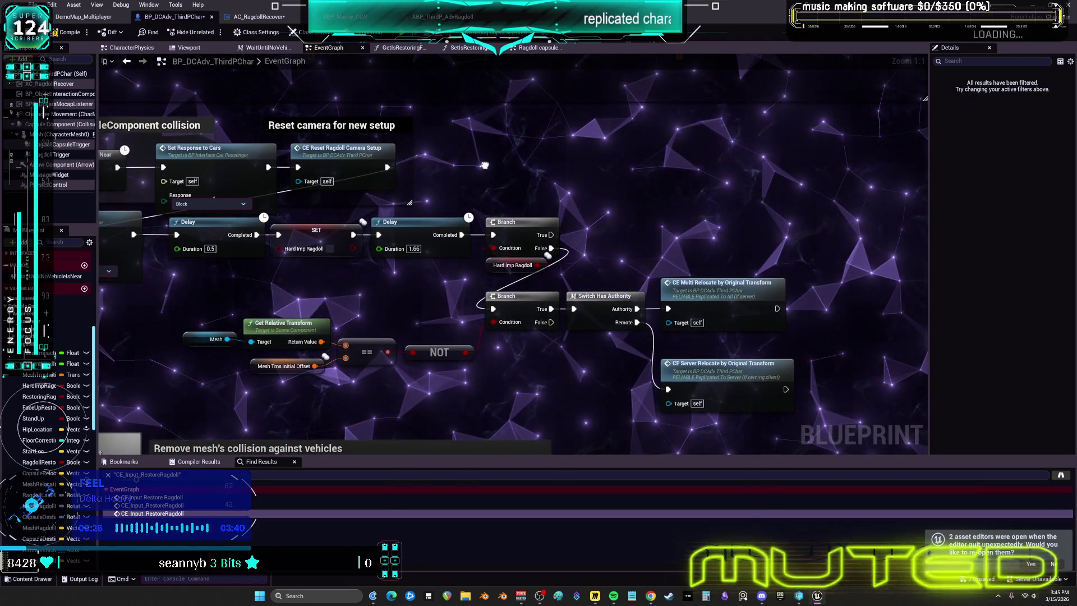
pyautogui.click(347, 156)
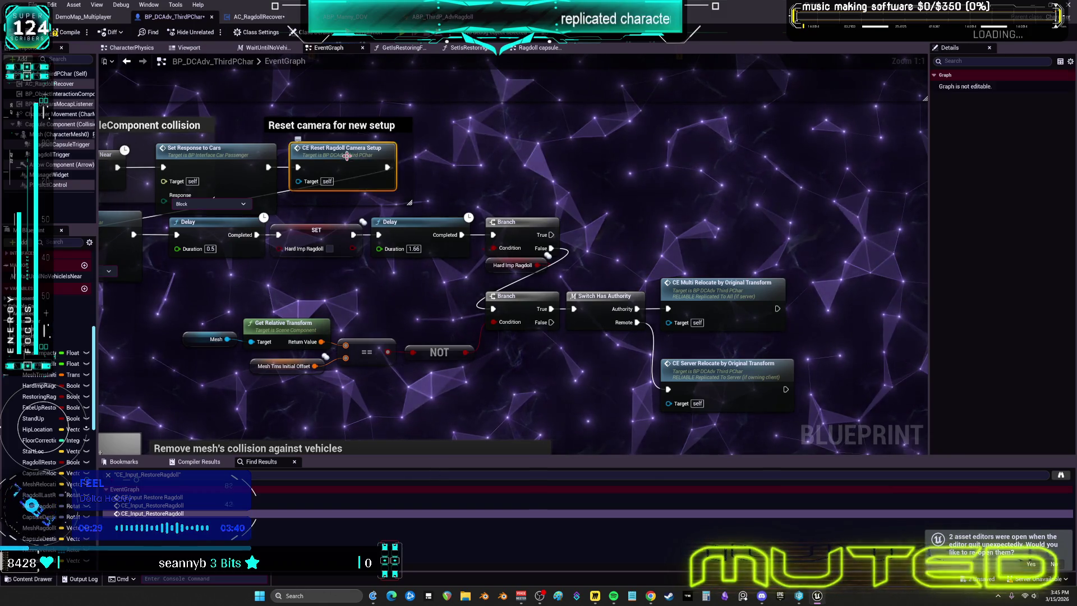
pyautogui.doubleClick(347, 156)
# Move the event left and comment it 'REMEMBER TO RESET THIS ON END RAGDOLL'
pyautogui.rightClick(649, 263)
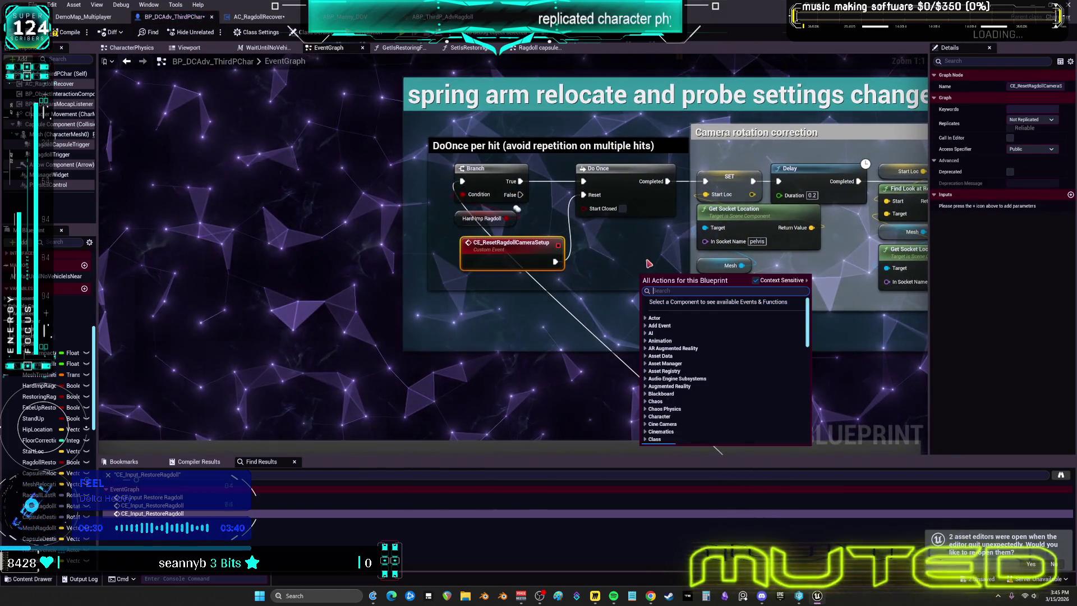
pyautogui.click(576, 230)
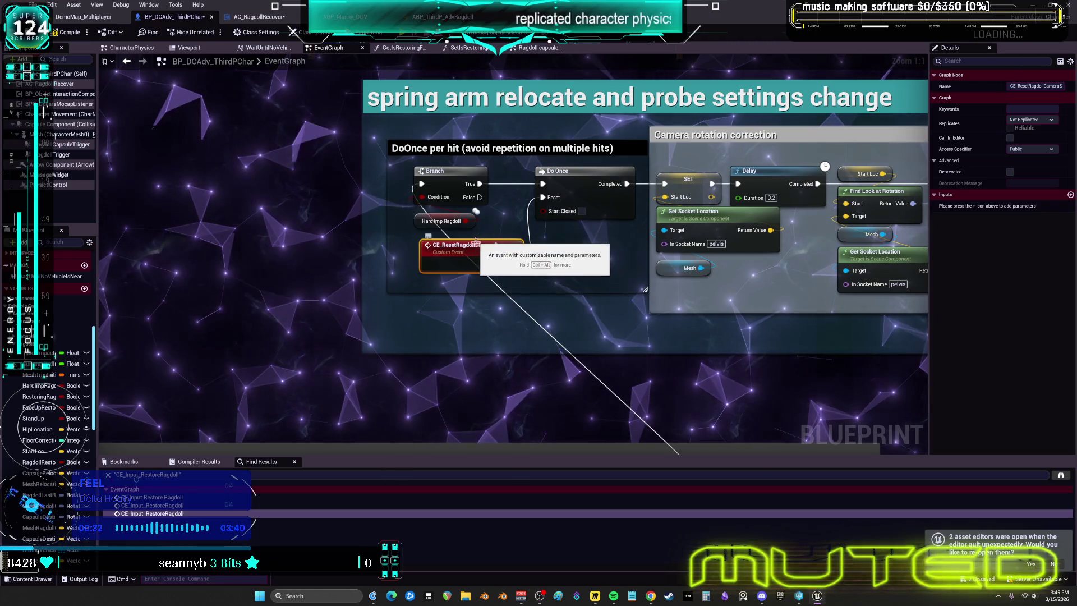
pyautogui.moveTo(407, 255); pyautogui.dragTo(188, 275)
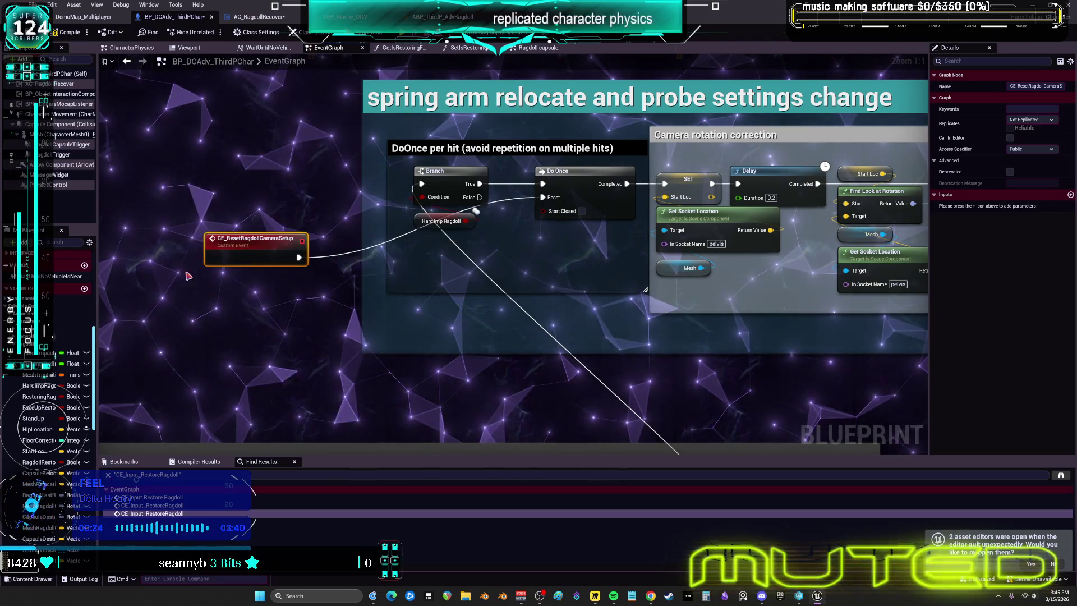
pyautogui.write('cREM')
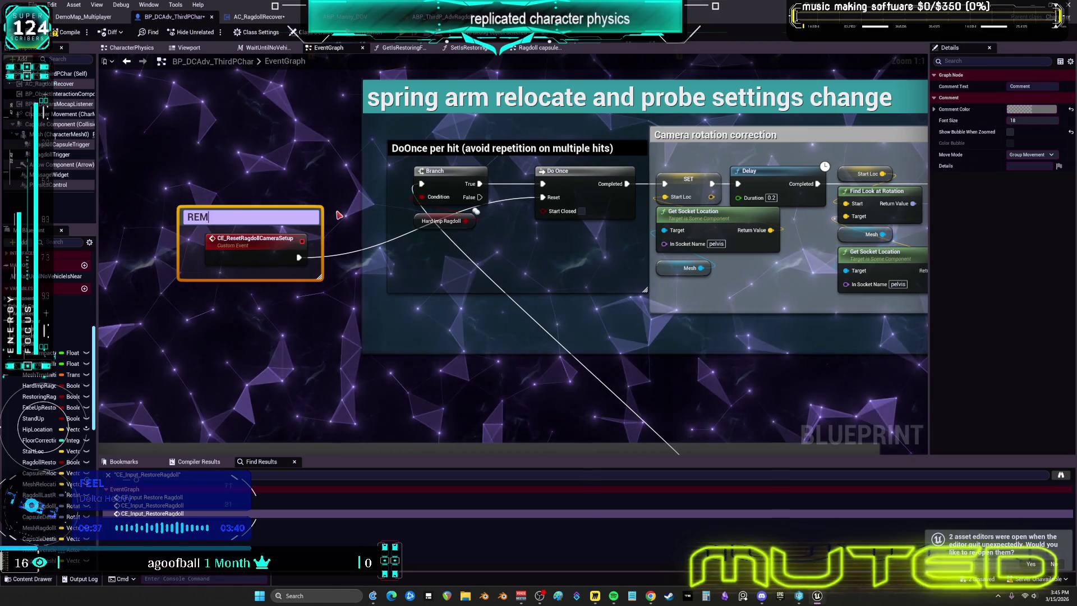
pyautogui.write('T T')
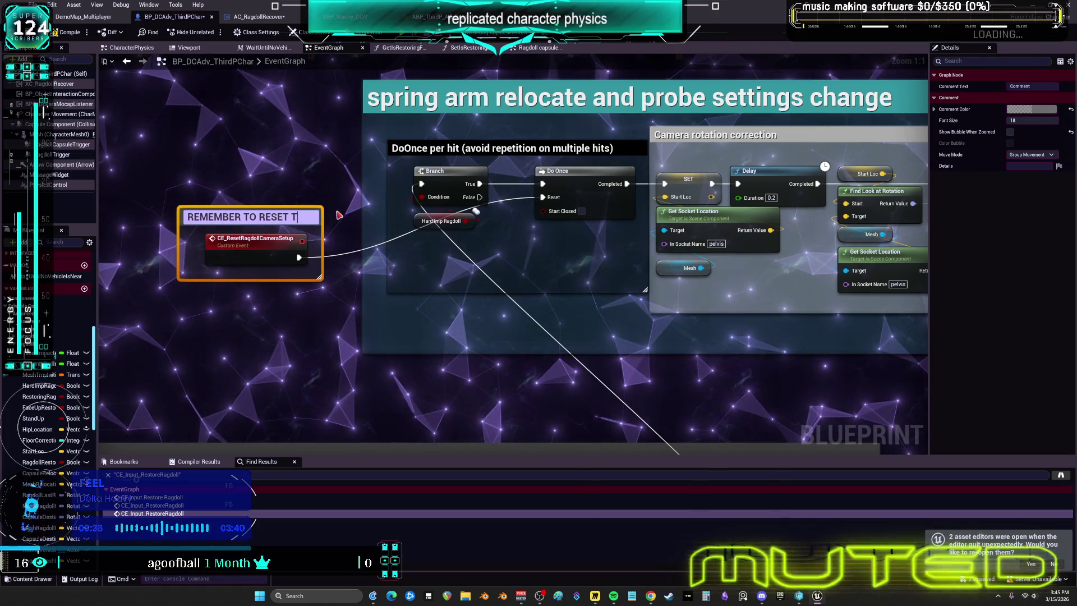
pyautogui.write('HISON EN')
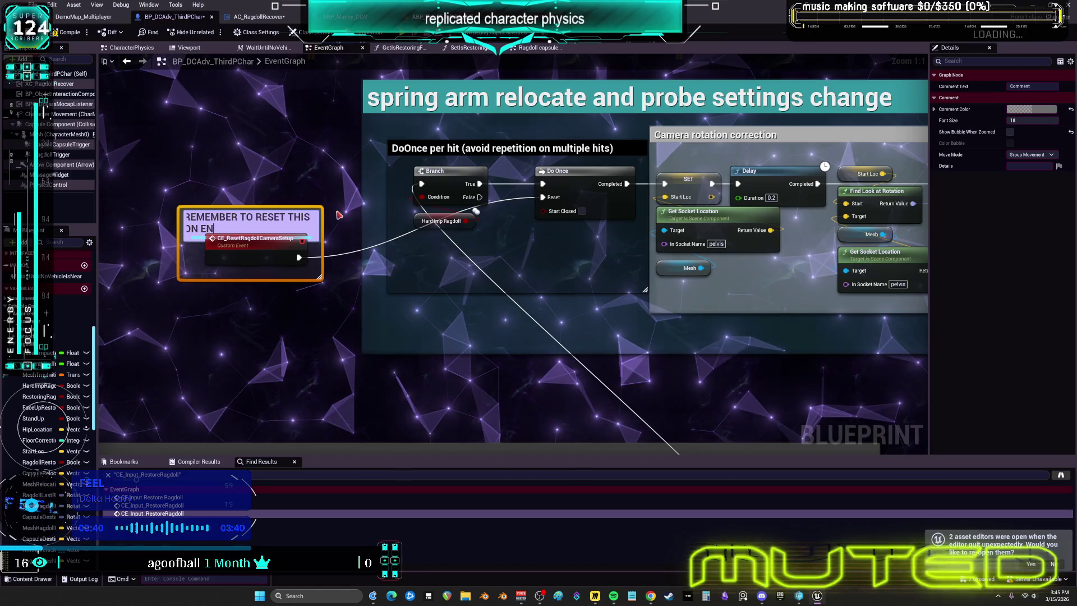
pyautogui.write('D RAGDOLL')
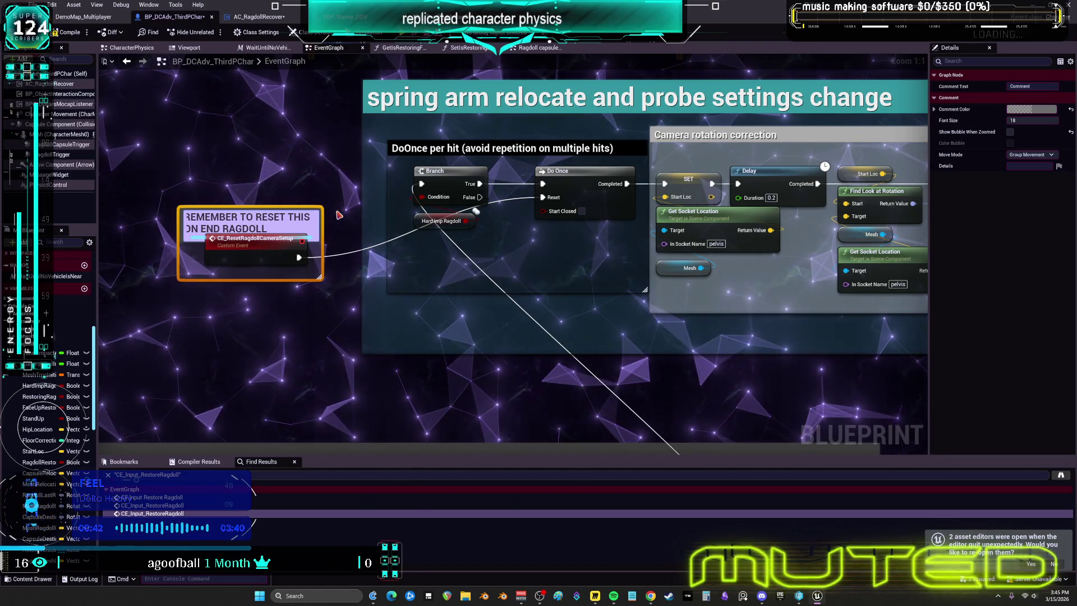
pyautogui.press('Return')
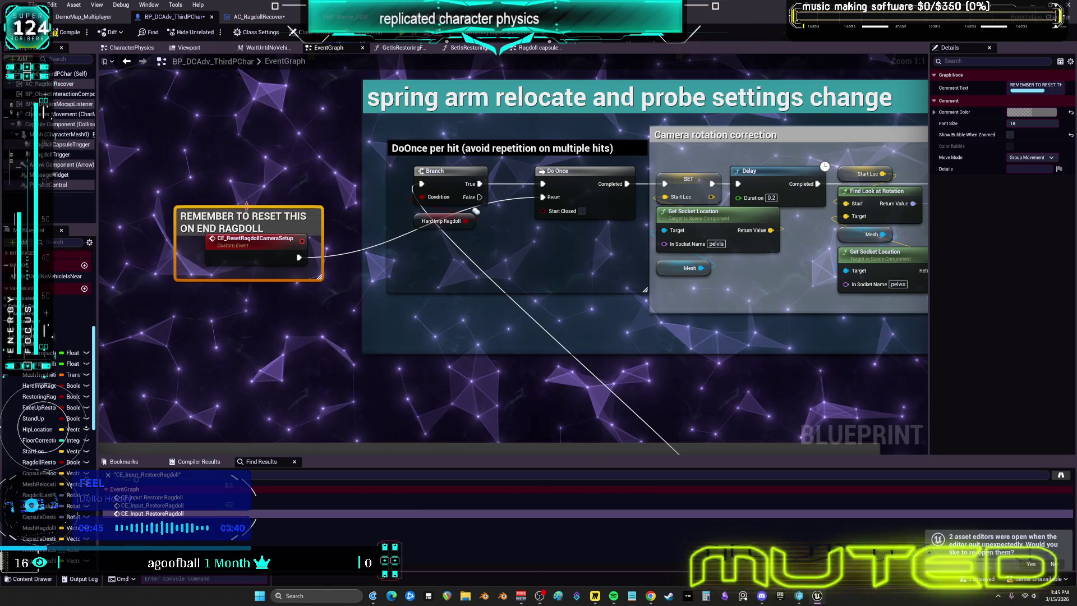
# Set the reminder comment's colour to magenta
pyautogui.click(1030, 112)
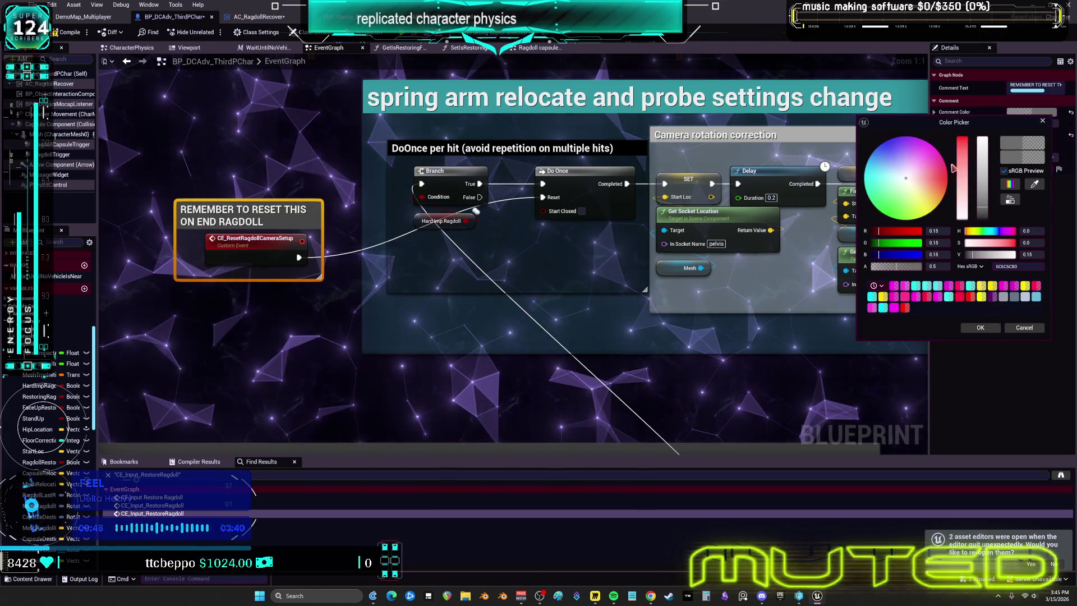
pyautogui.click(935, 148)
pyautogui.moveTo(982, 214); pyautogui.dragTo(982, 137)
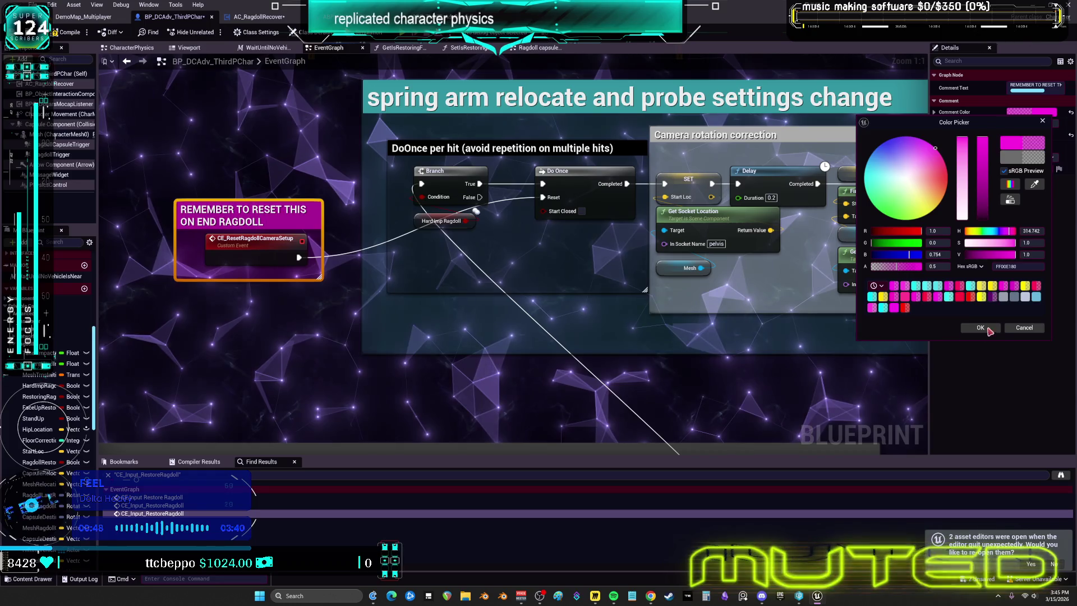
pyautogui.click(982, 328)
pyautogui.click(126, 61)
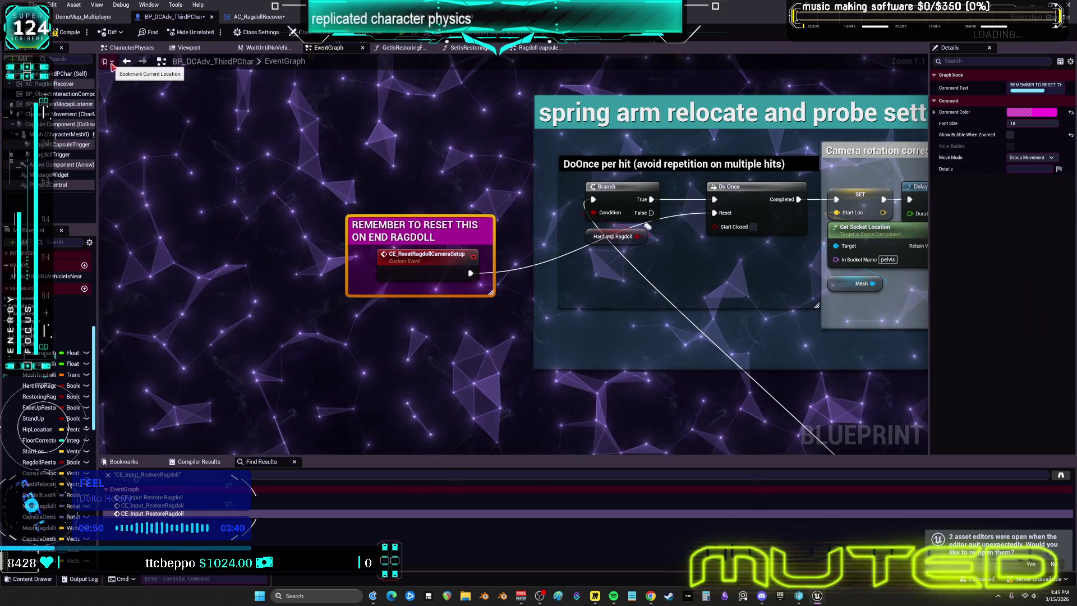
pyautogui.click(129, 48)
pyautogui.click(105, 62)
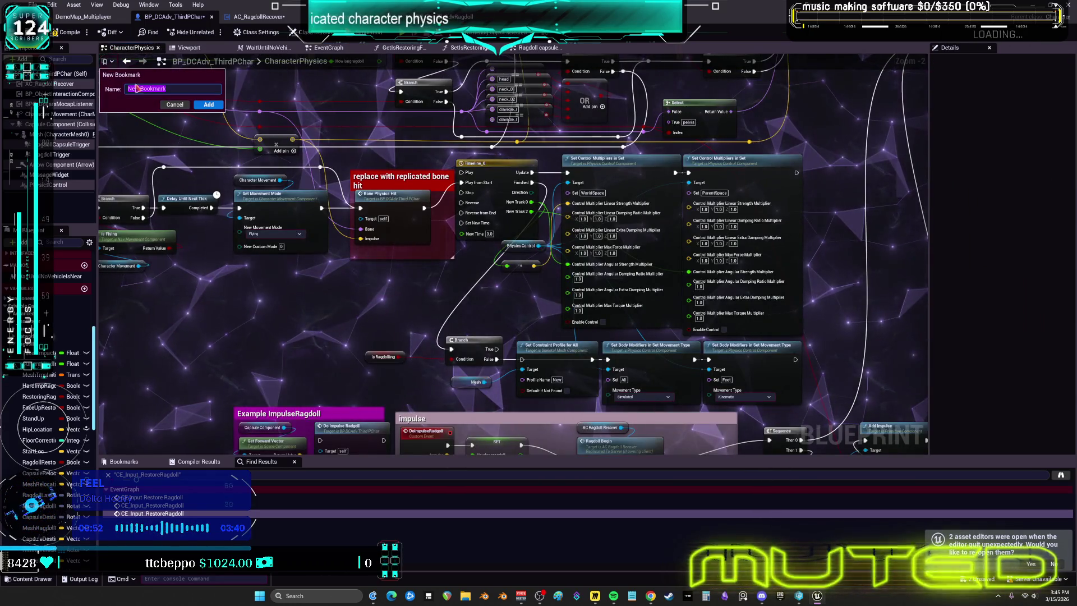
# Save the reminder comment's location as EventGraph bookmark 11
pyautogui.press('Escape')
pyautogui.click(127, 61)
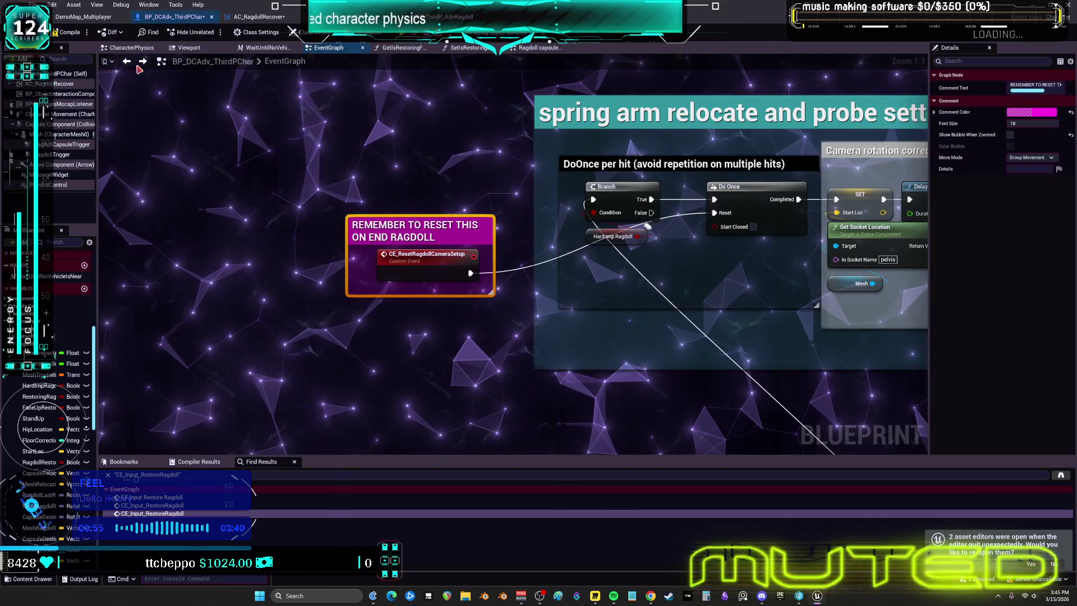
pyautogui.click(105, 61)
pyautogui.click(133, 462)
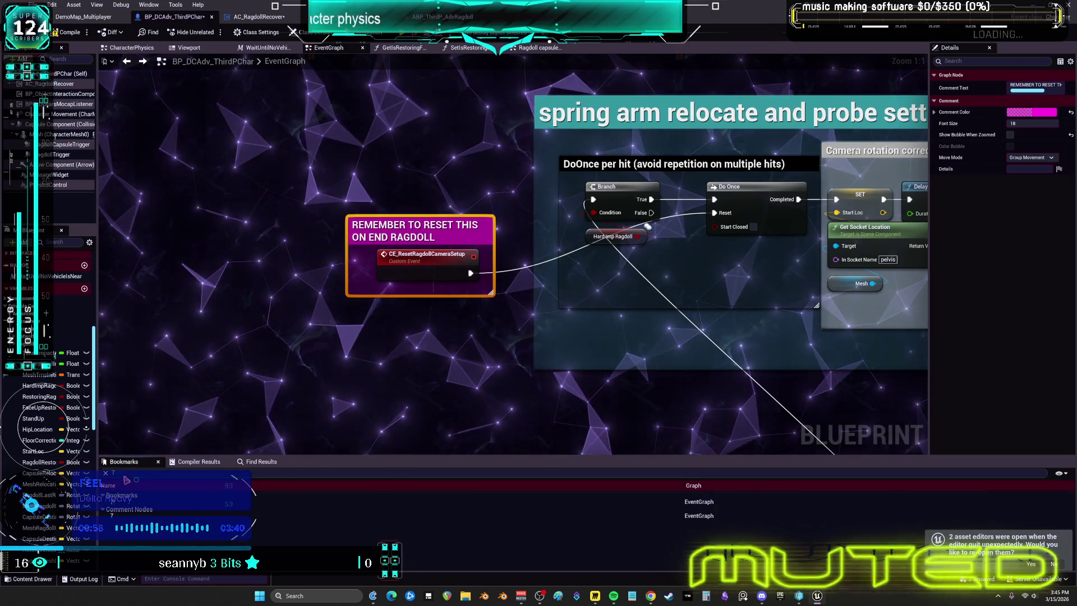
pyautogui.click(103, 494)
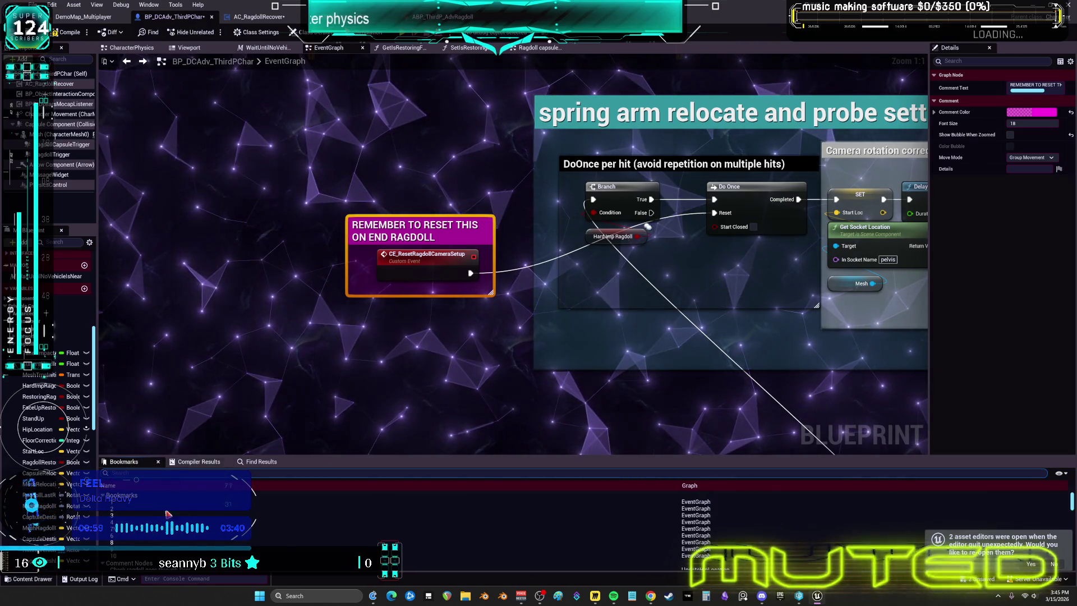
pyautogui.click(113, 63)
pyautogui.click(201, 106)
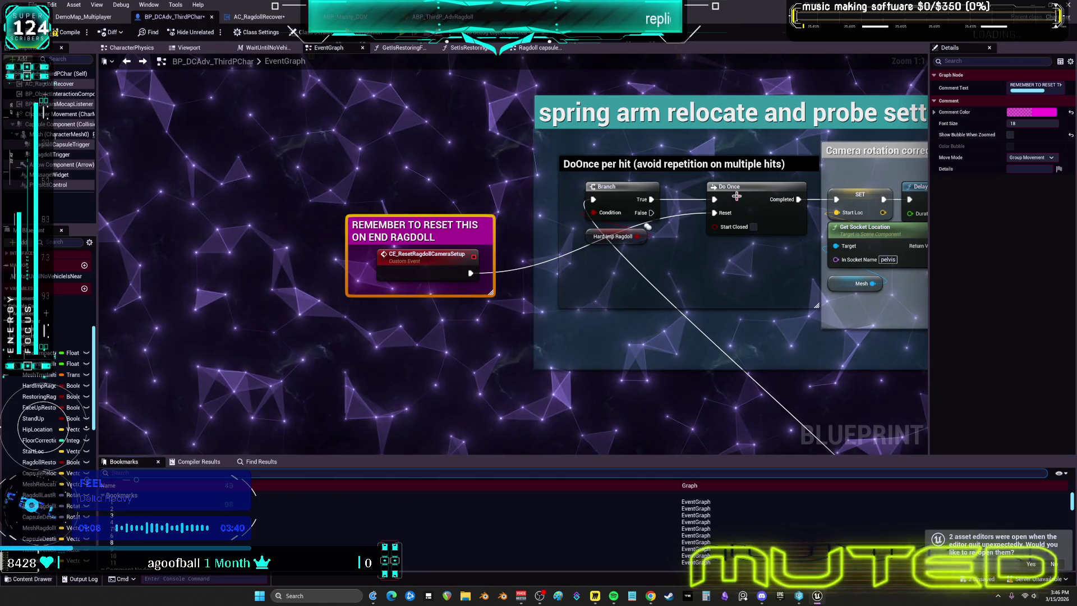
# Cycle through bookmarks 7, 8, 9, 0, 1 and 2, ending at the RPCs bookmark 3
pyautogui.hotkey('shift', '7')
pyautogui.hotkey('shift', '8')
pyautogui.hotkey('shift', '9')
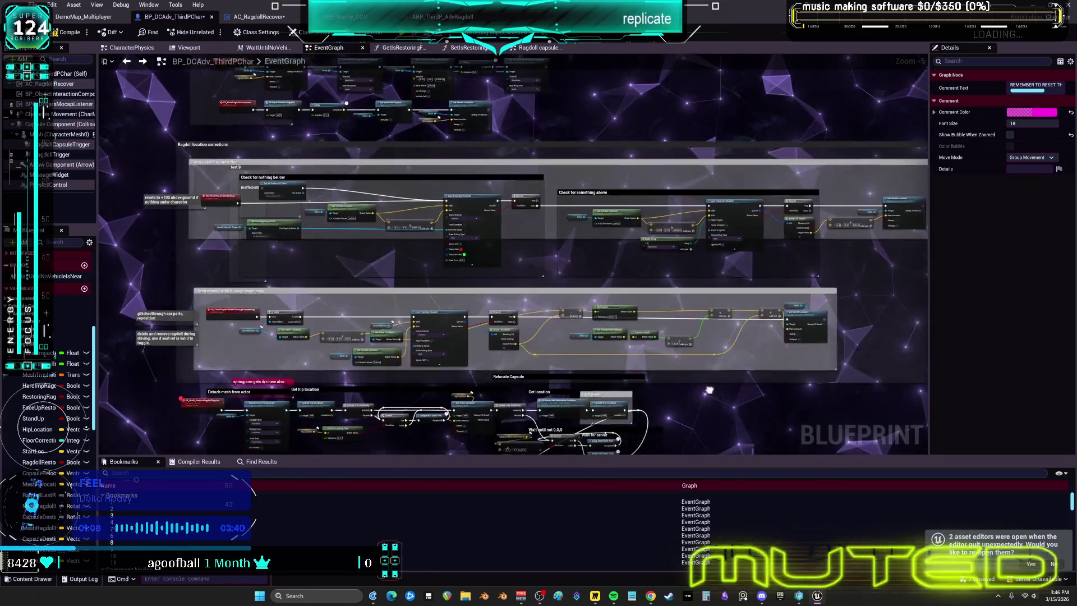
pyautogui.hotkey('shift', '0')
pyautogui.hotkey('shift', '1')
pyautogui.hotkey('shift', '2')
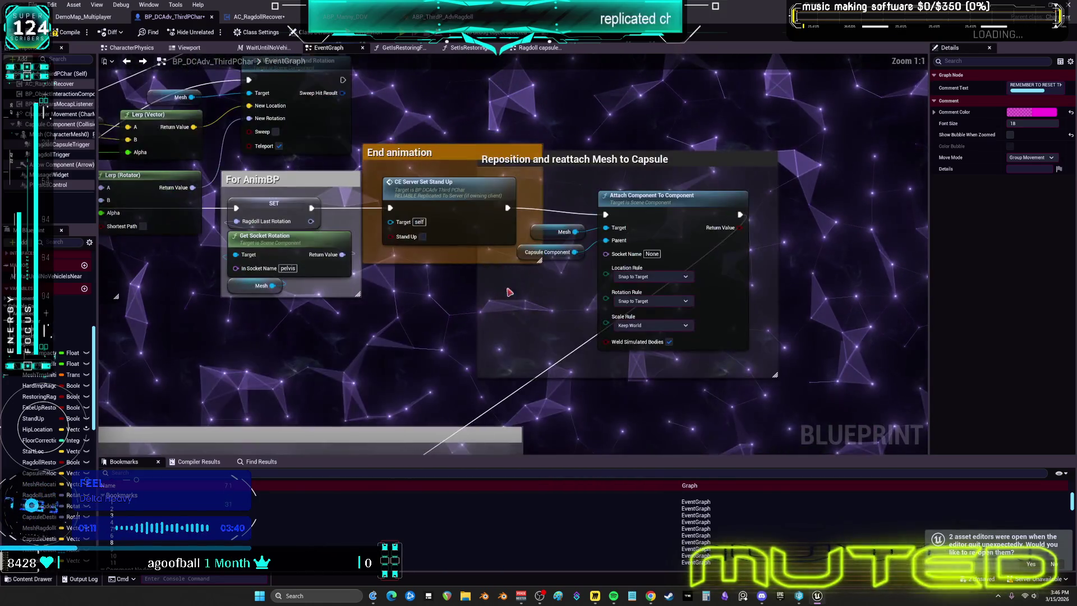
pyautogui.hotkey('shift', '3')
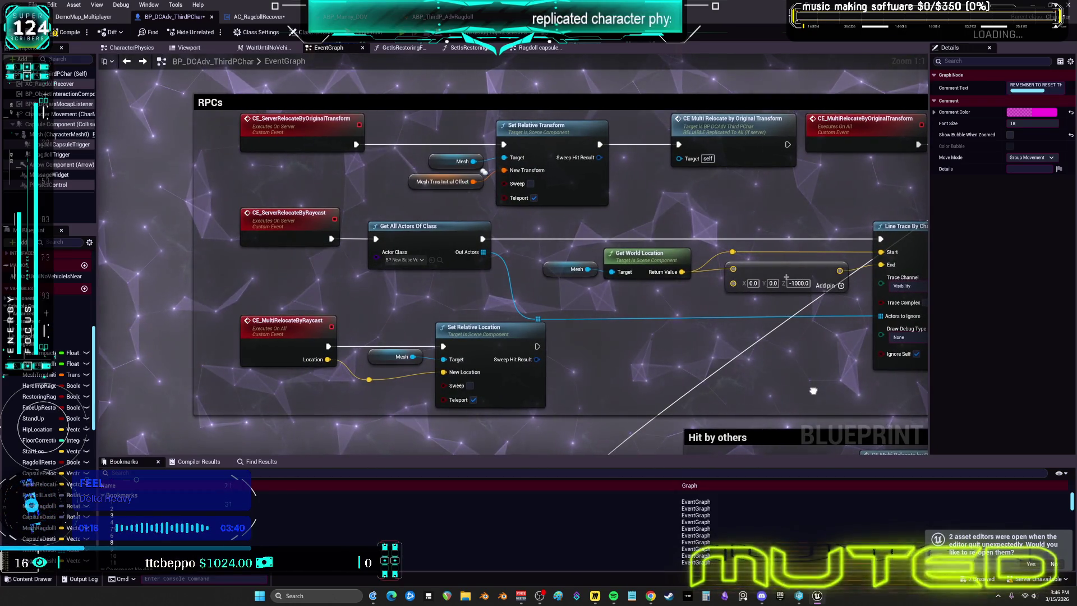
# Jump from the relocate nodes to the CE_MultiRelocateByRaycast event
pyautogui.moveTo(813, 390); pyautogui.dragTo(436, 391)
pyautogui.moveTo(777, 310); pyautogui.dragTo(351, 312)
pyautogui.moveTo(869, 312); pyautogui.dragTo(407, 321)
pyautogui.rightClick(373, 325)
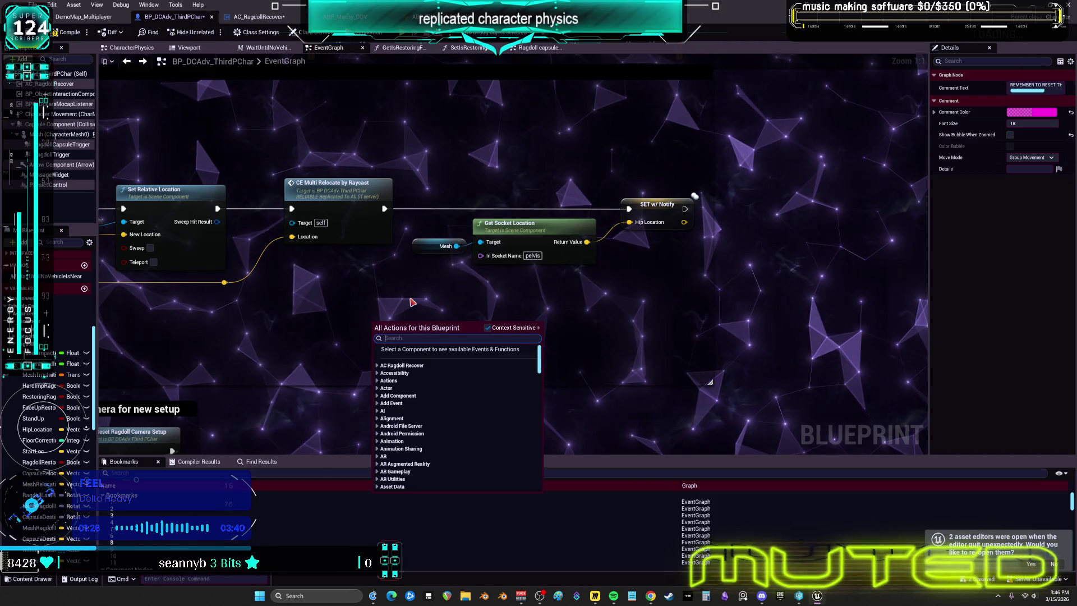
pyautogui.click(337, 178)
pyautogui.doubleClick(336, 185)
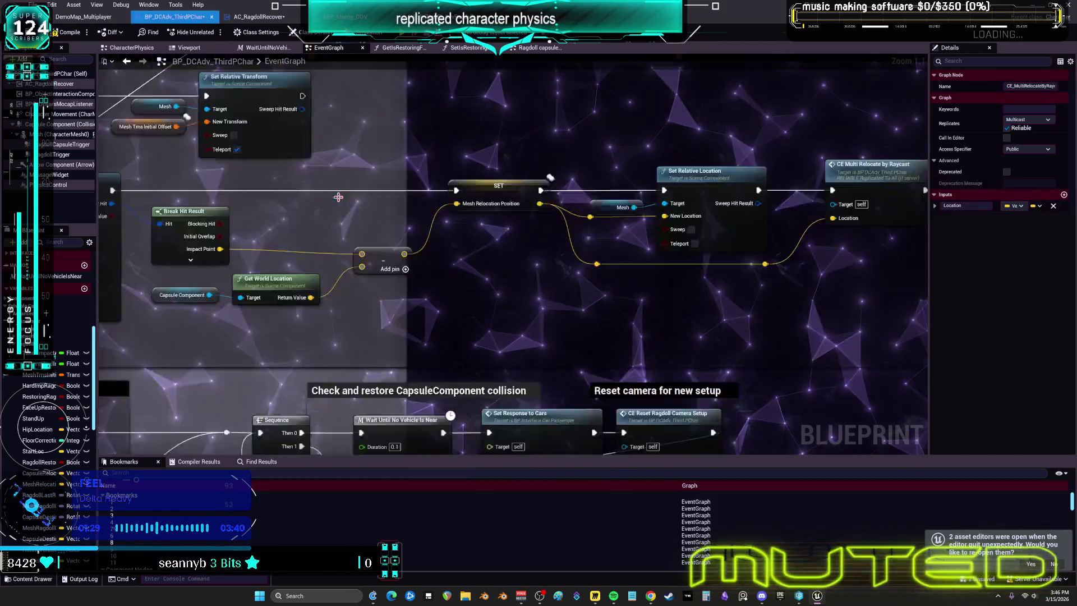
# Review the Ragdoll Deactivation, capsule collision restore and CheckSwimming sections
pyautogui.scroll(-10, 677, 288)
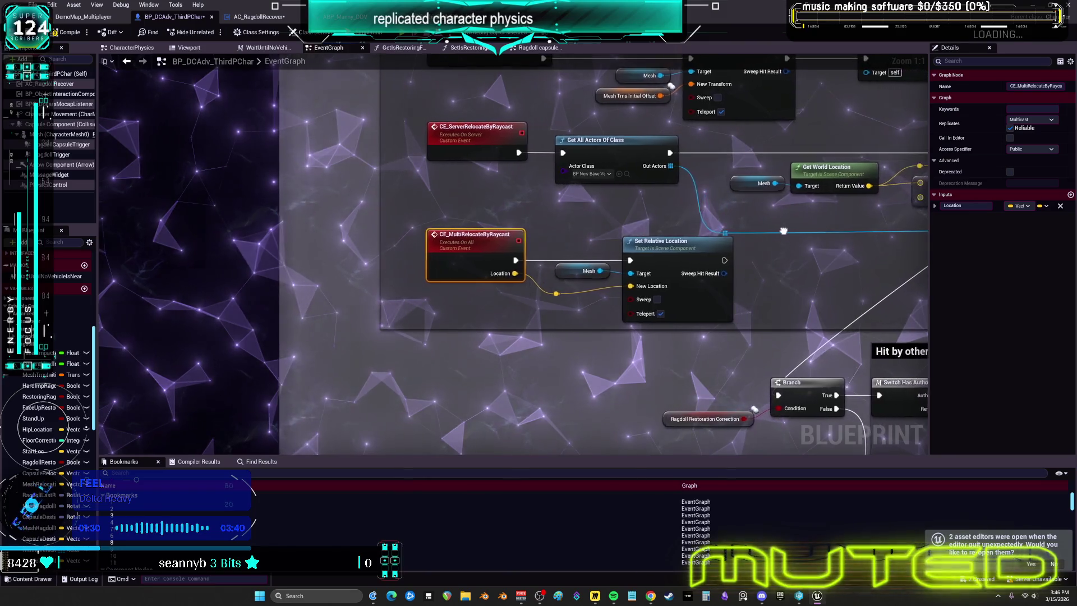
pyautogui.scroll(7, 463, 271)
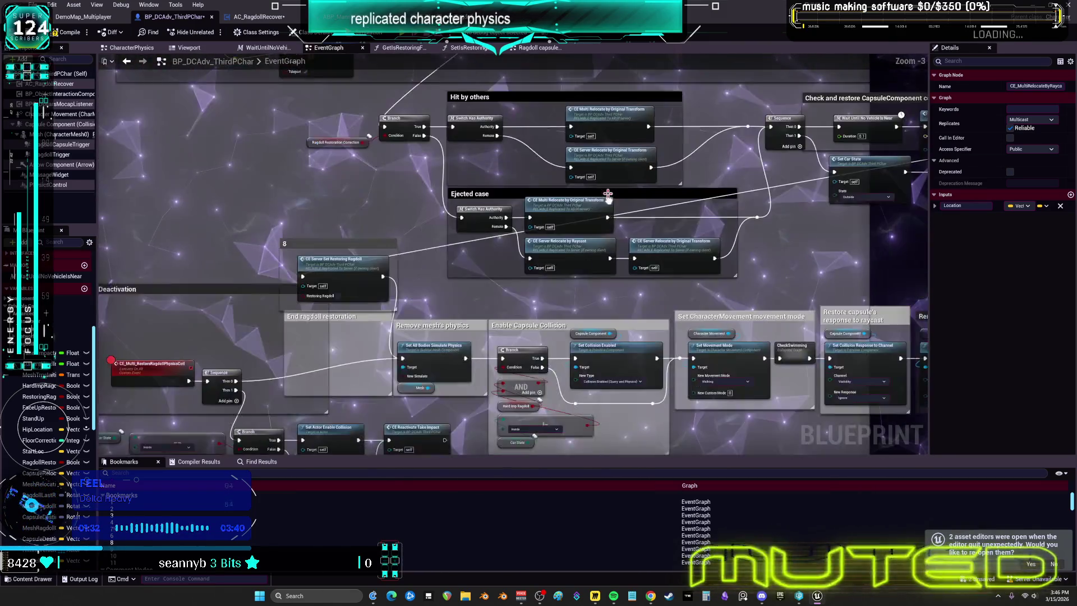
pyautogui.scroll(3, 482, 114)
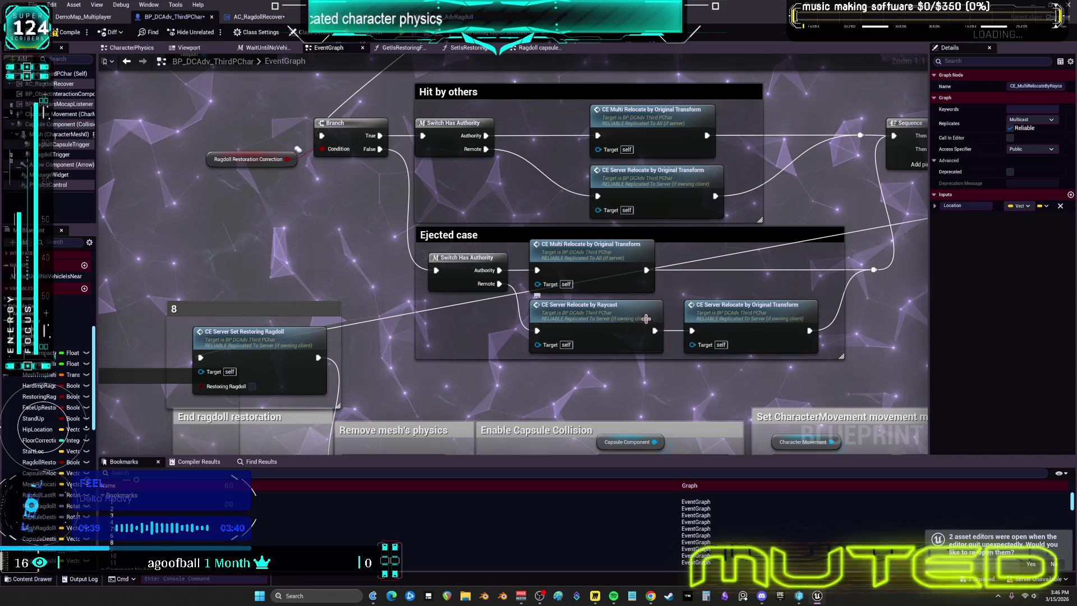
pyautogui.moveTo(418, 355); pyautogui.dragTo(654, 196)
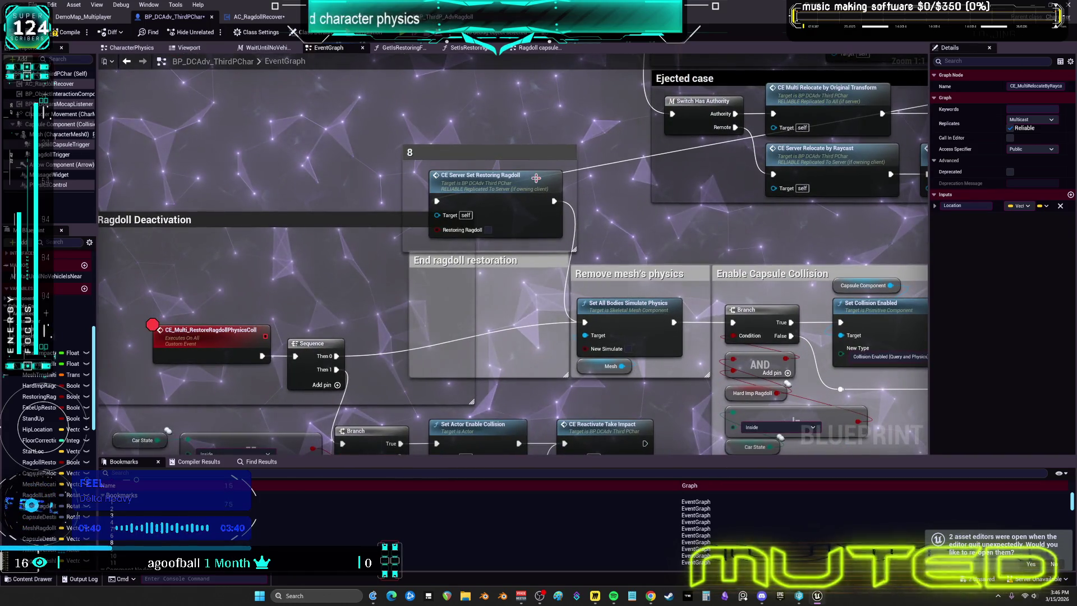
pyautogui.moveTo(396, 319)
pyautogui.mouseDown()
pyautogui.moveTo(419, 239)
pyautogui.moveTo(495, 238)
pyautogui.mouseUp()
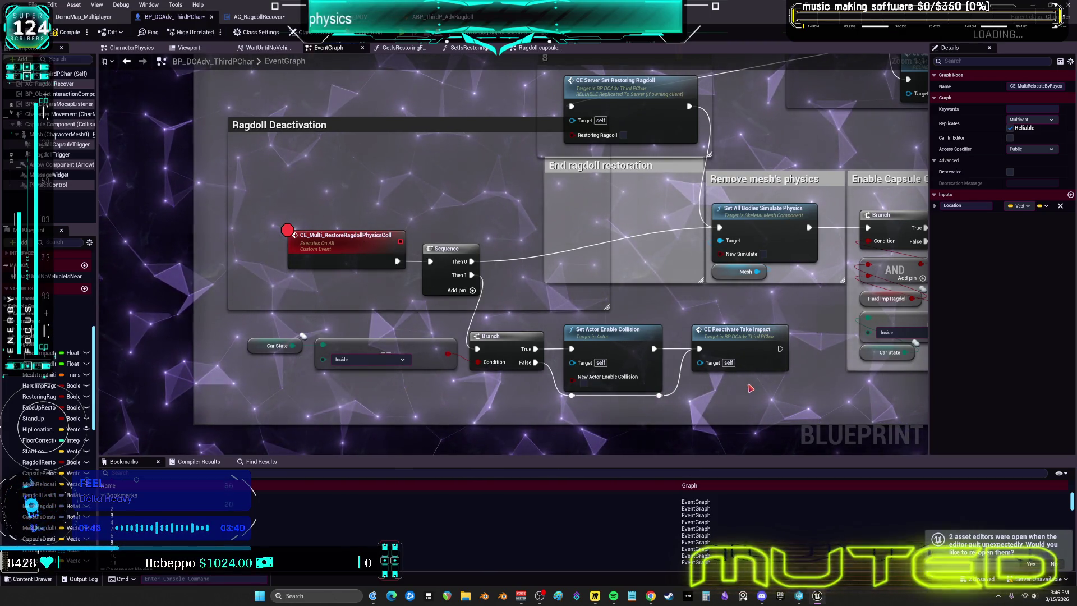
pyautogui.click(759, 336)
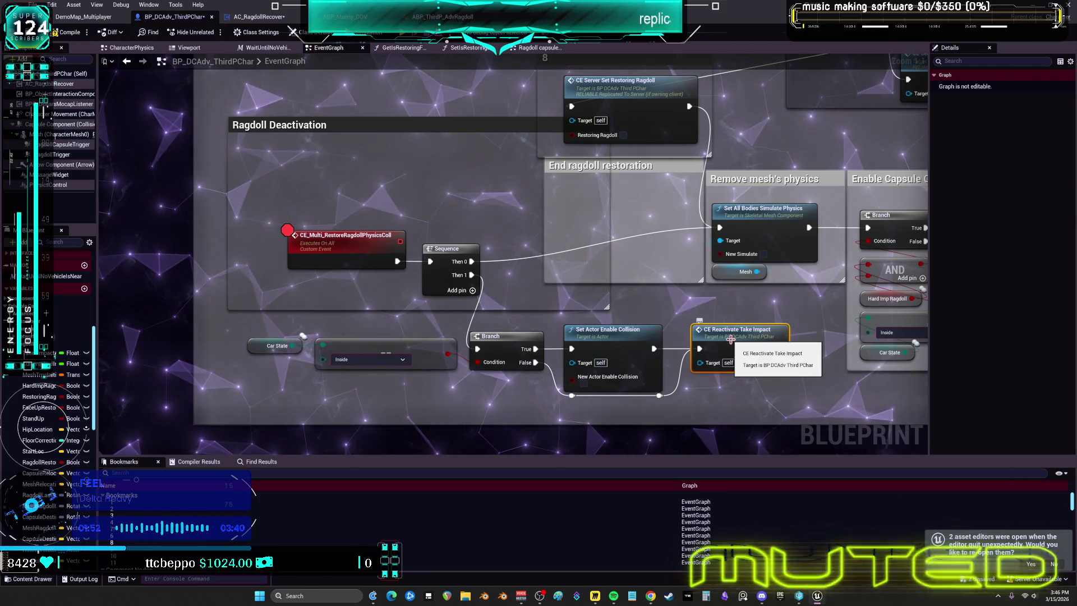
pyautogui.moveTo(784, 314)
pyautogui.mouseDown()
pyautogui.moveTo(668, 340)
pyautogui.moveTo(511, 328)
pyautogui.mouseUp()
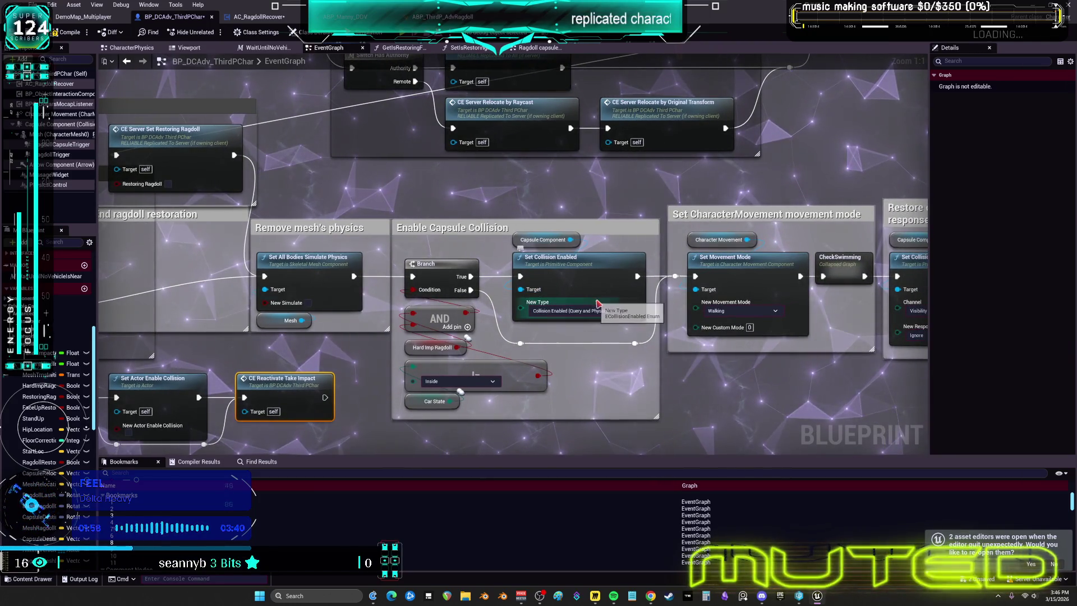
pyautogui.moveTo(662, 331); pyautogui.dragTo(573, 320)
pyautogui.moveTo(750, 348); pyautogui.dragTo(477, 300)
pyautogui.click(469, 250)
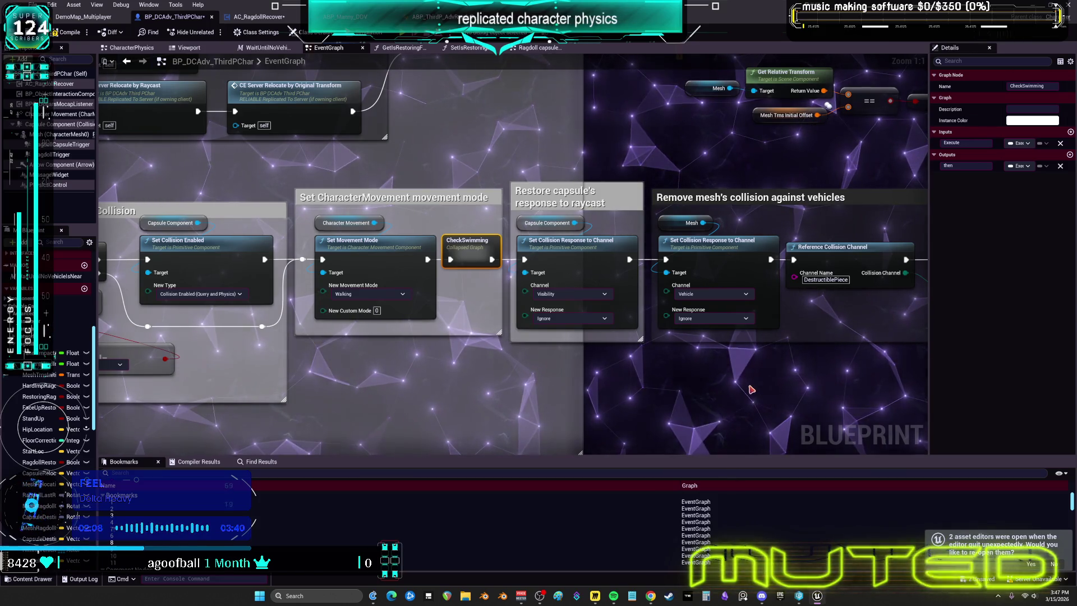
pyautogui.click(554, 352)
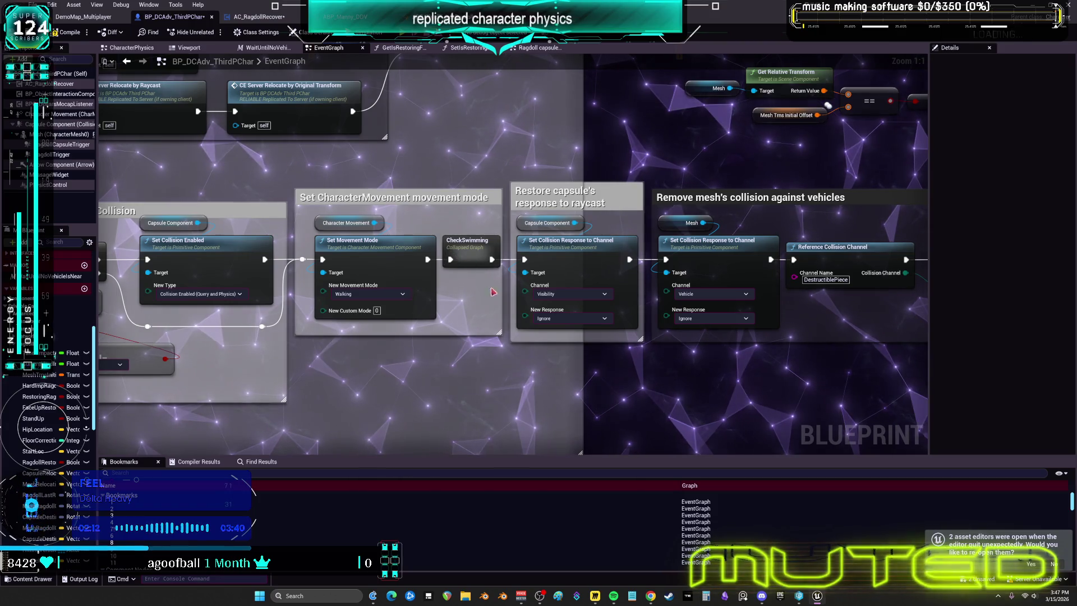
# Drag the chain from CheckSwimming onward below the graph and wrap it in a new comment
pyautogui.moveTo(711, 282); pyautogui.dragTo(562, 285)
pyautogui.scroll(-2, 561, 285)
pyautogui.scroll(2, 493, 281)
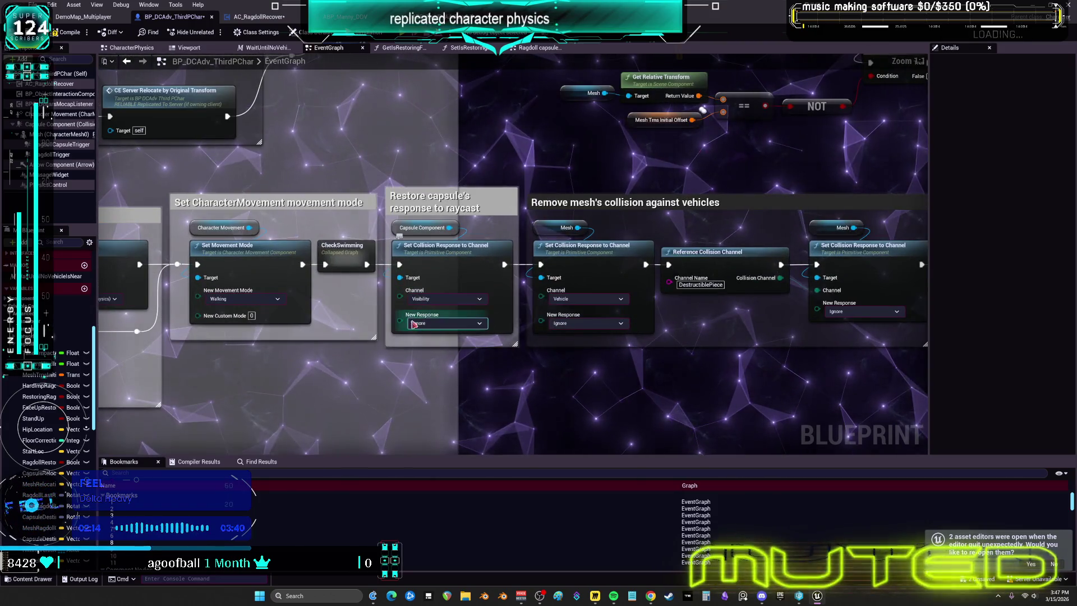
pyautogui.scroll(-2, 493, 264)
pyautogui.moveTo(492, 264); pyautogui.dragTo(174, 266)
pyautogui.moveTo(673, 263)
pyautogui.mouseDown()
pyautogui.moveTo(157, 264)
pyautogui.moveTo(432, 262)
pyautogui.mouseUp()
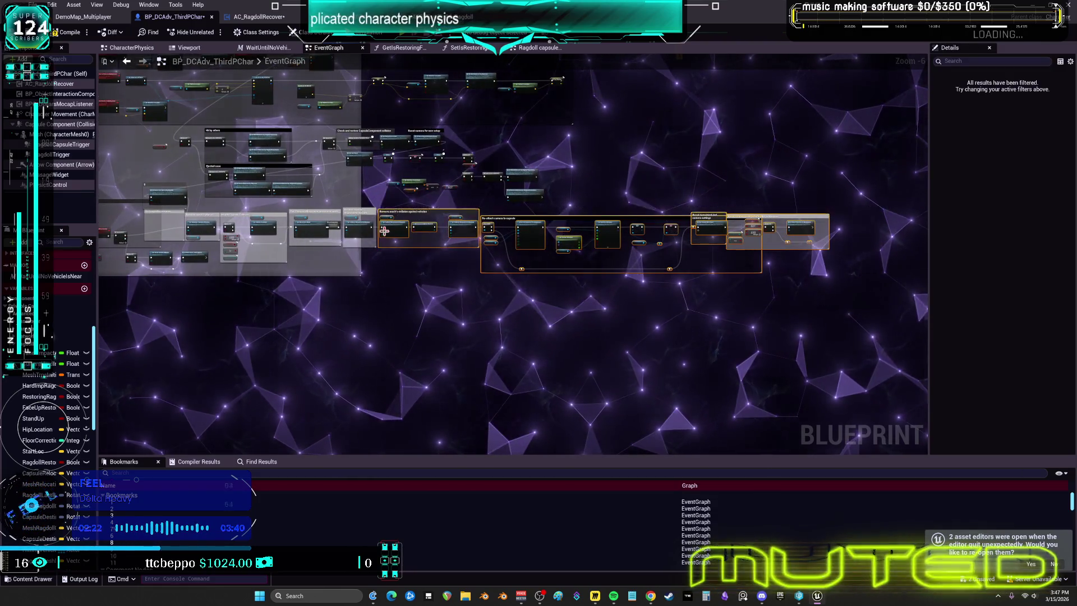
pyautogui.scroll(7, 407, 221)
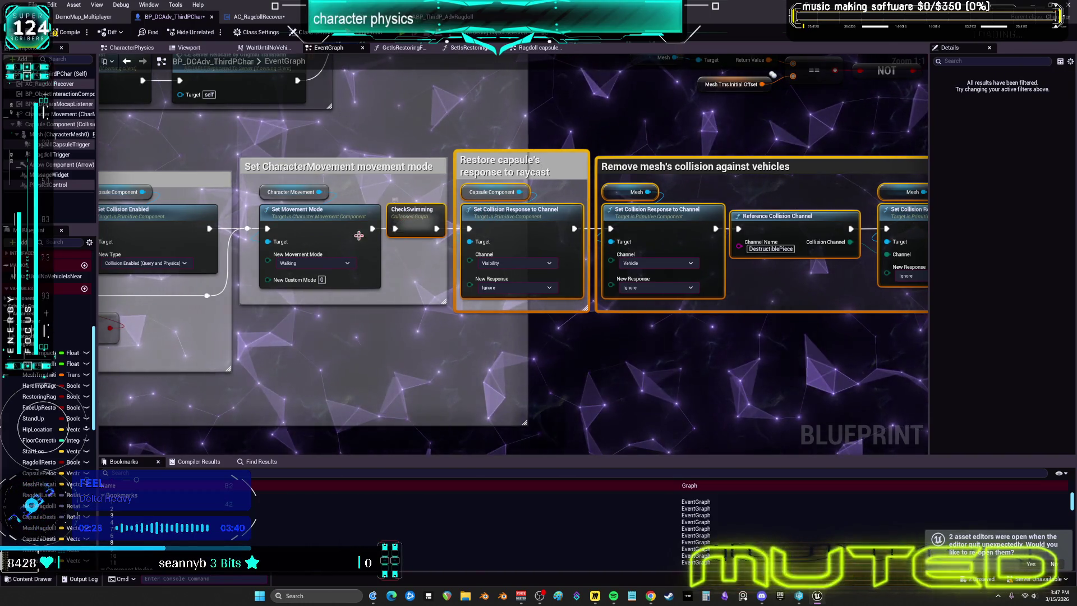
pyautogui.moveTo(358, 236); pyautogui.dragTo(530, 247)
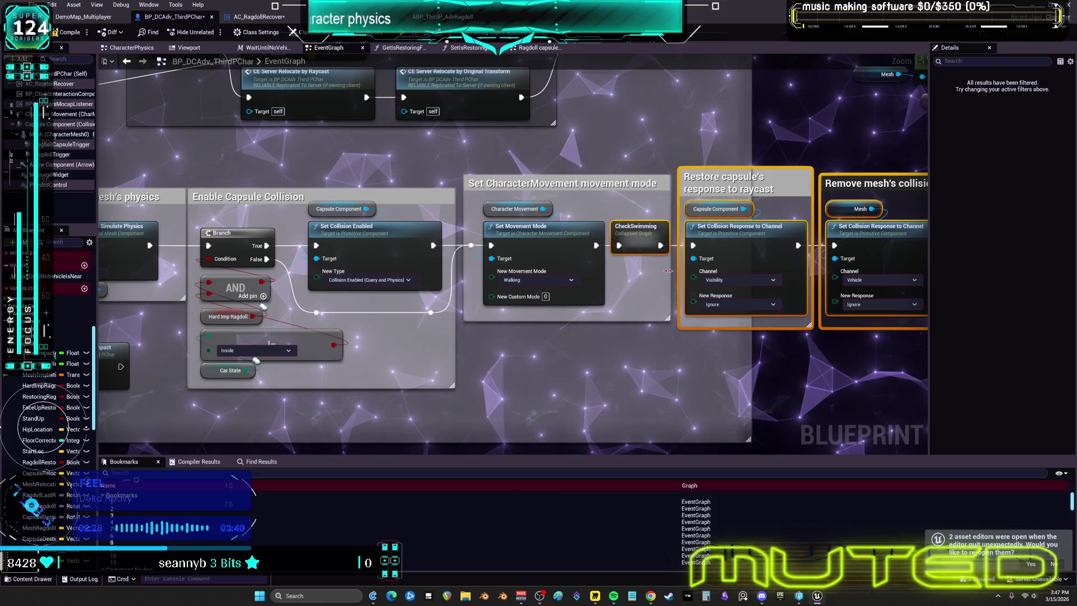
pyautogui.scroll(-7, 430, 284)
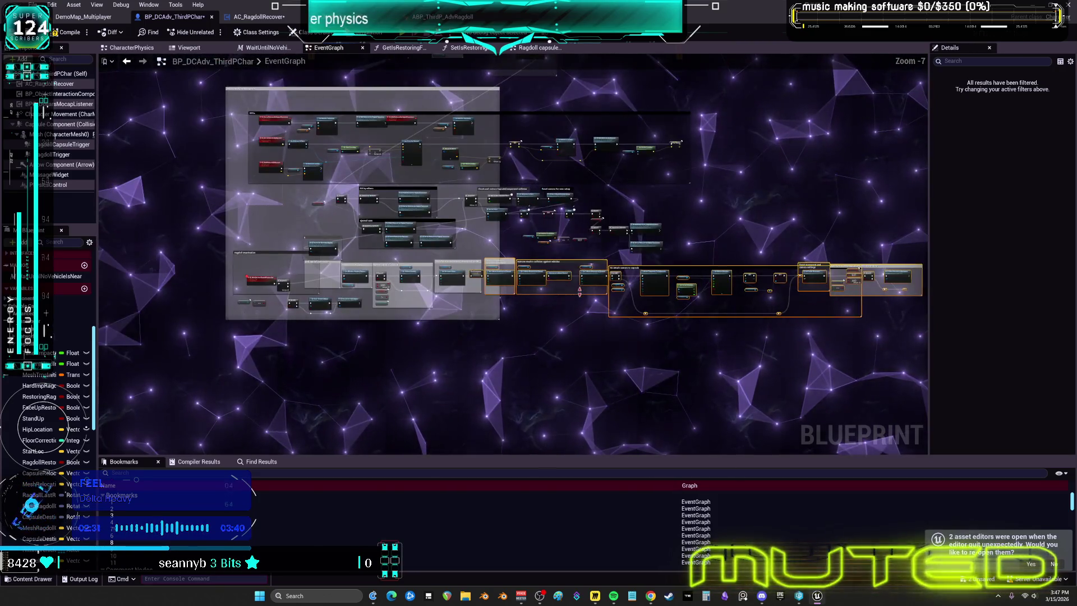
pyautogui.moveTo(431, 284); pyautogui.dragTo(532, 224)
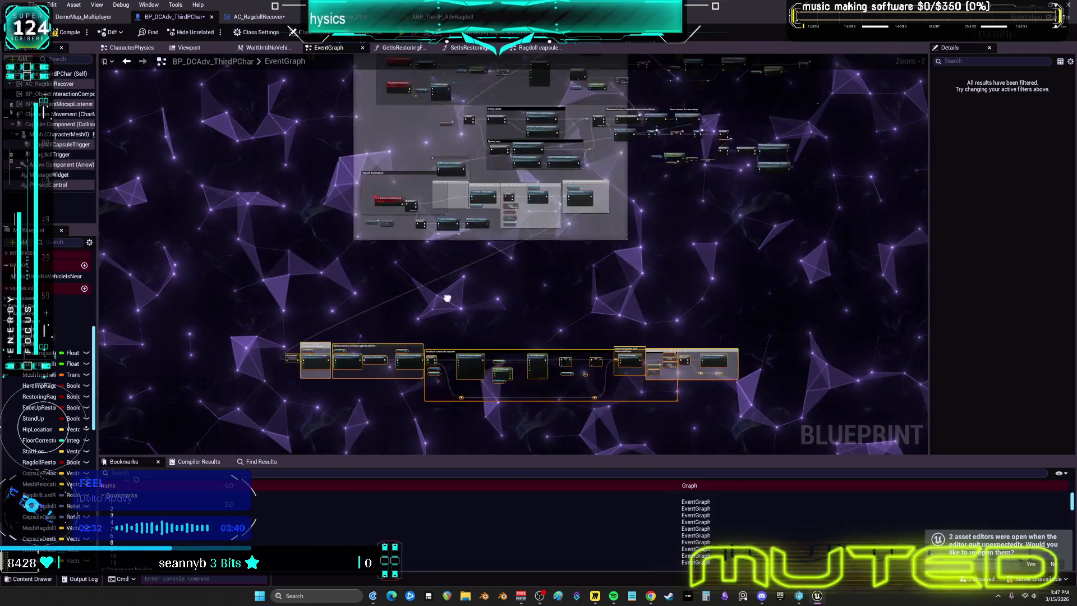
pyautogui.moveTo(445, 301); pyautogui.dragTo(507, 271)
pyautogui.press('c')
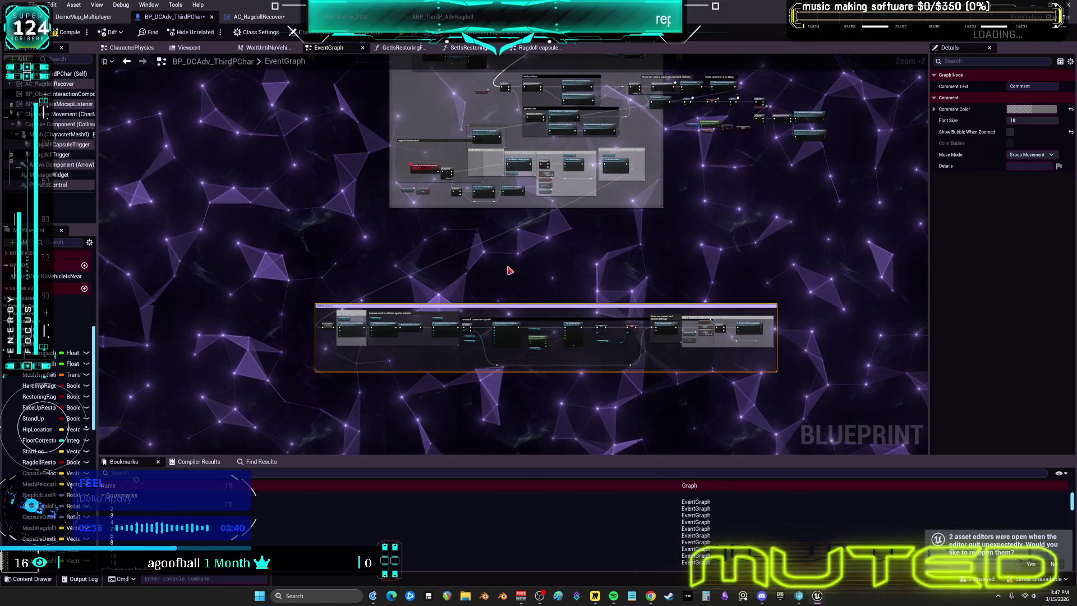
pyautogui.write('add this important!')
# Title the comment 'add this important!', enlarge its font, colour it purple and zoom onto it
pyautogui.press('Return')
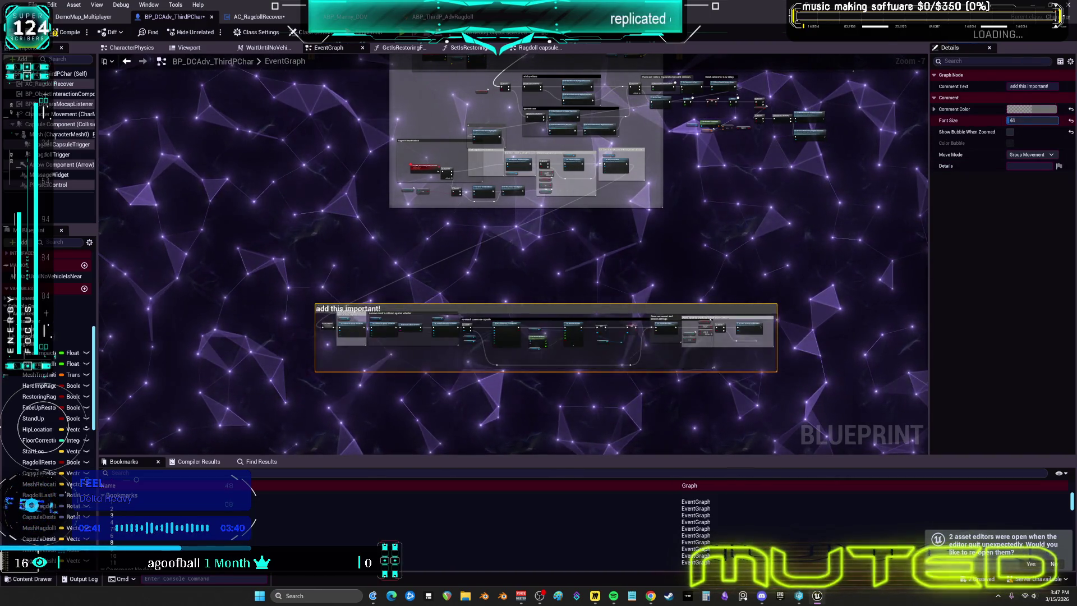
pyautogui.click(491, 415)
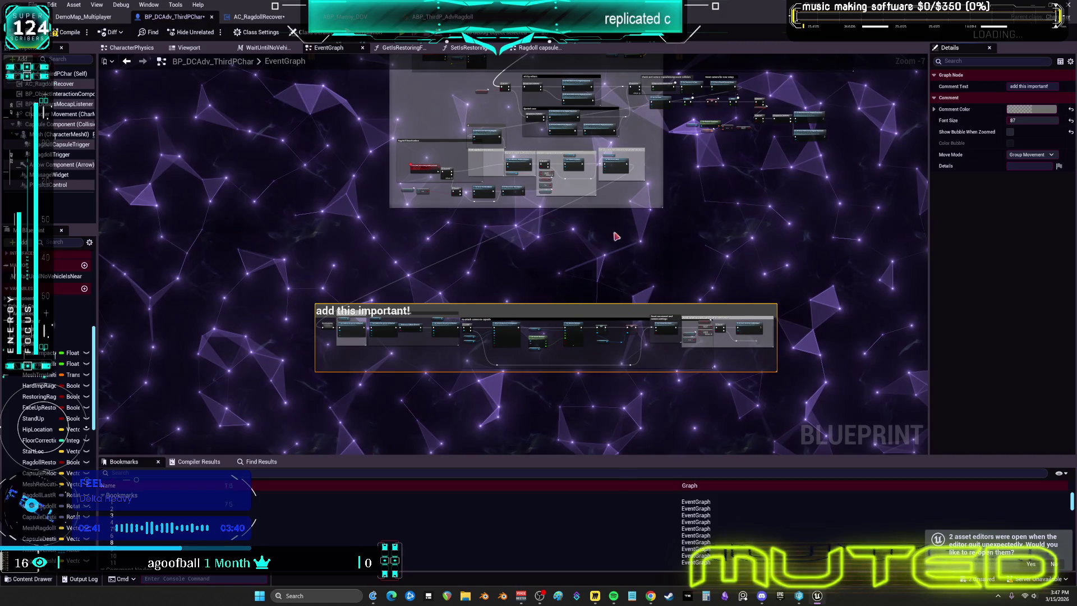
pyautogui.click(527, 304)
pyautogui.click(1038, 113)
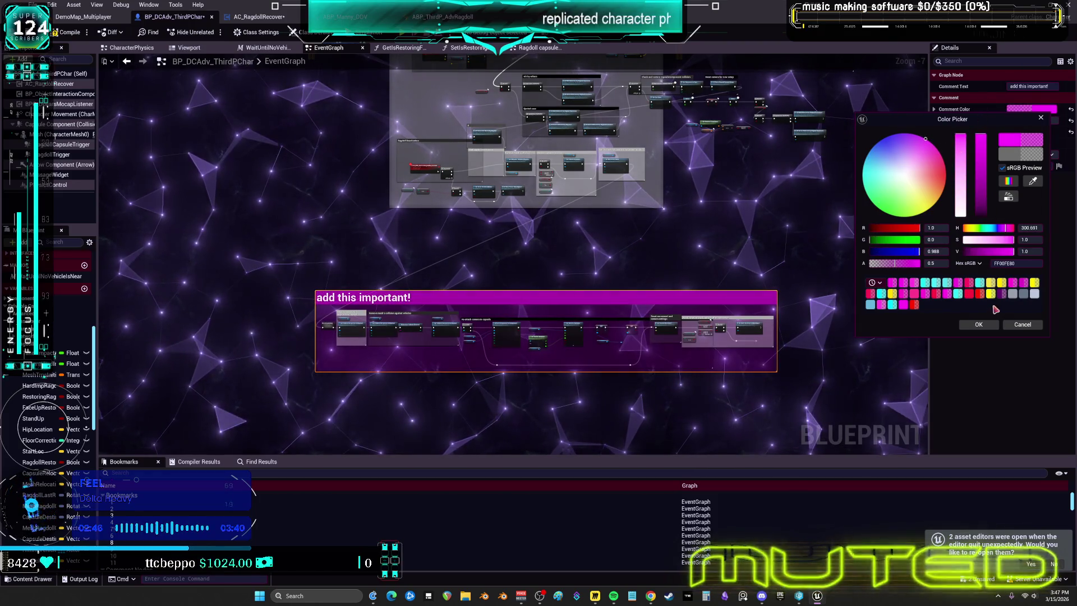
pyautogui.click(978, 324)
pyautogui.scroll(-1, 738, 199)
pyautogui.hotkey('shift', '1')
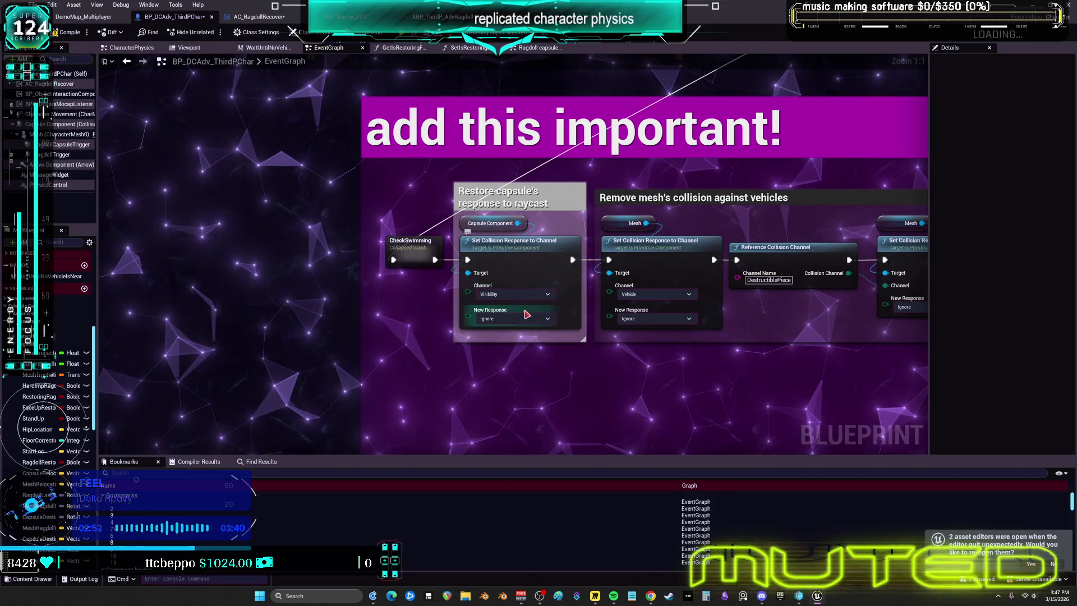
# Delete the Avoid rotation inside vehicle section: Car State, comparison, Branch, CE Orient and its comment
pyautogui.moveTo(658, 220); pyautogui.dragTo(494, 212)
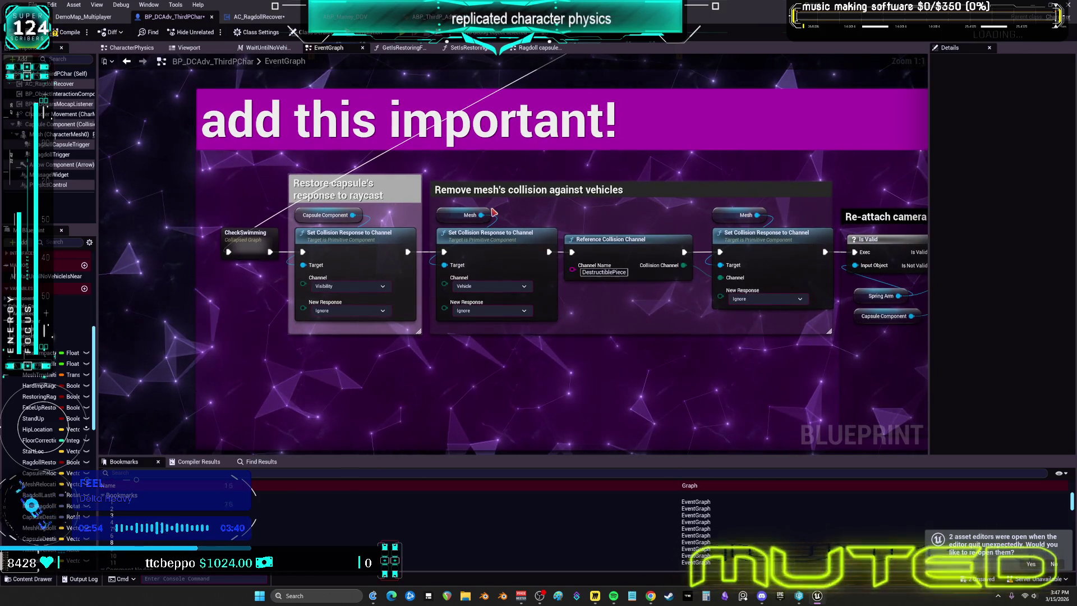
pyautogui.moveTo(682, 312); pyautogui.dragTo(527, 311)
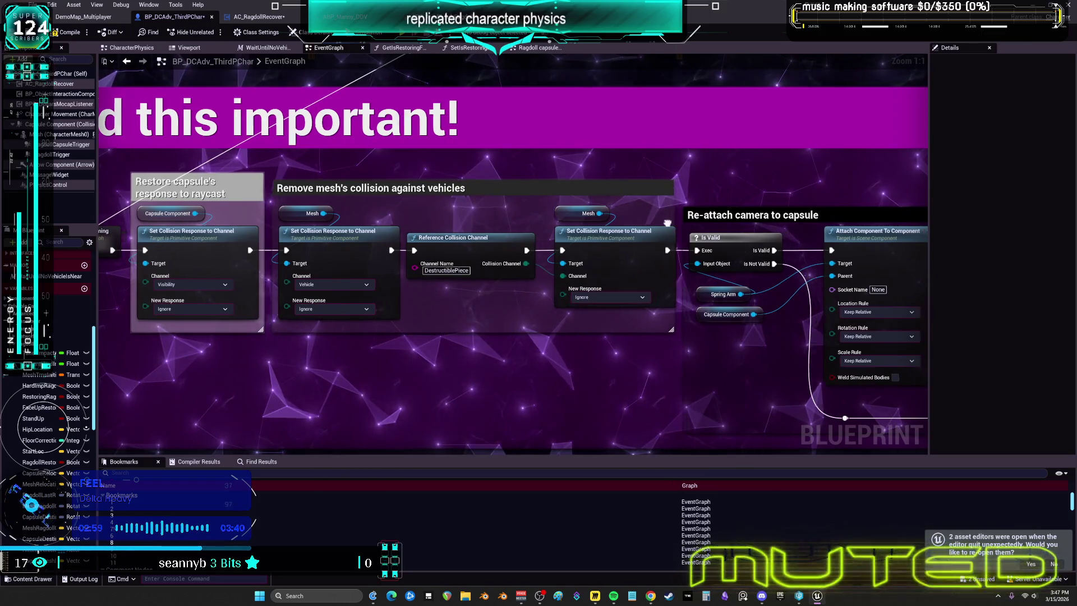
pyautogui.moveTo(748, 321); pyautogui.dragTo(394, 305)
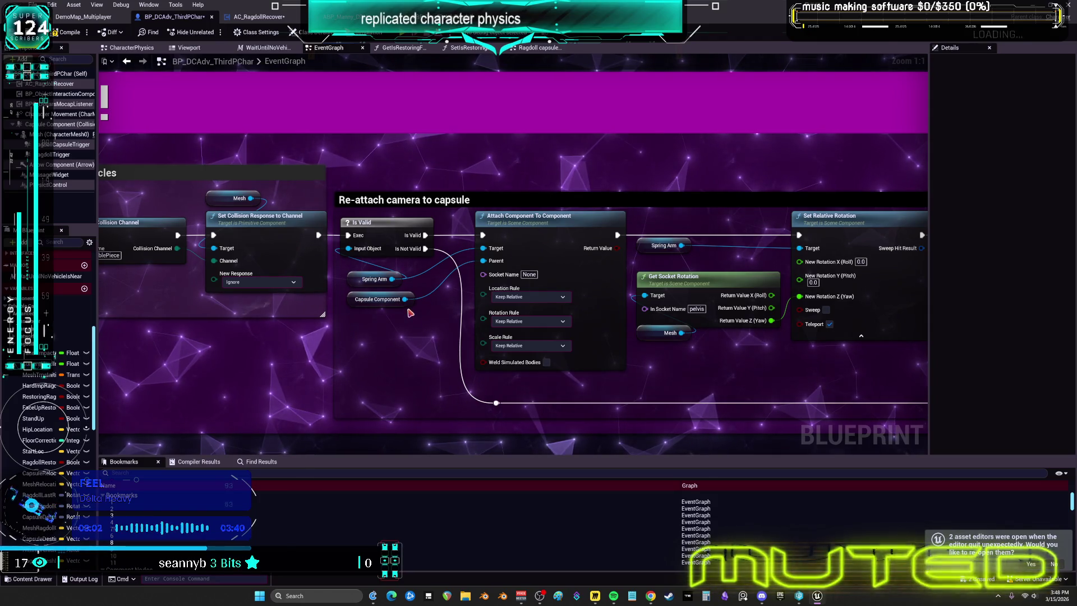
pyautogui.moveTo(729, 363)
pyautogui.mouseDown()
pyautogui.moveTo(523, 336)
pyautogui.moveTo(162, 320)
pyautogui.mouseUp()
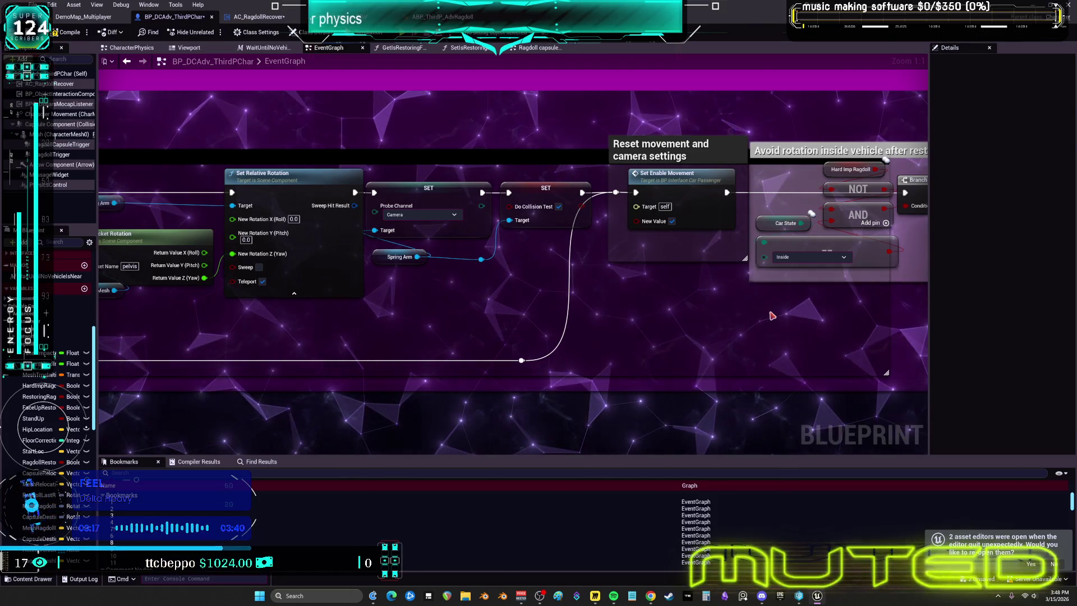
pyautogui.moveTo(770, 314)
pyautogui.mouseDown()
pyautogui.moveTo(446, 255)
pyautogui.moveTo(422, 263)
pyautogui.mouseUp()
pyautogui.moveTo(549, 195); pyautogui.dragTo(515, 266)
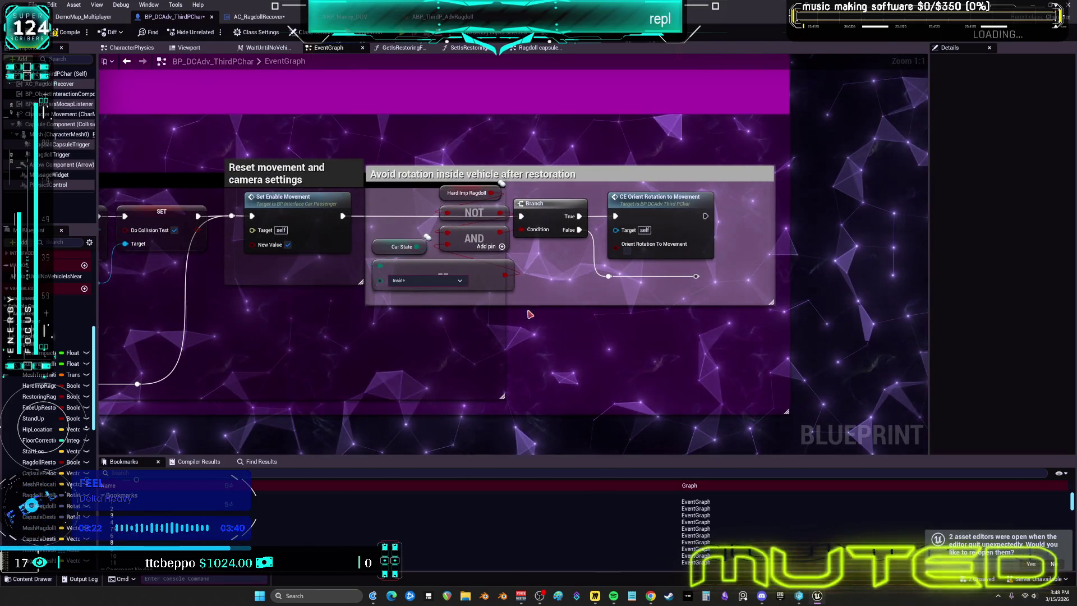
pyautogui.moveTo(374, 246)
pyautogui.mouseDown()
pyautogui.moveTo(292, 331)
pyautogui.moveTo(258, 331)
pyautogui.mouseUp()
pyautogui.moveTo(477, 268); pyautogui.dragTo(485, 321)
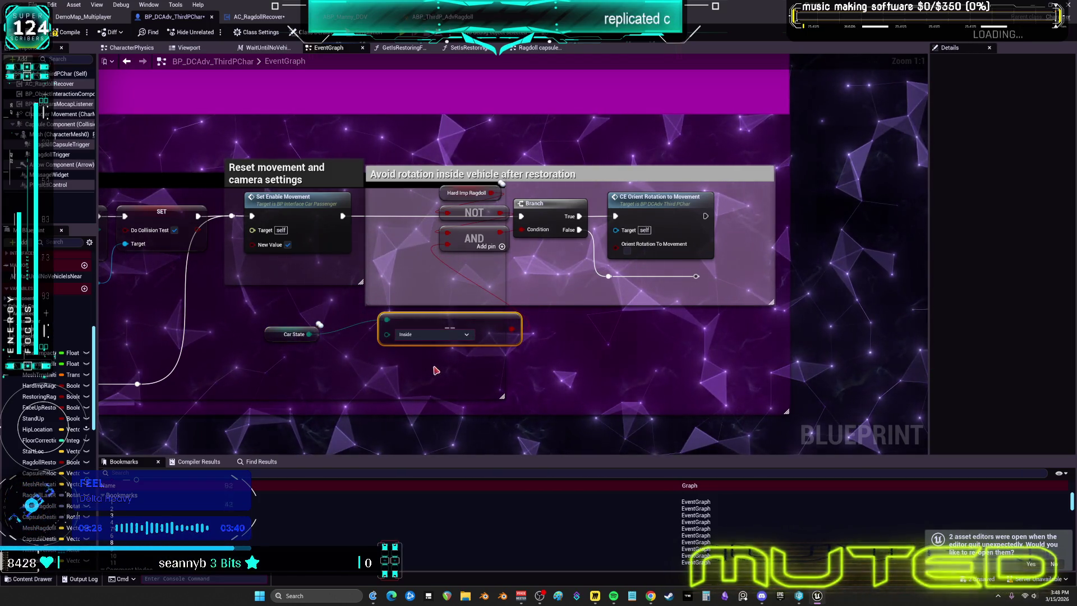
pyautogui.press('Delete')
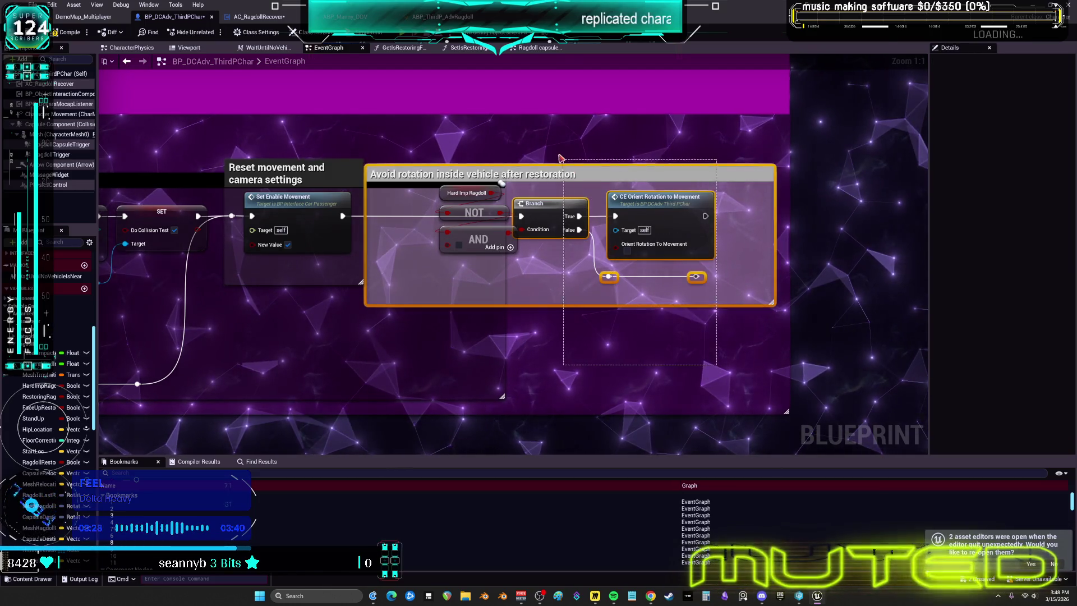
pyautogui.moveTo(559, 158); pyautogui.dragTo(559, 158)
pyautogui.press('Delete')
# Delete the leftover Hard Imp Ragdoll, NOT and AND nodes, then zoom out over Ragdoll Deactivation
pyautogui.moveTo(553, 297)
pyautogui.mouseDown()
pyautogui.moveTo(499, 185)
pyautogui.moveTo(469, 179)
pyautogui.mouseUp()
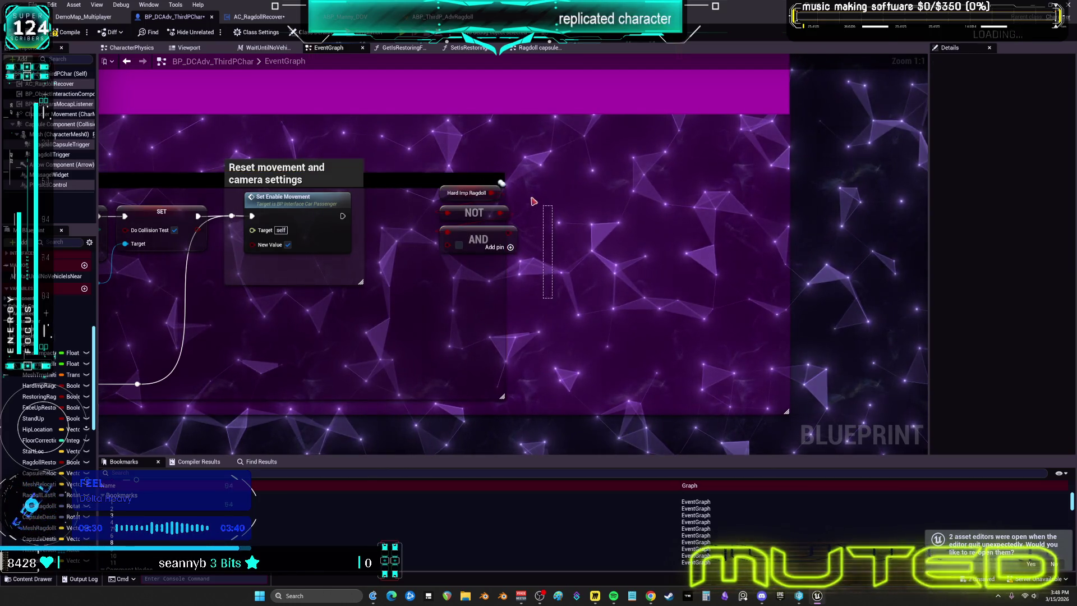
pyautogui.press('Delete')
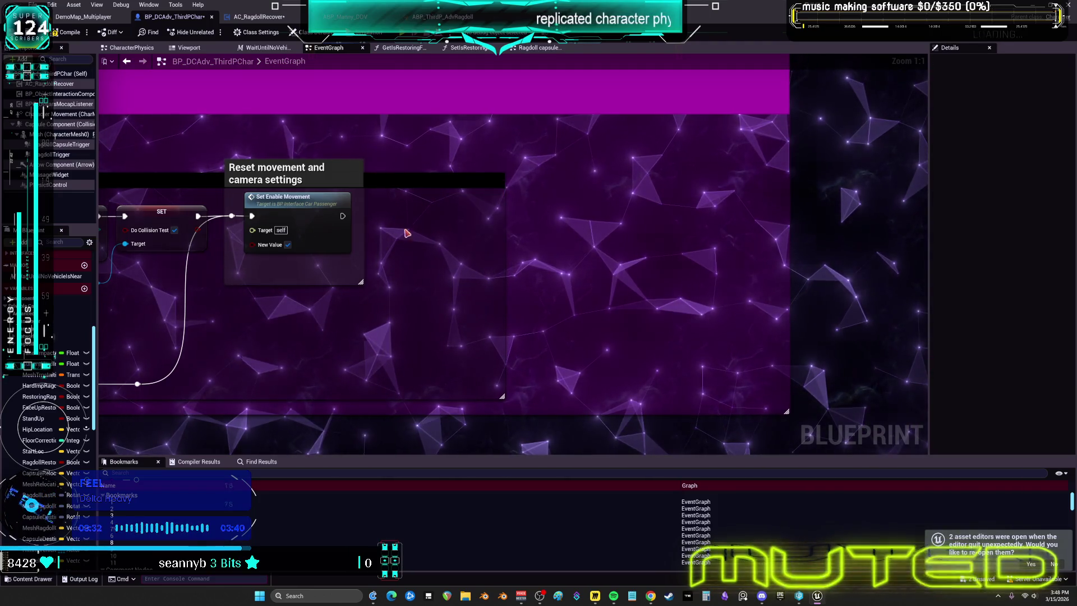
pyautogui.scroll(-2, 684, 247)
pyautogui.scroll(-3, 685, 247)
pyautogui.moveTo(348, 183)
pyautogui.mouseDown()
pyautogui.moveTo(458, 183)
pyautogui.moveTo(458, 307)
pyautogui.mouseUp()
pyautogui.scroll(-1, 471, 291)
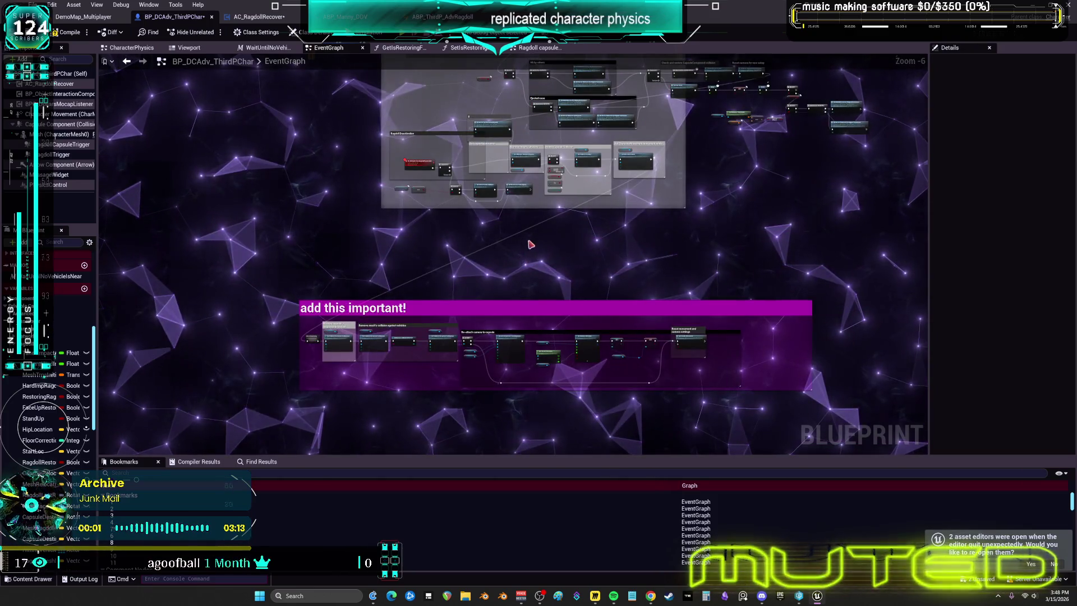
pyautogui.moveTo(542, 258)
pyautogui.mouseDown()
pyautogui.moveTo(543, 228)
pyautogui.moveTo(533, 260)
pyautogui.moveTo(538, 243)
pyautogui.moveTo(561, 258)
pyautogui.moveTo(596, 250)
pyautogui.mouseUp()
pyautogui.moveTo(508, 258)
pyautogui.mouseDown()
pyautogui.moveTo(560, 278)
pyautogui.moveTo(618, 276)
pyautogui.moveTo(517, 246)
pyautogui.mouseUp()
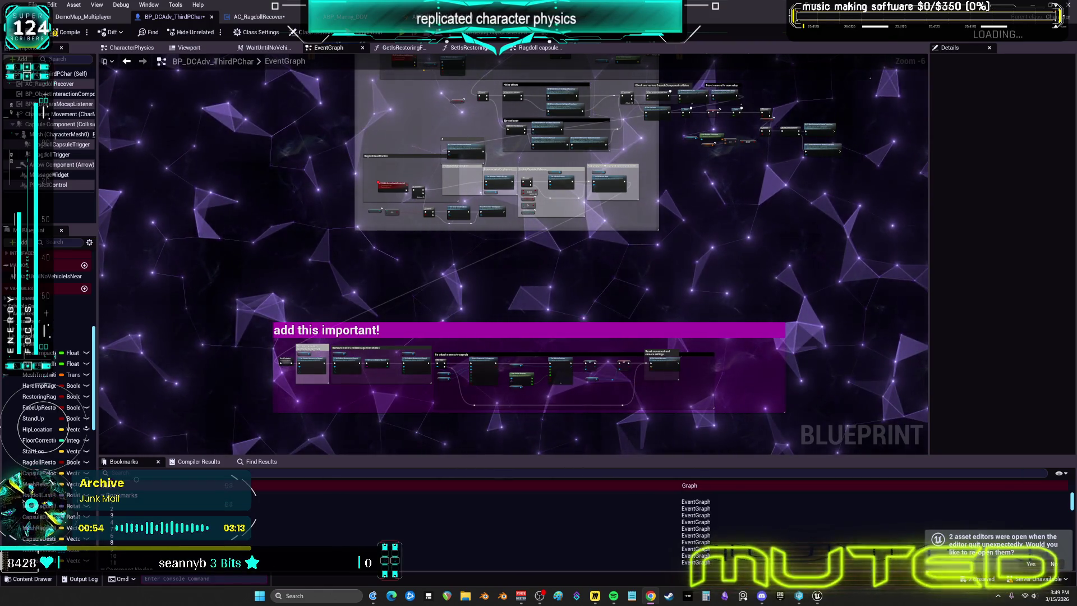
pyautogui.moveTo(638, 265); pyautogui.dragTo(662, 265)
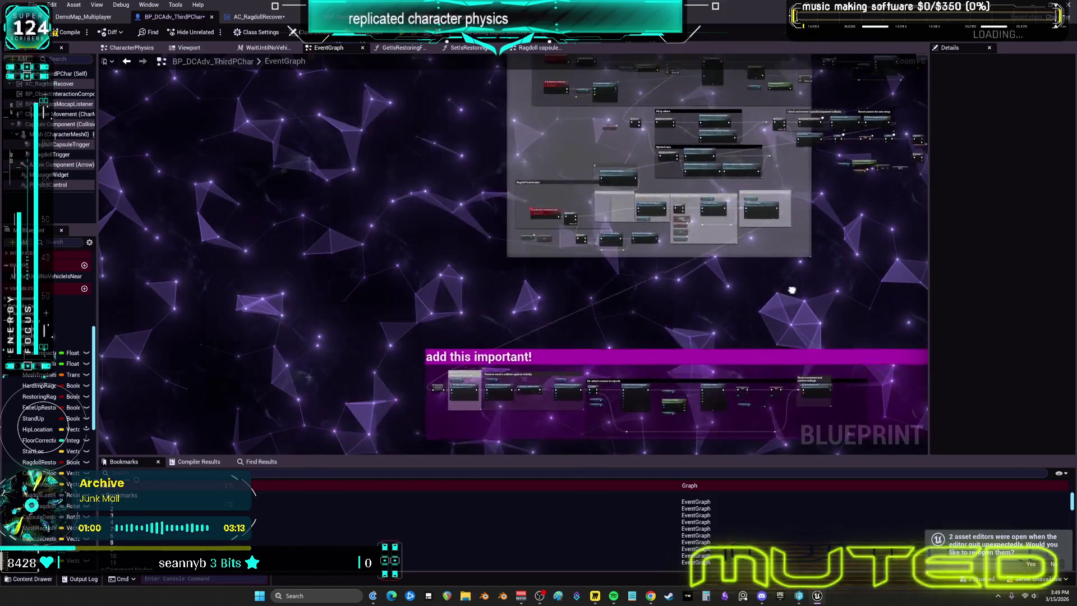
pyautogui.moveTo(612, 275)
pyautogui.mouseDown()
pyautogui.moveTo(774, 270)
pyautogui.moveTo(675, 282)
pyautogui.mouseUp()
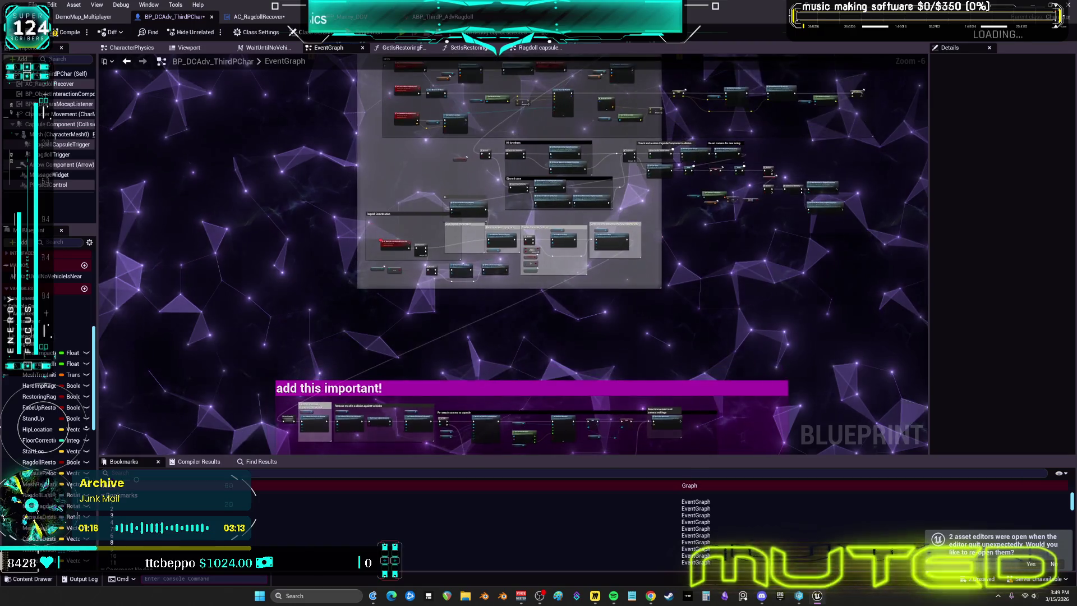
pyautogui.scroll(3, 689, 309)
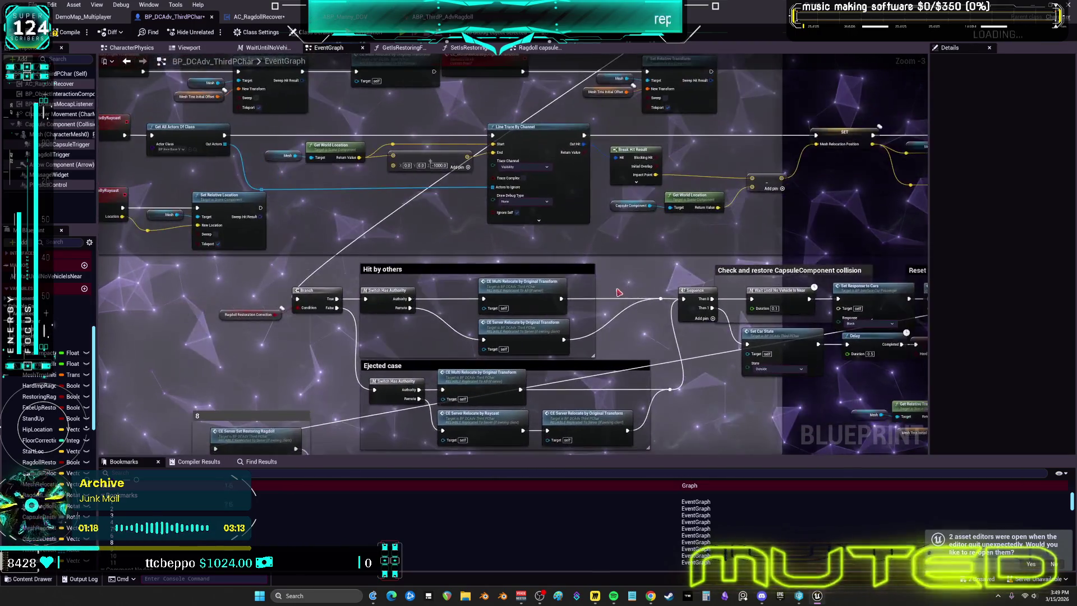
pyautogui.moveTo(617, 292)
pyautogui.mouseDown()
pyautogui.moveTo(612, 271)
pyautogui.moveTo(700, 297)
pyautogui.moveTo(654, 322)
pyautogui.moveTo(603, 305)
pyautogui.moveTo(661, 295)
pyautogui.moveTo(708, 310)
pyautogui.moveTo(683, 317)
pyautogui.mouseUp()
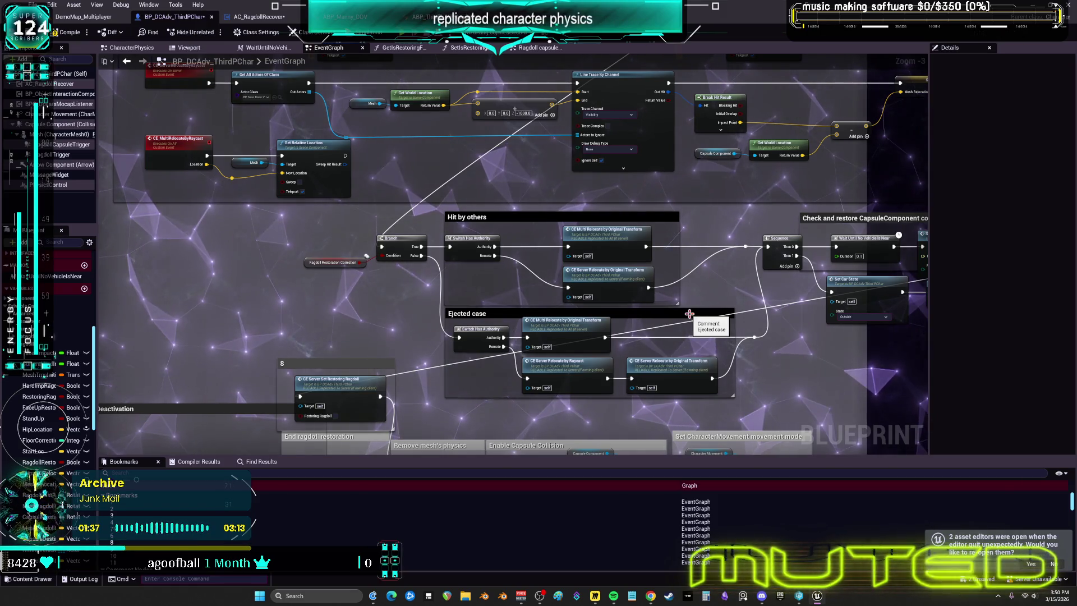
pyautogui.moveTo(514, 110)
pyautogui.mouseDown()
pyautogui.moveTo(488, 165)
pyautogui.moveTo(452, 174)
pyautogui.moveTo(541, 288)
pyautogui.mouseUp()
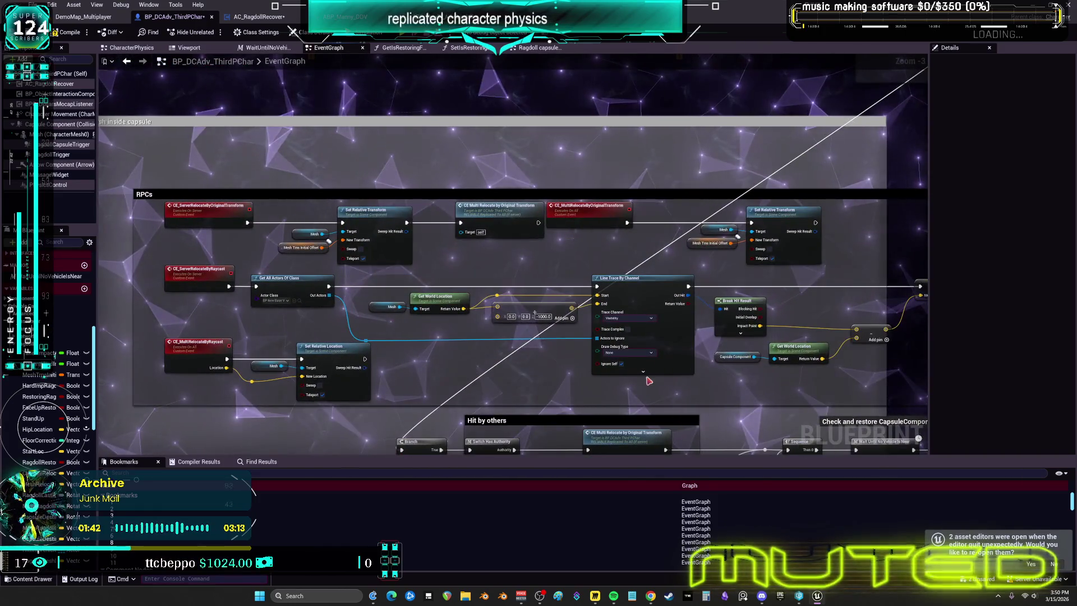
pyautogui.moveTo(593, 238)
pyautogui.mouseDown()
pyautogui.moveTo(632, 336)
pyautogui.moveTo(566, 452)
pyautogui.mouseUp()
pyautogui.moveTo(461, 70)
pyautogui.mouseDown()
pyautogui.moveTo(583, 426)
pyautogui.moveTo(628, 213)
pyautogui.moveTo(664, 265)
pyautogui.moveTo(623, 291)
pyautogui.moveTo(719, 271)
pyautogui.mouseUp()
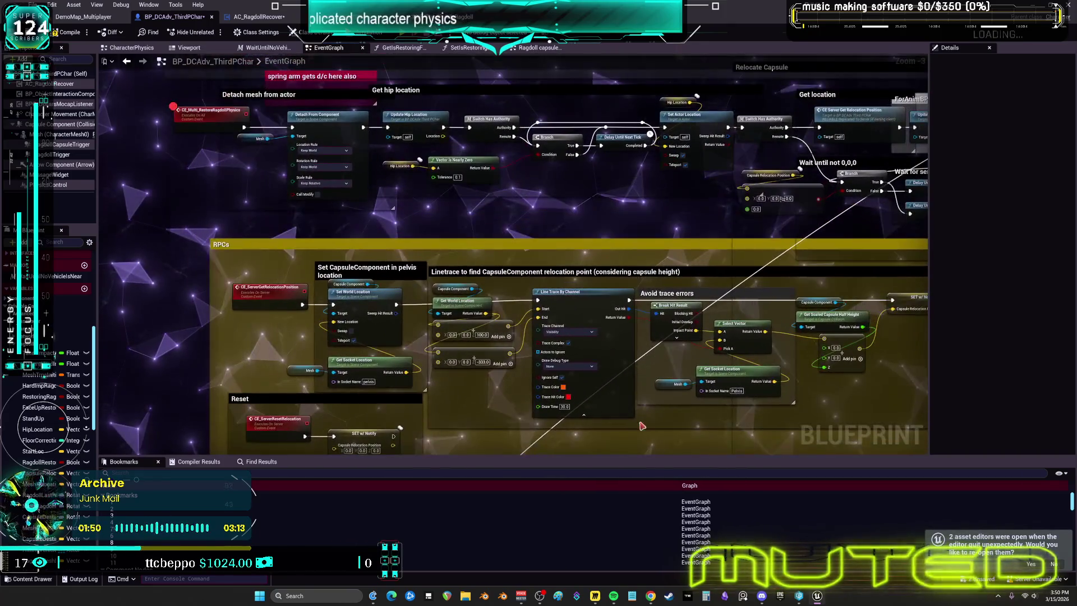
pyautogui.moveTo(604, 297)
pyautogui.mouseDown()
pyautogui.moveTo(503, 337)
pyautogui.moveTo(496, 241)
pyautogui.moveTo(635, 342)
pyautogui.moveTo(695, 253)
pyautogui.mouseUp()
pyautogui.moveTo(823, 179)
pyautogui.mouseDown()
pyautogui.moveTo(807, 227)
pyautogui.moveTo(807, 170)
pyautogui.moveTo(796, 227)
pyautogui.moveTo(777, 205)
pyautogui.moveTo(713, 249)
pyautogui.moveTo(735, 227)
pyautogui.moveTo(763, 257)
pyautogui.moveTo(708, 260)
pyautogui.mouseUp()
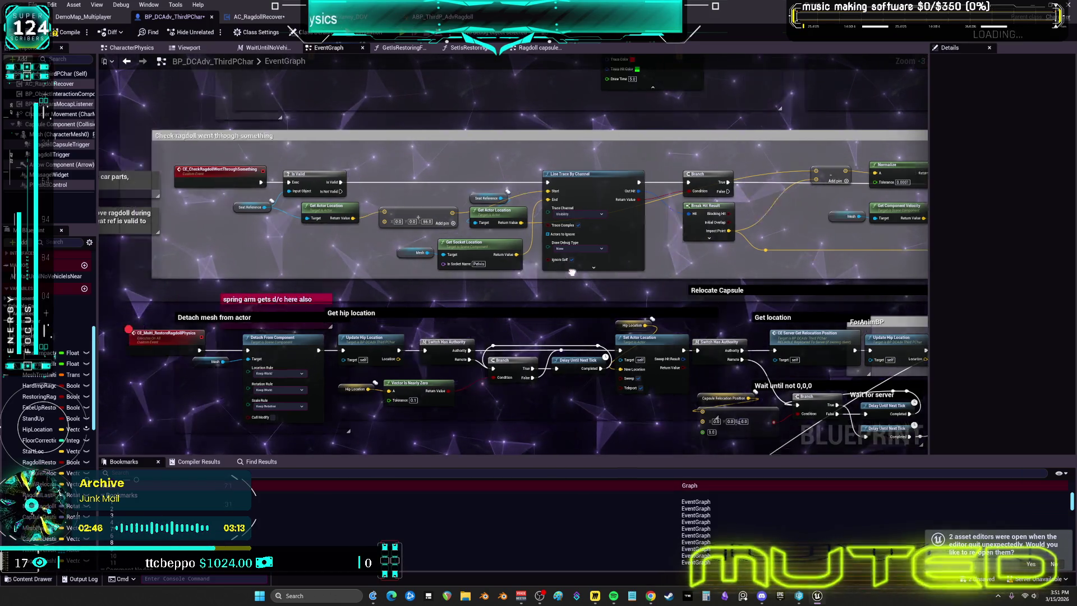
pyautogui.moveTo(538, 282)
pyautogui.mouseDown()
pyautogui.moveTo(571, 345)
pyautogui.moveTo(581, 443)
pyautogui.moveTo(599, 424)
pyautogui.mouseUp()
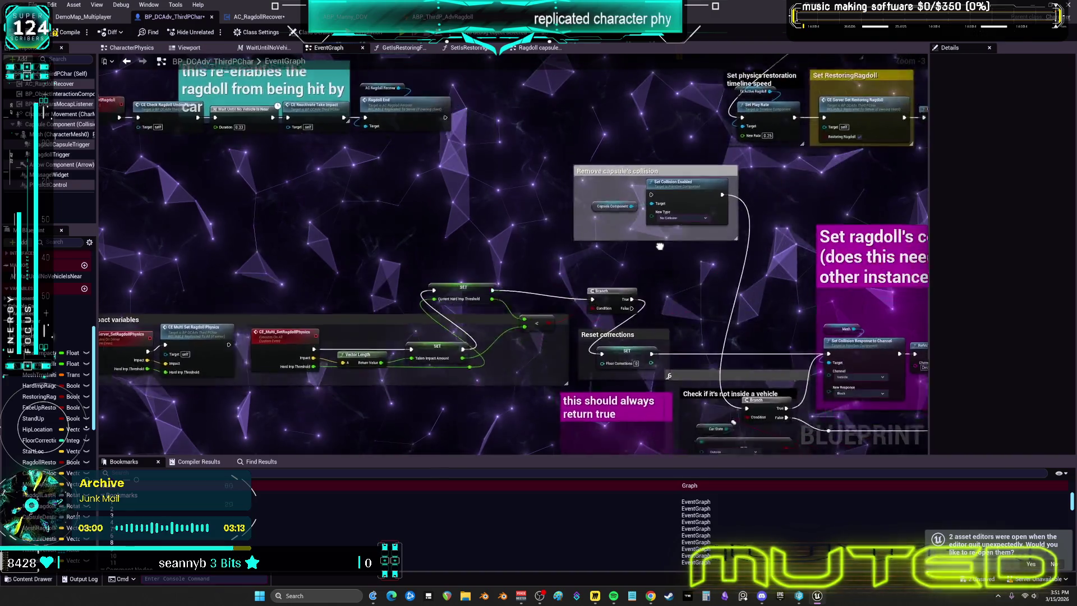
pyautogui.moveTo(739, 215); pyautogui.dragTo(776, 181)
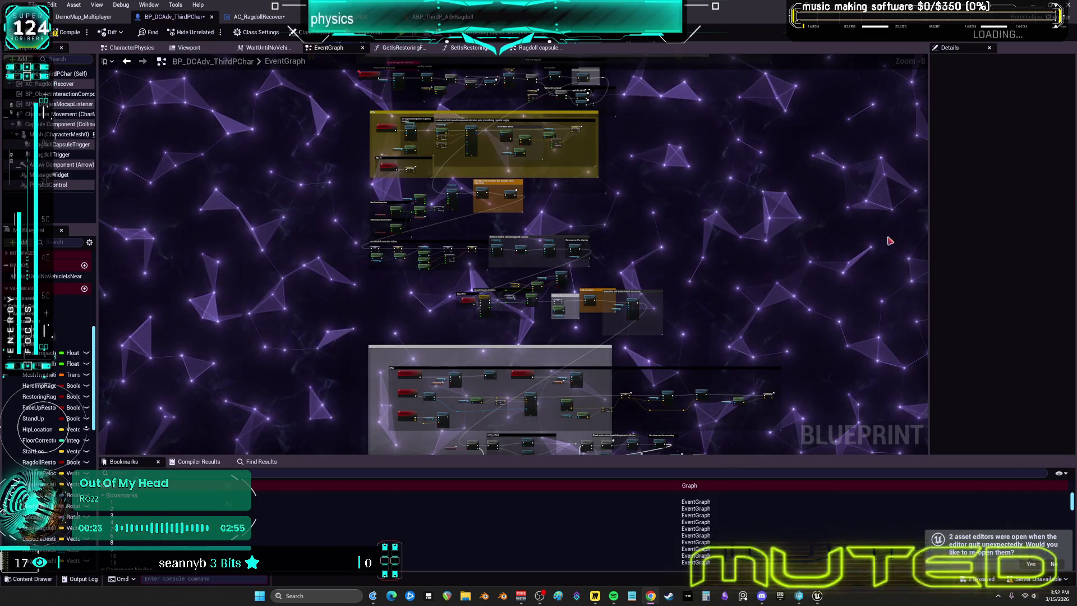
pyautogui.moveTo(447, 234)
pyautogui.mouseDown()
pyautogui.moveTo(508, 40)
pyautogui.moveTo(509, 314)
pyautogui.moveTo(508, 51)
pyautogui.mouseUp()
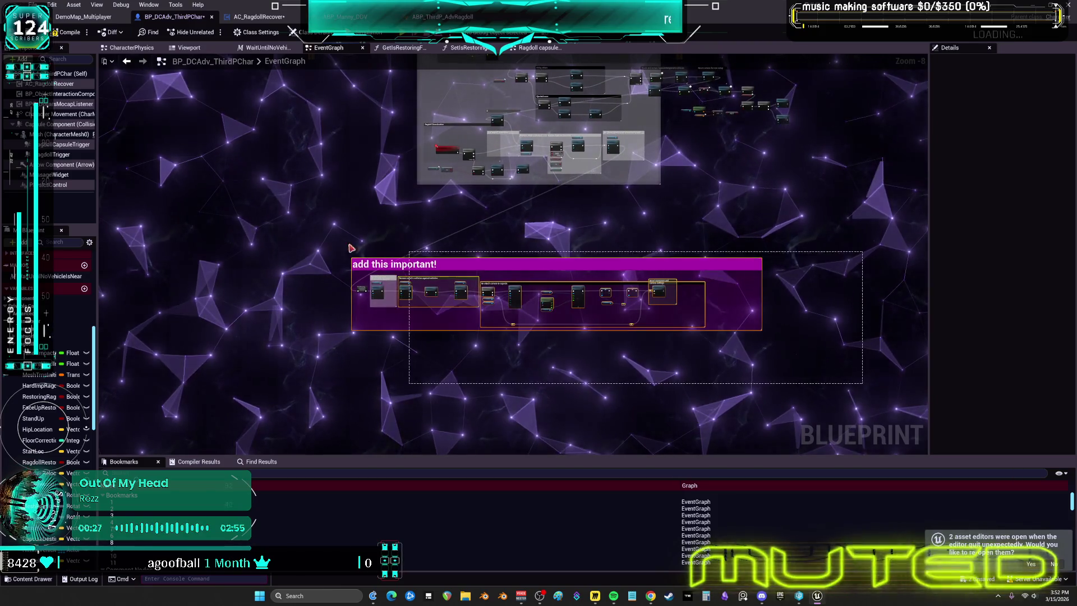
pyautogui.scroll(3, 502, 221)
pyautogui.scroll(4, 377, 283)
pyautogui.moveTo(213, 213)
pyautogui.mouseDown()
pyautogui.moveTo(337, 254)
pyautogui.moveTo(715, 226)
pyautogui.mouseUp()
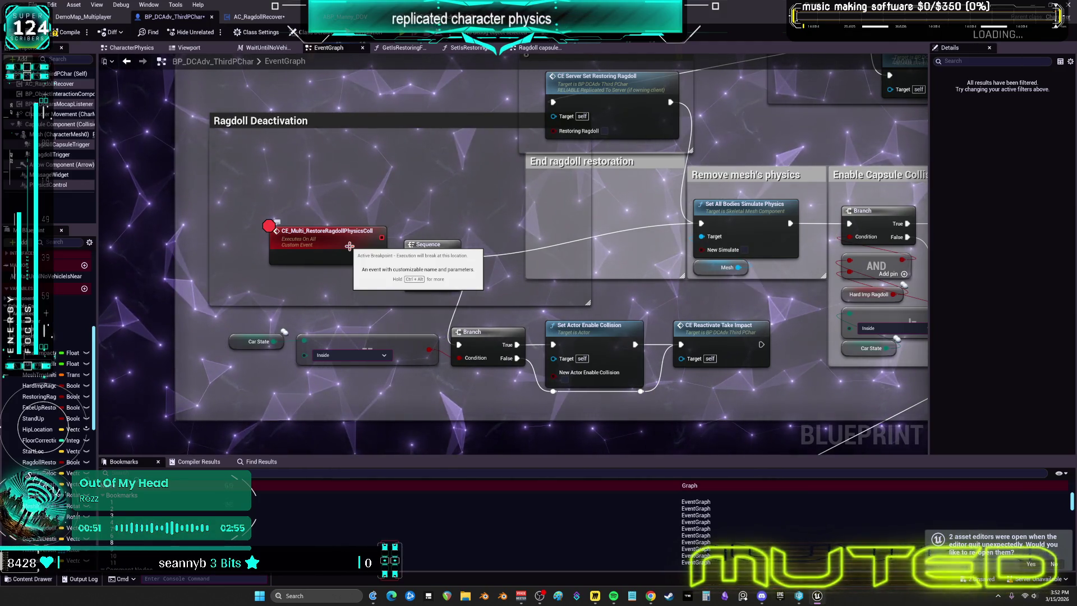
pyautogui.scroll(-6, 373, 376)
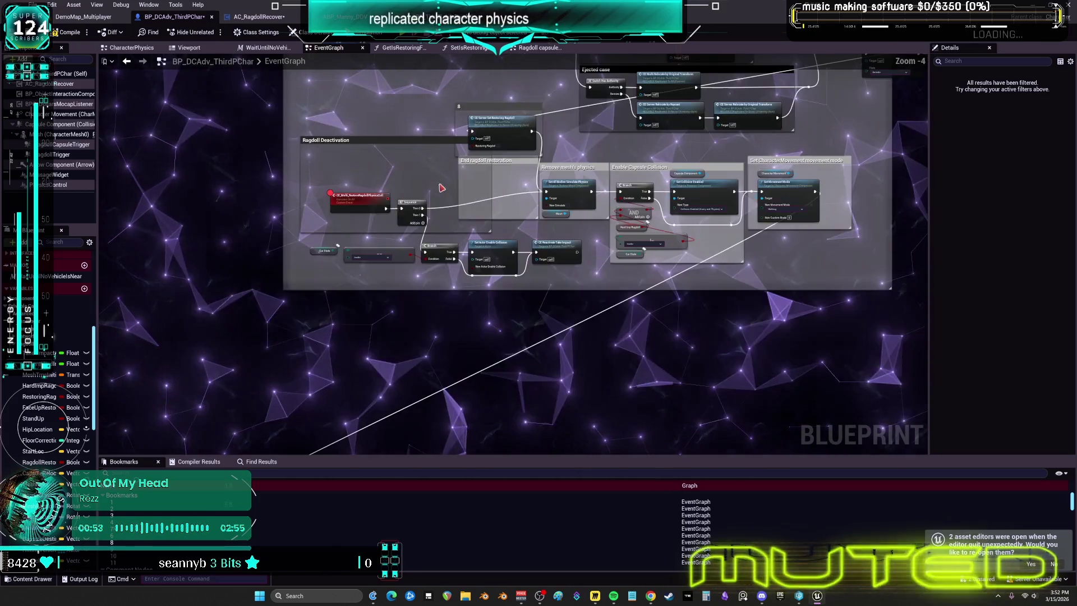
pyautogui.scroll(10, 90, 345)
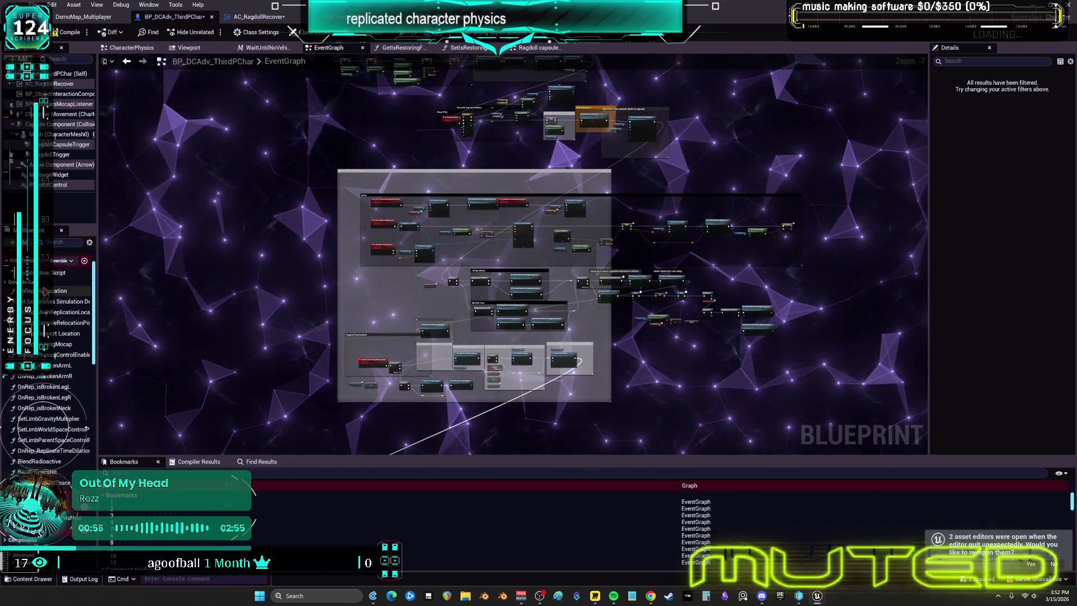
# Open the InterfaceGraph and scan its Events, Actions and Set Variables implementation sections
pyautogui.doubleClick(40, 277)
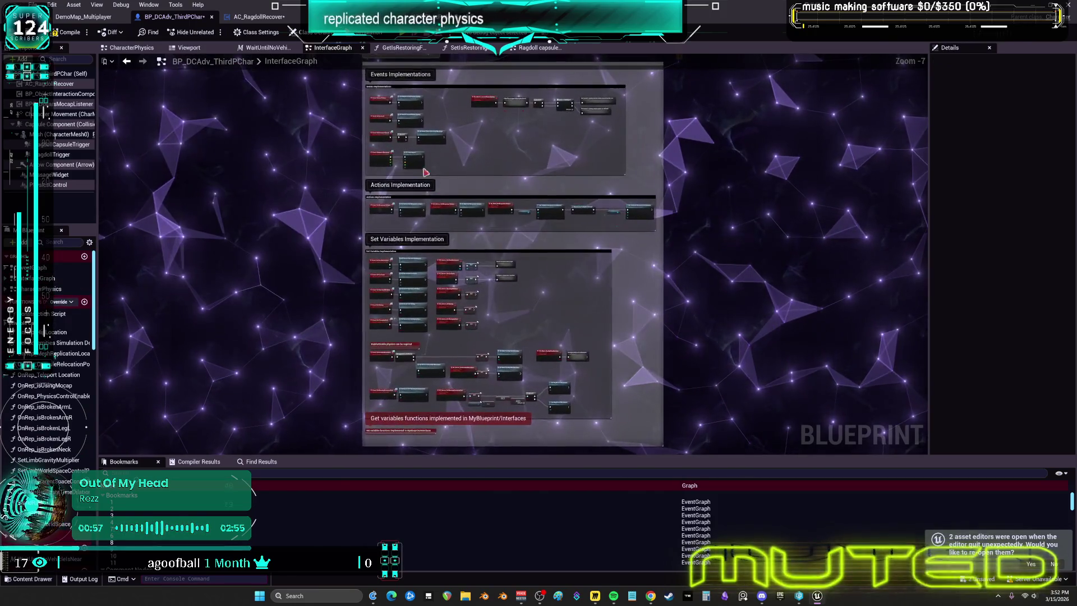
pyautogui.scroll(4, 414, 225)
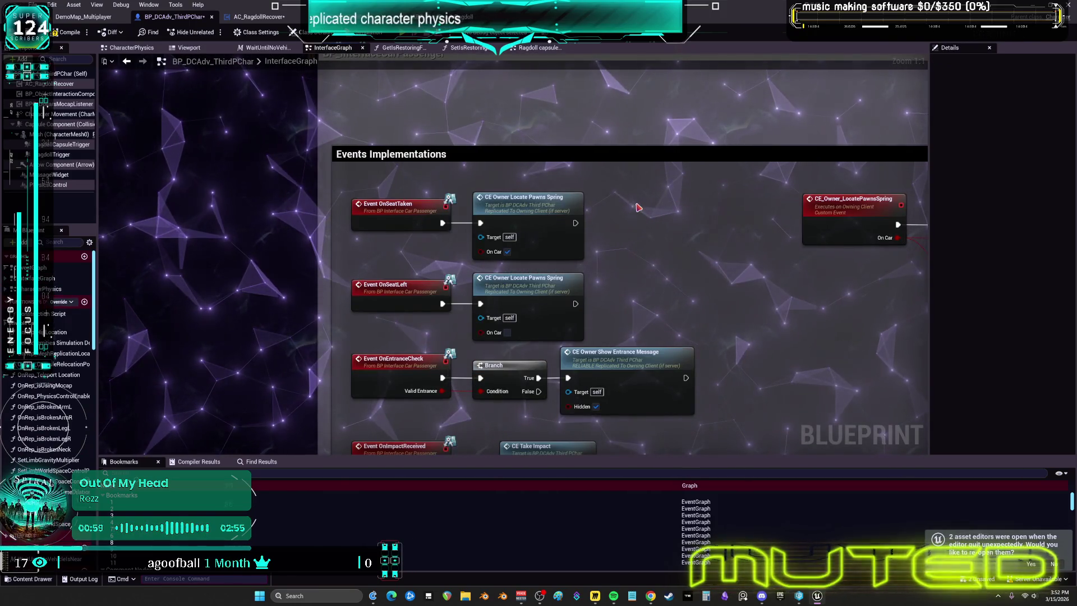
pyautogui.moveTo(633, 347); pyautogui.dragTo(622, 281)
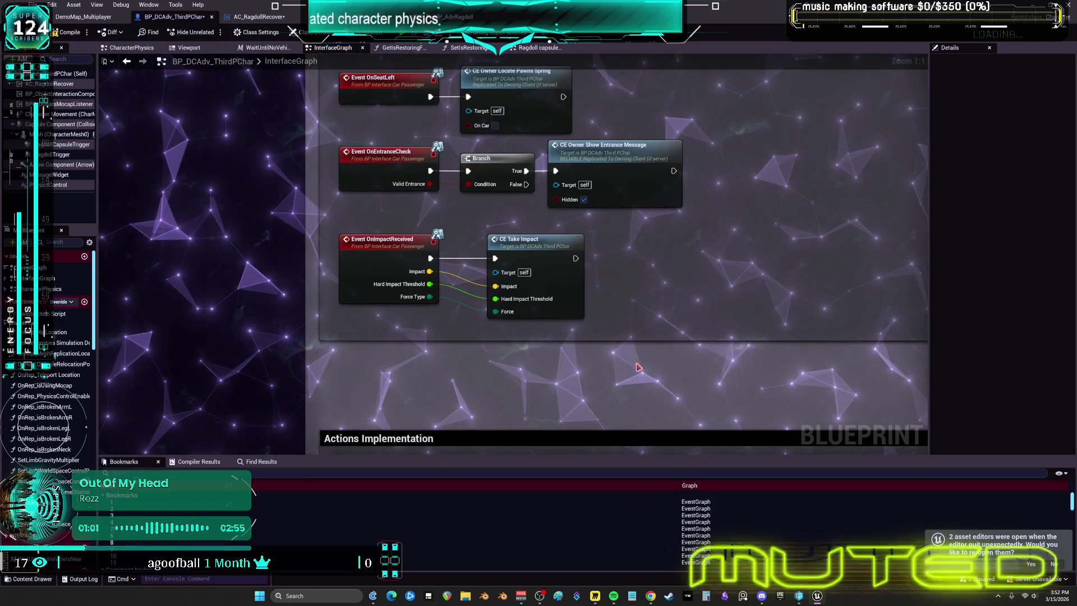
pyautogui.moveTo(612, 358); pyautogui.dragTo(570, 51)
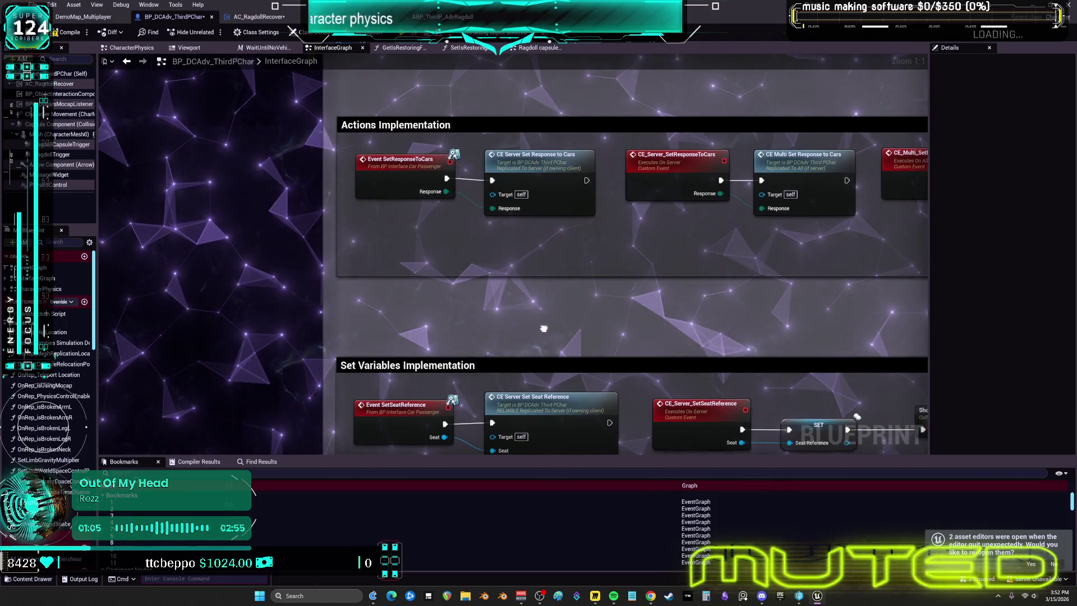
pyautogui.moveTo(553, 331); pyautogui.dragTo(529, 90)
pyautogui.moveTo(588, 327); pyautogui.dragTo(603, 158)
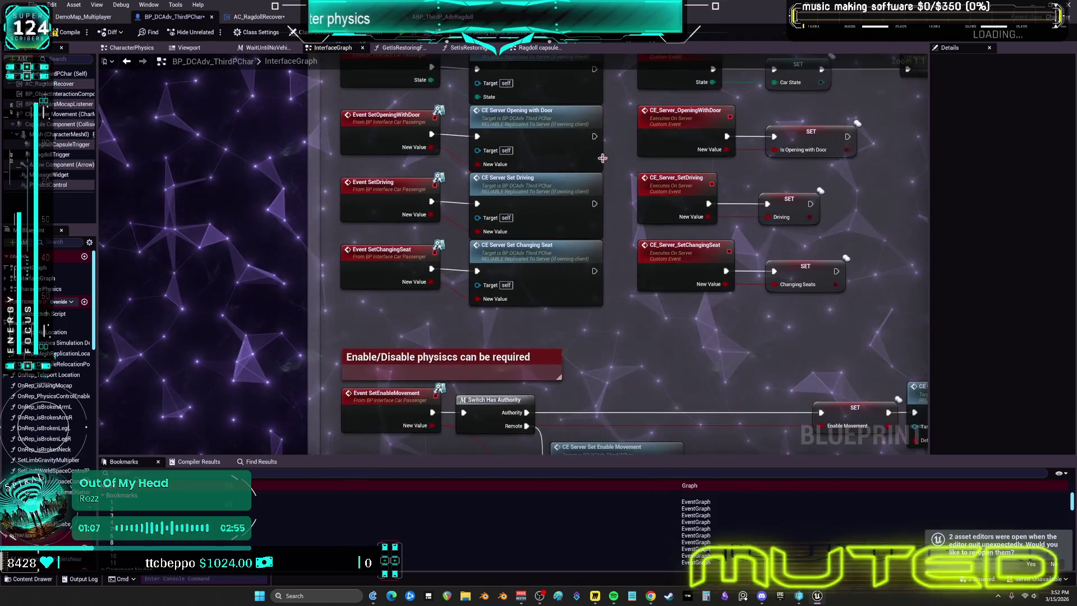
pyautogui.moveTo(607, 337)
pyautogui.mouseDown()
pyautogui.moveTo(615, 192)
pyautogui.moveTo(621, 199)
pyautogui.mouseUp()
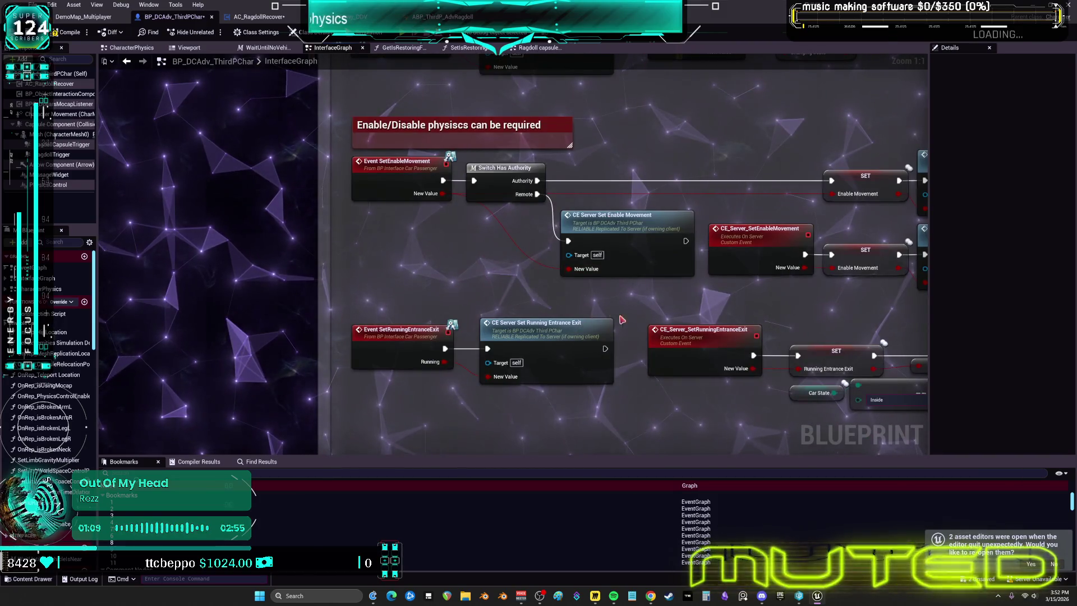
pyautogui.moveTo(638, 321); pyautogui.dragTo(633, 131)
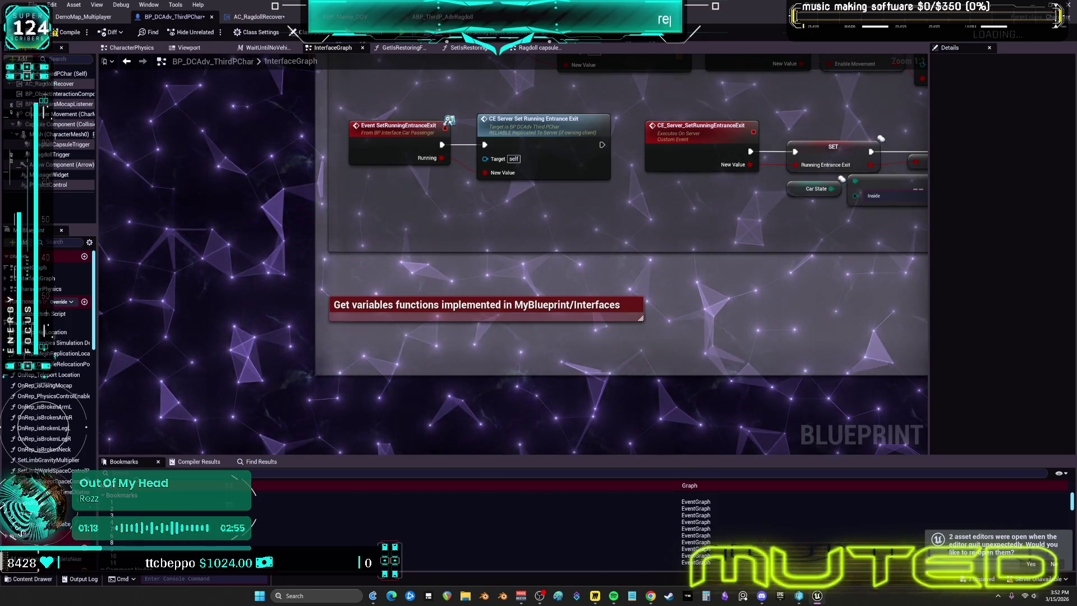
# Check the Set Replicate Movement branch and seat server events, then return to DemoMap_Multiplayer
pyautogui.moveTo(857, 170); pyautogui.dragTo(474, 192)
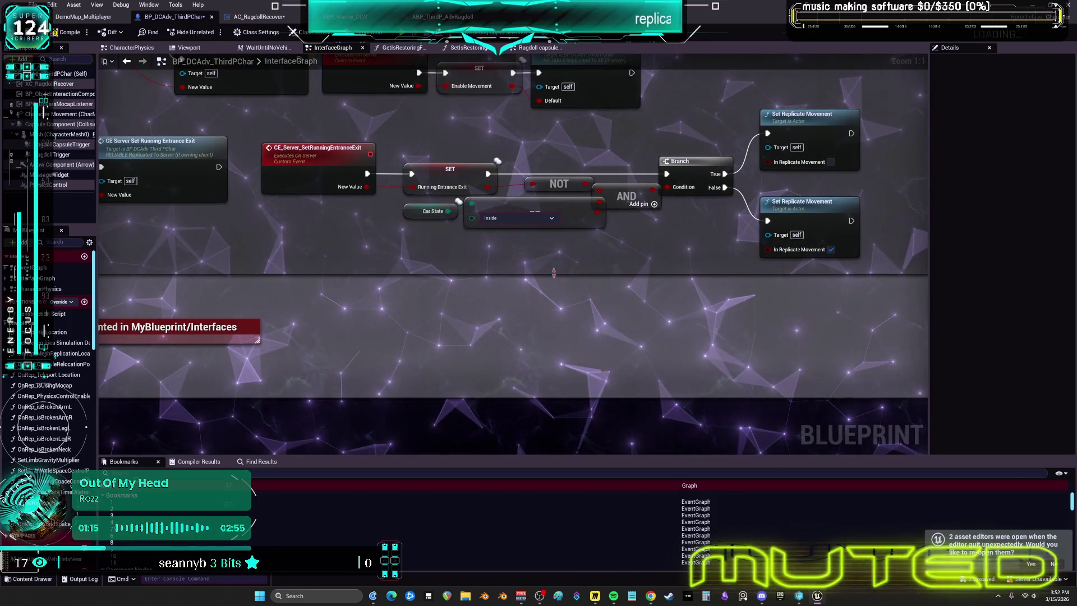
pyautogui.moveTo(705, 91)
pyautogui.mouseDown()
pyautogui.moveTo(711, 244)
pyautogui.moveTo(559, 247)
pyautogui.moveTo(439, 304)
pyautogui.moveTo(694, 460)
pyautogui.mouseUp()
pyautogui.moveTo(631, 223)
pyautogui.mouseDown()
pyautogui.moveTo(629, 233)
pyautogui.moveTo(617, 168)
pyautogui.moveTo(603, 392)
pyautogui.moveTo(561, 253)
pyautogui.moveTo(399, 205)
pyautogui.moveTo(120, 202)
pyautogui.moveTo(168, 112)
pyautogui.moveTo(605, 168)
pyautogui.moveTo(605, 191)
pyautogui.moveTo(316, 239)
pyautogui.moveTo(101, 381)
pyautogui.moveTo(168, 449)
pyautogui.mouseUp()
pyautogui.scroll(-7, 344, 194)
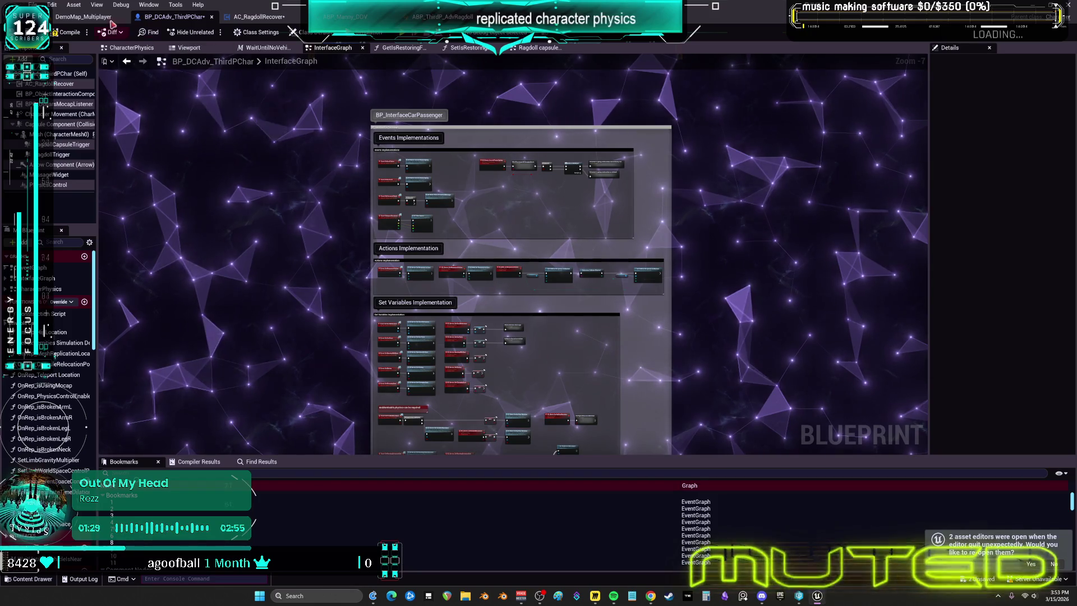
pyautogui.click(85, 17)
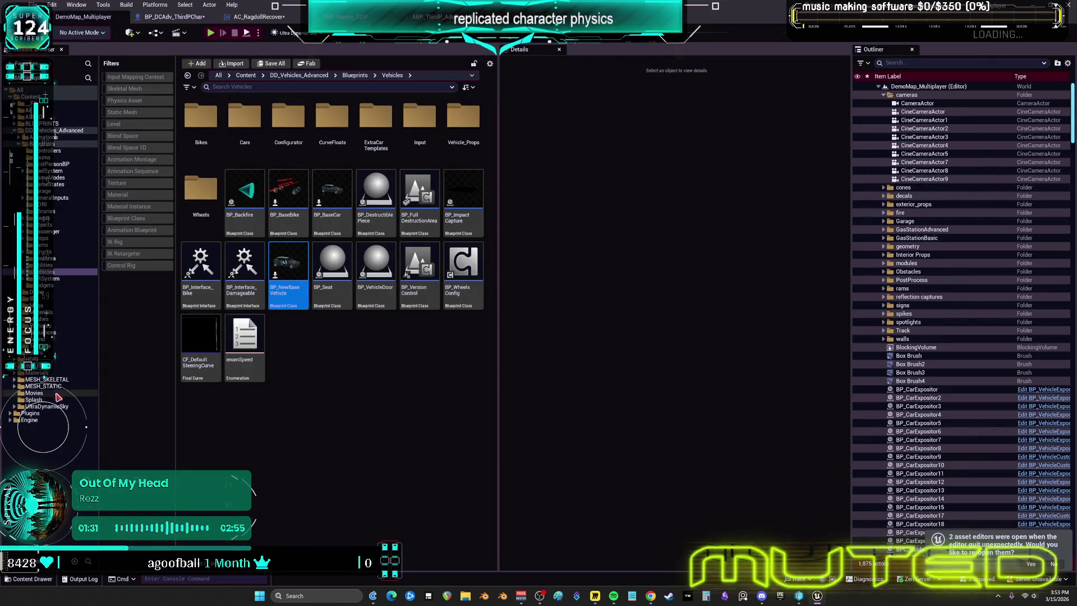
# Browse MESH_SKELETAL > MikuRacer in the Content Browser and pick BP_ThirdPersonMikuRacer
pyautogui.click(56, 379)
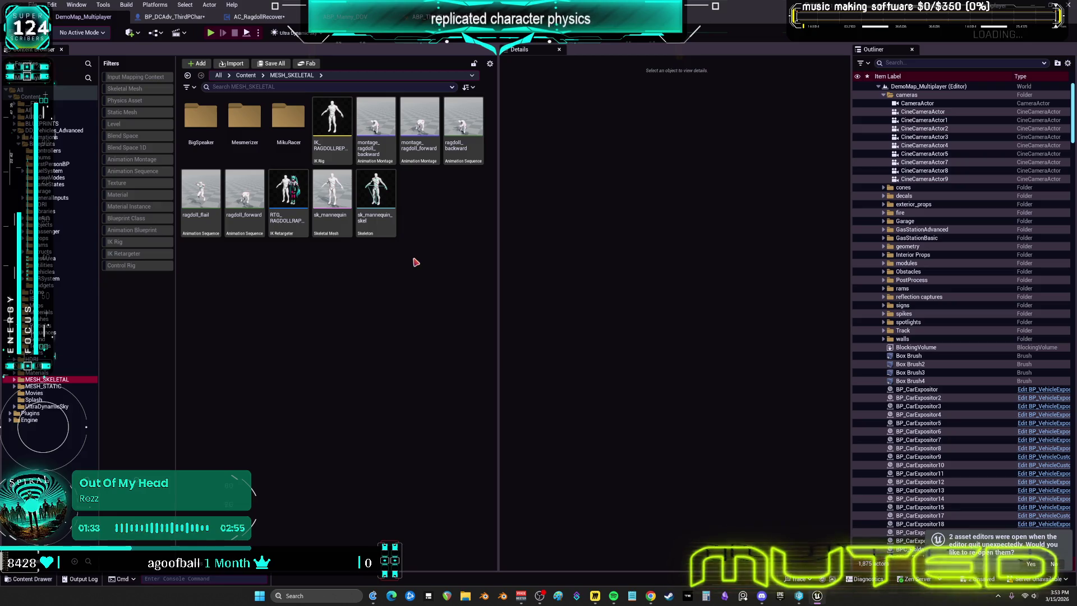
pyautogui.doubleClick(288, 119)
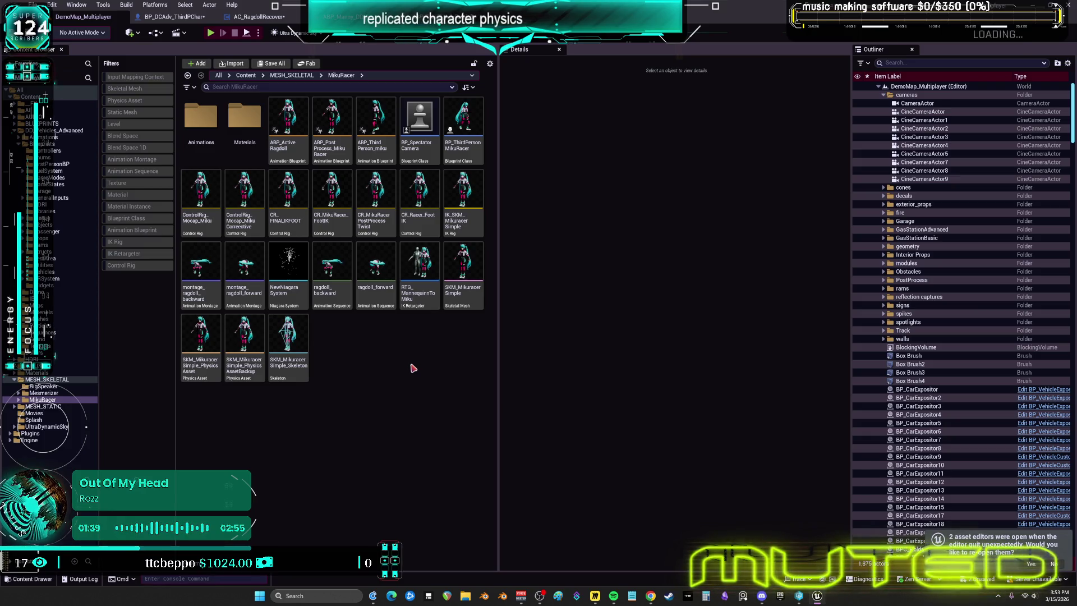
pyautogui.click(461, 122)
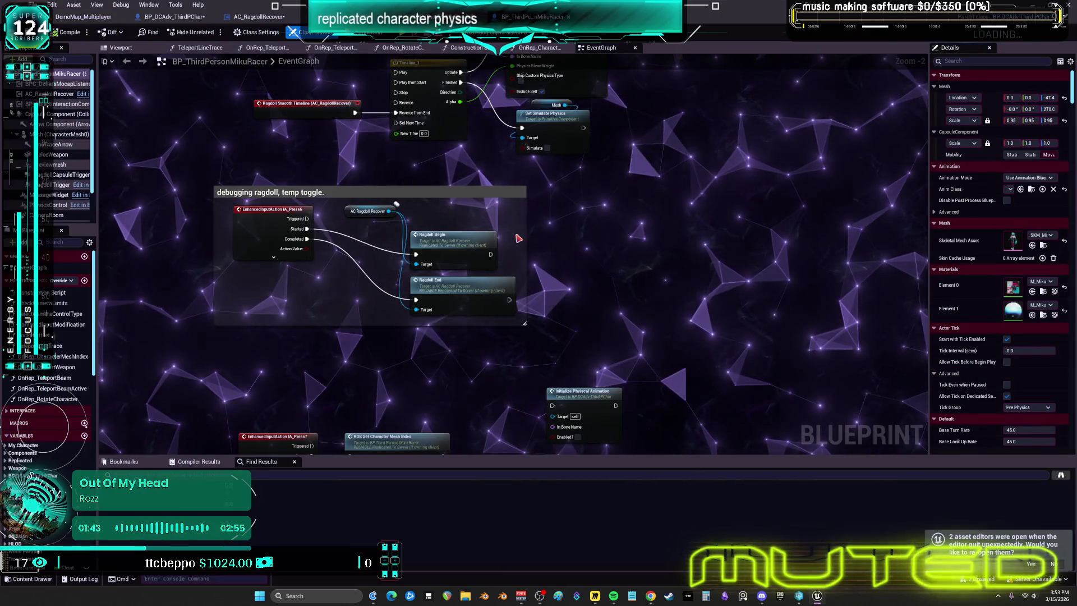
pyautogui.scroll(-5, 560, 281)
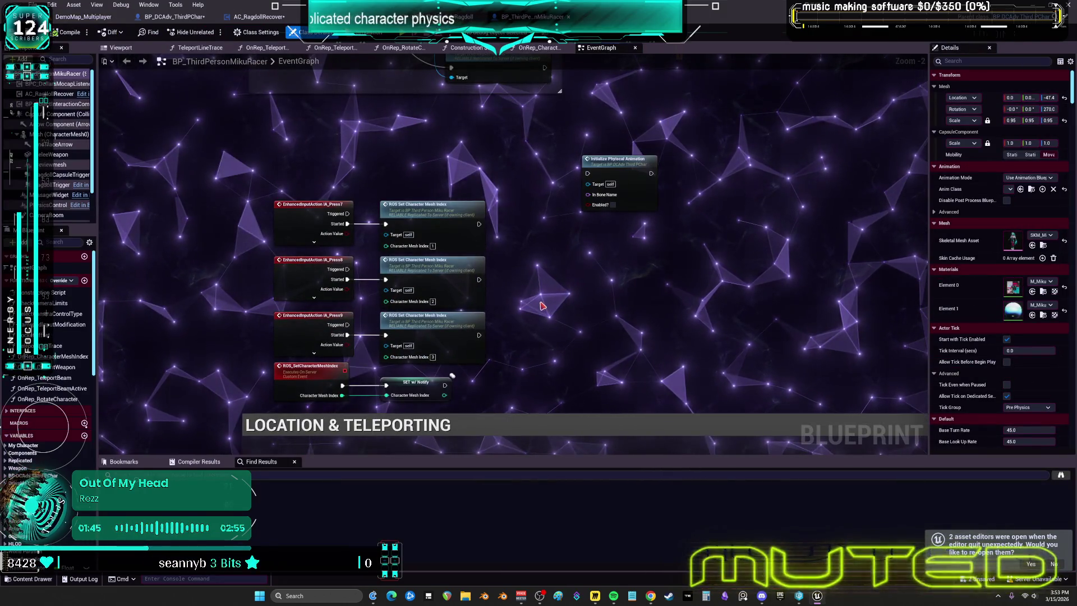
pyautogui.scroll(2, 541, 306)
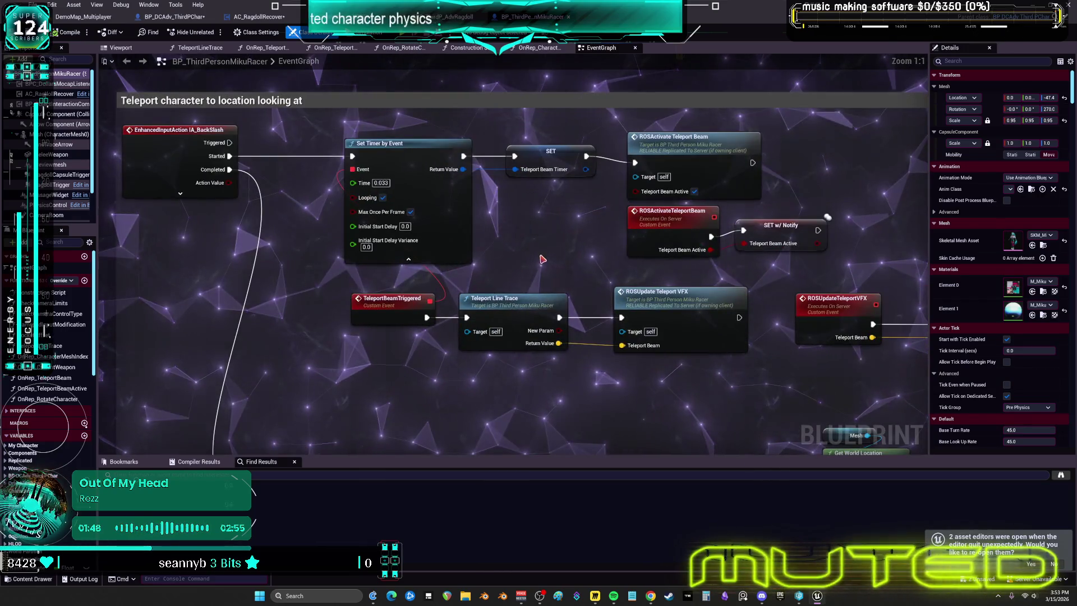
pyautogui.scroll(-2, 542, 259)
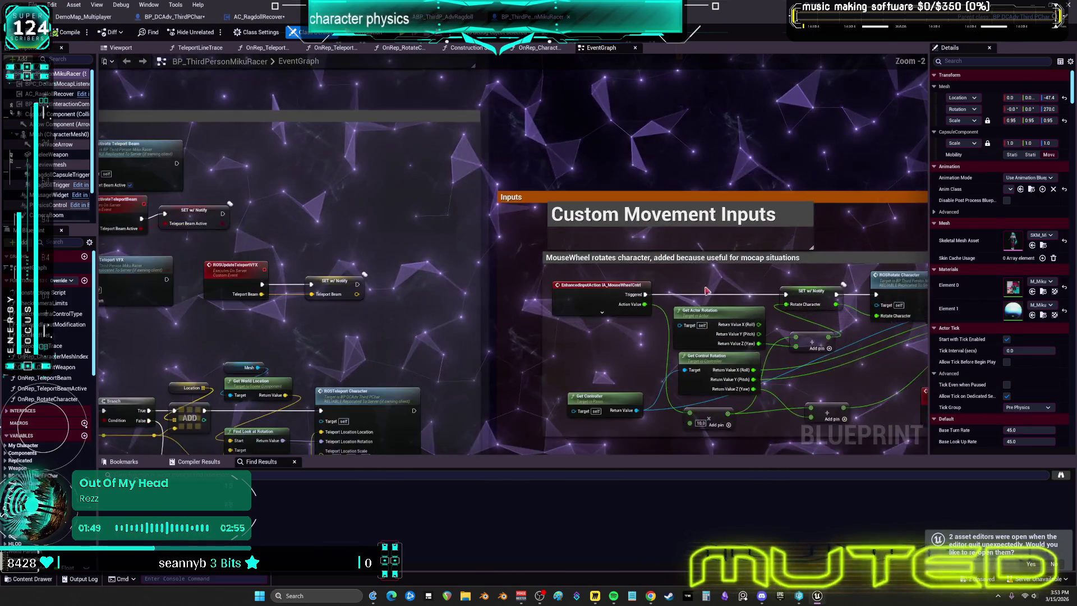
pyautogui.scroll(-4, 585, 96)
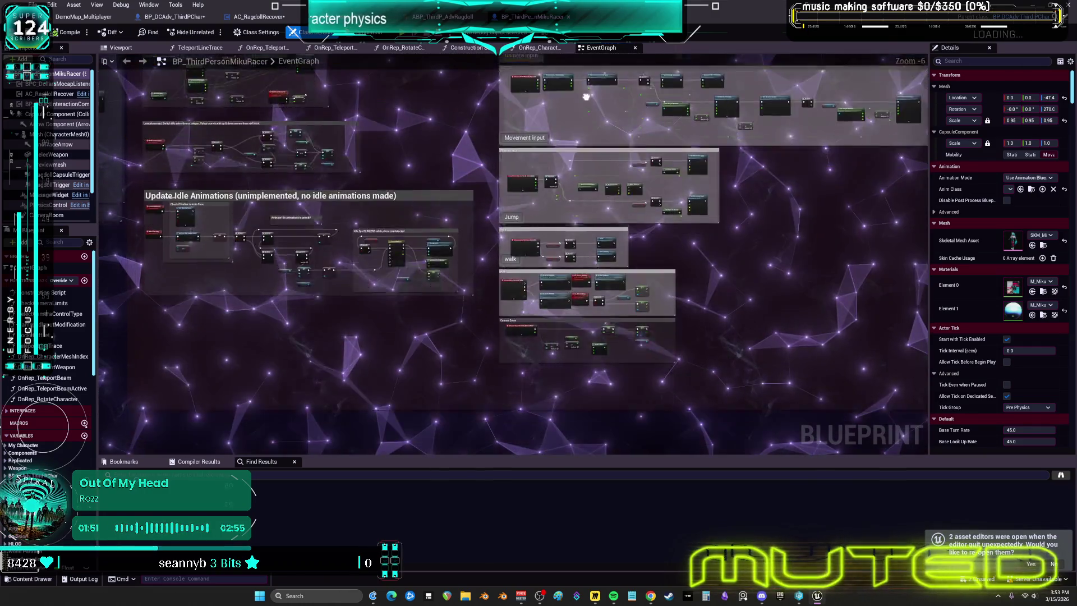
pyautogui.scroll(7, 522, 204)
pyautogui.moveTo(589, 225)
pyautogui.mouseDown()
pyautogui.moveTo(588, 34)
pyautogui.moveTo(524, 281)
pyautogui.moveTo(477, 554)
pyautogui.mouseUp()
pyautogui.moveTo(568, 34); pyautogui.dragTo(549, 195)
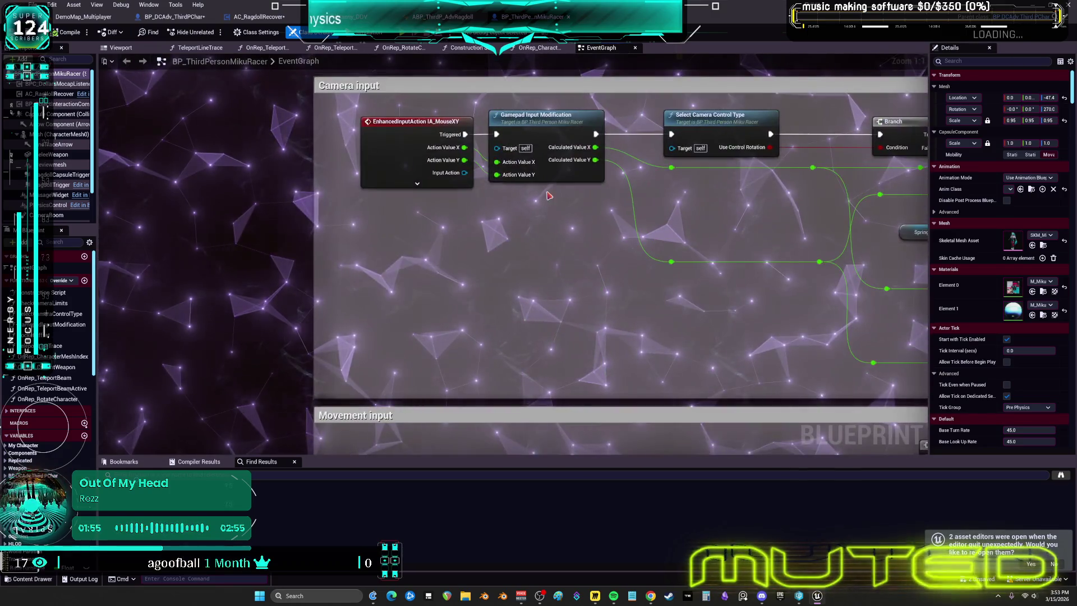
pyautogui.scroll(-5, 534, 272)
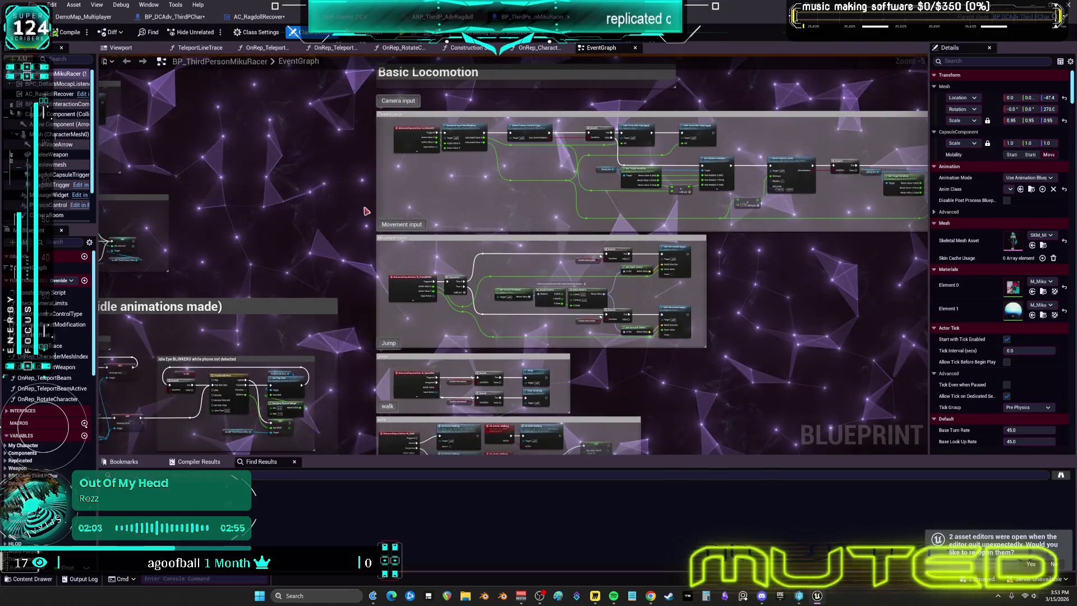
pyautogui.moveTo(534, 272); pyautogui.dragTo(796, 195)
pyautogui.scroll(5, 393, 225)
pyautogui.moveTo(352, 205); pyautogui.dragTo(589, 457)
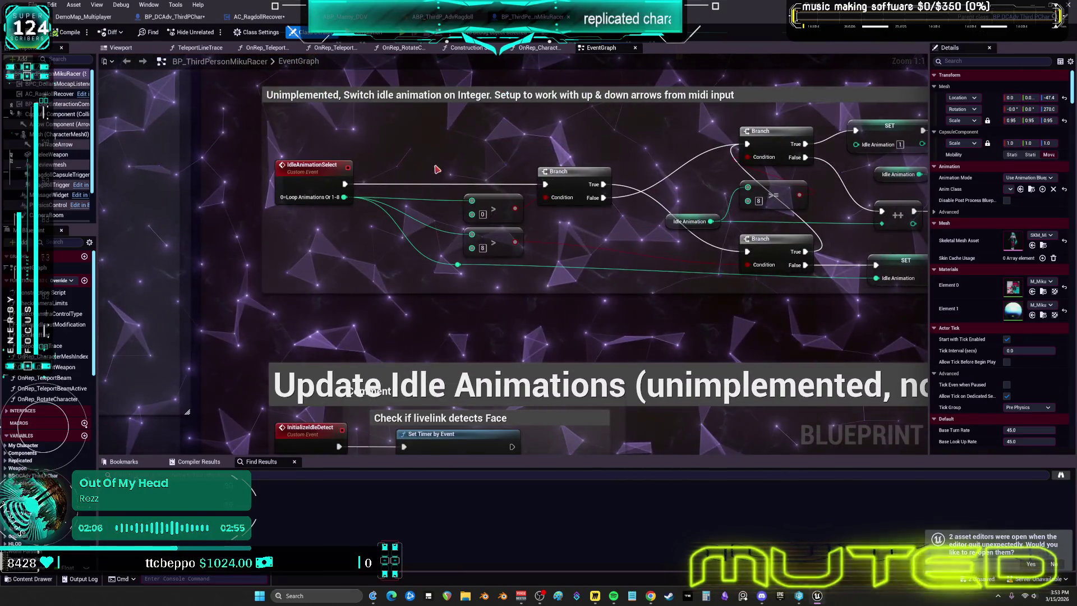
pyautogui.scroll(-4, 469, 201)
pyautogui.moveTo(469, 202); pyautogui.dragTo(636, 242)
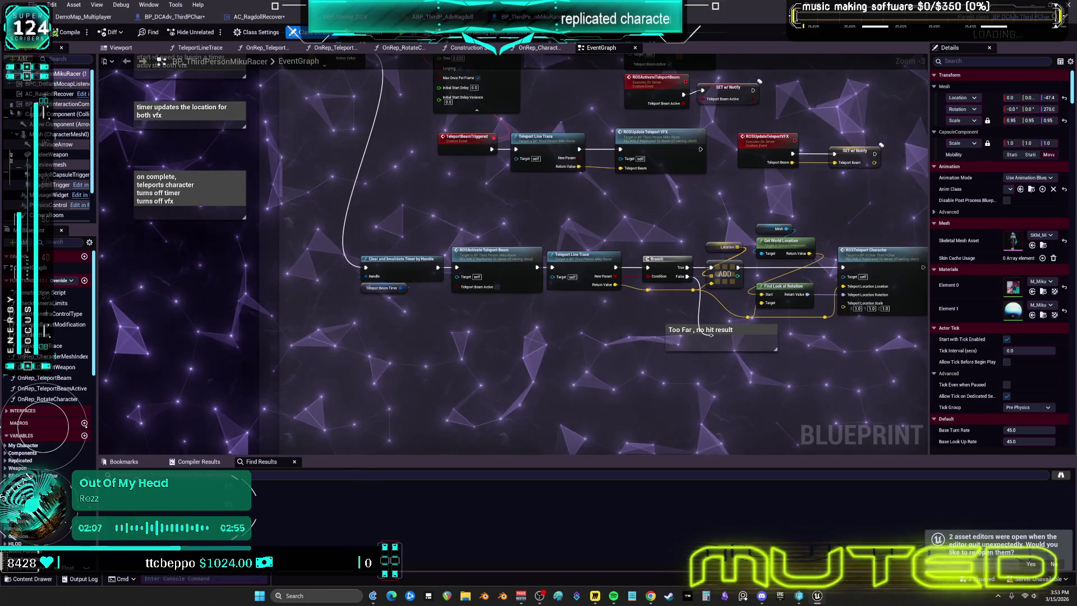
pyautogui.scroll(2, 549, 228)
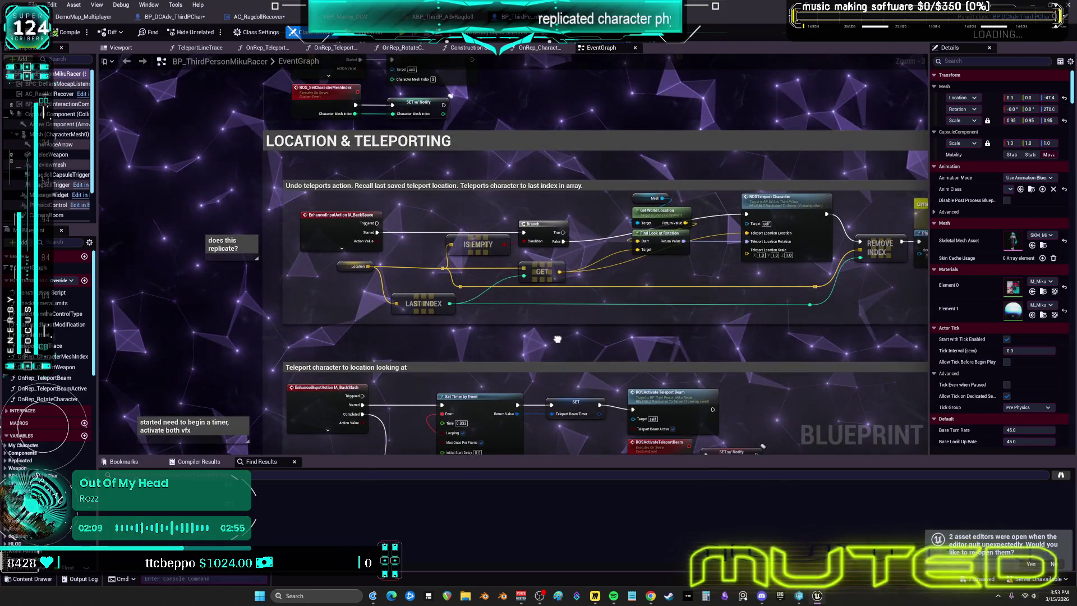
pyautogui.moveTo(557, 339); pyautogui.dragTo(504, 435)
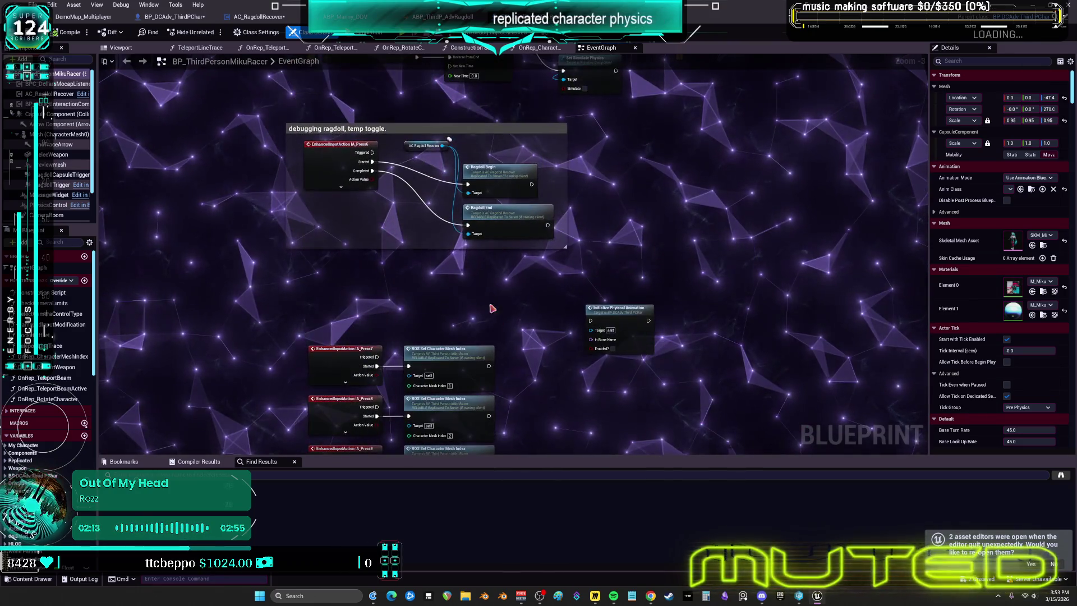
pyautogui.moveTo(492, 308); pyautogui.dragTo(519, 393)
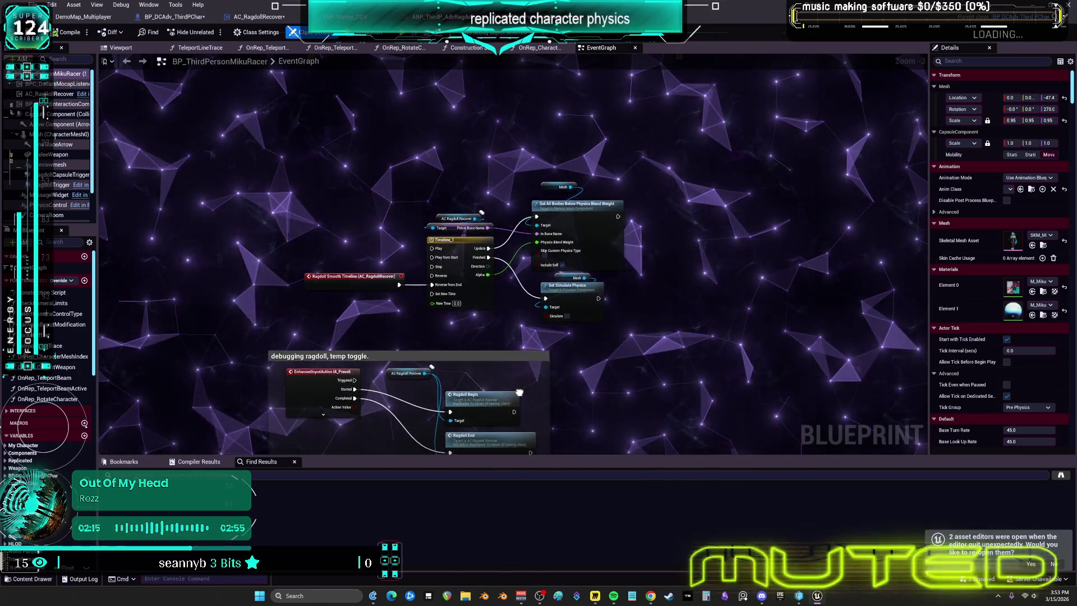
pyautogui.scroll(-3, 493, 348)
pyautogui.scroll(5, 486, 292)
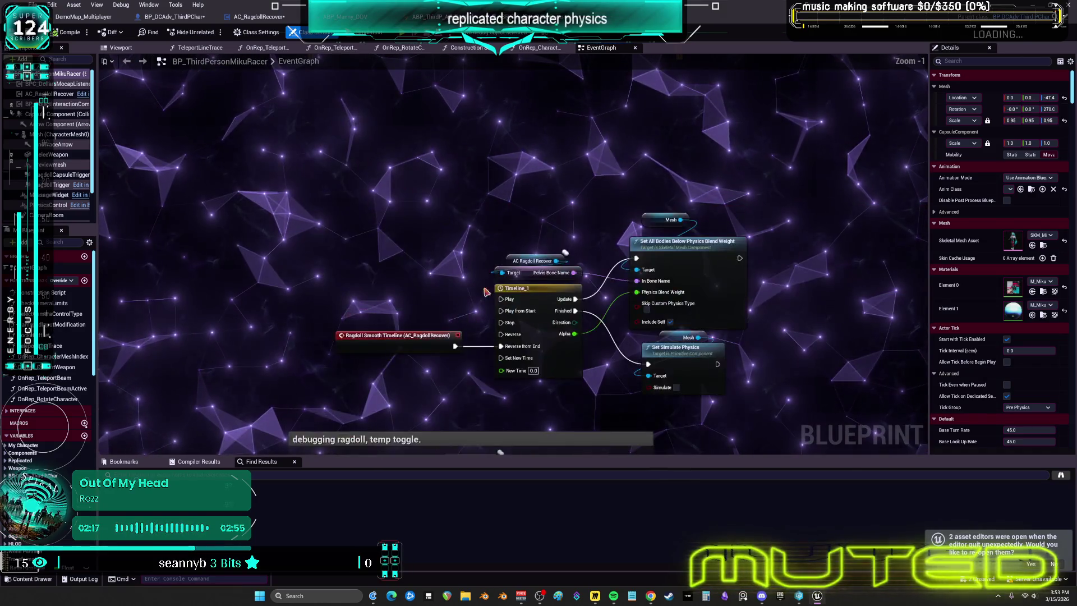
pyautogui.scroll(1, 485, 291)
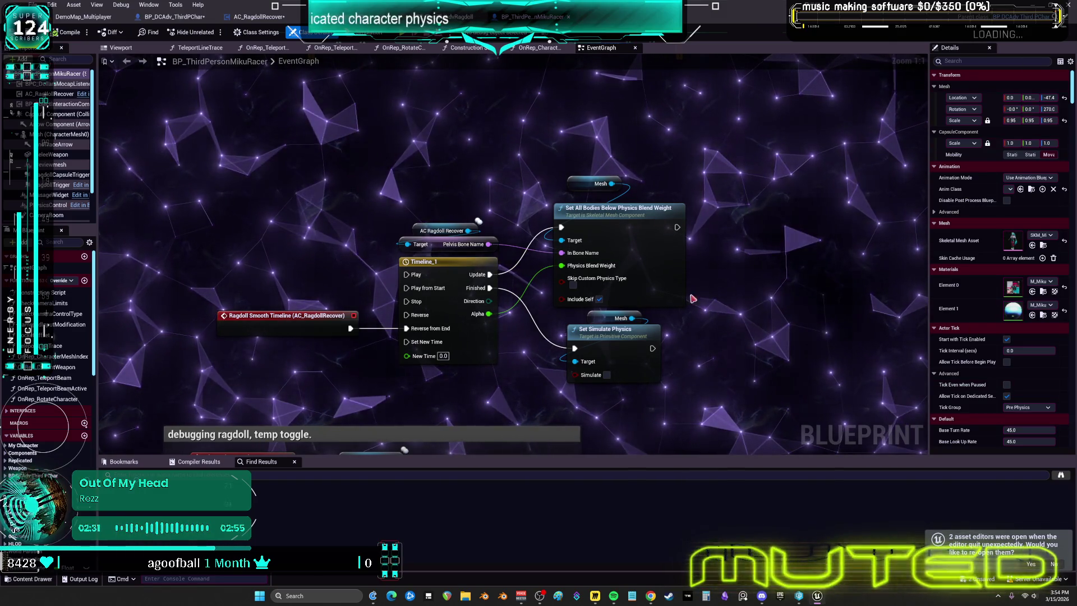
# Move the Set Simulate Physics nodes and comment them 'conflict with physics control?'
pyautogui.moveTo(693, 298); pyautogui.dragTo(627, 346)
pyautogui.moveTo(529, 251); pyautogui.dragTo(644, 325)
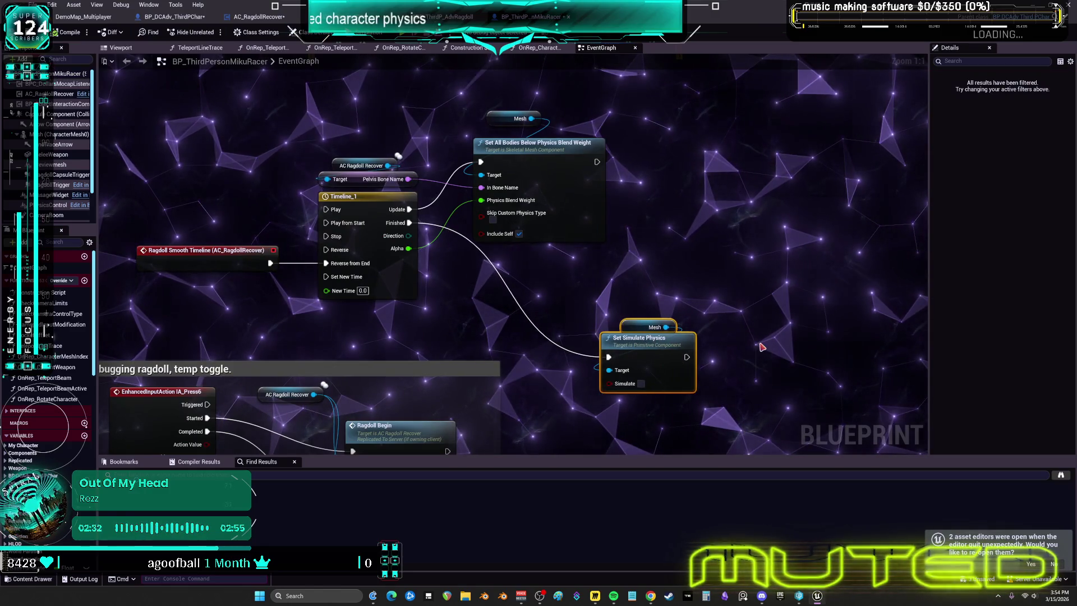
pyautogui.write('cconflict with p')
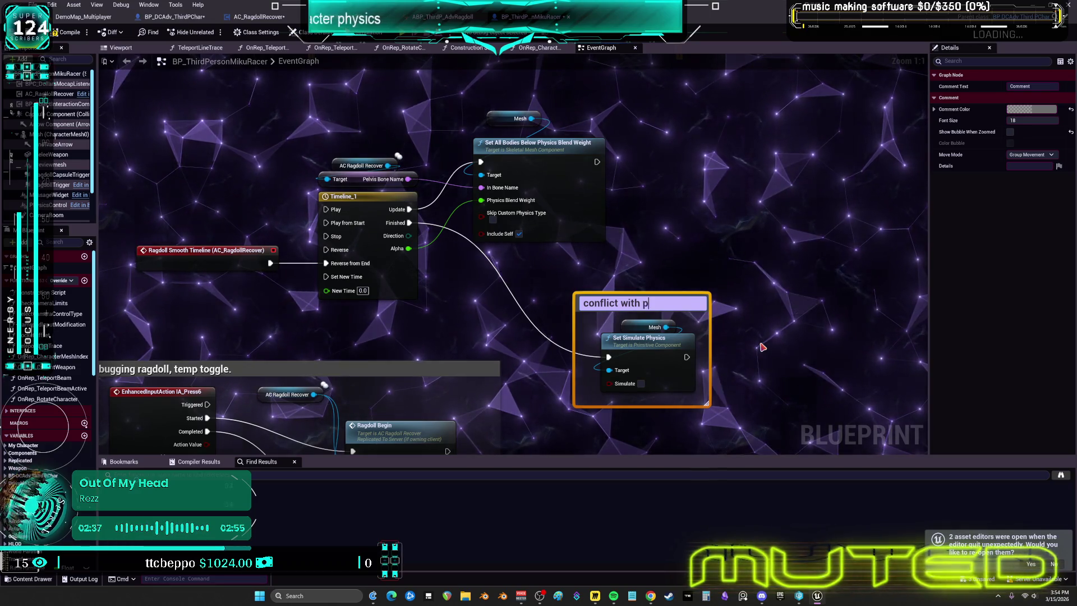
pyautogui.write('  control?')
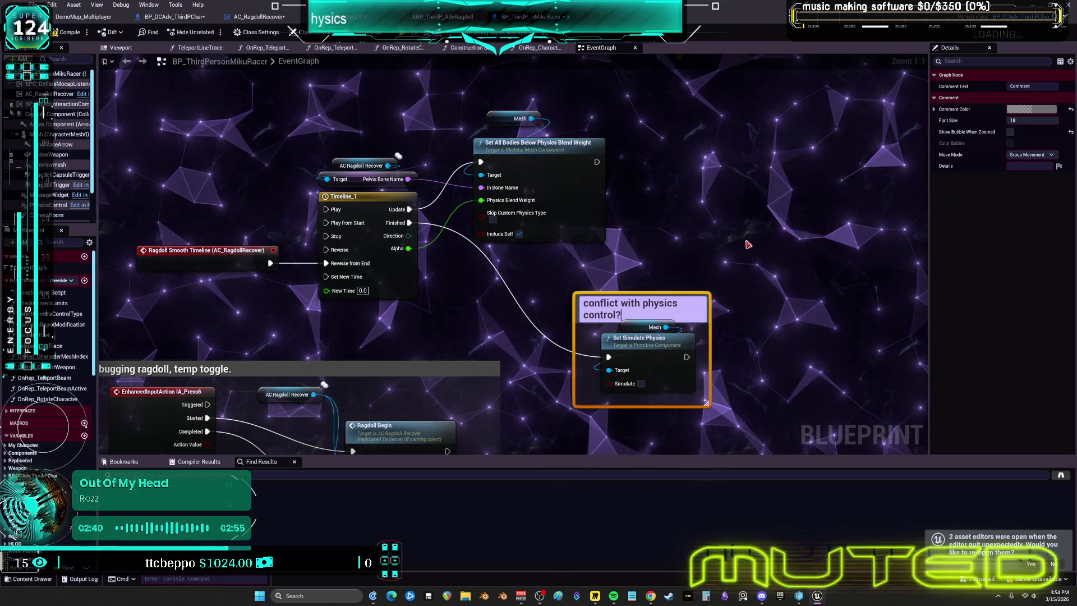
pyautogui.click(761, 255)
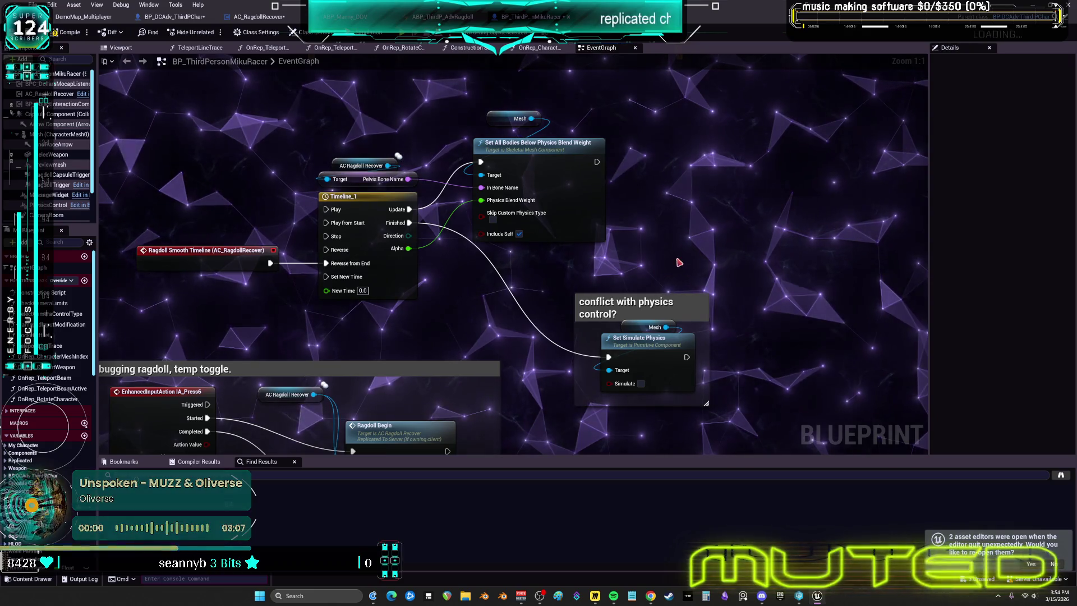
# Bookmark the new comment's location as bookmark 1
pyautogui.moveTo(705, 245); pyautogui.dragTo(664, 306)
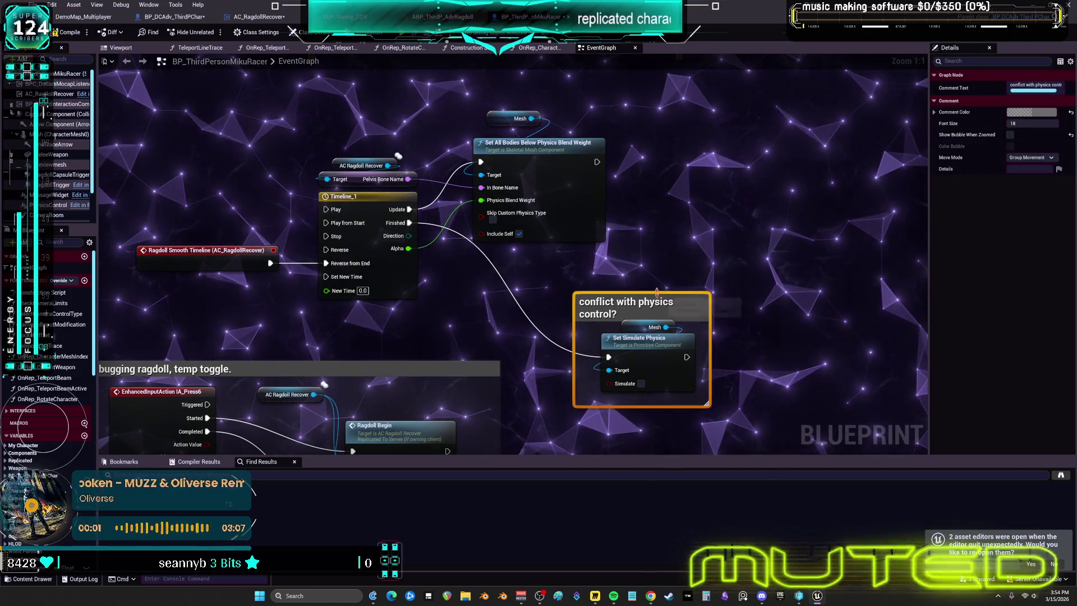
pyautogui.click(104, 61)
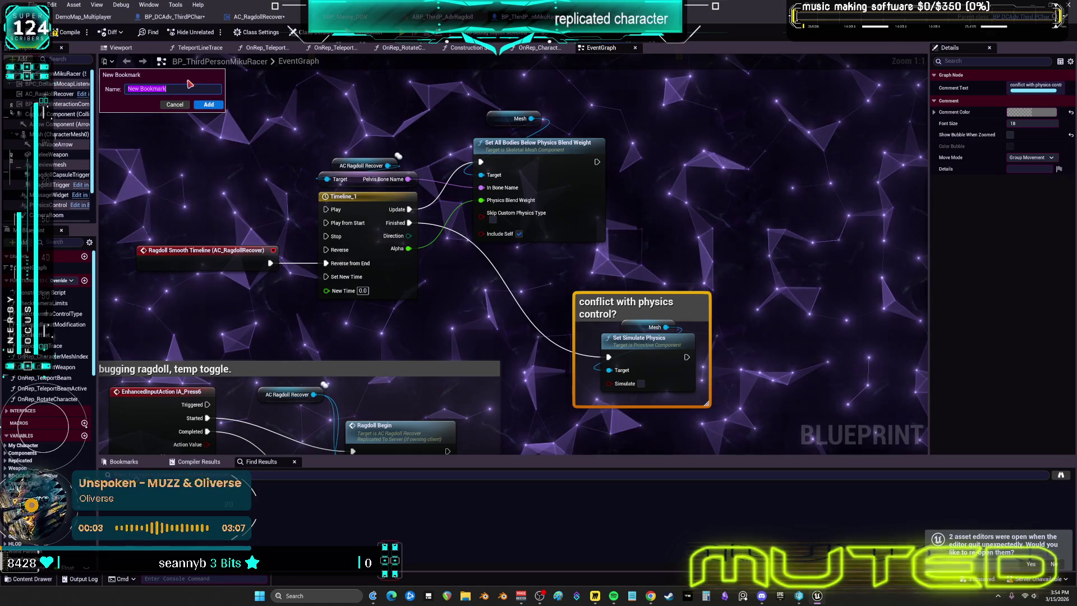
pyautogui.write('1')
pyautogui.click(208, 105)
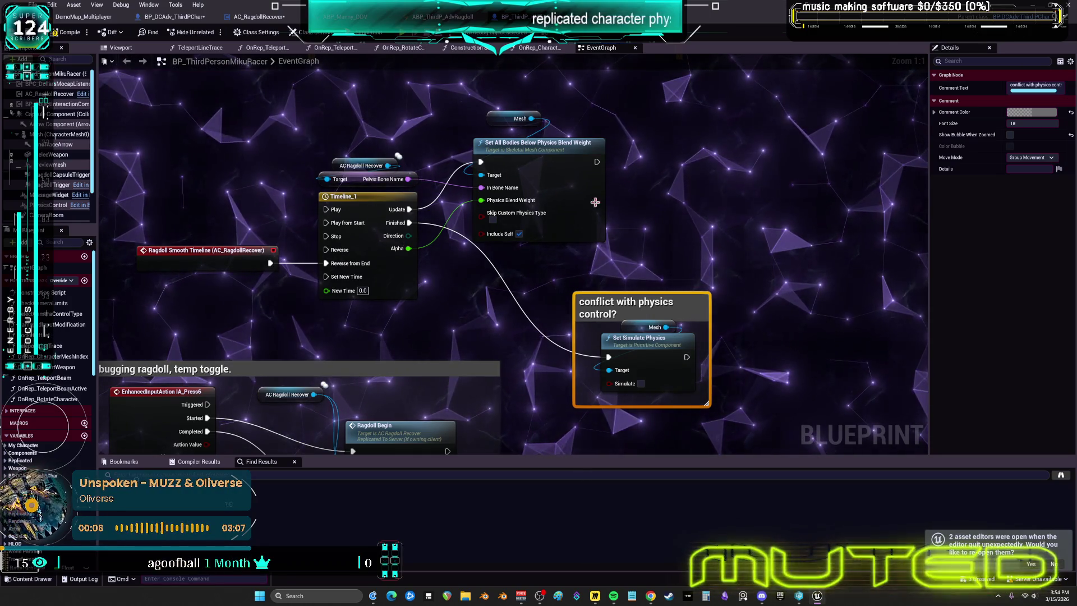
# Set the comment colour to a saturated red
pyautogui.click(1031, 112)
pyautogui.click(935, 175)
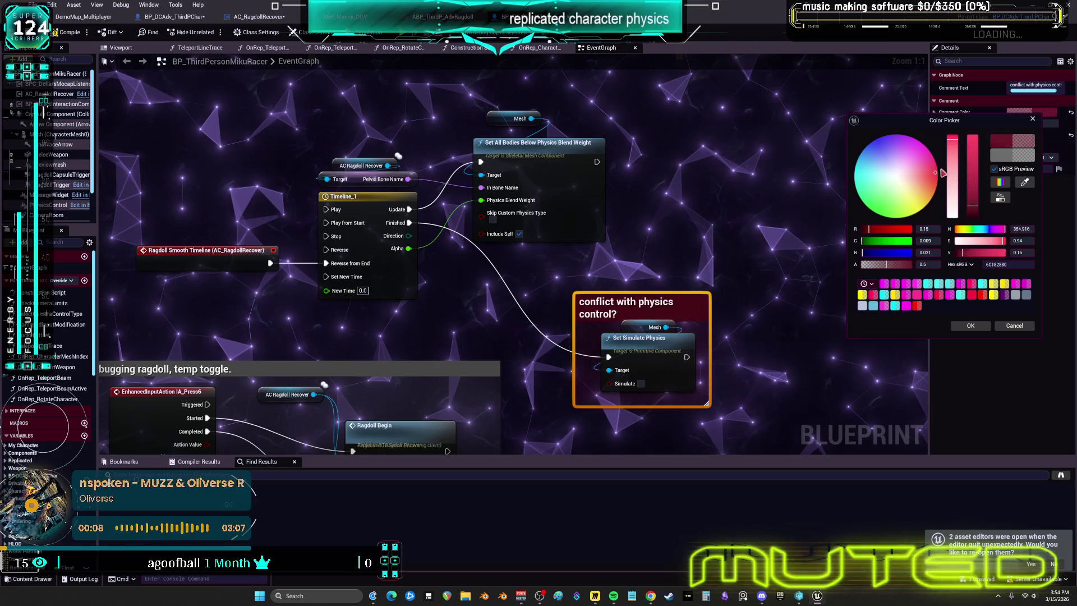
pyautogui.moveTo(972, 209); pyautogui.dragTo(972, 136)
pyautogui.click(965, 326)
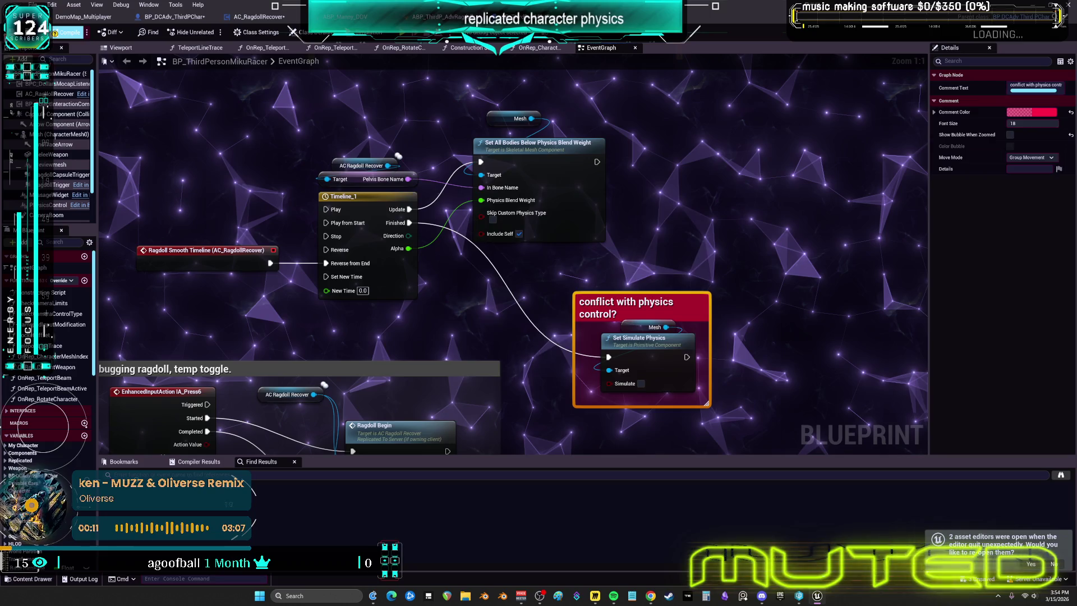
# Compile the character Blueprint, make it writable, and switch to AC_RagdollRecover's event graph
pyautogui.click(69, 32)
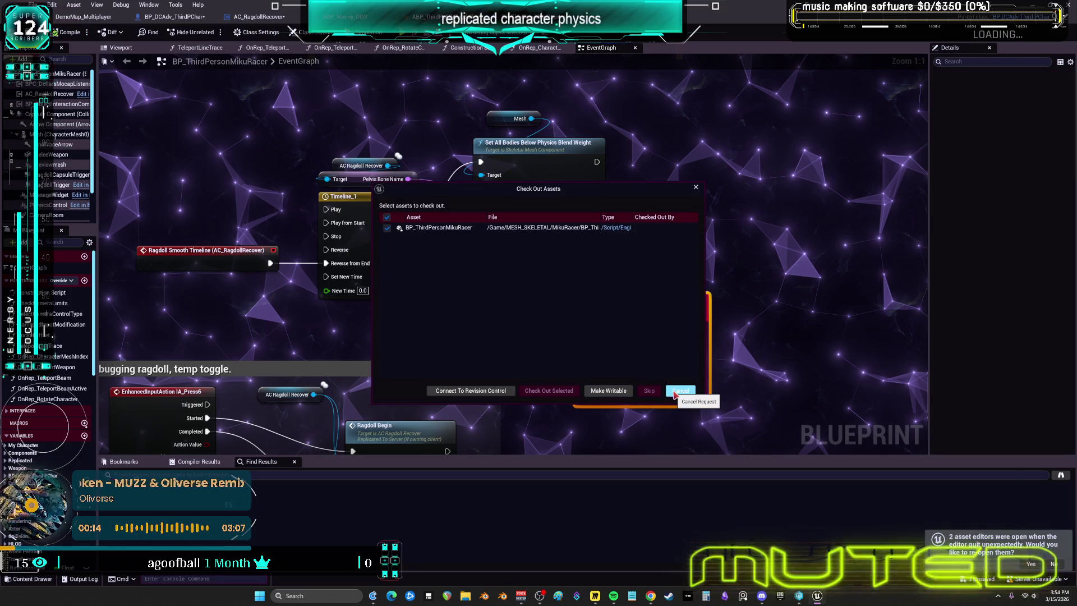
pyautogui.click(622, 395)
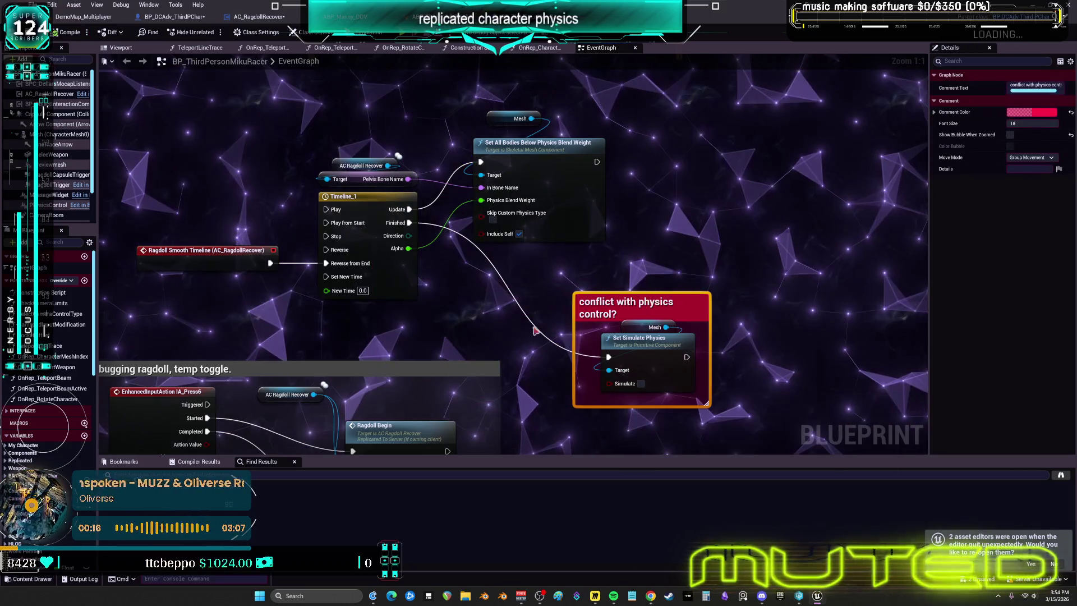
pyautogui.click(276, 20)
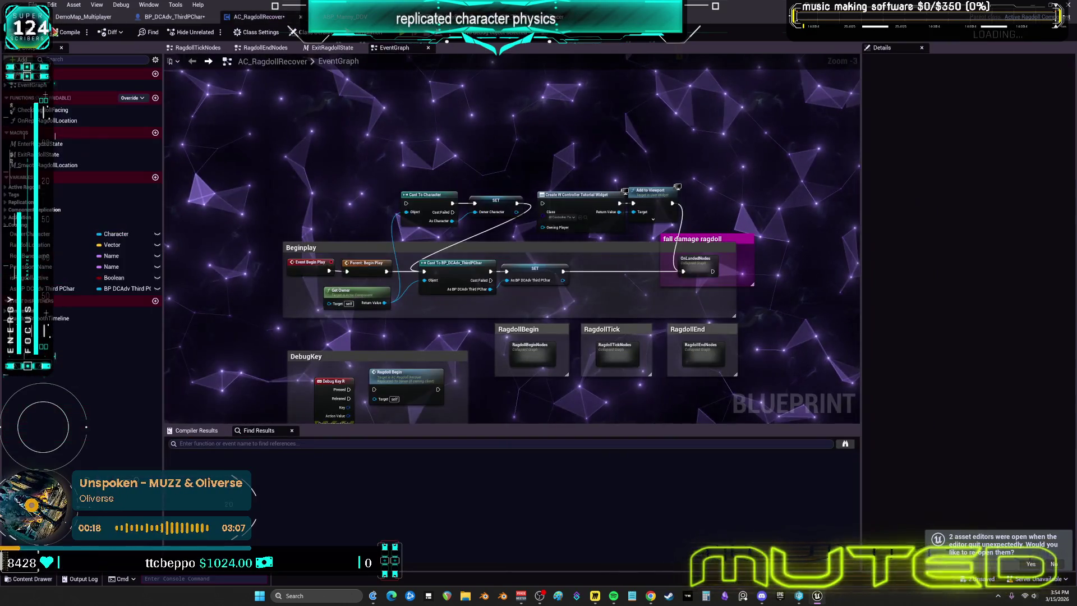
# Switch to BP_DCAdv_ThirdPChar's InterfaceGraph and compile the Blueprint
pyautogui.click(171, 17)
pyautogui.click(67, 32)
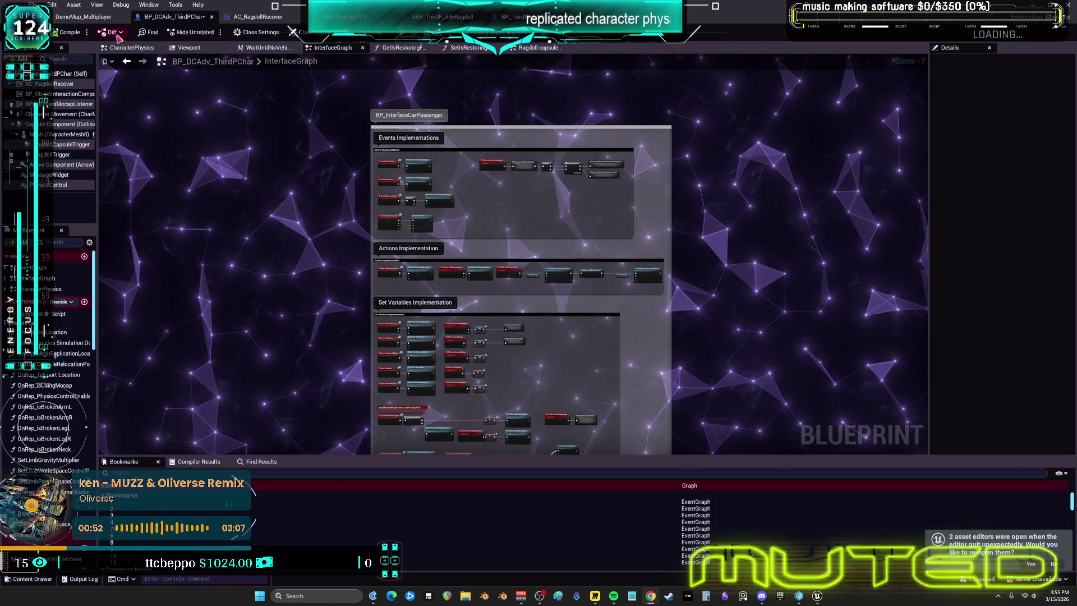
pyautogui.scroll(-3, 530, 308)
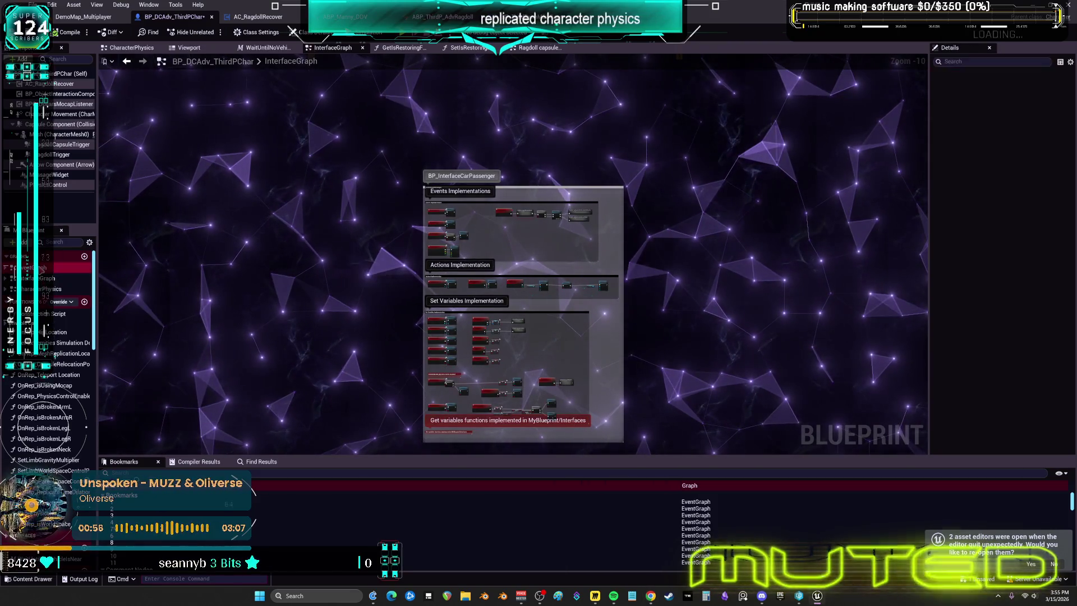
# Inspect the CE_EnterCar vehicle graph, then close BP_NewBaseVehicle back to the character's Enter/Exit Car group
pyautogui.hotkey('alt', 'Left')
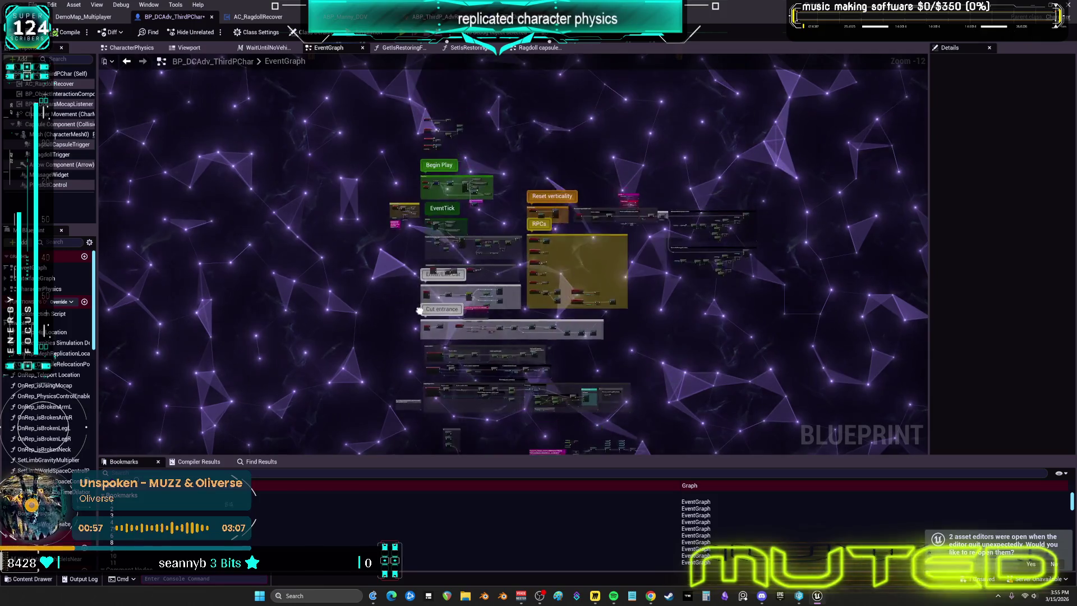
pyautogui.scroll(7, 457, 414)
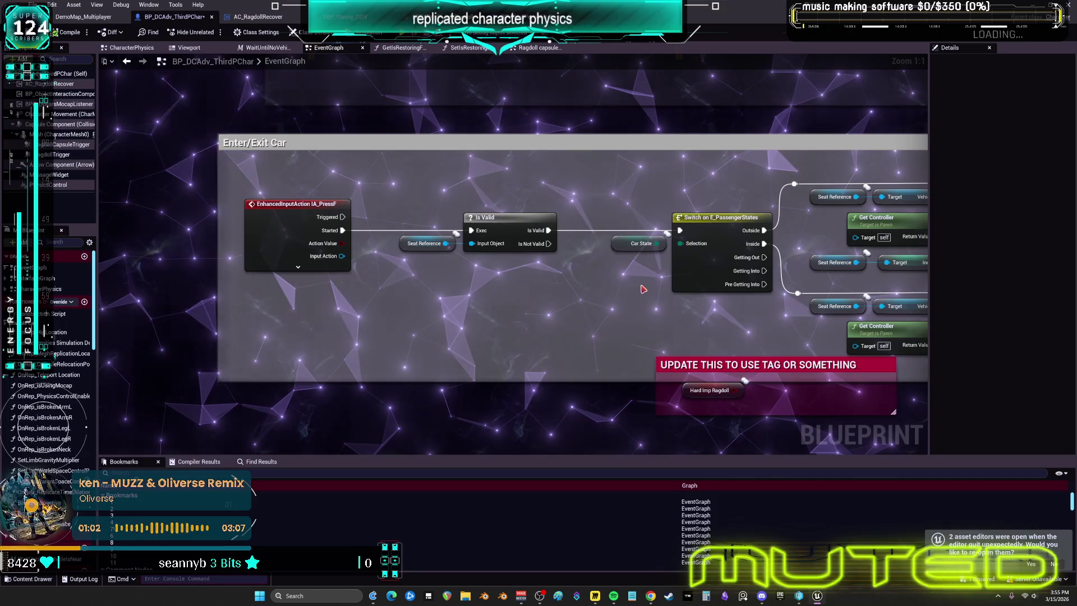
pyautogui.moveTo(476, 272); pyautogui.dragTo(463, 270)
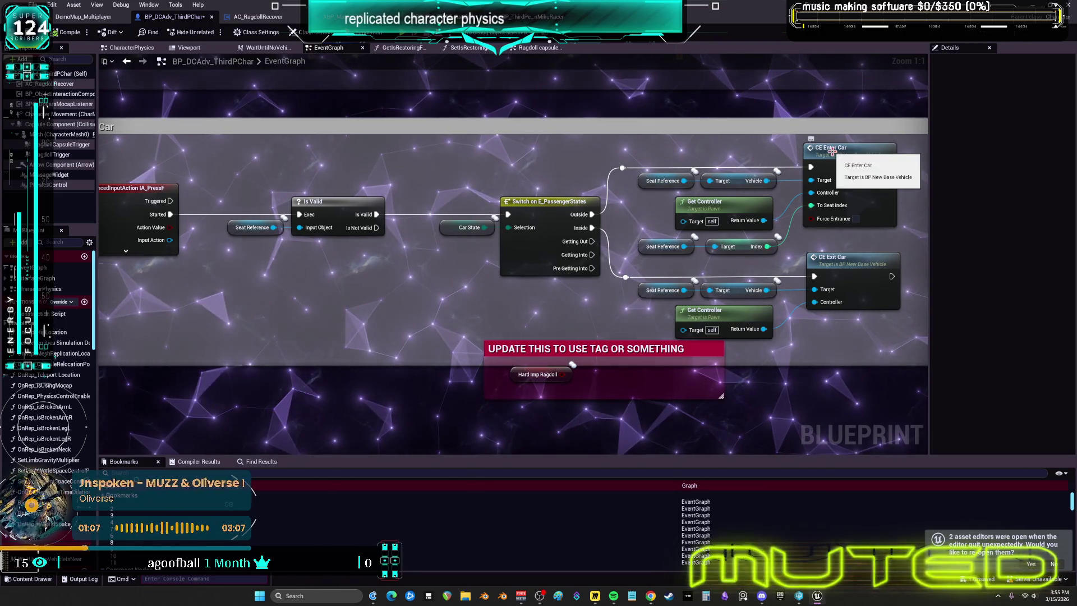
pyautogui.moveTo(832, 151); pyautogui.dragTo(815, 159)
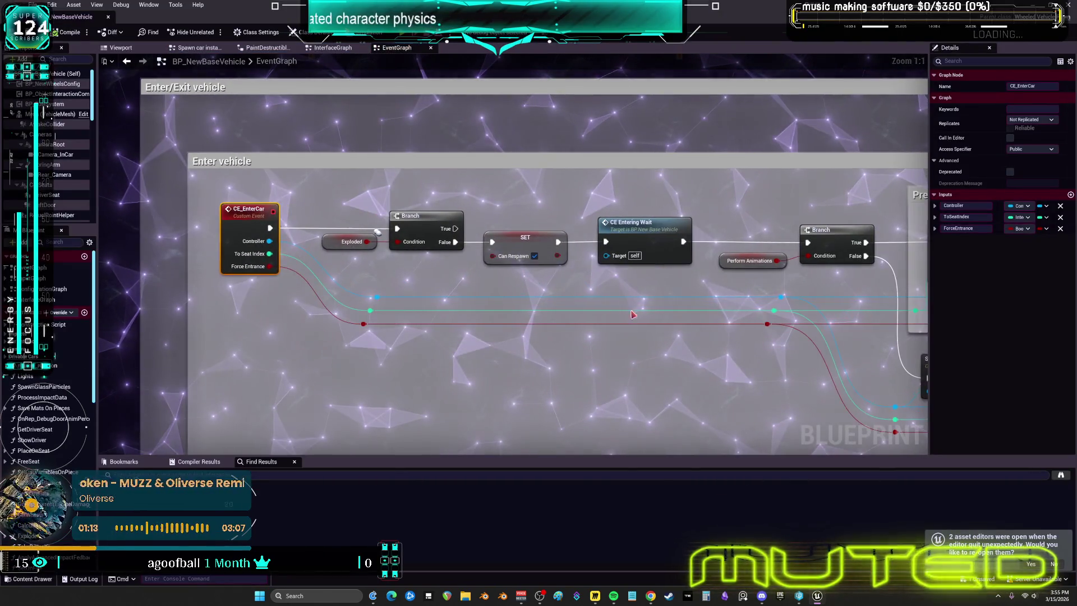
pyautogui.moveTo(378, 232)
pyautogui.mouseDown()
pyautogui.moveTo(378, 321)
pyautogui.moveTo(314, 323)
pyautogui.moveTo(621, 289)
pyautogui.mouseUp()
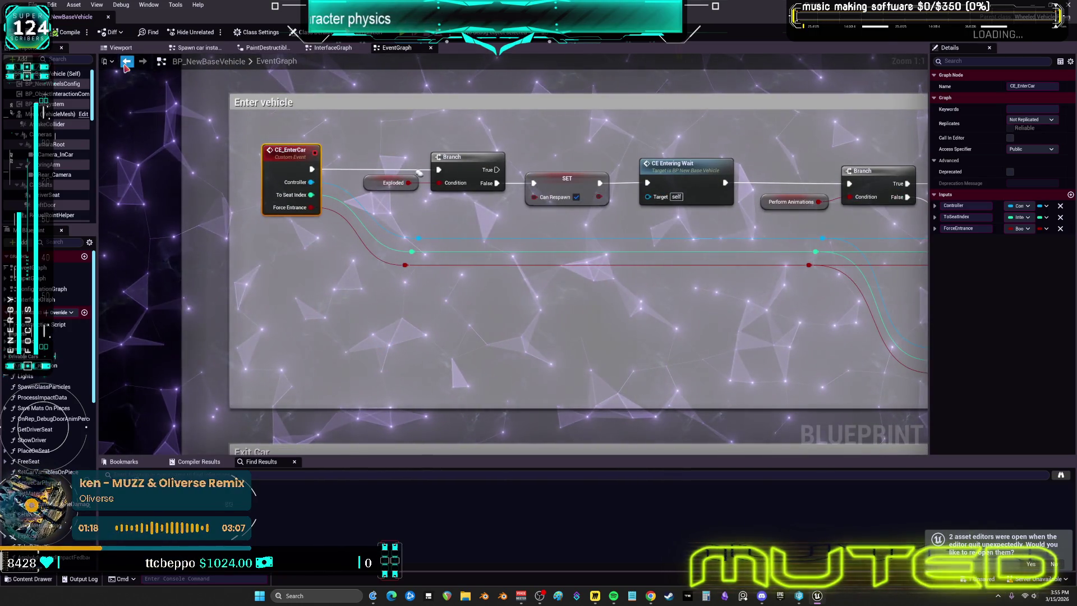
pyautogui.click(126, 63)
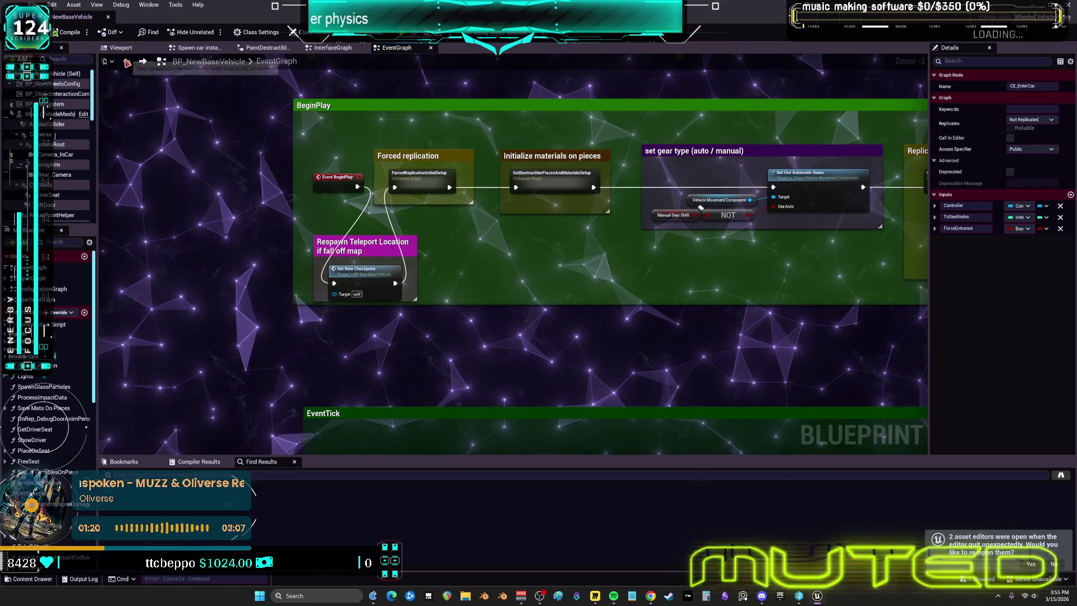
pyautogui.click(109, 19)
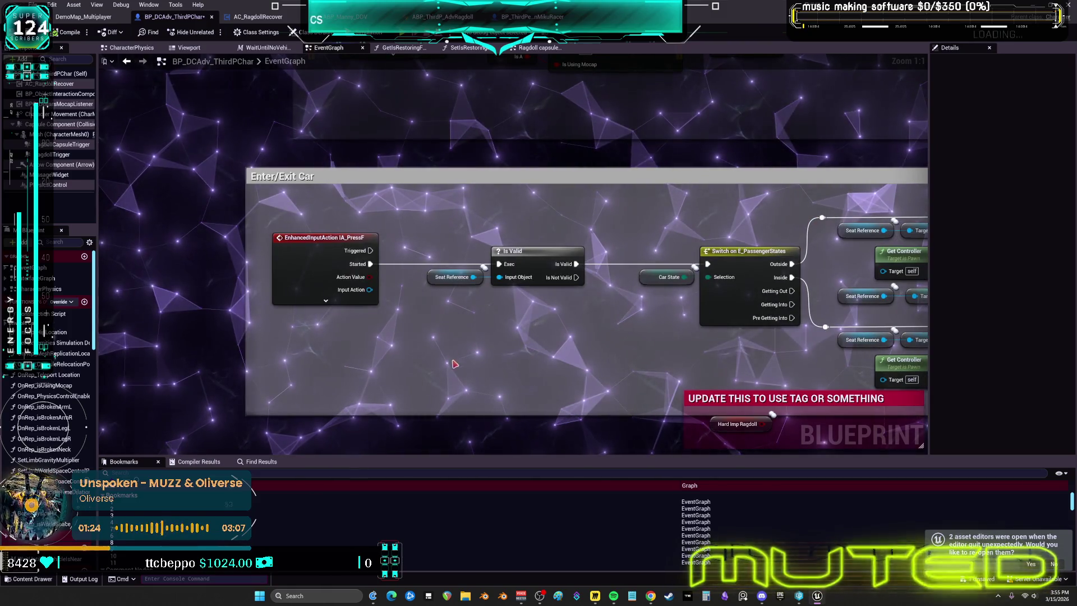
# Pan BP_DCAdv_ThirdPChar's EventGraph to Ragdoll Animation and select the AC Ragdoll Recover node beside Ragdoll Begin
pyautogui.scroll(-3, 423, 366)
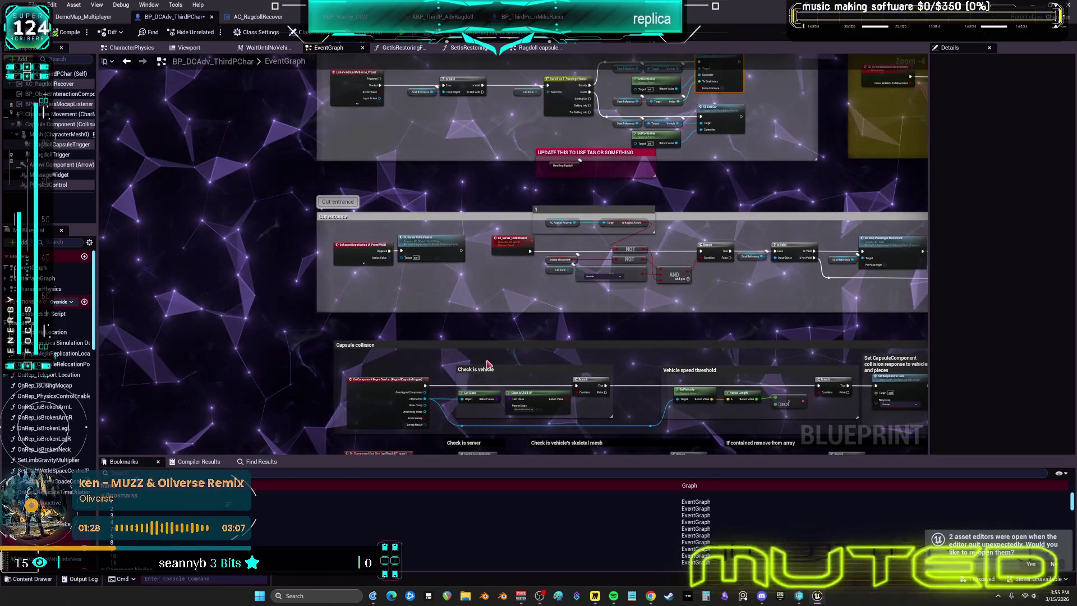
pyautogui.scroll(-1, 487, 364)
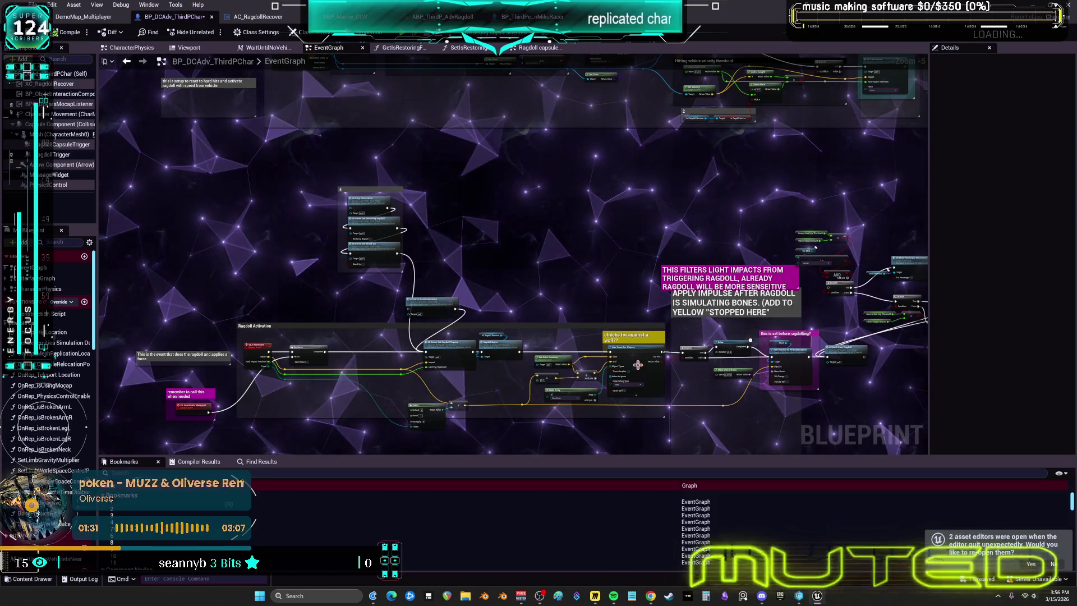
pyautogui.moveTo(637, 365); pyautogui.dragTo(525, 253)
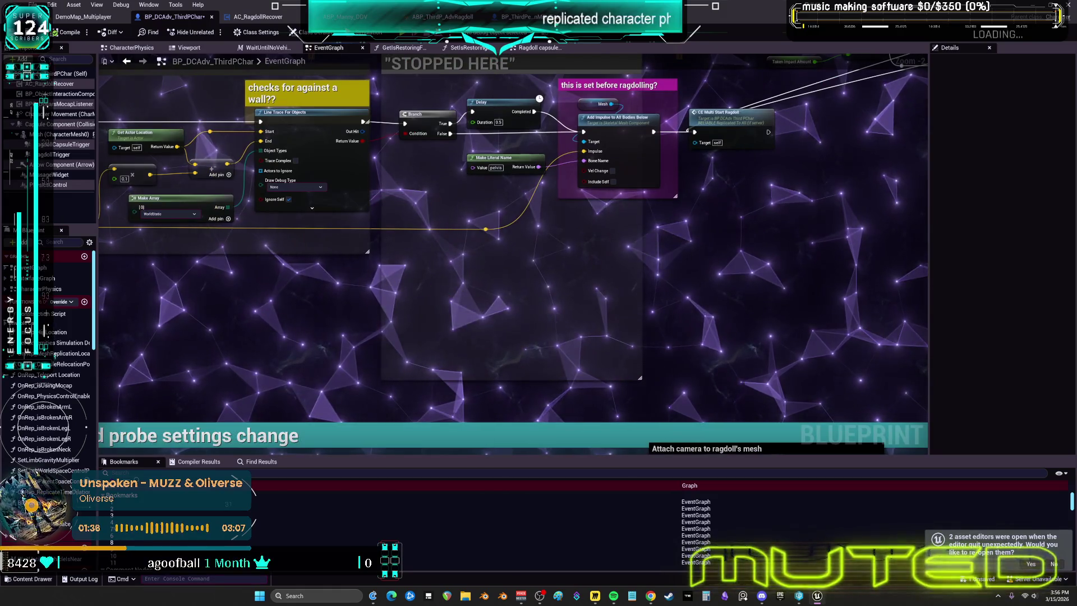
pyautogui.scroll(1, 533, 289)
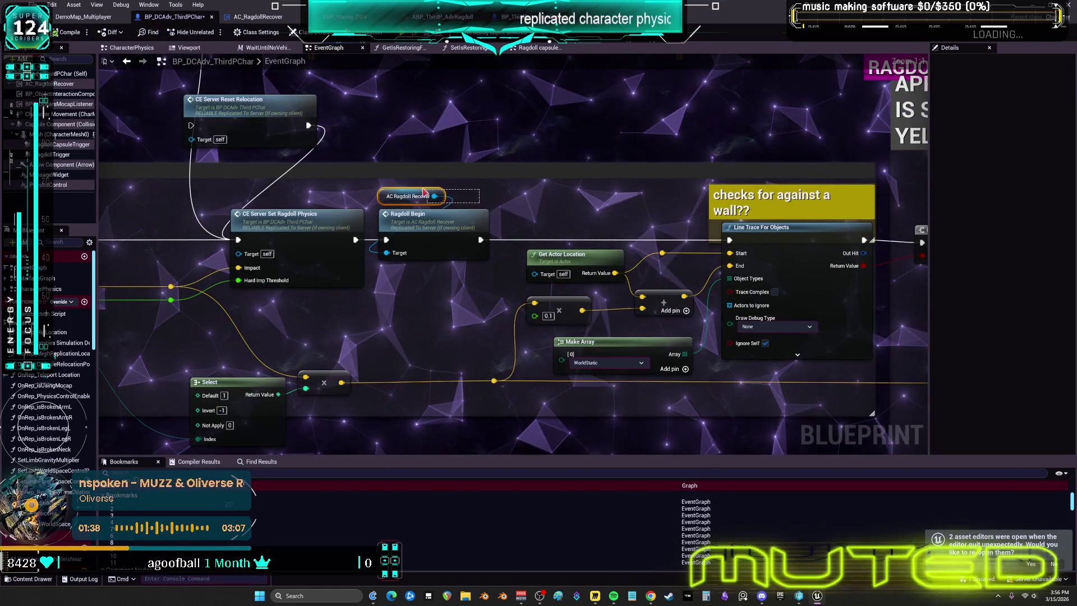
pyautogui.click(407, 195)
pyautogui.scroll(-4, 533, 130)
pyautogui.scroll(3, 363, 203)
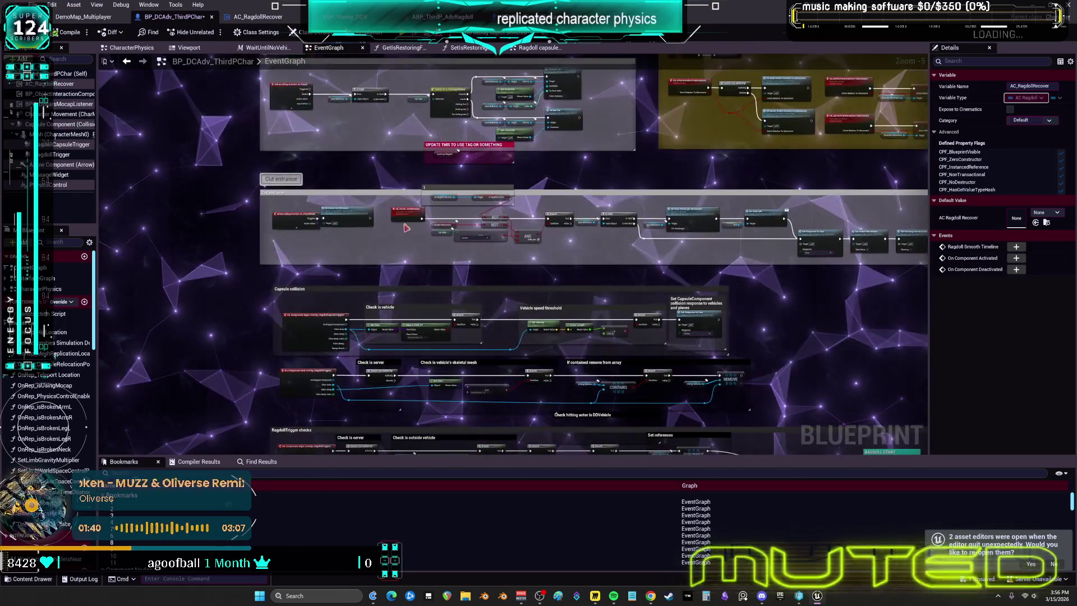
# Paste an AC Ragdoll Recover reference into Enter/Exit Car and add its Get Is Ragdoll Active getter
pyautogui.moveTo(363, 203)
pyautogui.mouseDown()
pyautogui.moveTo(408, 240)
pyautogui.moveTo(358, 264)
pyautogui.moveTo(449, 323)
pyautogui.mouseUp()
pyautogui.hotkey('ctrl', 'v')
pyautogui.write('ge')
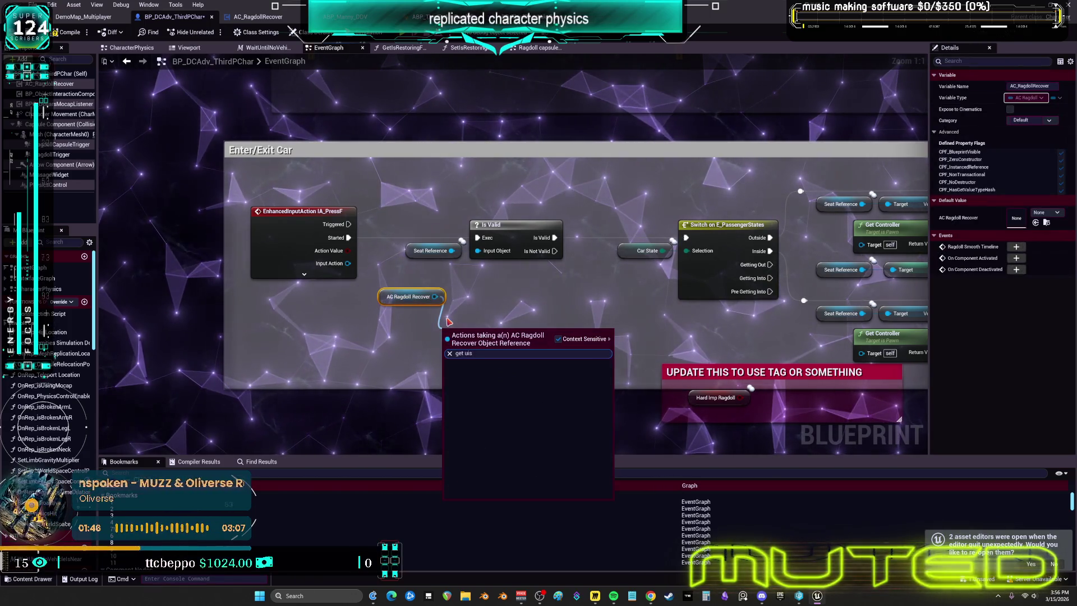
pyautogui.write('t ragdo')
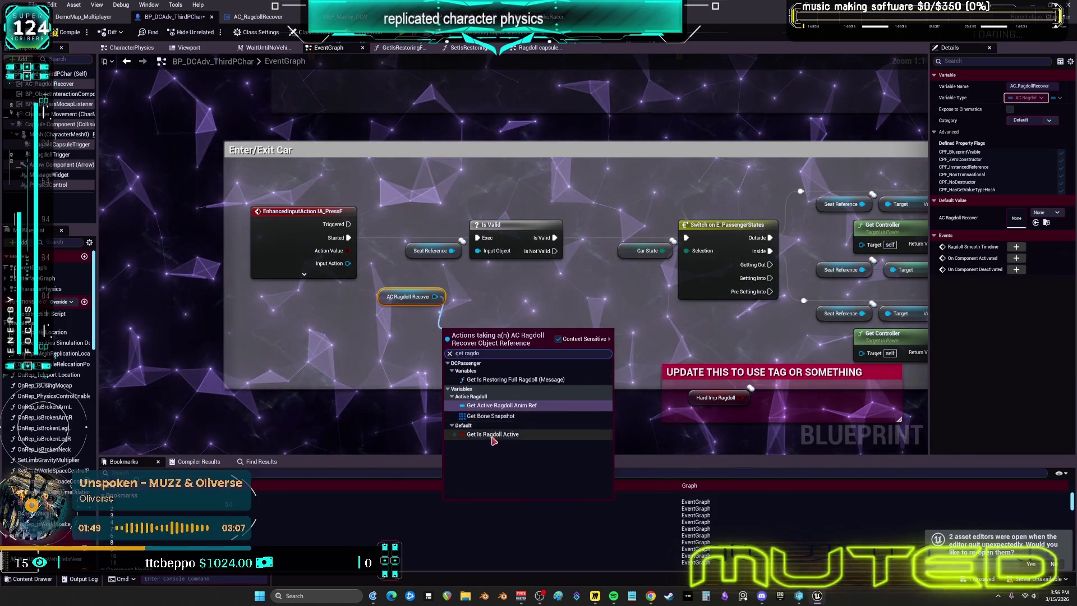
pyautogui.click(492, 434)
pyautogui.moveTo(394, 300); pyautogui.dragTo(368, 327)
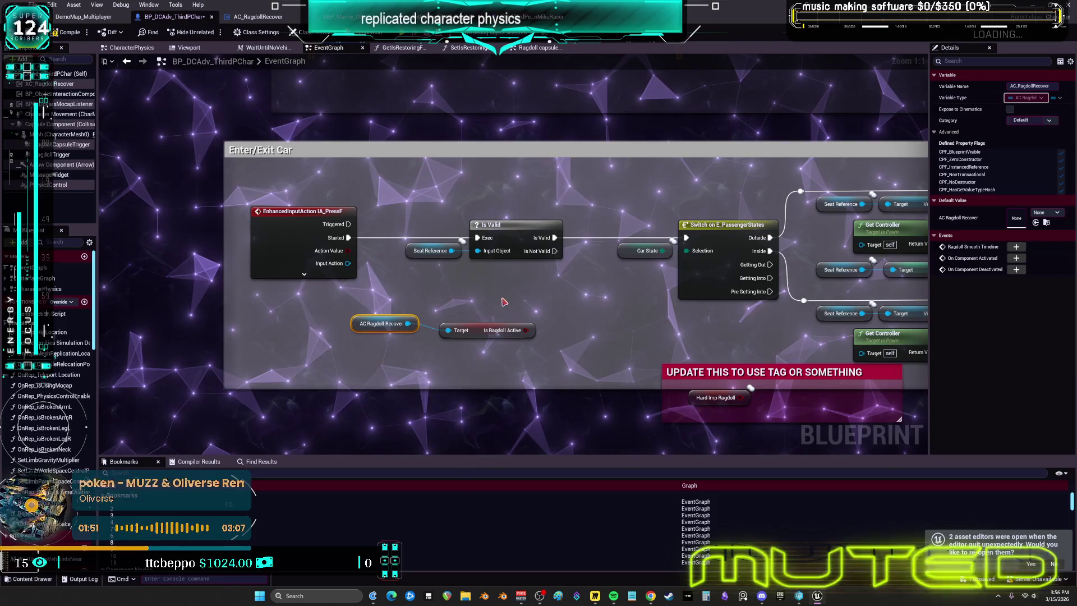
# Insert a Branch on Is Ragdoll Active before Is Valid, arrange the nodes and wrap them in a comment
pyautogui.click(487, 274)
pyautogui.moveTo(348, 237)
pyautogui.mouseDown()
pyautogui.moveTo(487, 286)
pyautogui.moveTo(485, 250)
pyautogui.moveTo(561, 258)
pyautogui.moveTo(505, 280)
pyautogui.moveTo(471, 245)
pyautogui.moveTo(487, 286)
pyautogui.moveTo(487, 332)
pyautogui.moveTo(514, 319)
pyautogui.mouseUp()
pyautogui.click(381, 323)
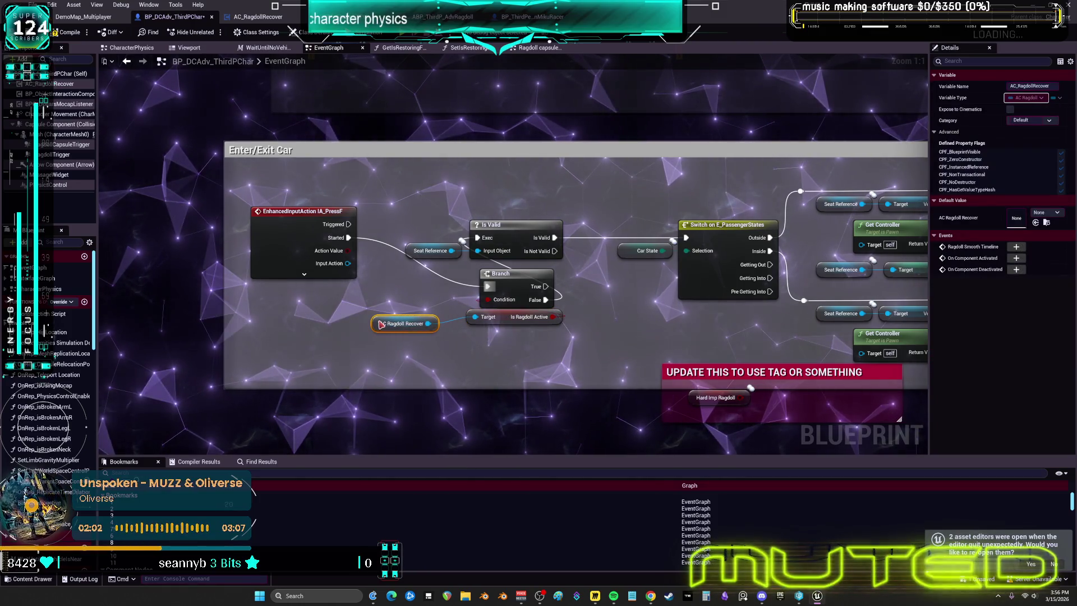
pyautogui.moveTo(521, 286)
pyautogui.mouseDown()
pyautogui.moveTo(413, 213)
pyautogui.moveTo(420, 219)
pyautogui.mouseUp()
pyautogui.moveTo(522, 317); pyautogui.dragTo(427, 189)
pyautogui.moveTo(386, 323); pyautogui.dragTo(442, 167)
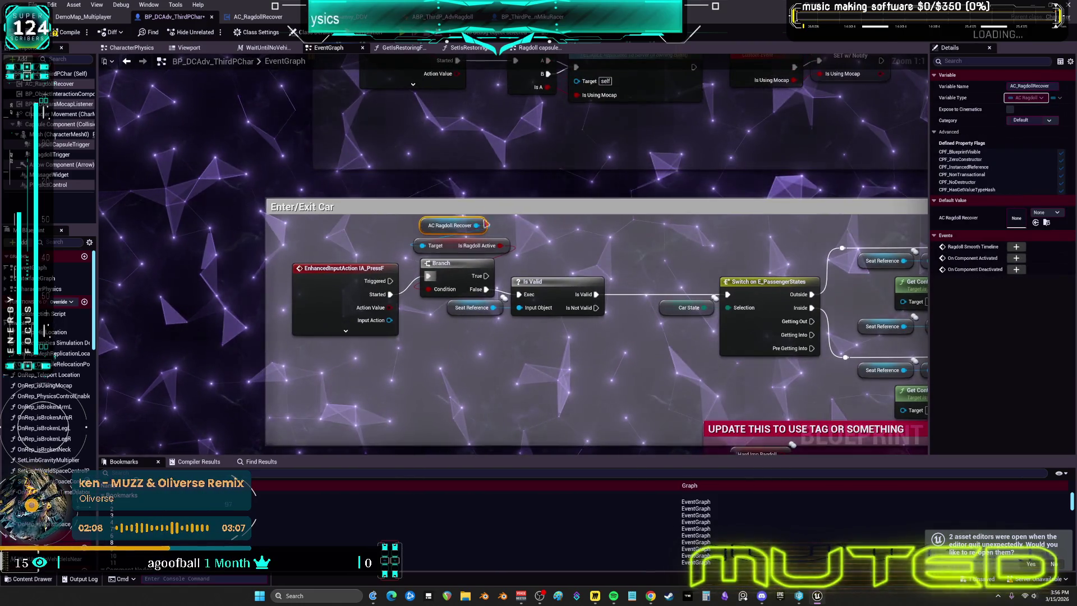
pyautogui.moveTo(486, 224); pyautogui.dragTo(535, 258)
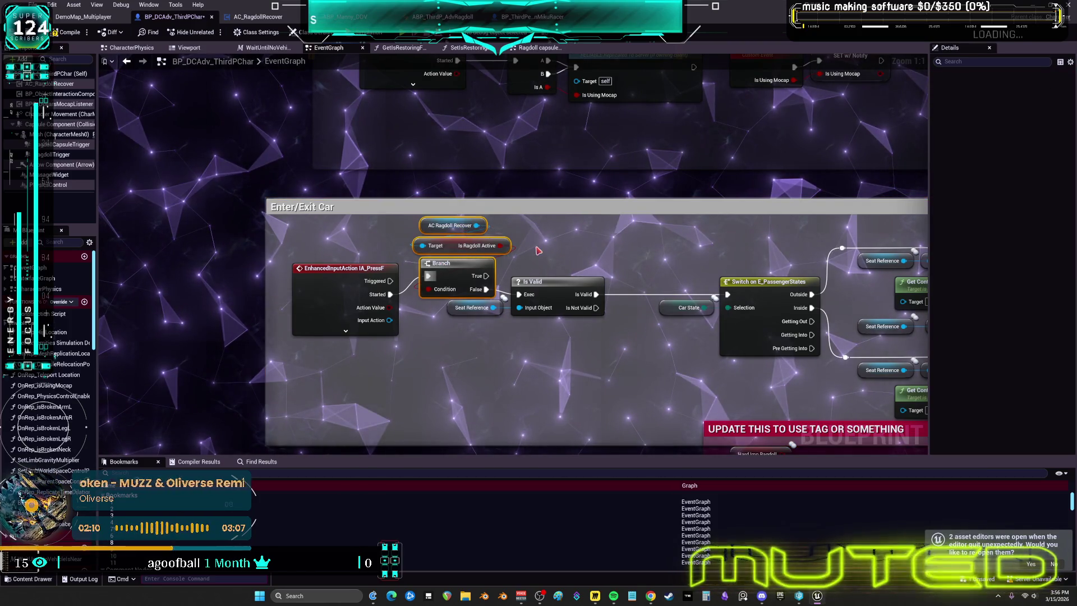
pyautogui.press('c')
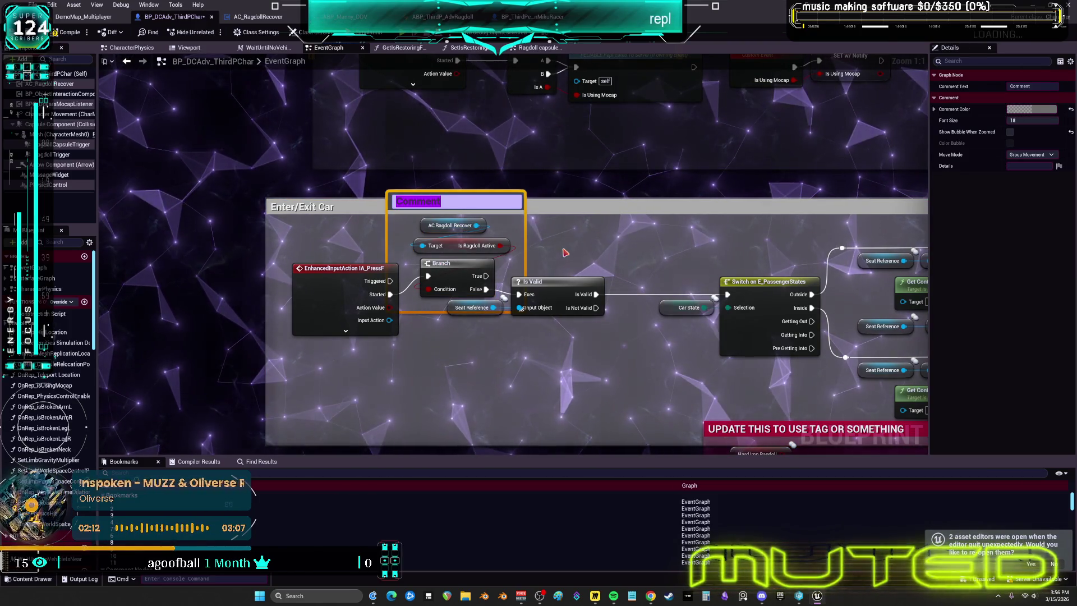
# Title the comment 'ragdollllllllin' and add a New Bookmark for this EventGraph spot
pyautogui.write('ragdollllllllin')
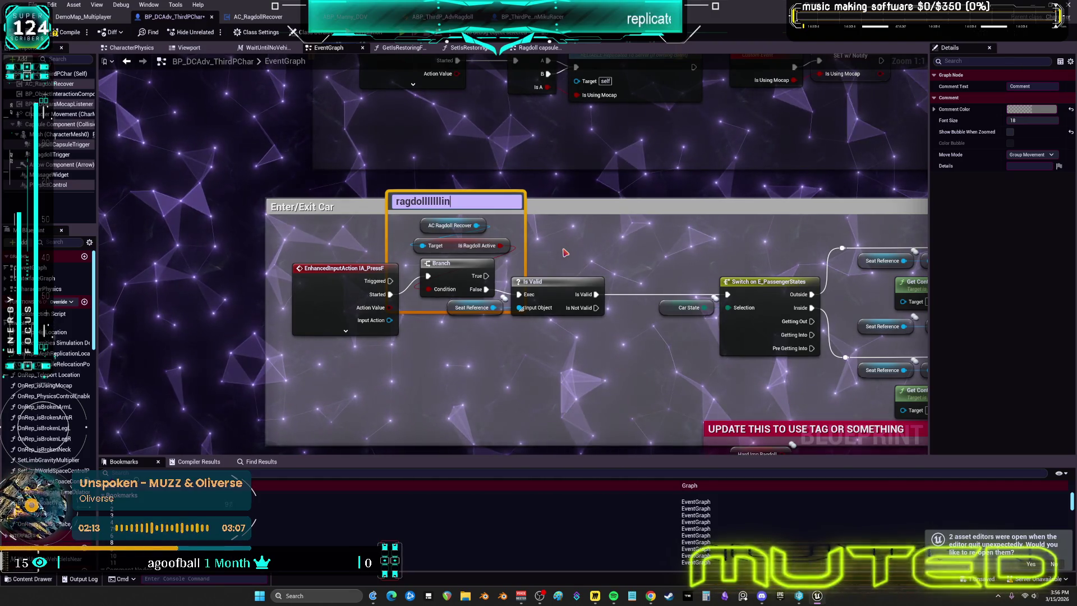
pyautogui.click(560, 247)
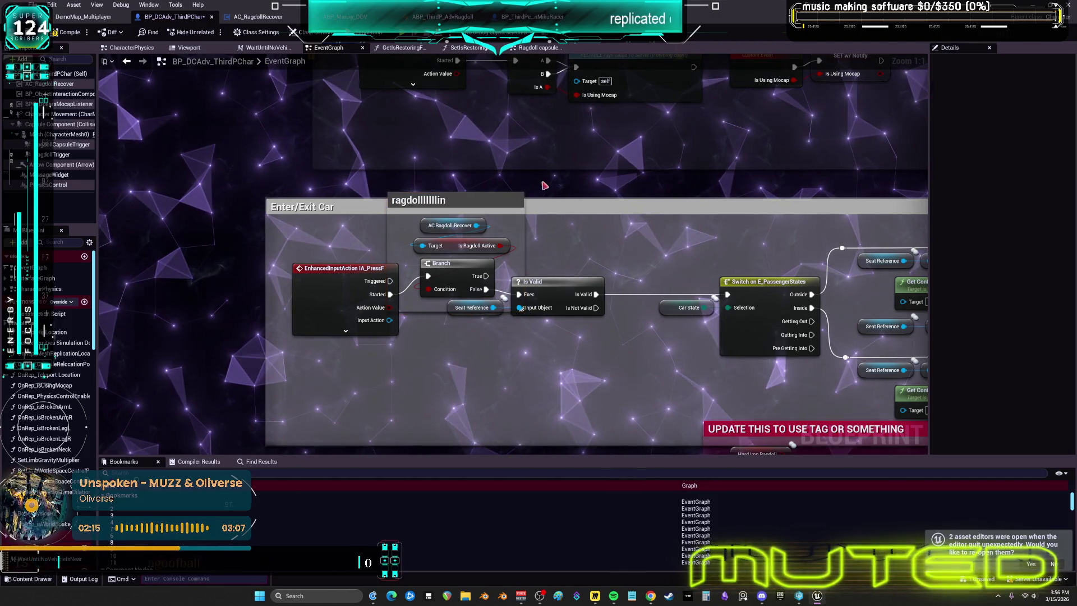
pyautogui.click(506, 200)
pyautogui.click(105, 61)
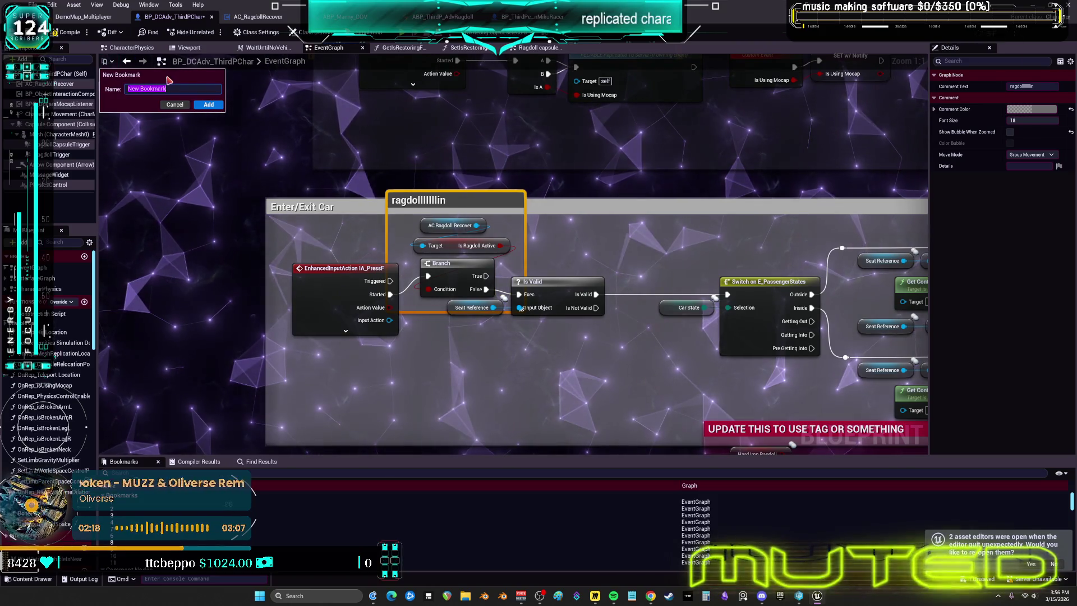
pyautogui.click(208, 104)
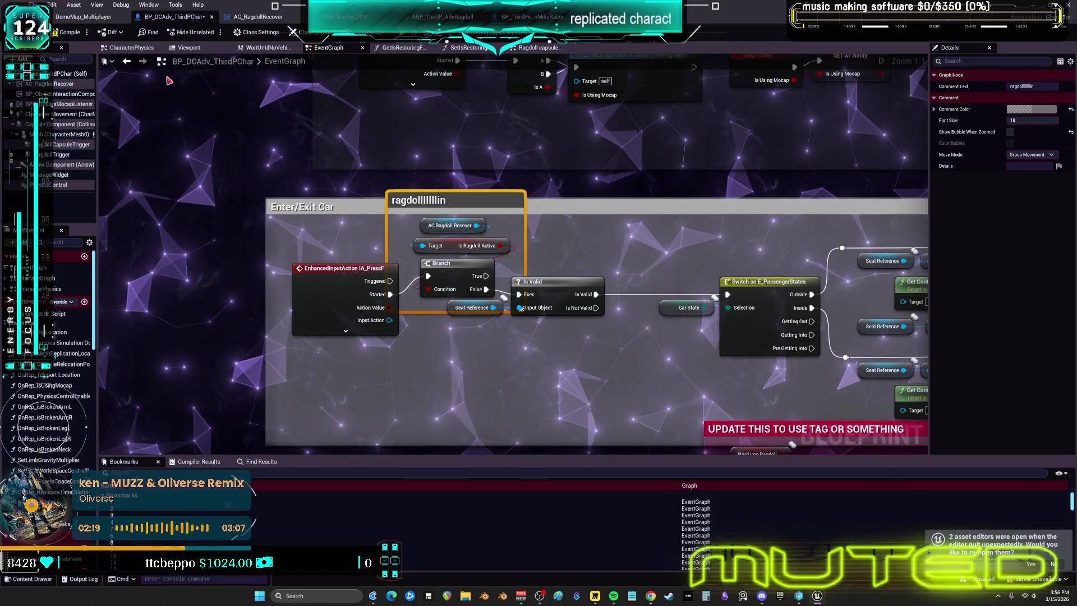
# Append ' 012' so the comment title reads 'ragdollllllllin 012'
pyautogui.doubleClick(481, 200)
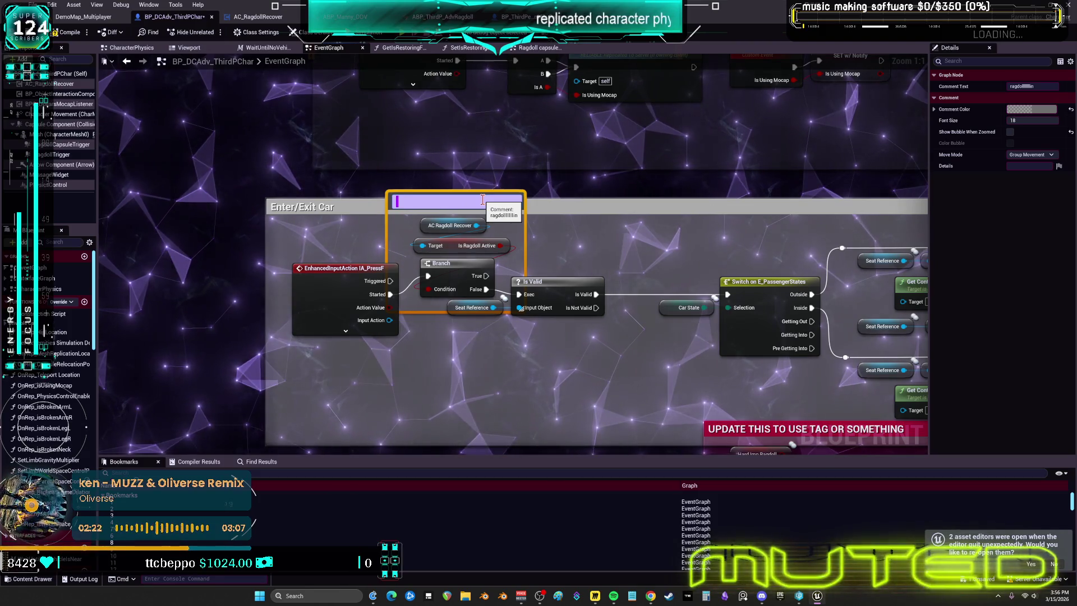
pyautogui.click(482, 199)
pyautogui.write('012')
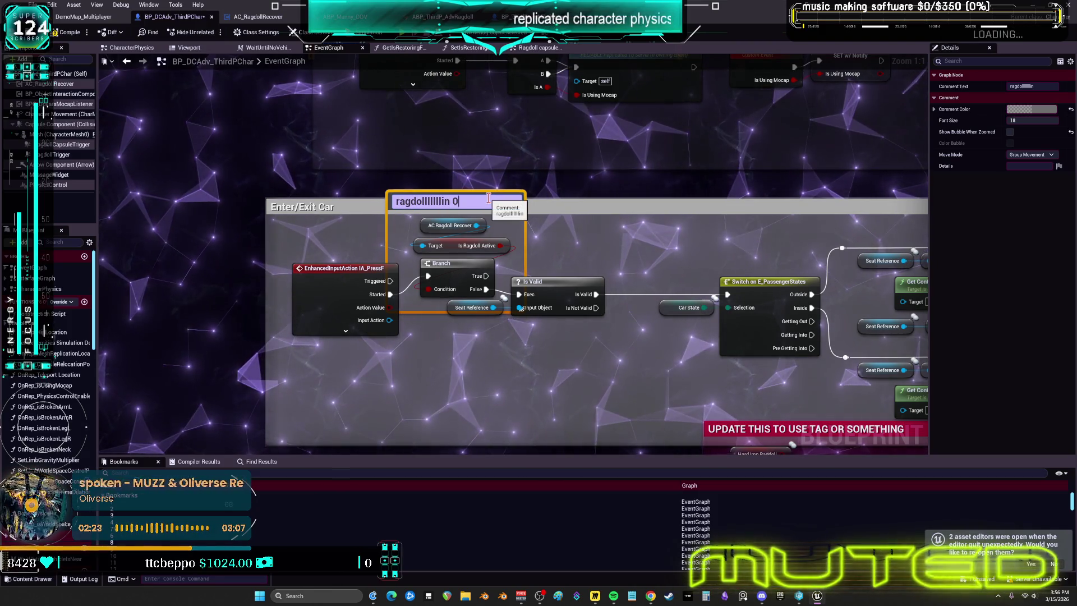
pyautogui.press('Return')
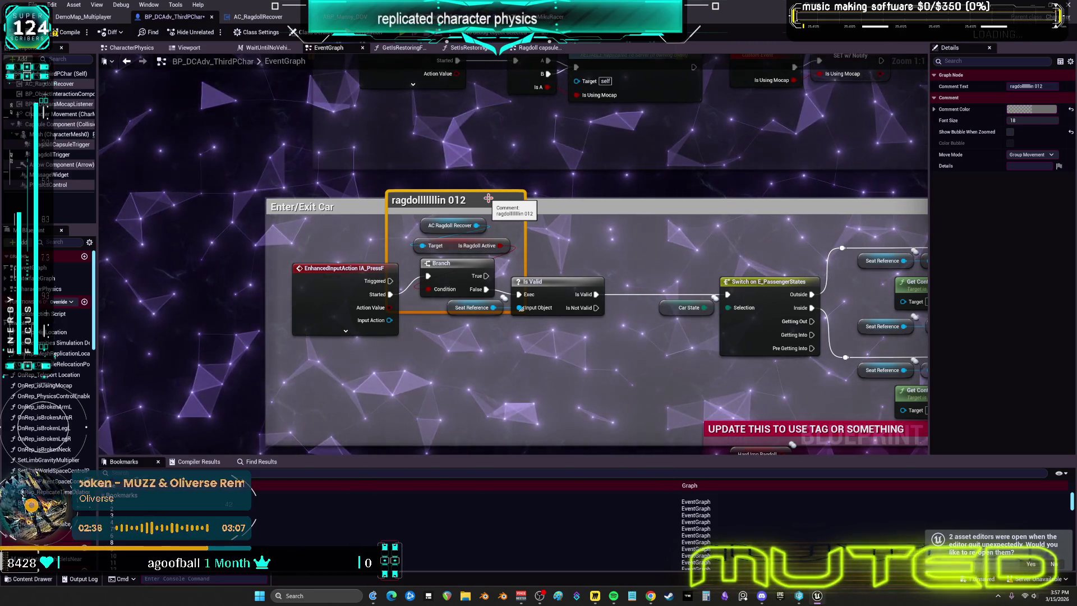
pyautogui.scroll(-3, 544, 198)
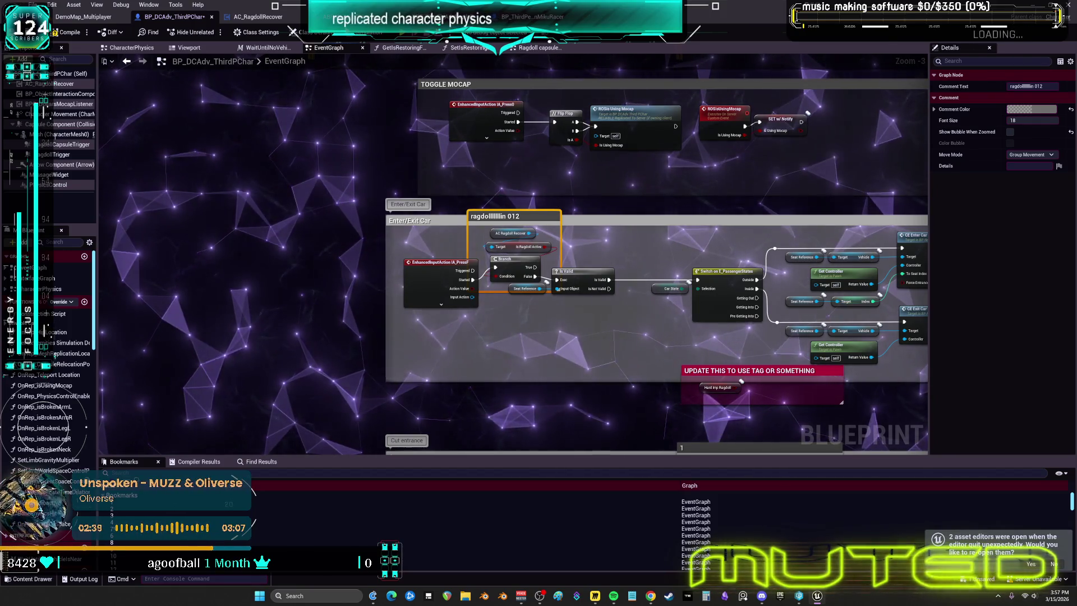
# Jump to the Cut entrance bookmark (1), then compile and save BP_DCAdv_ThirdPChar
pyautogui.press('1')
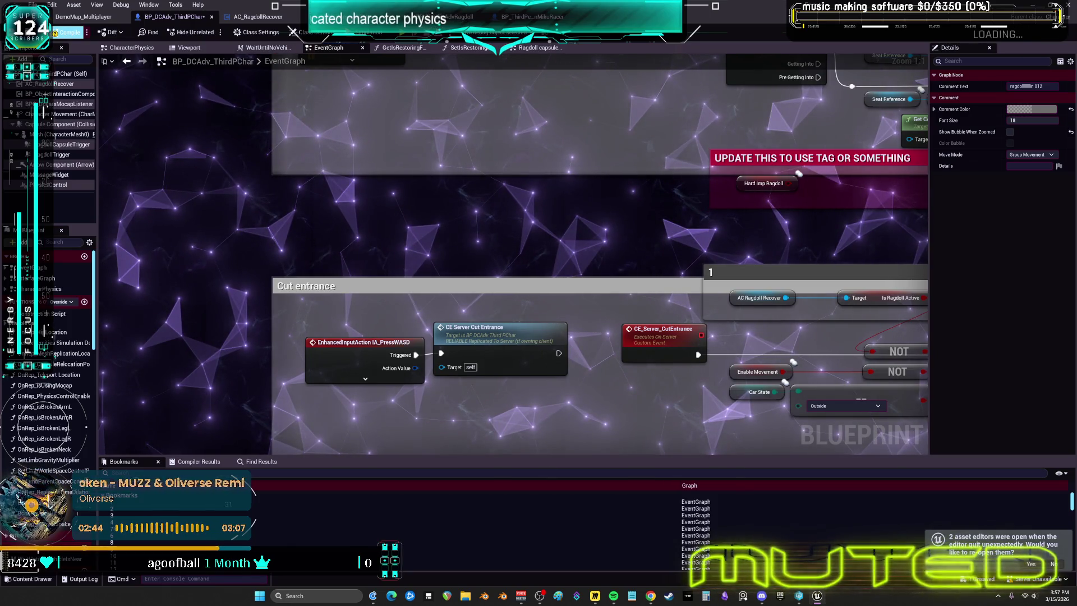
pyautogui.click(68, 32)
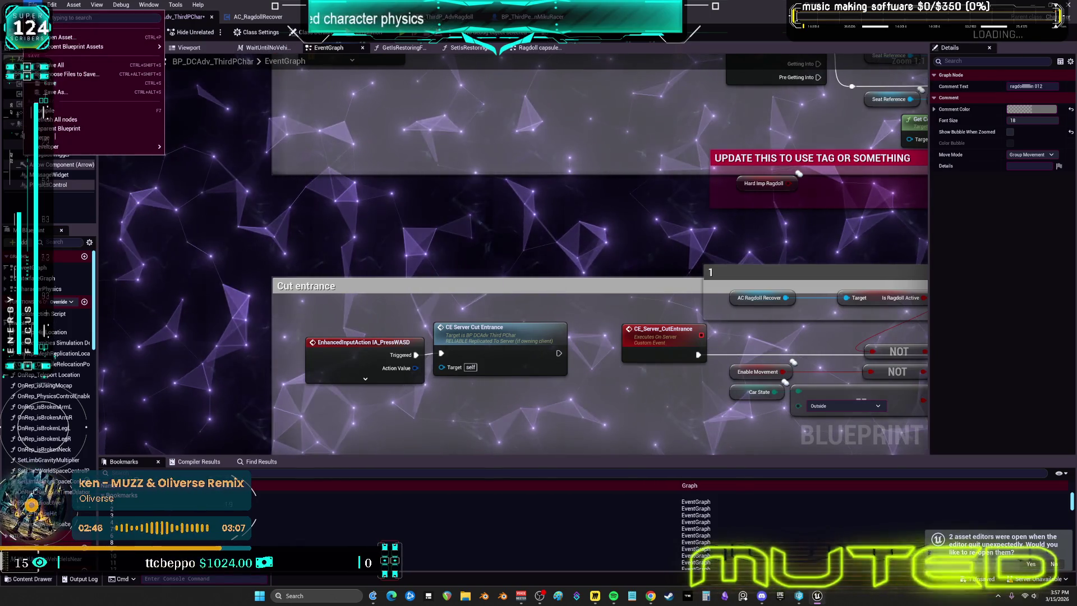
pyautogui.hotkey('ctrl', 's')
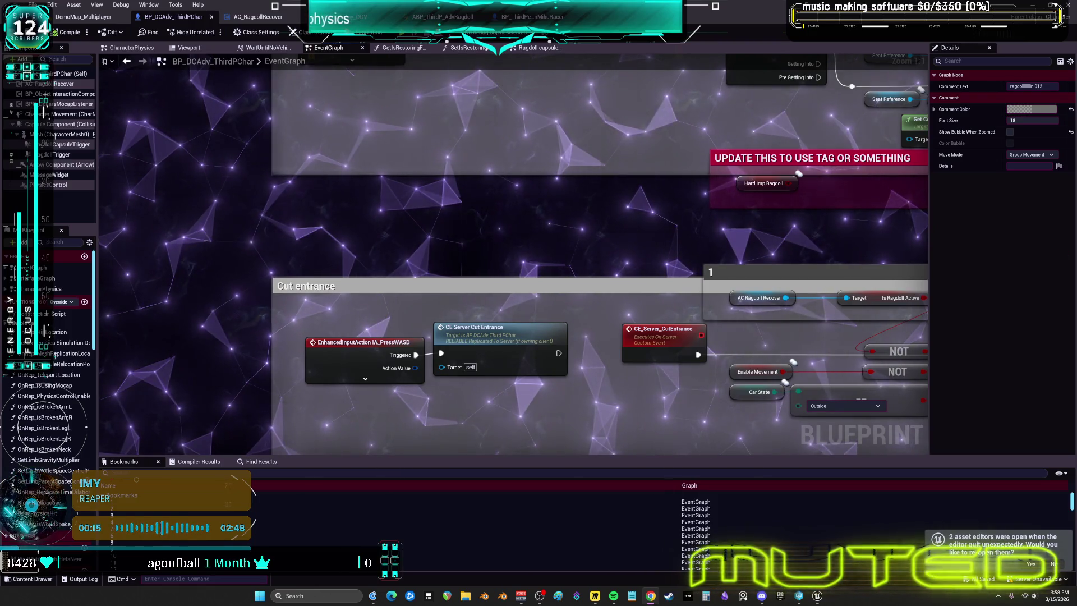
# Follow the ragdoll start chain past Add Impulse and jump into CE_Multi_StartRagdoll, then CE_CheckRagdollUnderFloor
pyautogui.scroll(-6, 583, 287)
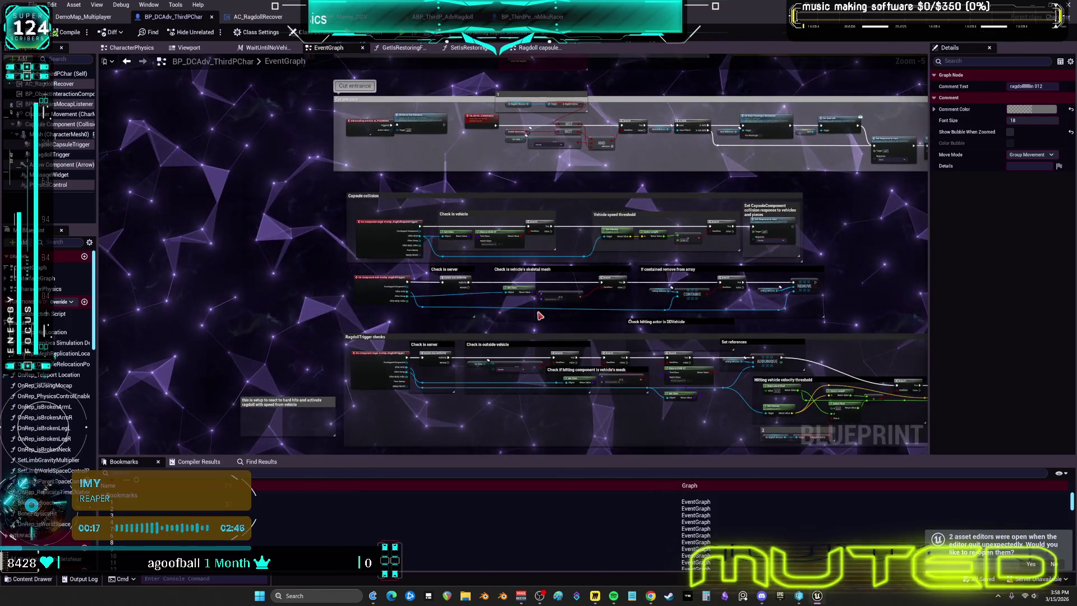
pyautogui.scroll(4, 540, 316)
pyautogui.moveTo(737, 185); pyautogui.dragTo(250, 169)
pyautogui.moveTo(824, 241); pyautogui.dragTo(443, 234)
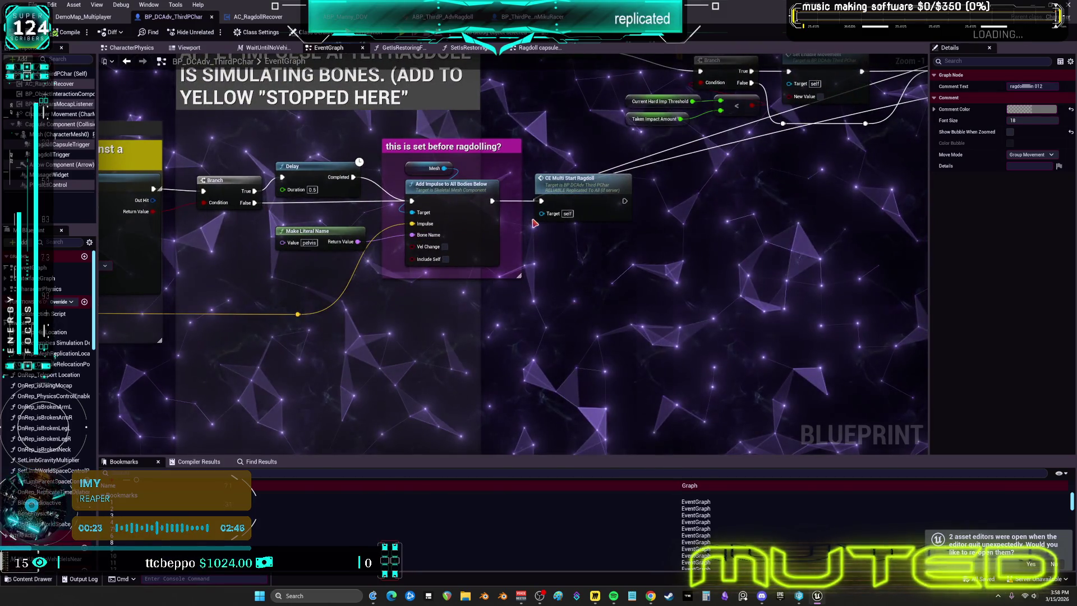
pyautogui.moveTo(571, 193); pyautogui.dragTo(583, 199)
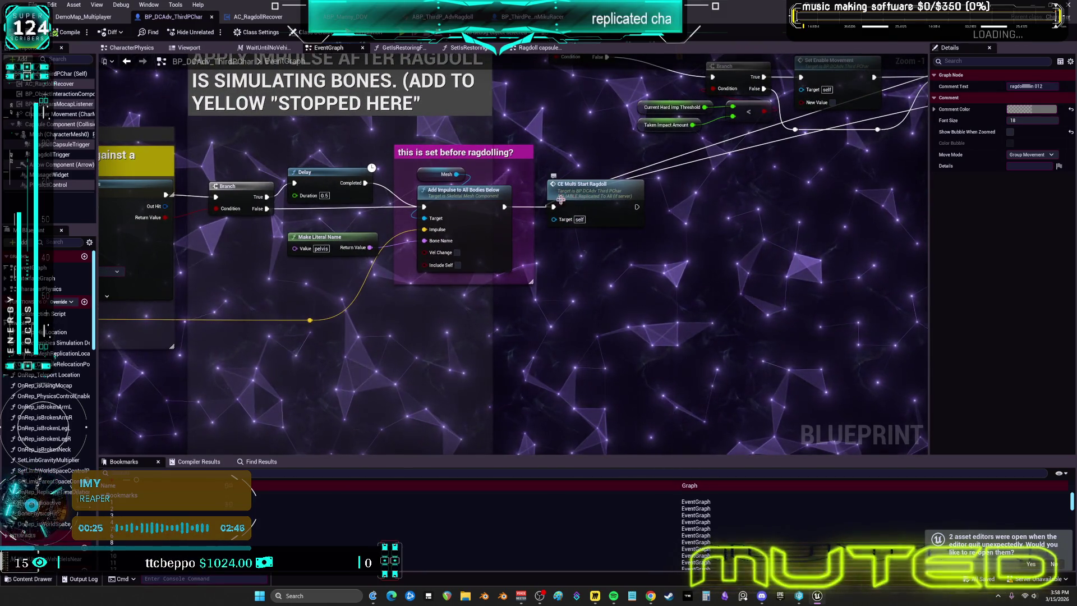
pyautogui.moveTo(232, 184); pyautogui.dragTo(865, 199)
pyautogui.scroll(-4, 405, 184)
pyautogui.scroll(4, 568, 191)
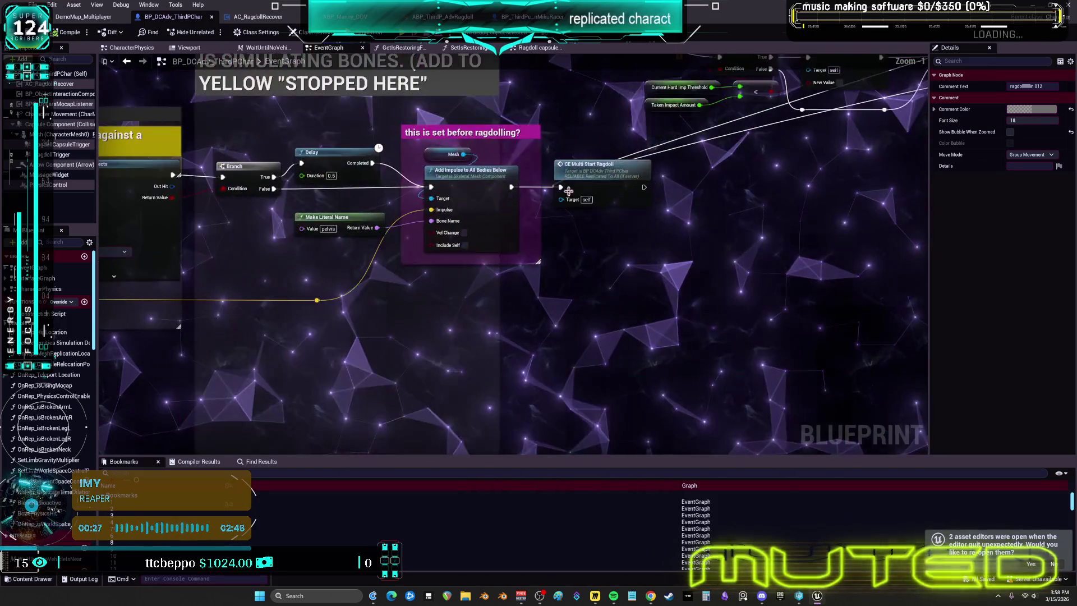
pyautogui.doubleClick(592, 179)
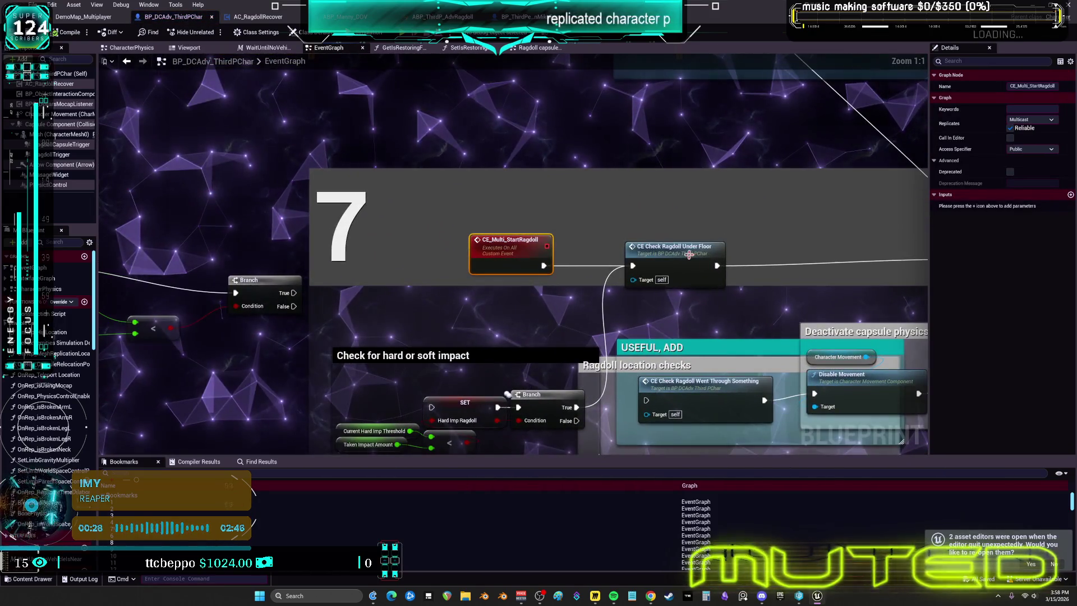
pyautogui.doubleClick(689, 256)
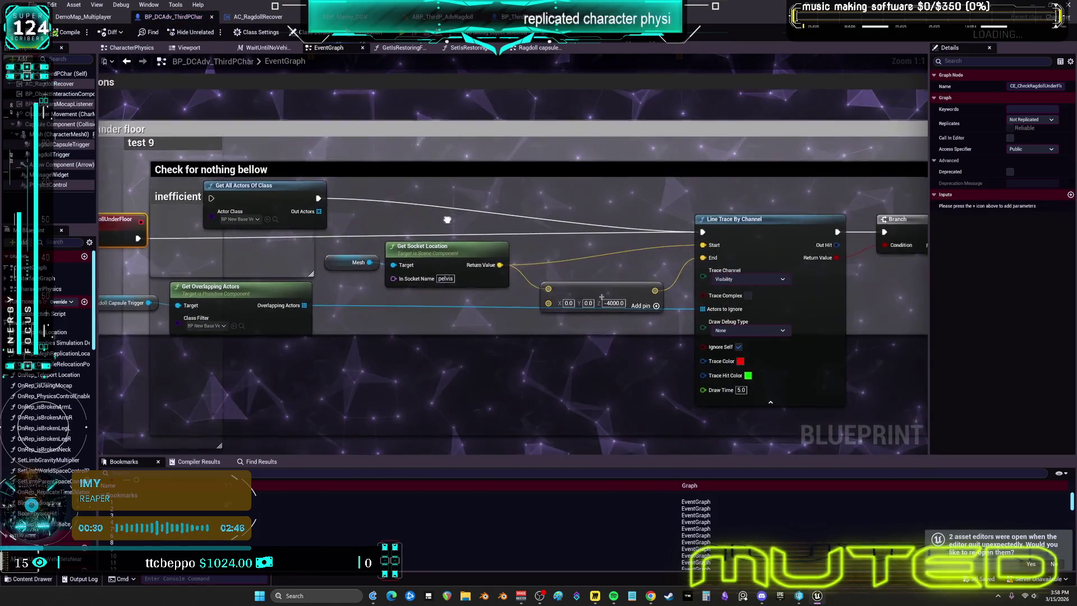
# Review the under-floor and 'Check for something above' line traces and their Set World Location nodes
pyautogui.moveTo(445, 219); pyautogui.dragTo(590, 221)
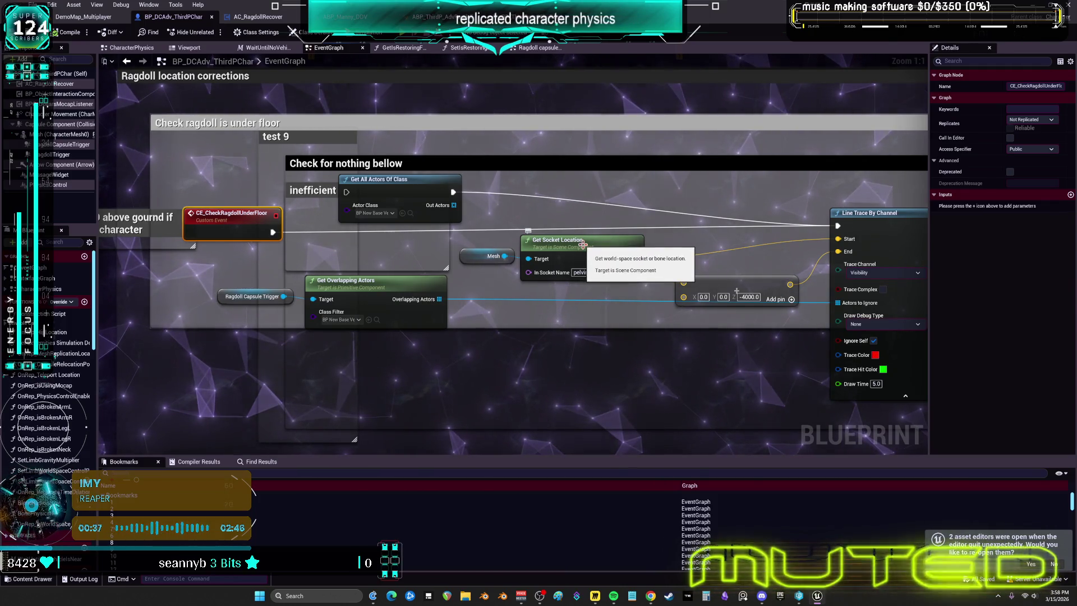
pyautogui.moveTo(358, 239)
pyautogui.mouseDown()
pyautogui.moveTo(269, 252)
pyautogui.moveTo(374, 275)
pyautogui.moveTo(344, 280)
pyautogui.moveTo(804, 293)
pyautogui.mouseUp()
pyautogui.moveTo(583, 301); pyautogui.dragTo(252, 286)
pyautogui.moveTo(550, 280)
pyautogui.mouseDown()
pyautogui.moveTo(372, 274)
pyautogui.moveTo(841, 297)
pyautogui.mouseUp()
pyautogui.moveTo(504, 291)
pyautogui.mouseDown()
pyautogui.moveTo(835, 291)
pyautogui.moveTo(337, 281)
pyautogui.moveTo(502, 285)
pyautogui.mouseUp()
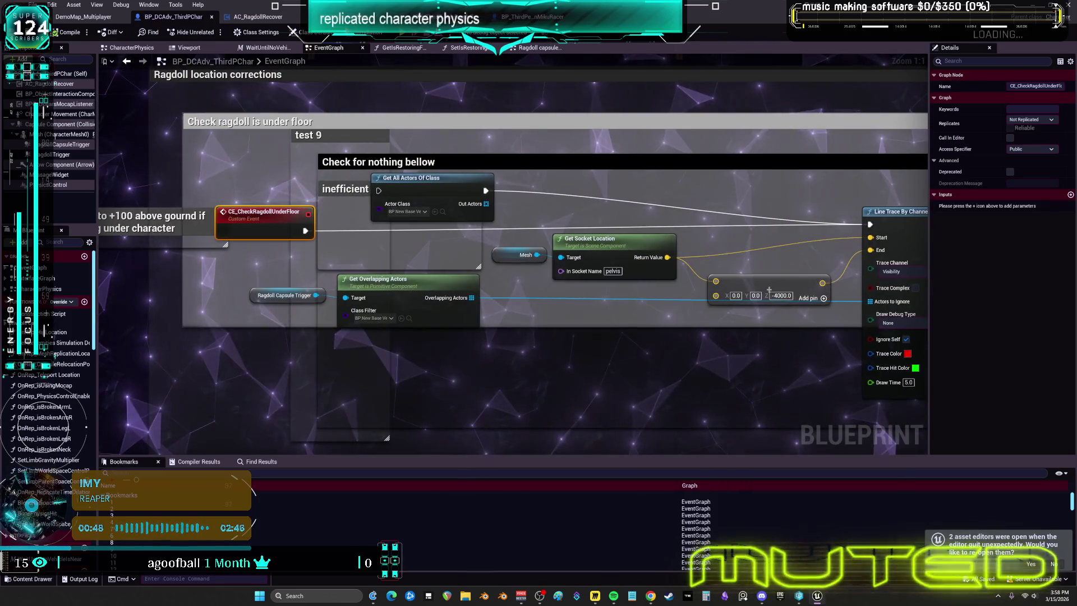
pyautogui.moveTo(886, 258); pyautogui.dragTo(281, 269)
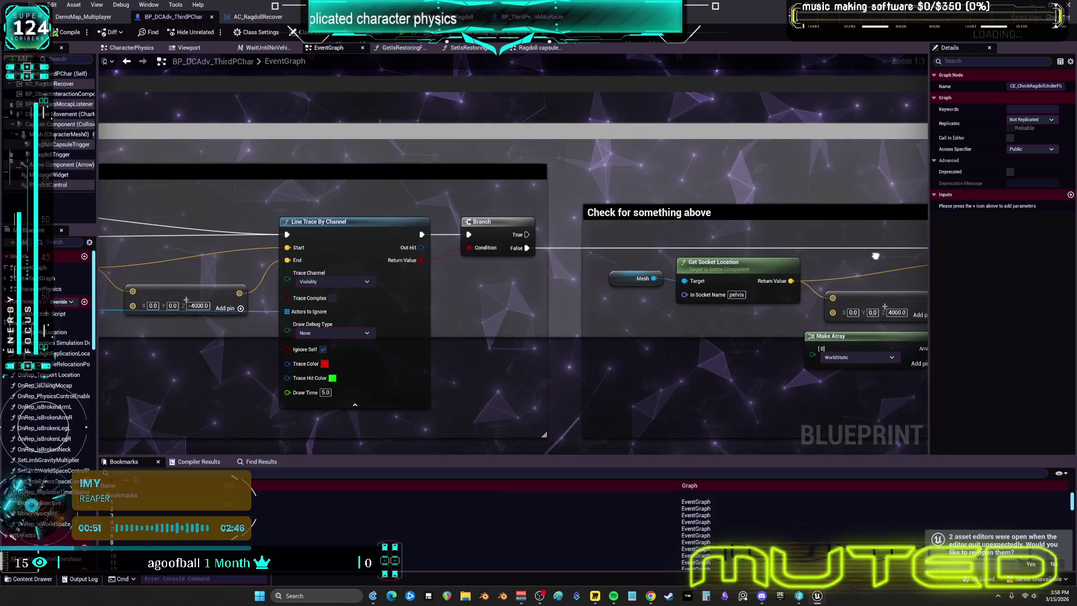
pyautogui.moveTo(850, 253); pyautogui.dragTo(477, 226)
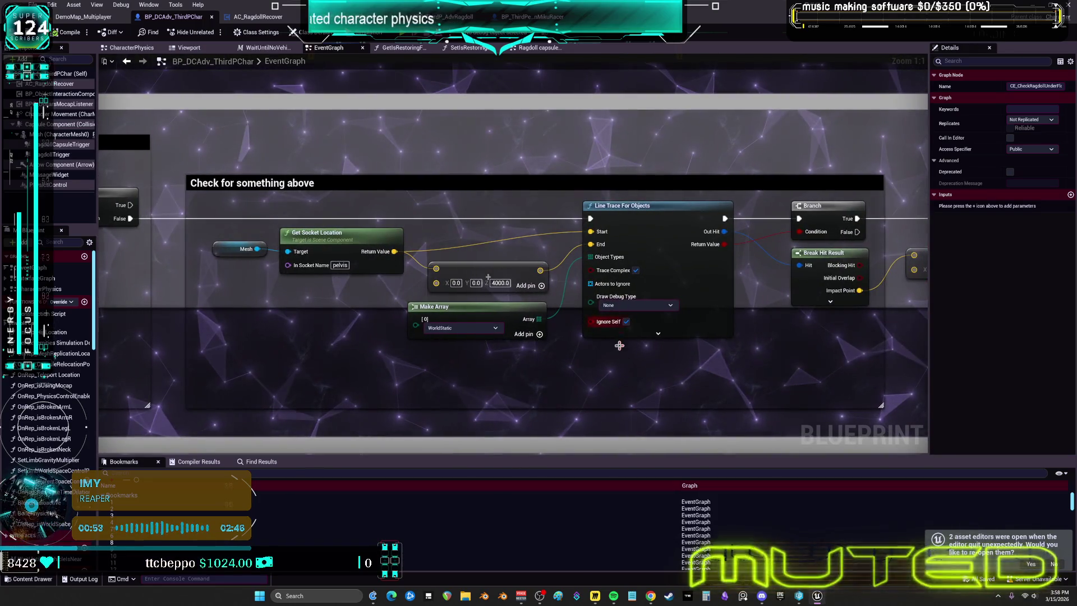
pyautogui.moveTo(796, 370)
pyautogui.mouseDown()
pyautogui.moveTo(356, 316)
pyautogui.moveTo(572, 327)
pyautogui.mouseUp()
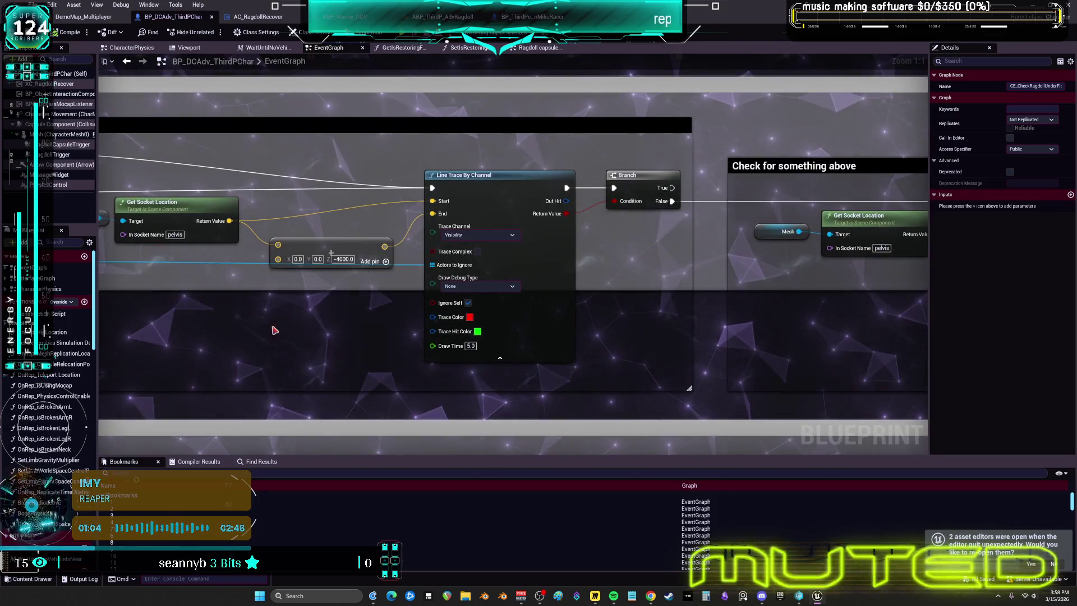
pyautogui.scroll(-3, 622, 279)
pyautogui.moveTo(112, 241); pyautogui.dragTo(418, 241)
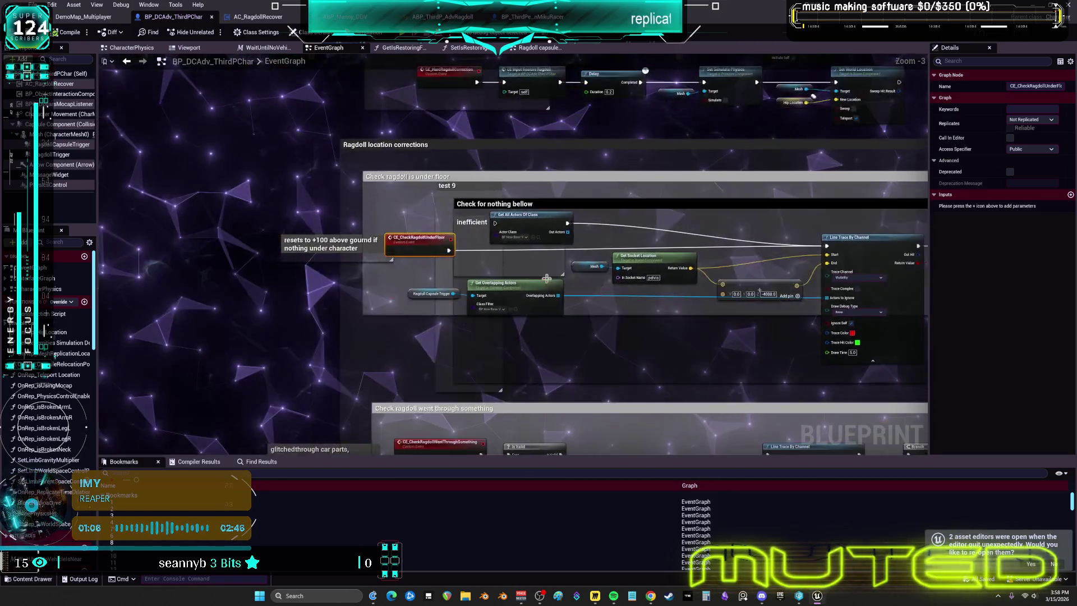
# Navigate through Ragdoll Restoration to the CHECK FOR END RAGDOLLB REQUIREMENTS section
pyautogui.scroll(3, 418, 241)
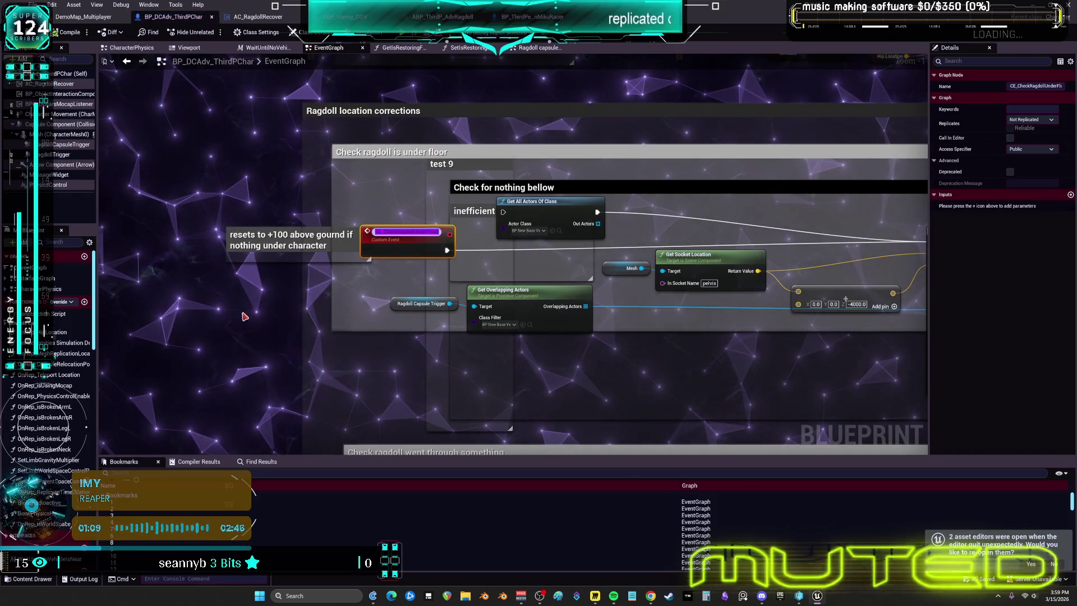
pyautogui.scroll(-3, 430, 173)
pyautogui.moveTo(430, 173); pyautogui.dragTo(370, 264)
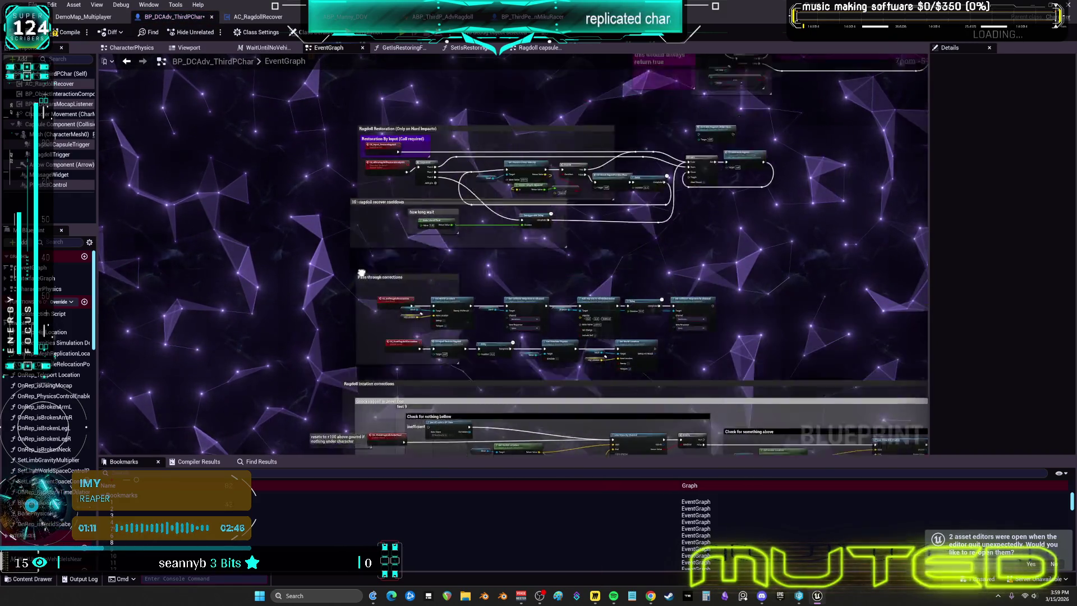
pyautogui.scroll(2, 370, 264)
pyautogui.moveTo(452, 273); pyautogui.dragTo(443, 373)
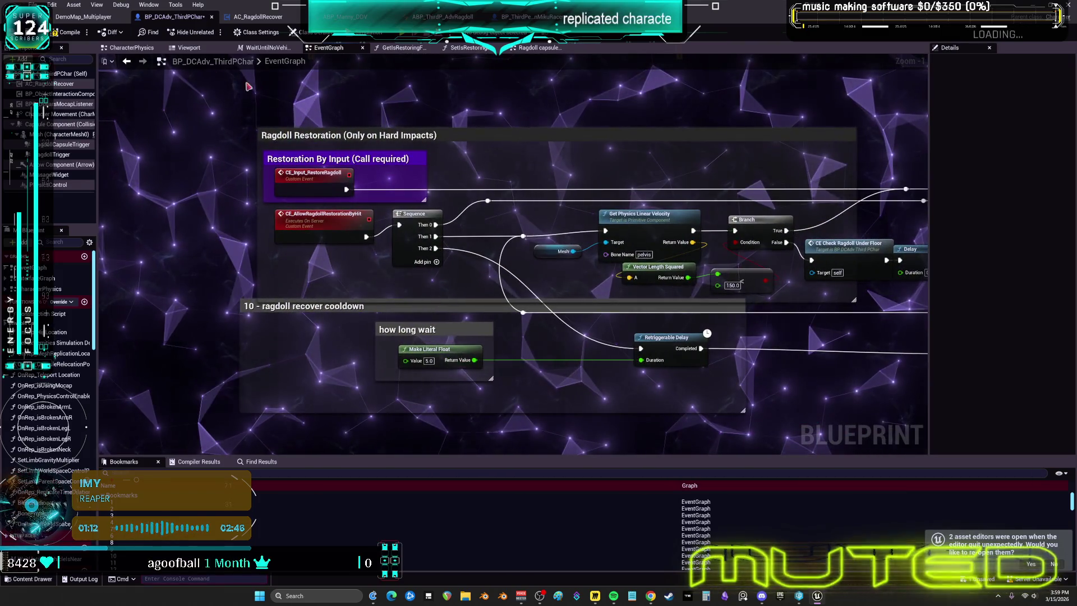
pyautogui.click(136, 64)
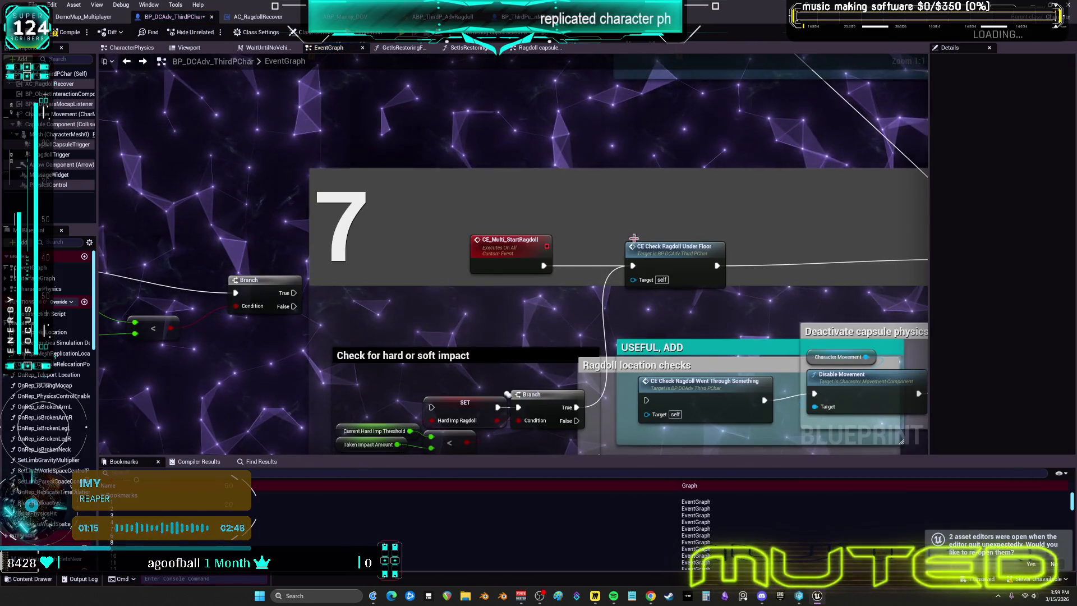
pyautogui.click(624, 226)
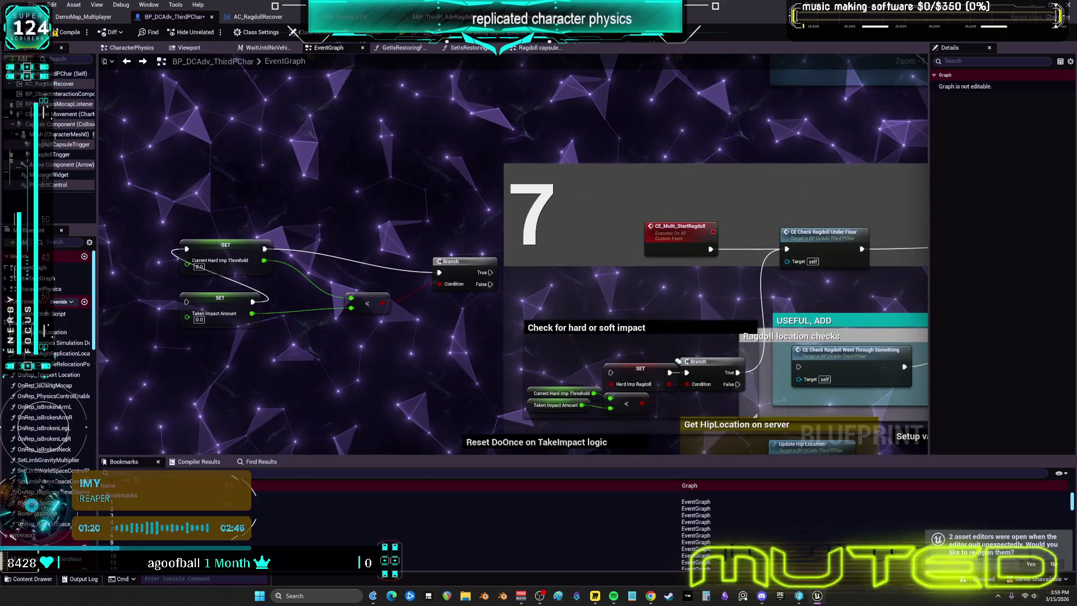
pyautogui.moveTo(669, 273); pyautogui.dragTo(664, 272)
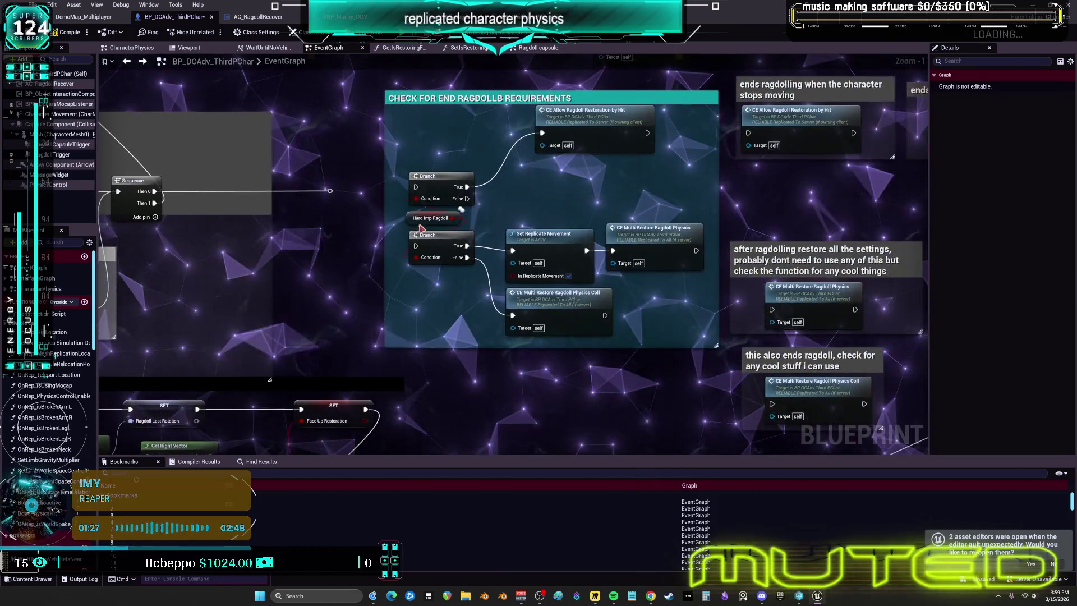
pyautogui.moveTo(559, 232); pyautogui.dragTo(495, 252)
pyautogui.moveTo(569, 231)
pyautogui.mouseDown()
pyautogui.moveTo(505, 258)
pyautogui.moveTo(488, 191)
pyautogui.mouseUp()
# Follow CE_AllowRagdollRestorationByHit through its Branch and Delay, then return to the requirements section
pyautogui.doubleClick(471, 183)
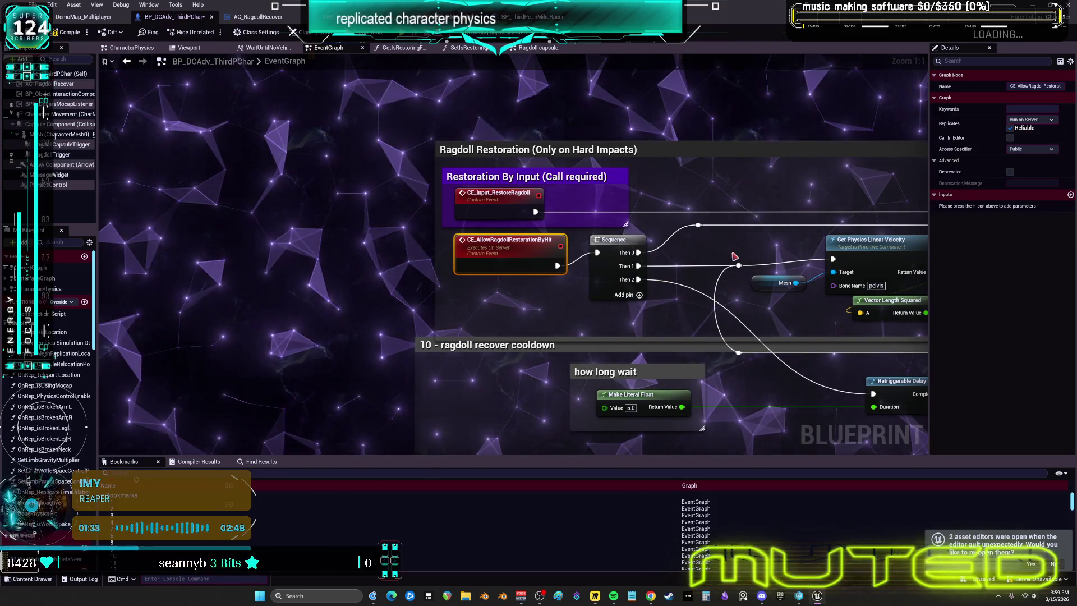
pyautogui.moveTo(746, 257); pyautogui.dragTo(418, 237)
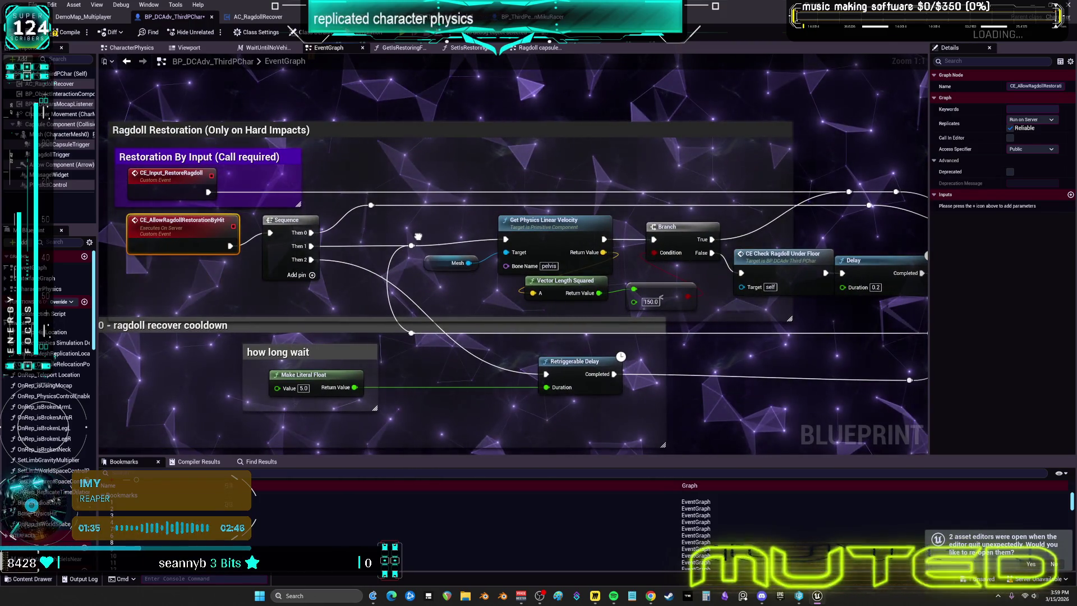
pyautogui.moveTo(636, 207)
pyautogui.mouseDown()
pyautogui.moveTo(271, 215)
pyautogui.moveTo(713, 225)
pyautogui.moveTo(703, 235)
pyautogui.mouseUp()
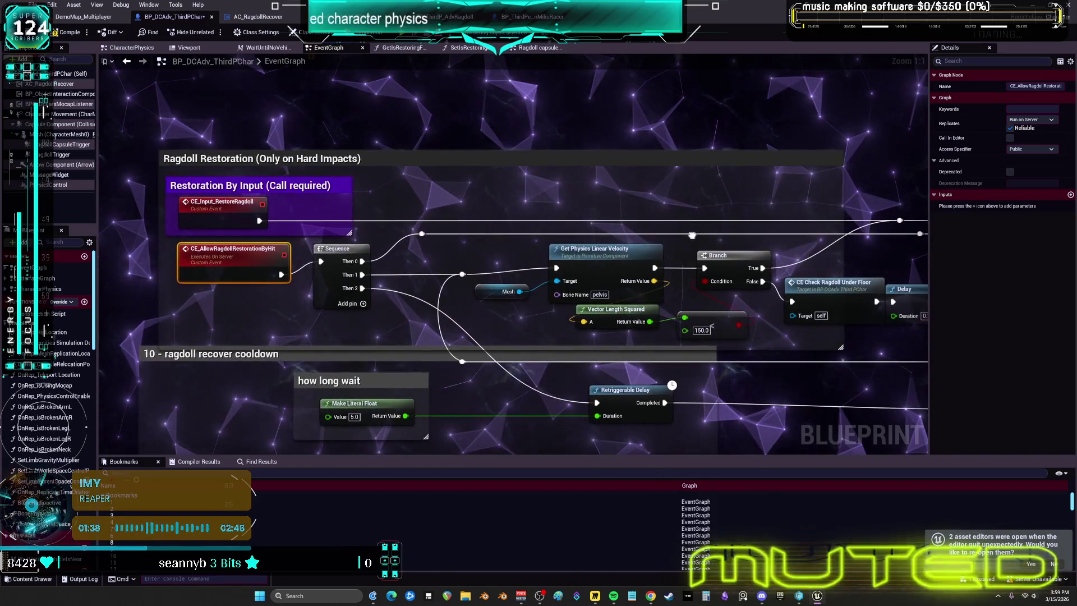
pyautogui.click(126, 62)
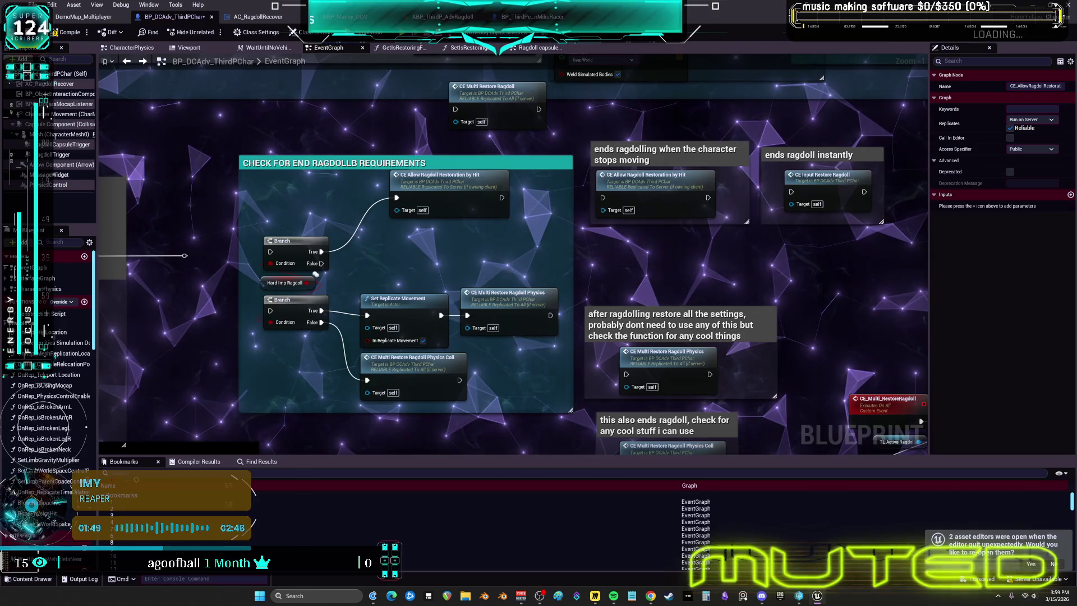
# Search the graph actions and add the CE Multi Restore Ragdoll Physics call
pyautogui.moveTo(507, 270); pyautogui.dragTo(508, 269)
pyautogui.rightClick(507, 269)
pyautogui.write('repli')
pyautogui.click(708, 361)
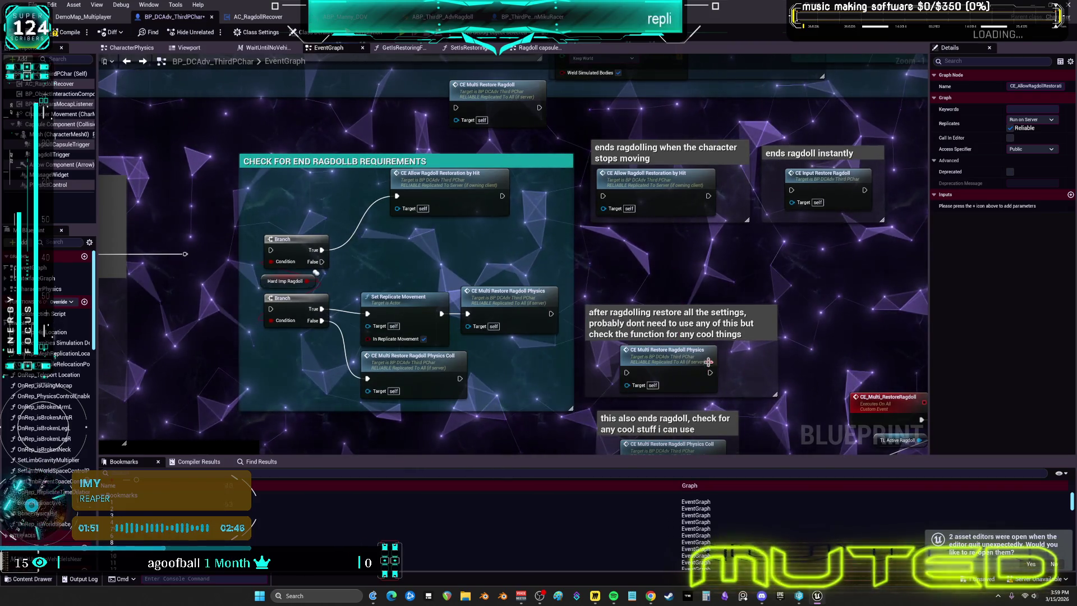
pyautogui.write('cated')
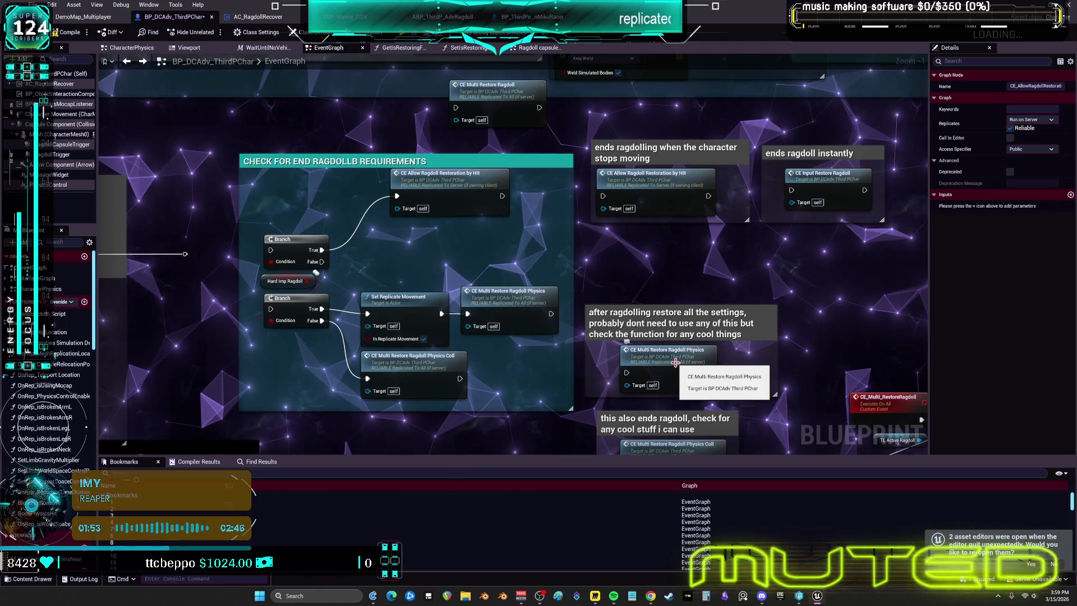
pyautogui.click(675, 361)
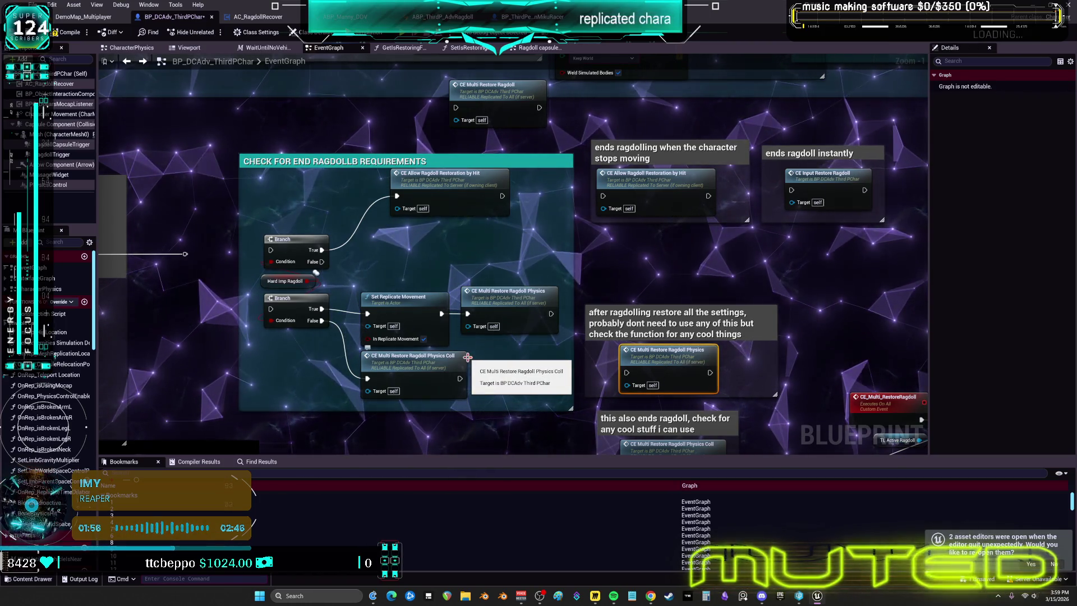
pyautogui.write('r pl')
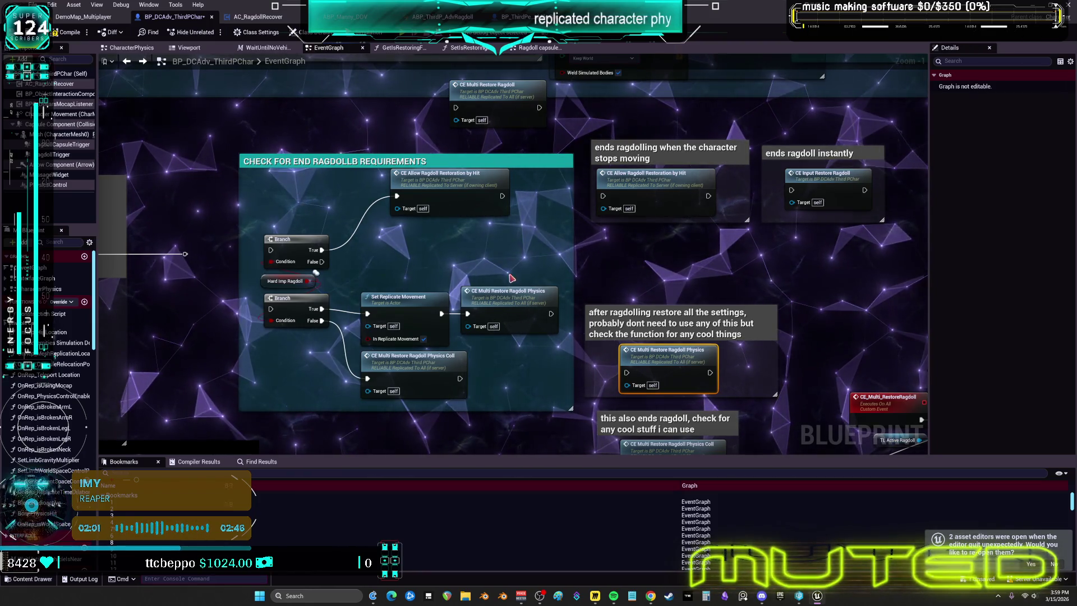
pyautogui.write('ics')
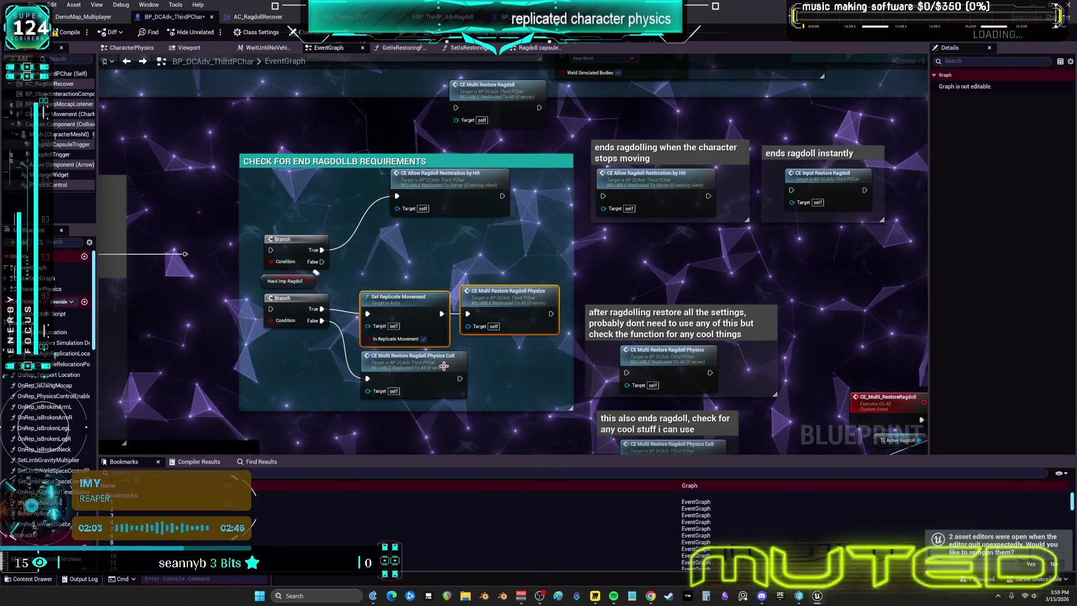
# Open the CE_Multi_RestoreRagdollPhysicsColl definition and survey its capsule collision and movement groups
pyautogui.doubleClick(444, 370)
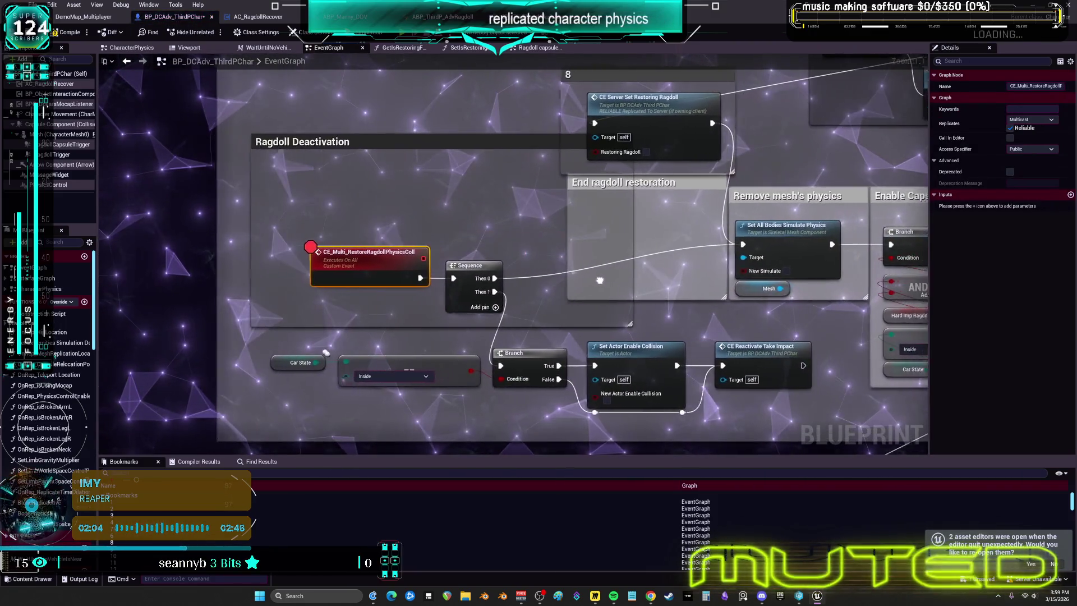
pyautogui.moveTo(568, 281)
pyautogui.mouseDown()
pyautogui.moveTo(161, 265)
pyautogui.moveTo(52, 208)
pyautogui.mouseUp()
pyautogui.moveTo(505, 281)
pyautogui.mouseDown()
pyautogui.moveTo(281, 224)
pyautogui.moveTo(473, 72)
pyautogui.moveTo(327, 343)
pyautogui.moveTo(656, 245)
pyautogui.mouseUp()
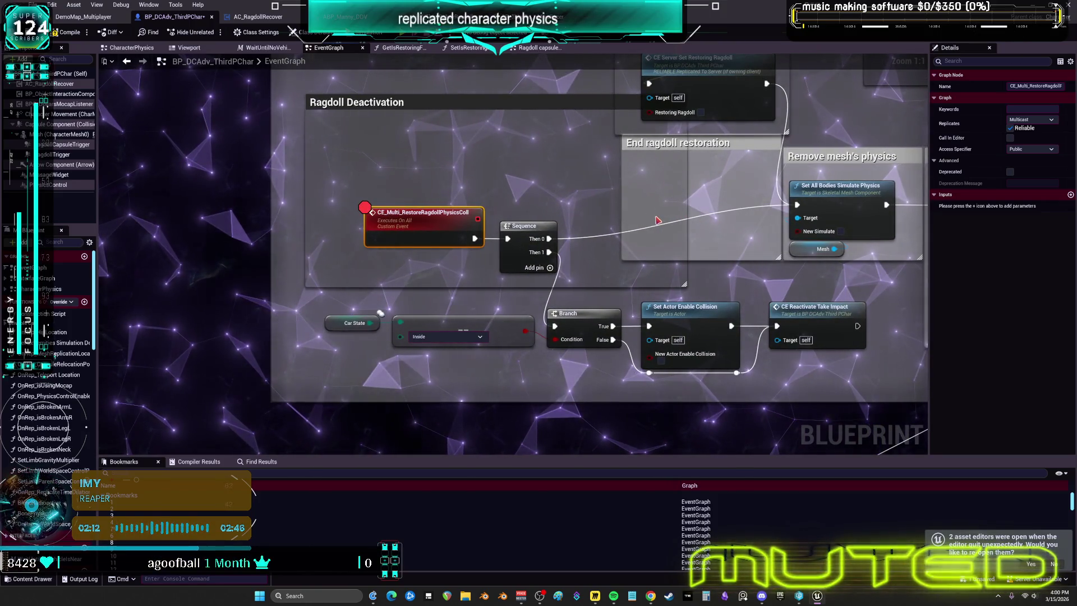
pyautogui.moveTo(778, 277); pyautogui.dragTo(541, 269)
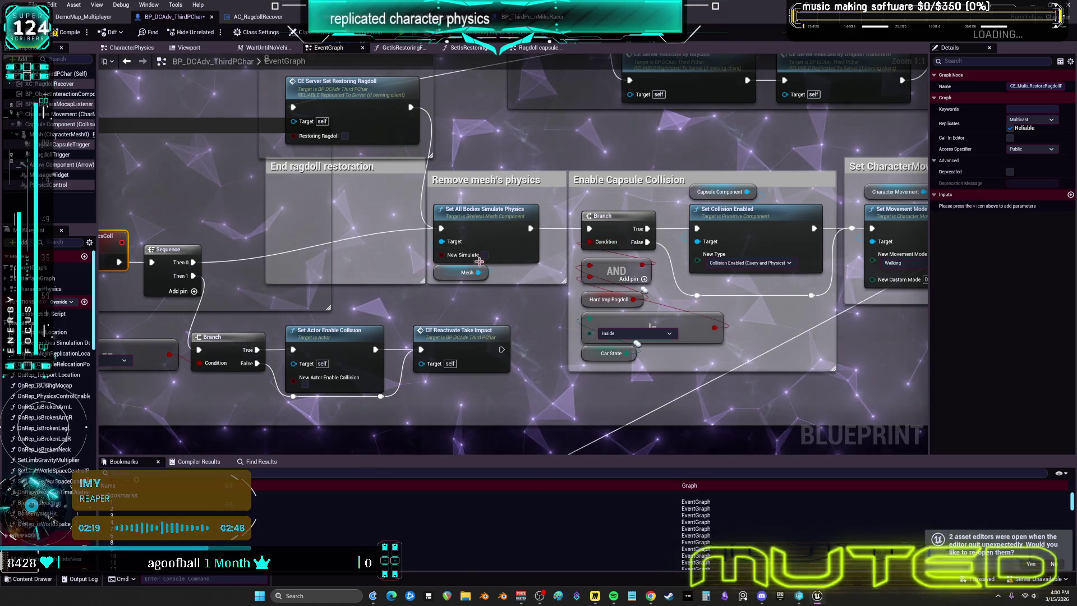
pyautogui.scroll(-1, 561, 254)
pyautogui.scroll(1, 512, 253)
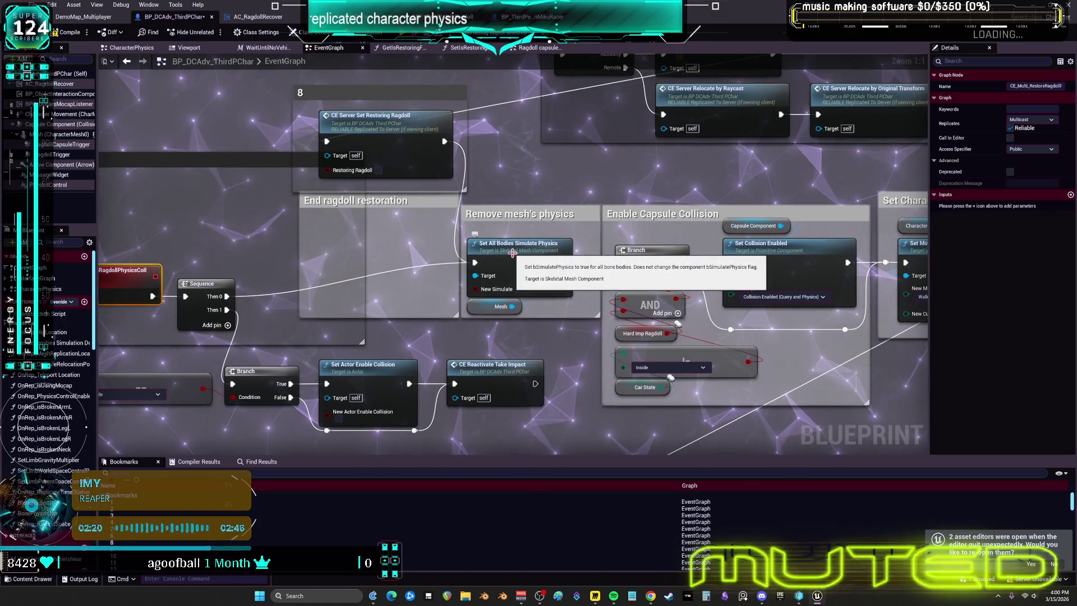
# Raise Set All Bodies Simulate Physics and Mesh slightly, and shift Hard Imp Ragdoll and Car State left
pyautogui.click(512, 253)
pyautogui.moveTo(551, 330); pyautogui.dragTo(582, 371)
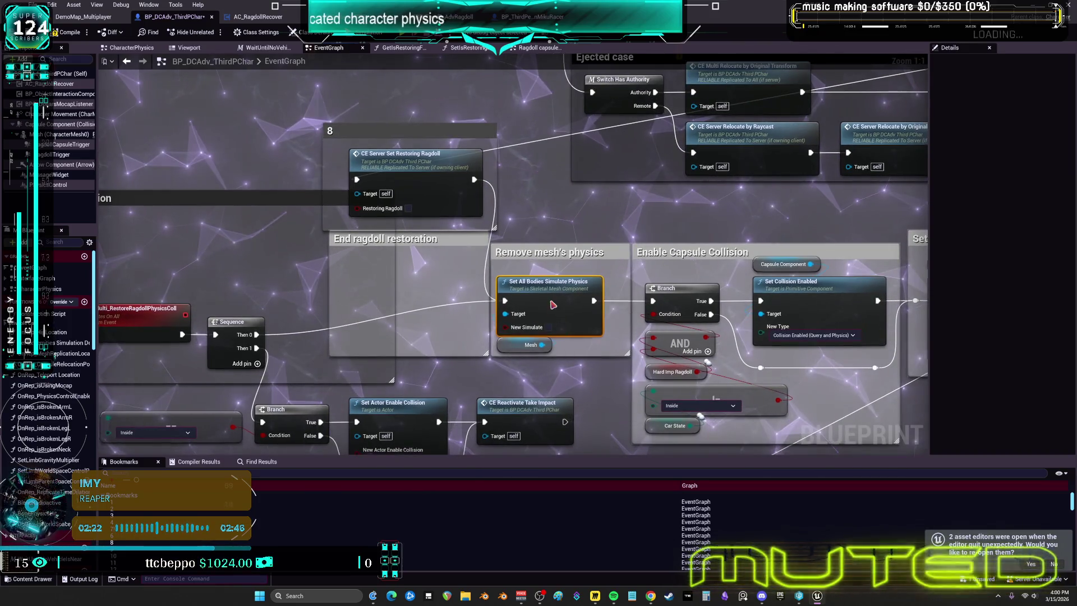
pyautogui.click(597, 230)
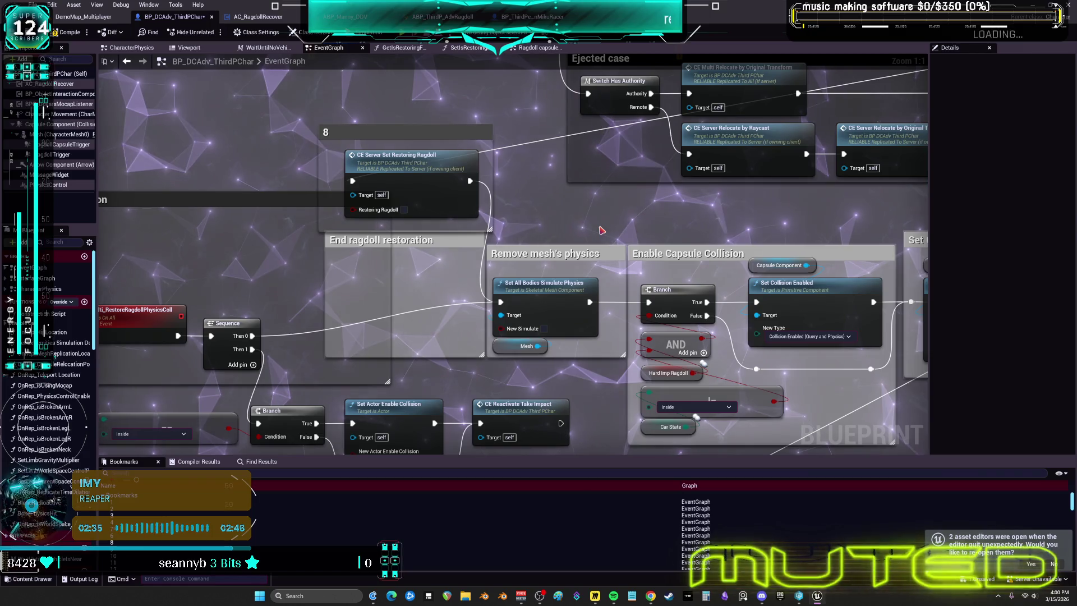
pyautogui.click(534, 292)
pyautogui.moveTo(534, 293); pyautogui.dragTo(534, 266)
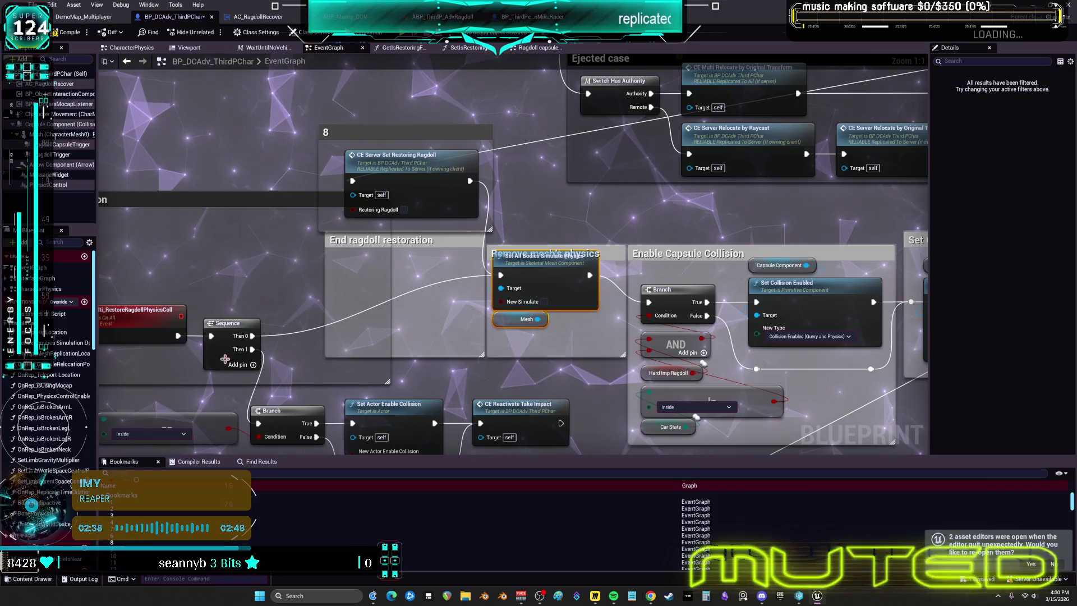
pyautogui.moveTo(783, 338); pyautogui.dragTo(645, 328)
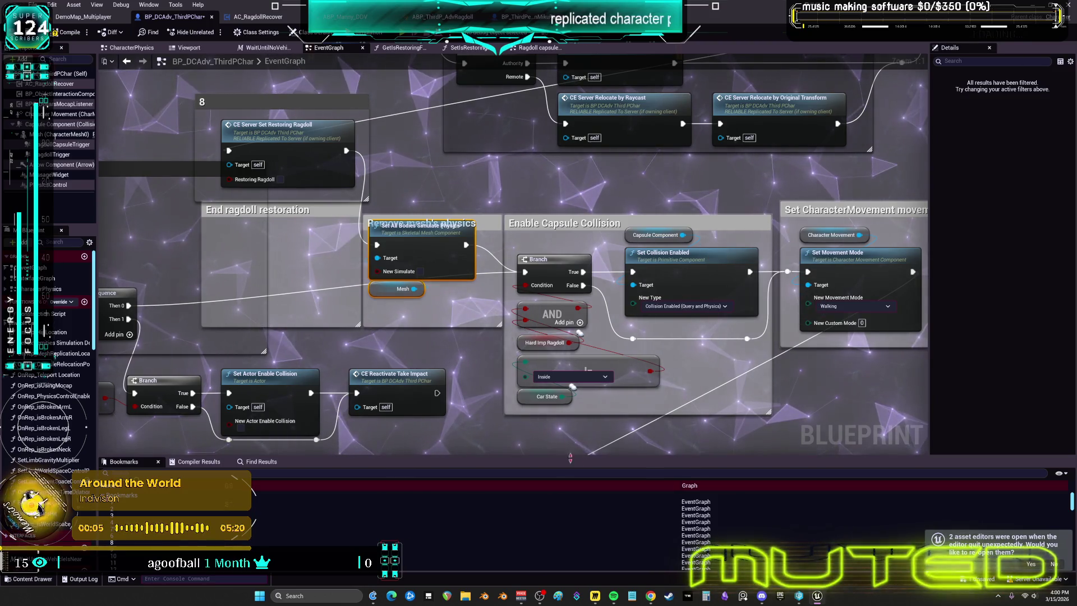
pyautogui.moveTo(533, 349); pyautogui.dragTo(459, 315)
# Move Hard Imp Ragdoll and Car State left and place Set Movement Mode beside the Sequence
pyautogui.moveTo(525, 399); pyautogui.dragTo(463, 379)
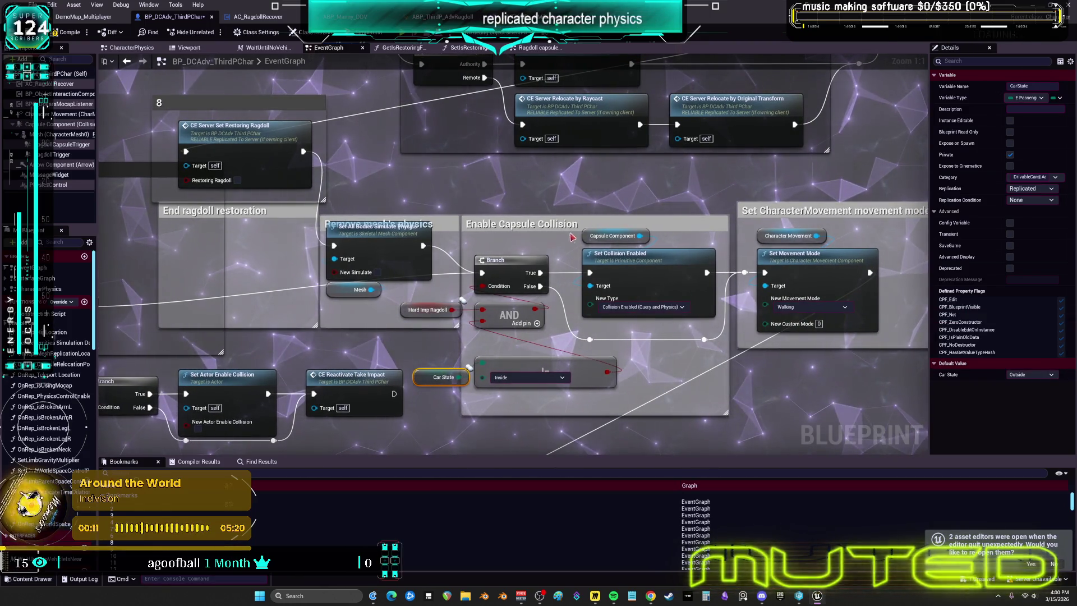
pyautogui.moveTo(99, 310)
pyautogui.mouseDown()
pyautogui.moveTo(256, 274)
pyautogui.moveTo(897, 263)
pyautogui.moveTo(712, 249)
pyautogui.moveTo(705, 237)
pyautogui.mouseUp()
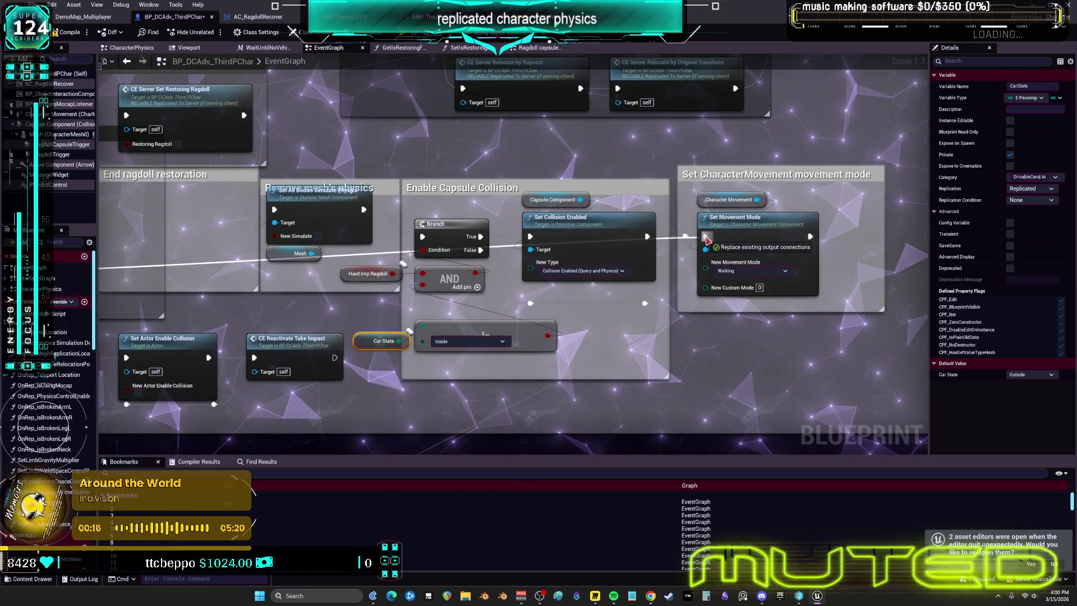
pyautogui.moveTo(816, 281)
pyautogui.mouseDown()
pyautogui.moveTo(112, 274)
pyautogui.moveTo(512, 278)
pyautogui.moveTo(768, 247)
pyautogui.moveTo(743, 239)
pyautogui.moveTo(742, 257)
pyautogui.moveTo(728, 251)
pyautogui.mouseUp()
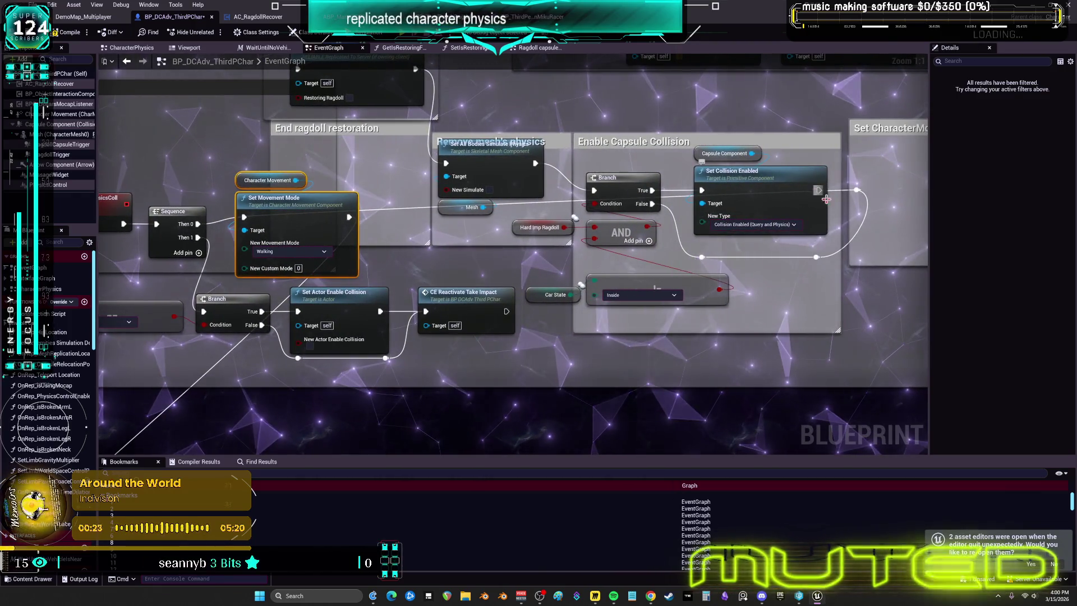
# Delete the reroute knot after Set Collision Enabled and reposition CE Reactivate Take Impact up-left
pyautogui.click(856, 190)
pyautogui.press('Delete')
pyautogui.moveTo(515, 275)
pyautogui.mouseDown()
pyautogui.moveTo(528, 56)
pyautogui.moveTo(514, 169)
pyautogui.moveTo(524, 208)
pyautogui.moveTo(483, 200)
pyautogui.mouseUp()
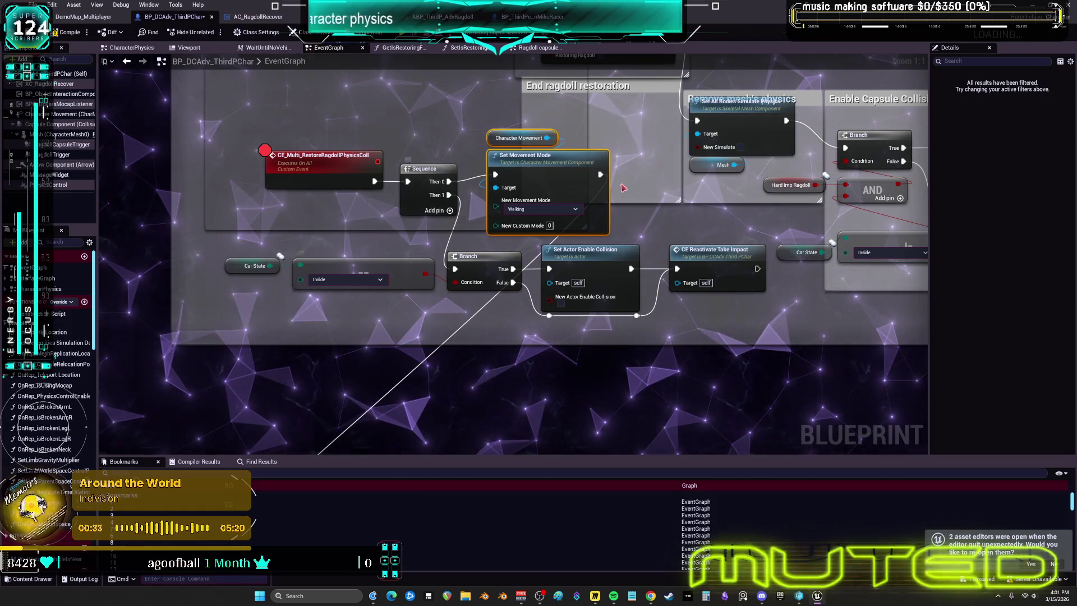
pyautogui.hotkey('ctrl', 'z')
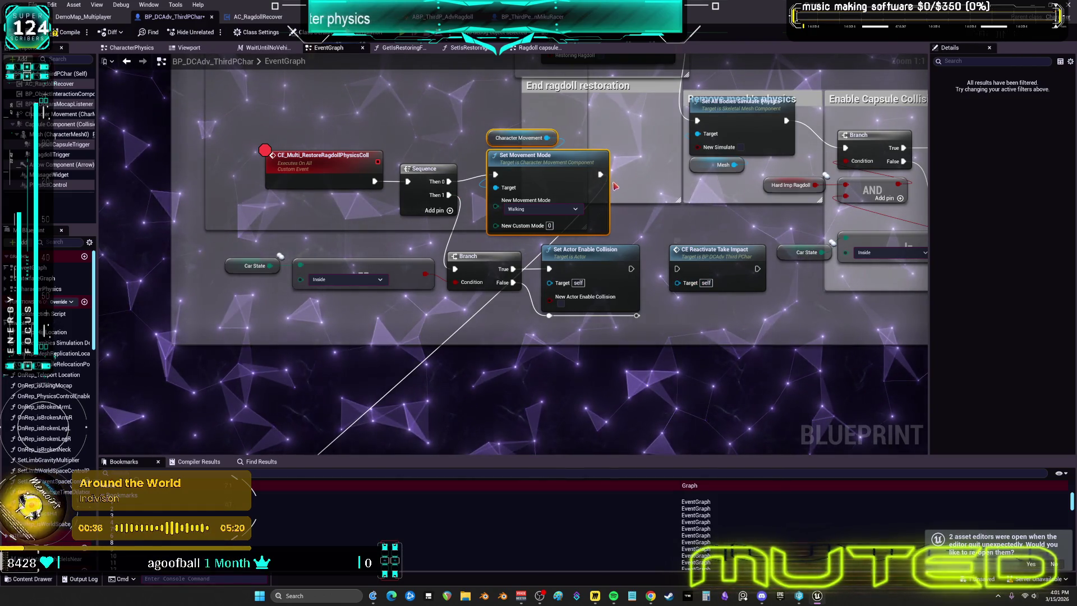
pyautogui.moveTo(686, 256)
pyautogui.mouseDown()
pyautogui.moveTo(645, 202)
pyautogui.moveTo(710, 231)
pyautogui.moveTo(679, 269)
pyautogui.moveTo(686, 274)
pyautogui.moveTo(678, 269)
pyautogui.mouseUp()
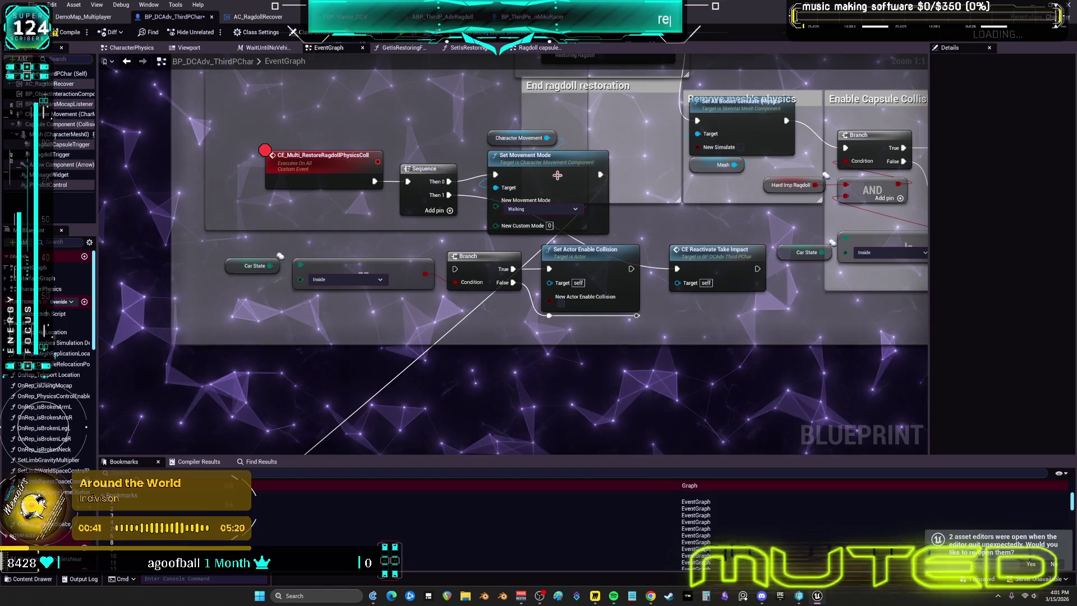
pyautogui.click(715, 264)
pyautogui.keyDown('shift'); pyautogui.click(538, 157); pyautogui.keyUp('shift')
# Move the restore event, Sequence and Set Movement Mode beside 'add this important!', CE Reactivate Take Impact below
pyautogui.moveTo(454, 135)
pyautogui.mouseDown()
pyautogui.moveTo(327, 181)
pyautogui.moveTo(228, 326)
pyautogui.mouseUp()
pyautogui.scroll(-2, 327, 181)
pyautogui.scroll(-3, 228, 327)
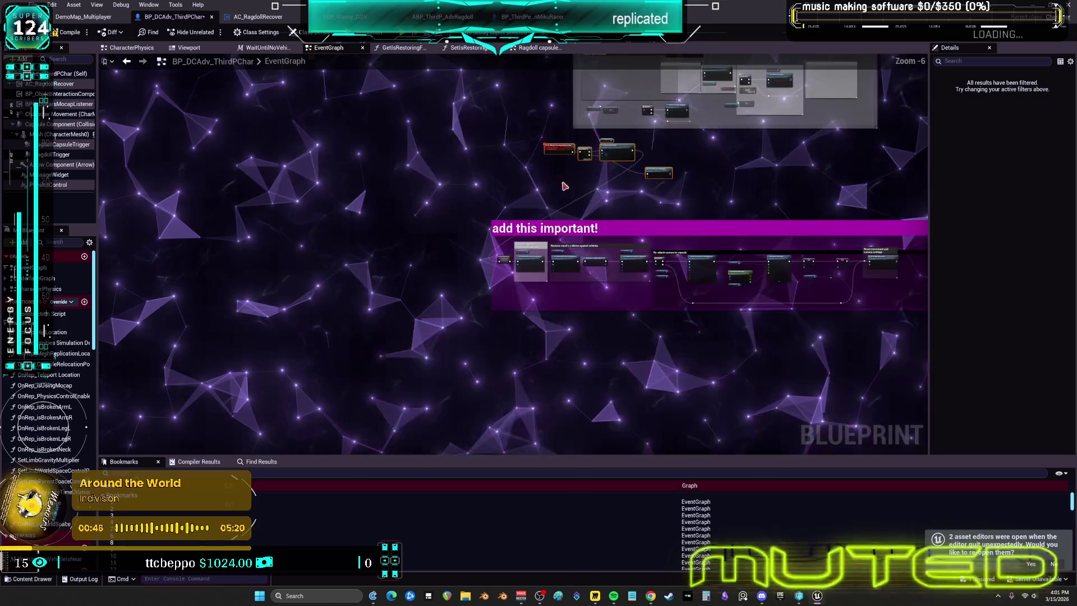
pyautogui.scroll(5, 381, 249)
pyautogui.moveTo(557, 149)
pyautogui.mouseDown()
pyautogui.moveTo(381, 249)
pyautogui.moveTo(678, 277)
pyautogui.mouseUp()
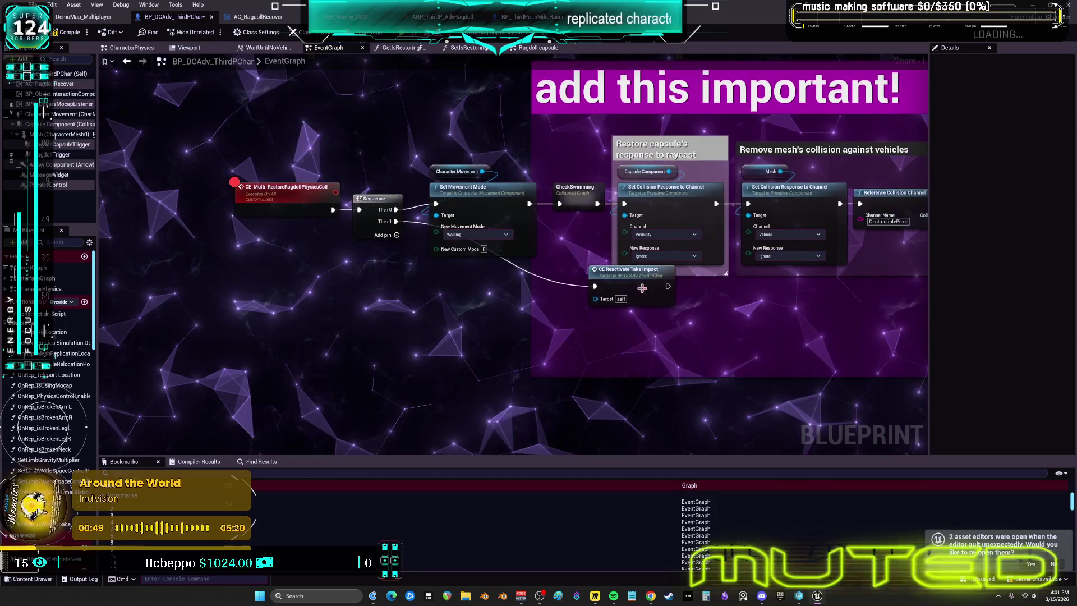
pyautogui.moveTo(555, 311); pyautogui.dragTo(472, 306)
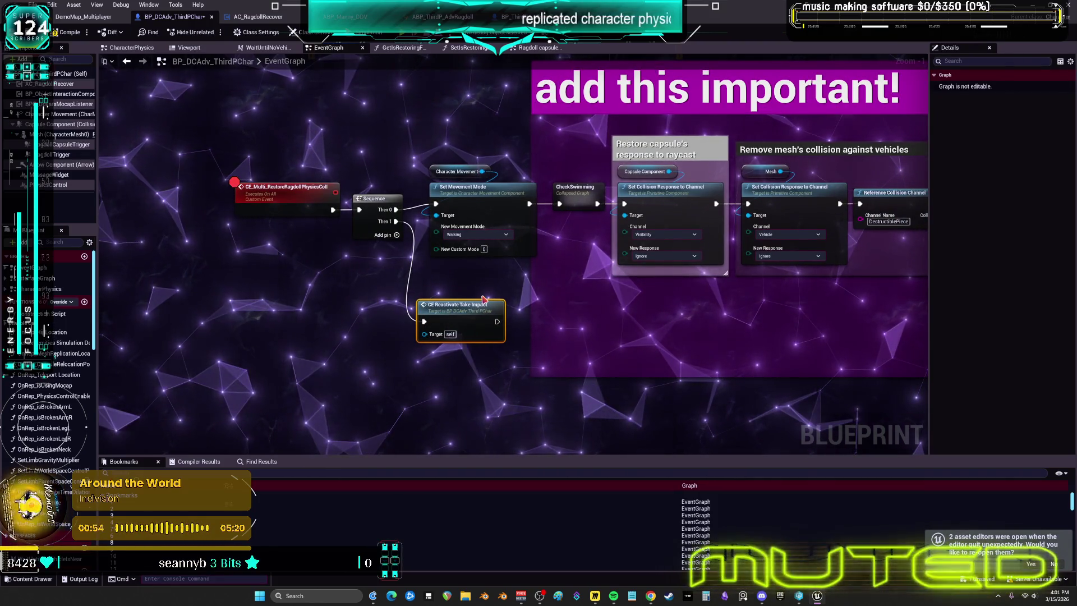
pyautogui.click(258, 17)
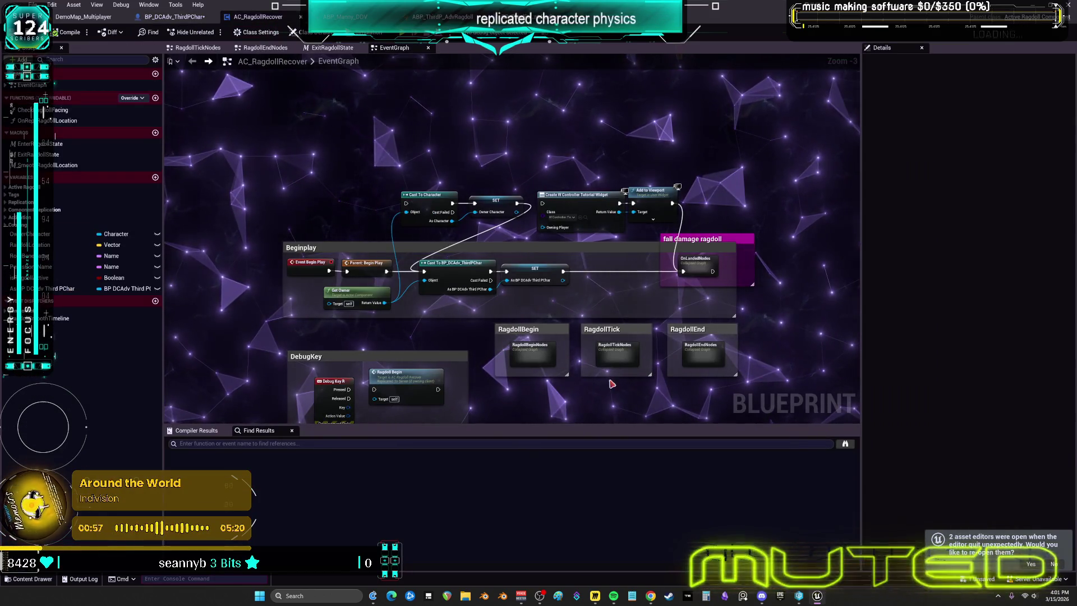
# Inspect AC_RagdollRecover's RagdollEnd graph, then back in BP_DCAdv_ThirdPChar select Character Movement and Set Movement Mode
pyautogui.doubleClick(703, 354)
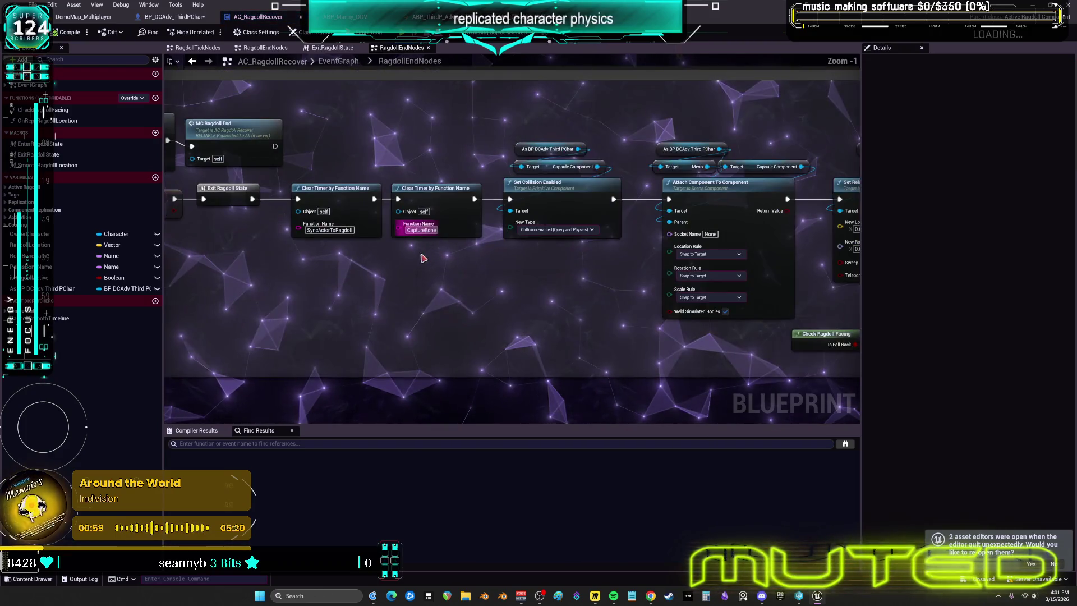
pyautogui.moveTo(629, 288); pyautogui.dragTo(577, 283)
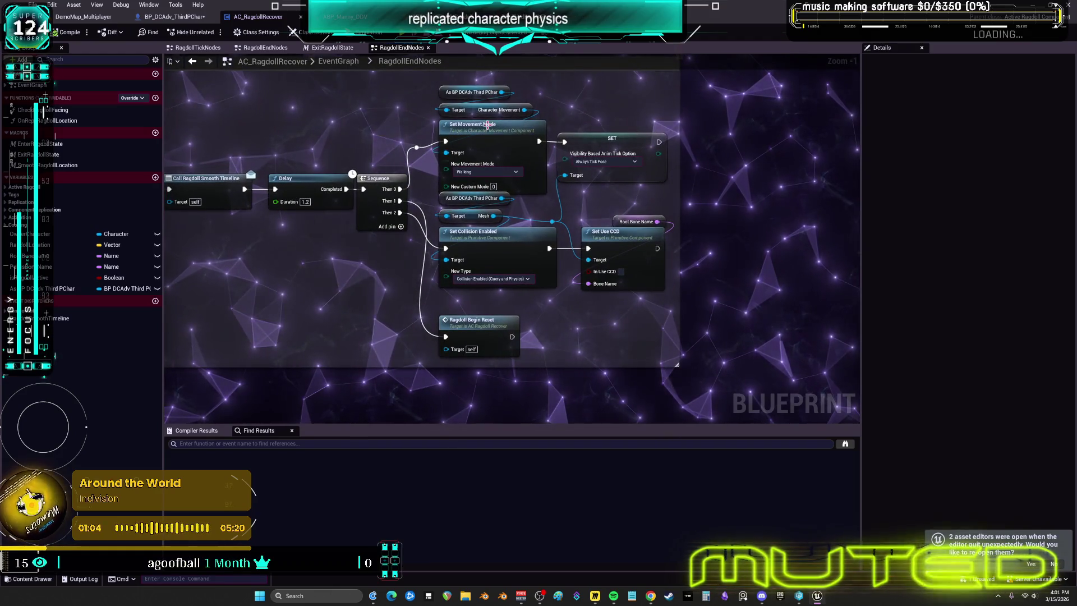
pyautogui.click(191, 61)
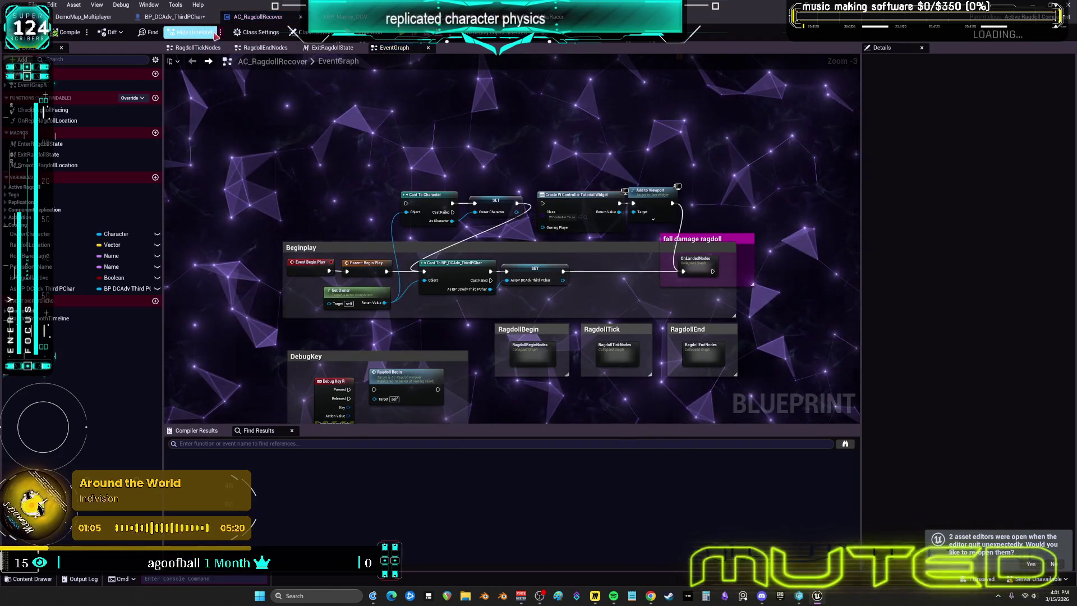
pyautogui.click(171, 17)
pyautogui.moveTo(461, 130)
pyautogui.mouseDown()
pyautogui.moveTo(481, 233)
pyautogui.moveTo(439, 144)
pyautogui.mouseUp()
# Move Set Movement Mode out of the chain and nudge CE Reactivate Take Impact under the Sequence, undoing one move
pyautogui.moveTo(413, 285); pyautogui.dragTo(577, 279)
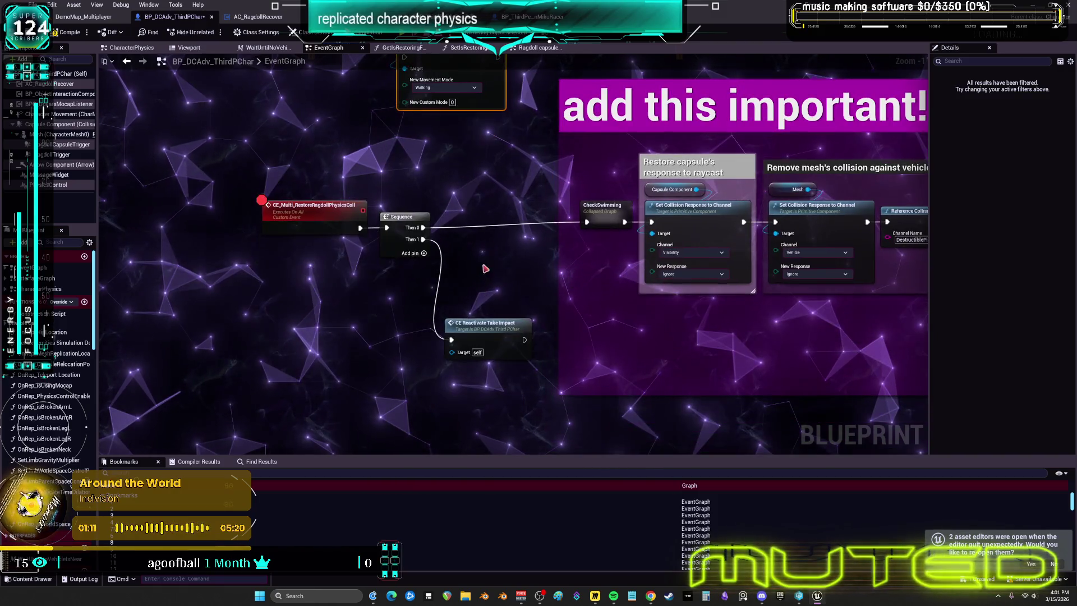
pyautogui.moveTo(485, 269); pyautogui.dragTo(313, 216)
pyautogui.moveTo(417, 207); pyautogui.dragTo(418, 201)
pyautogui.moveTo(515, 322); pyautogui.dragTo(527, 316)
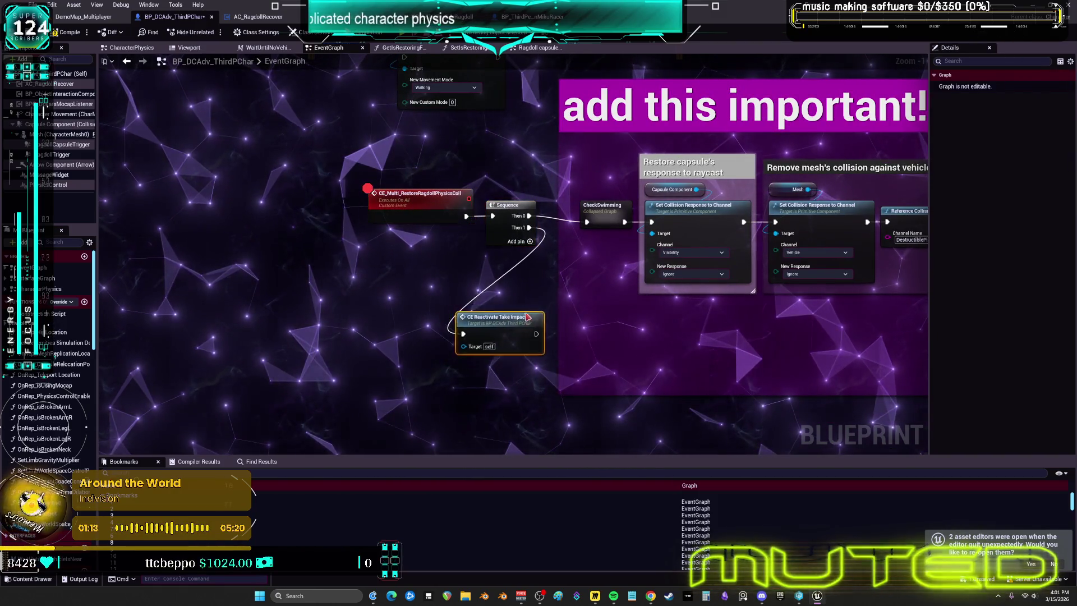
pyautogui.moveTo(540, 279); pyautogui.dragTo(534, 279)
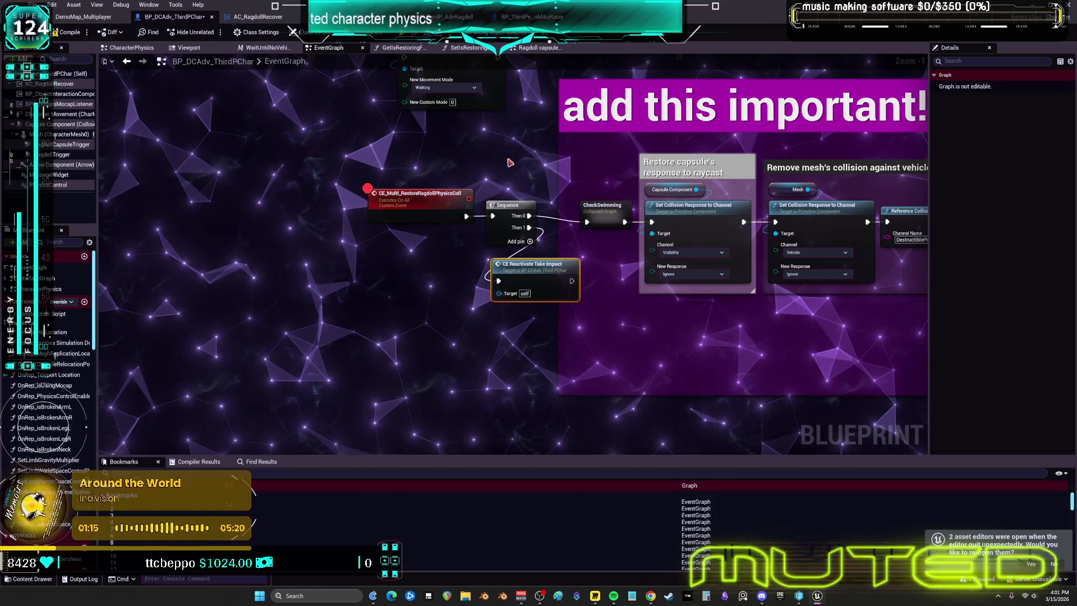
pyautogui.hotkey('ctrl', 'z')
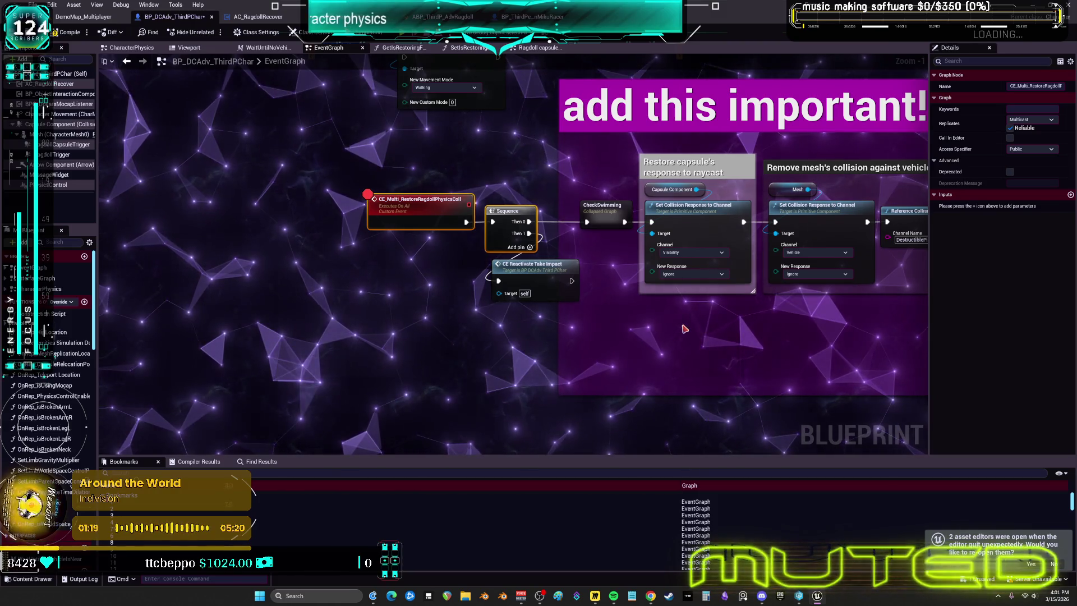
# Follow the restore chain through the camera re-attach and movement reset nodes, then zoom out and deselect
pyautogui.moveTo(823, 358); pyautogui.dragTo(576, 373)
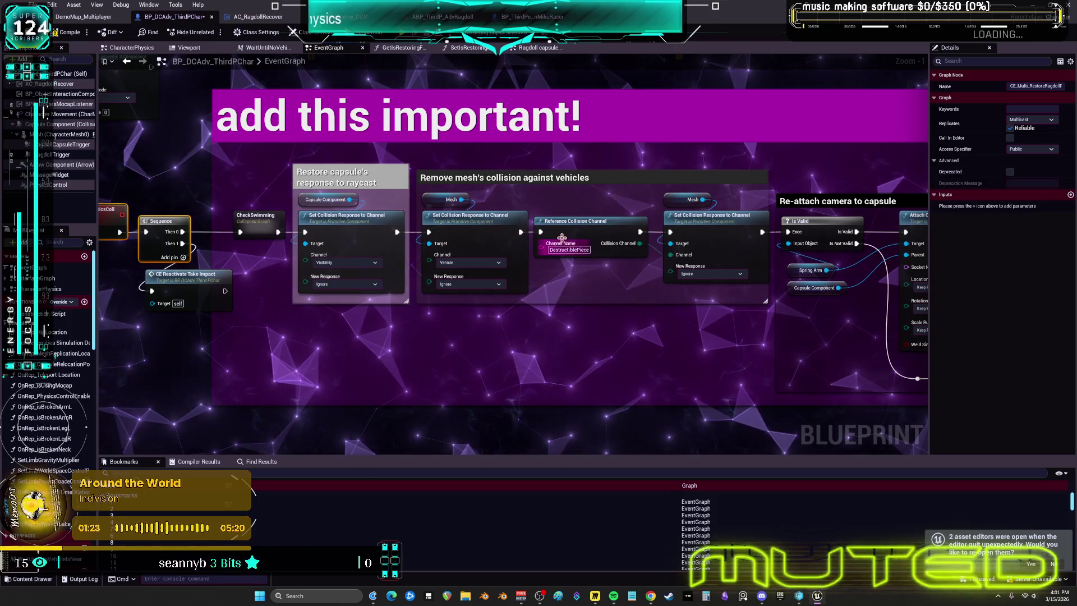
pyautogui.moveTo(718, 227); pyautogui.dragTo(568, 224)
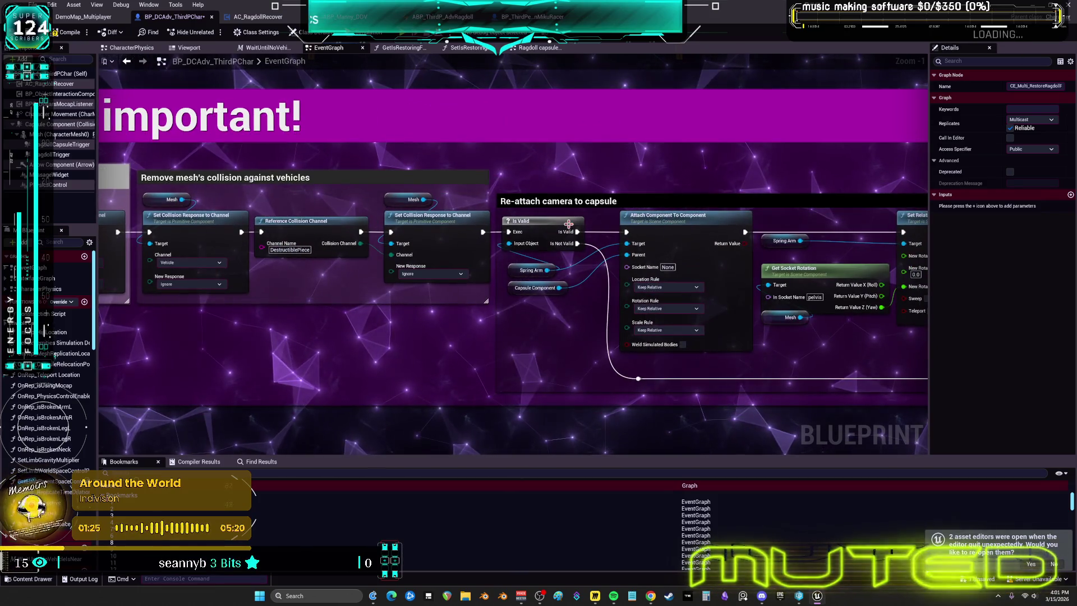
pyautogui.moveTo(592, 264); pyautogui.dragTo(90, 263)
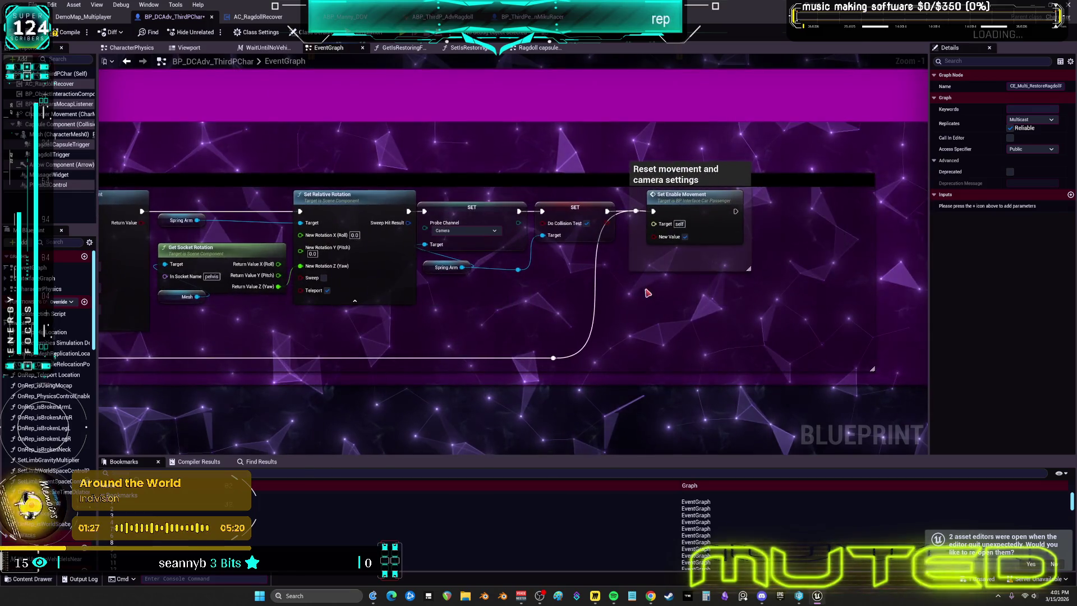
pyautogui.scroll(-4, 732, 307)
pyautogui.moveTo(331, 252)
pyautogui.mouseDown()
pyautogui.moveTo(549, 245)
pyautogui.moveTo(554, 258)
pyautogui.moveTo(746, 268)
pyautogui.mouseUp()
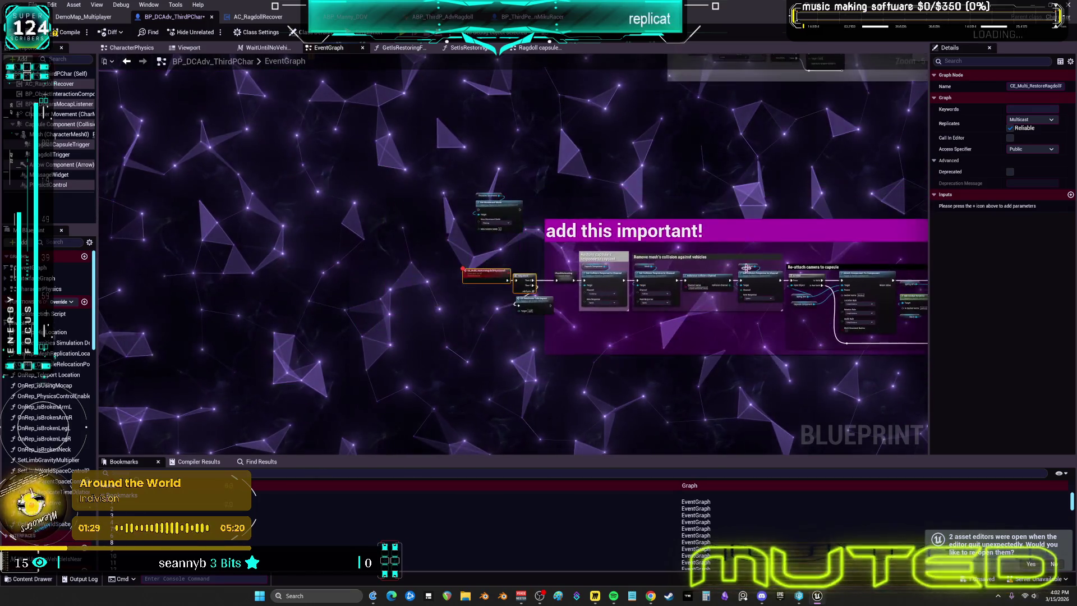
pyautogui.click(608, 176)
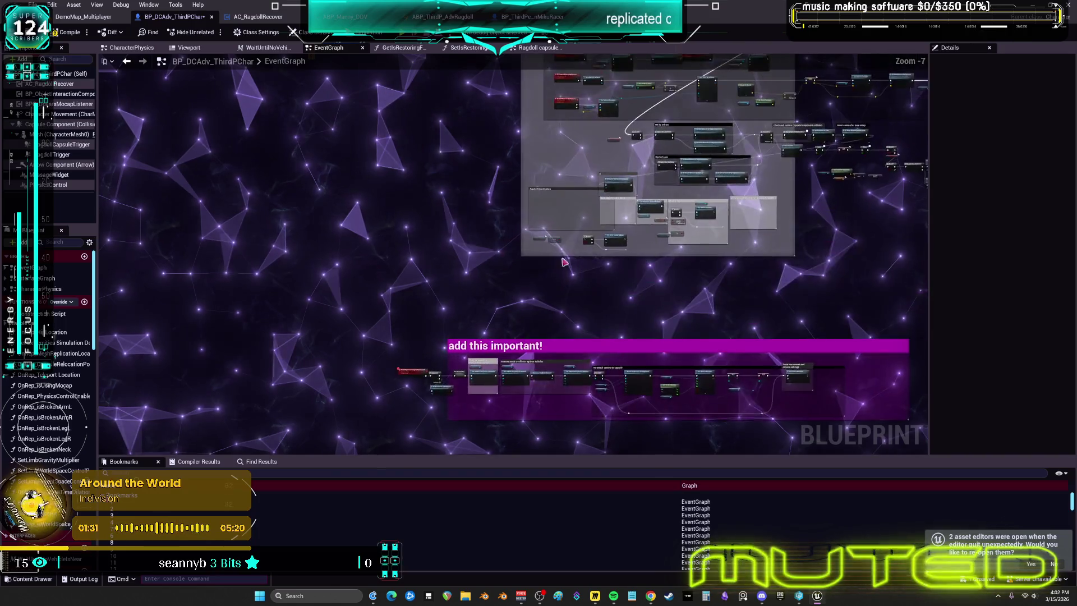
# Center and zoom to 1:1 on the 'Check for end ragdoll requirements' block with its Branch and Set Actor Enable Collision nodes
pyautogui.moveTo(776, 310); pyautogui.dragTo(373, 246)
pyautogui.moveTo(664, 232); pyautogui.dragTo(374, 257)
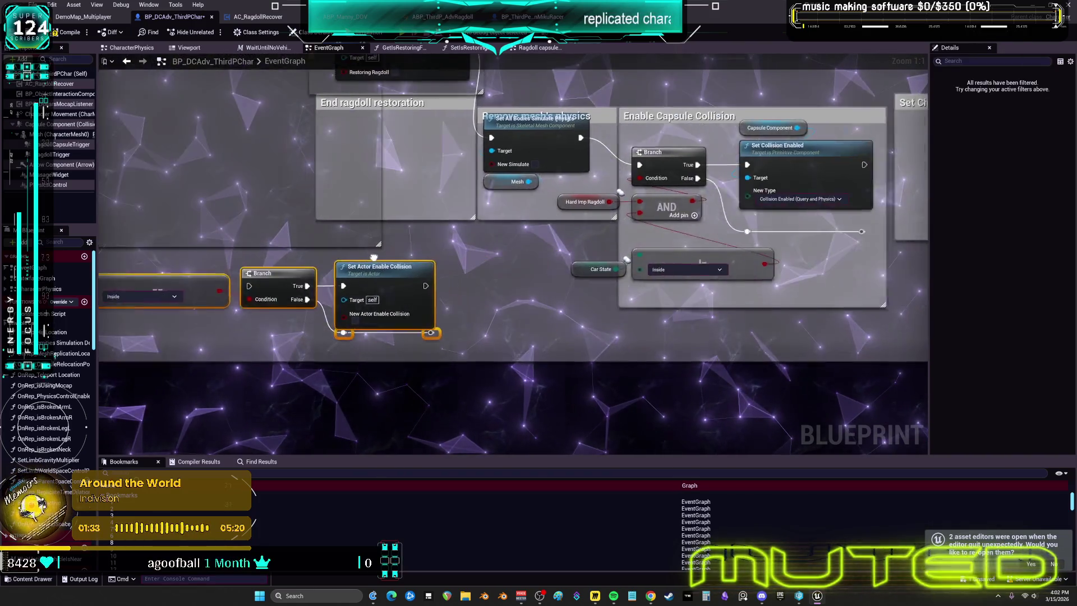
pyautogui.scroll(-4, 595, 260)
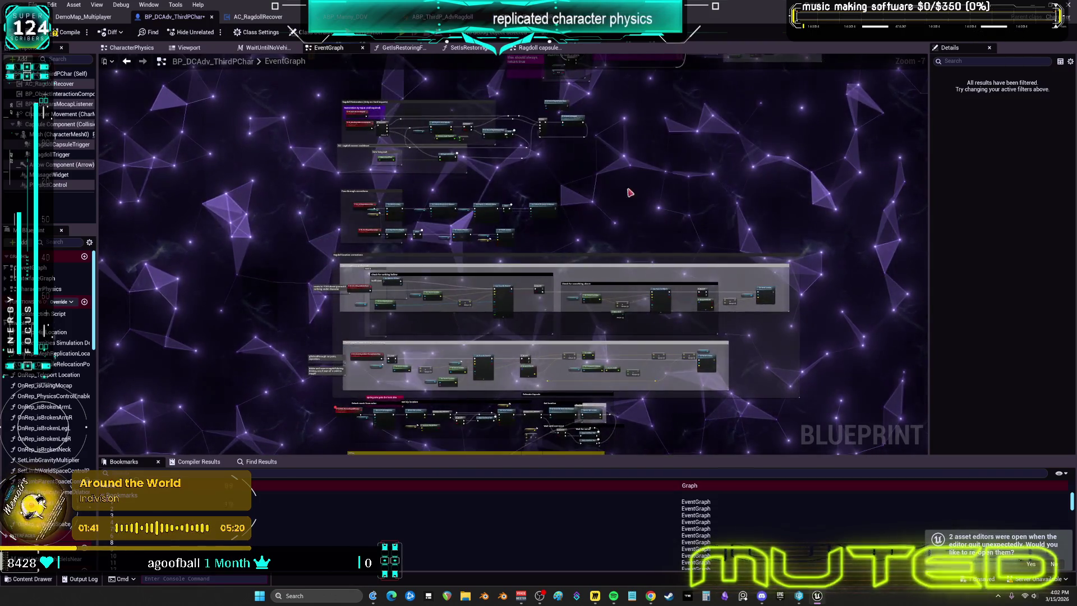
pyautogui.moveTo(580, 285); pyautogui.dragTo(528, 387)
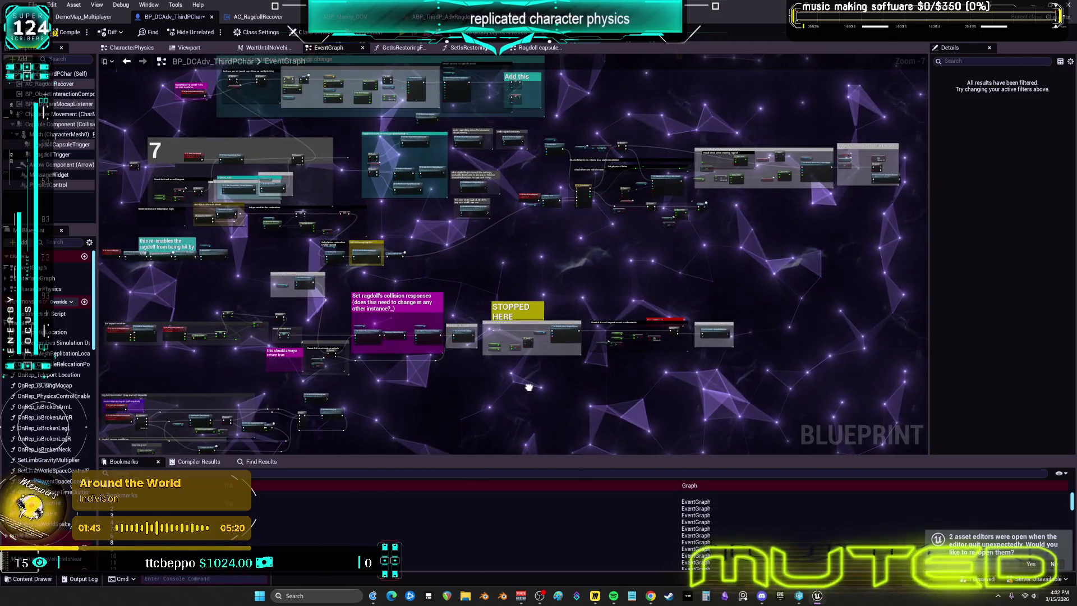
pyautogui.scroll(7, 387, 146)
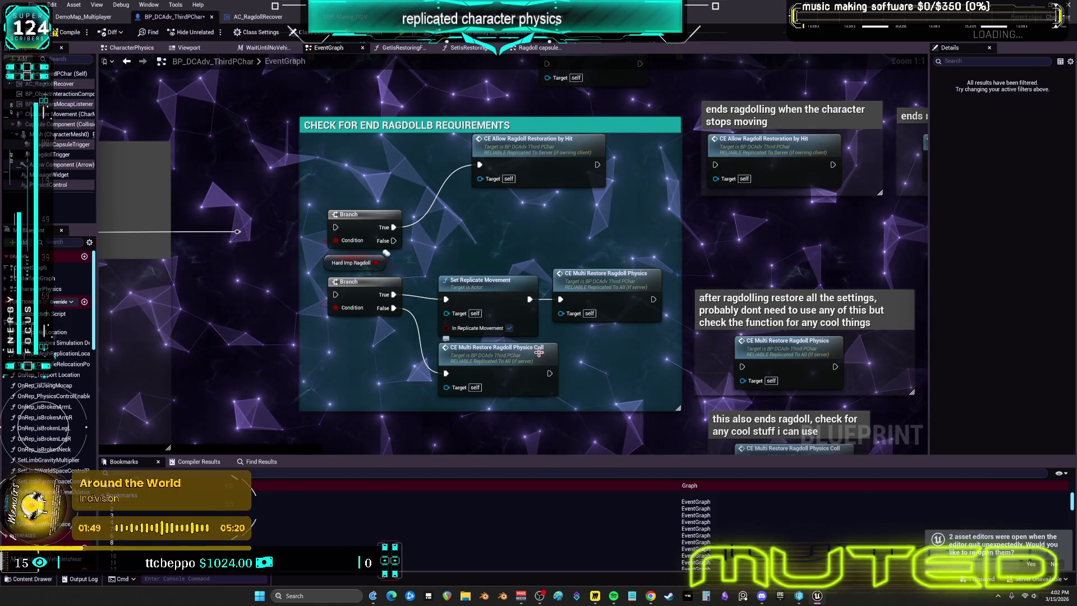
# Place the CE Multi Restore Ragdoll Physics Coll call beside the other restore call, inspect its event, and return
pyautogui.moveTo(528, 362); pyautogui.dragTo(640, 335)
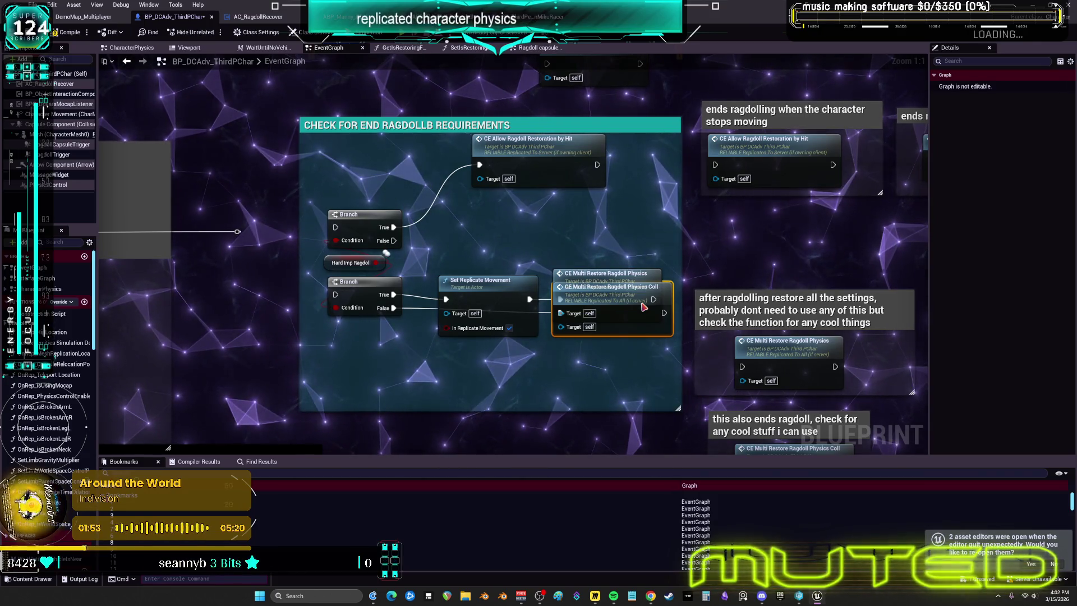
pyautogui.doubleClick(527, 358)
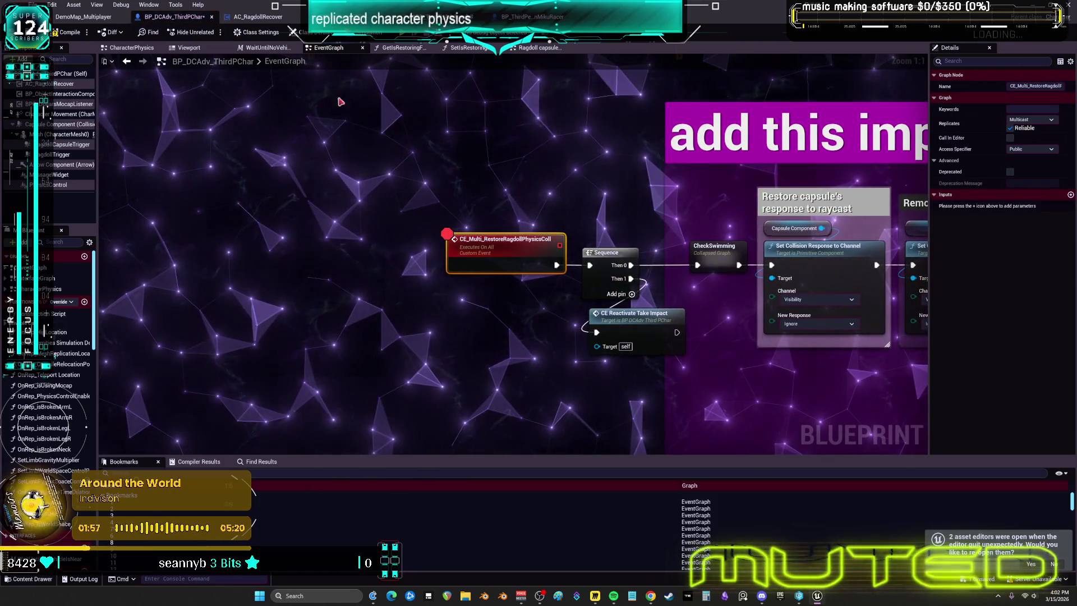
pyautogui.click(127, 62)
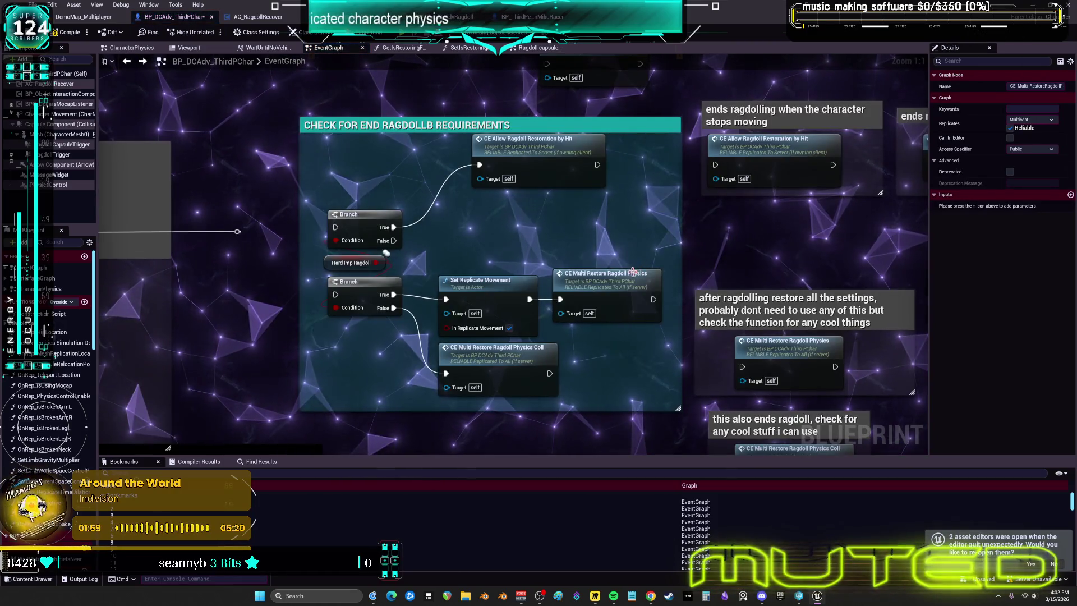
pyautogui.click(127, 62)
pyautogui.scroll(-2, 631, 271)
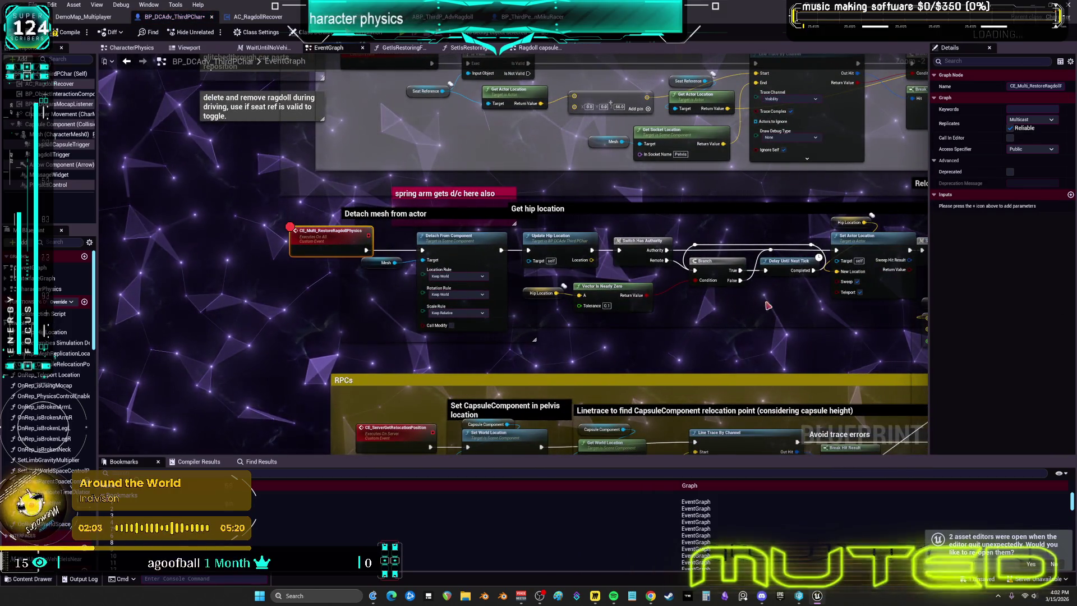
pyautogui.scroll(-4, 588, 311)
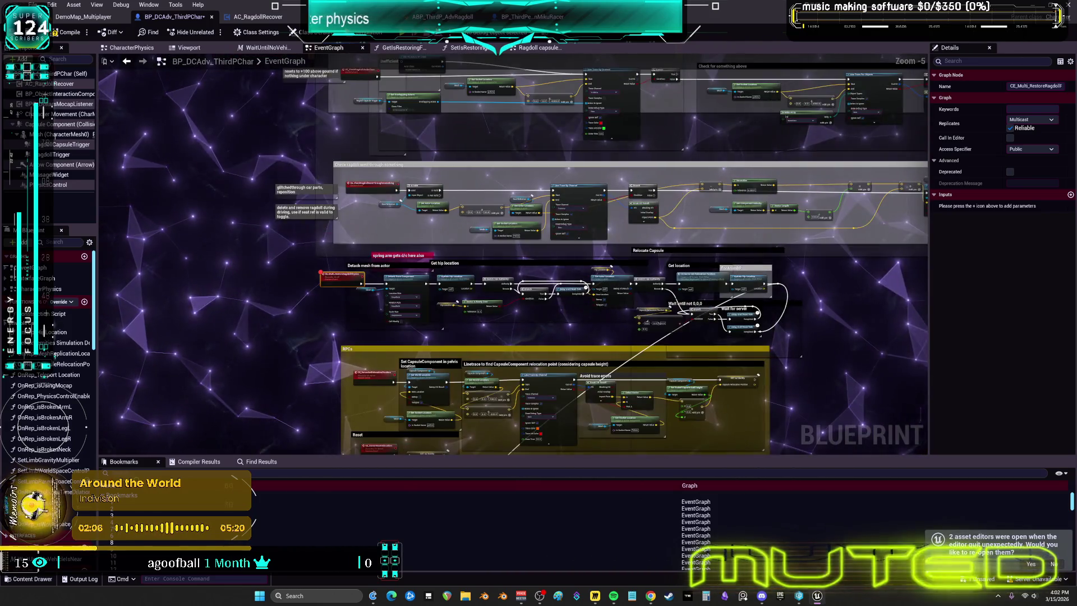
pyautogui.moveTo(445, 366); pyautogui.dragTo(449, 257)
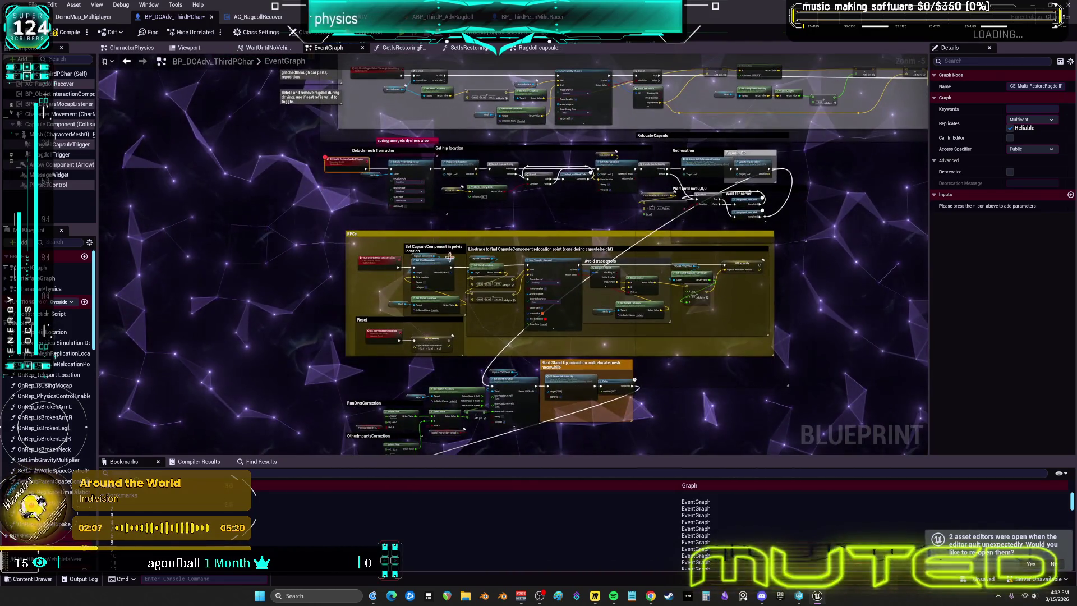
pyautogui.moveTo(588, 311); pyautogui.dragTo(527, 58)
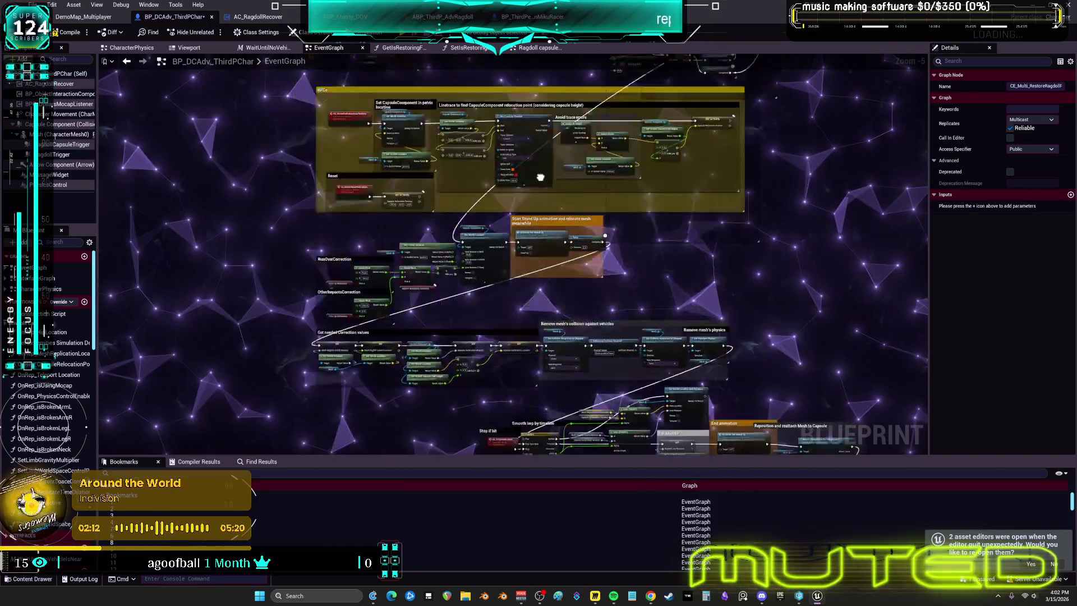
pyautogui.moveTo(540, 177); pyautogui.dragTo(603, 393)
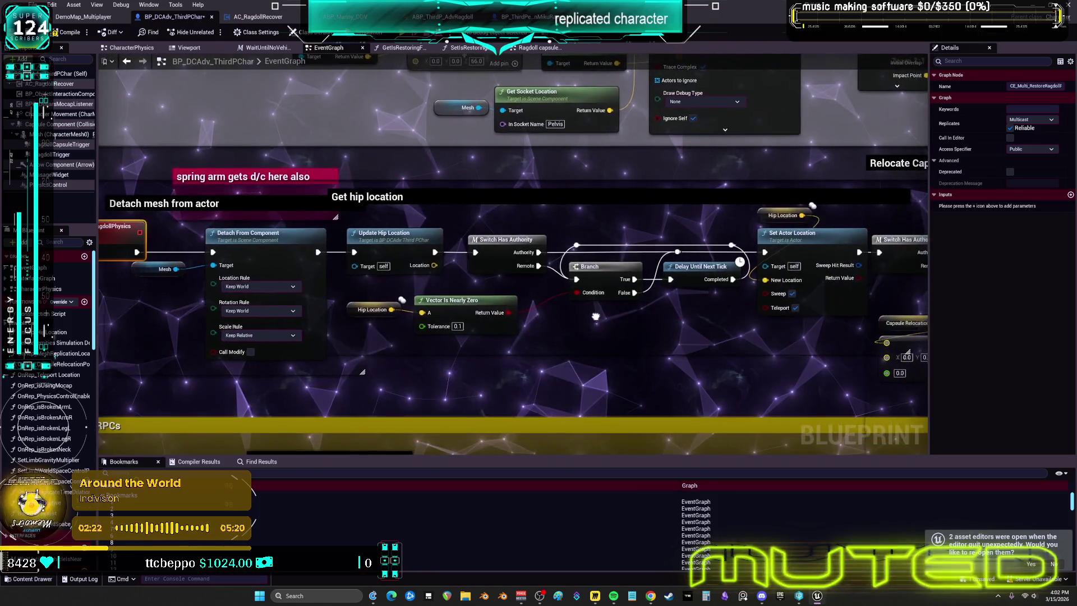
pyautogui.moveTo(574, 316); pyautogui.dragTo(619, 284)
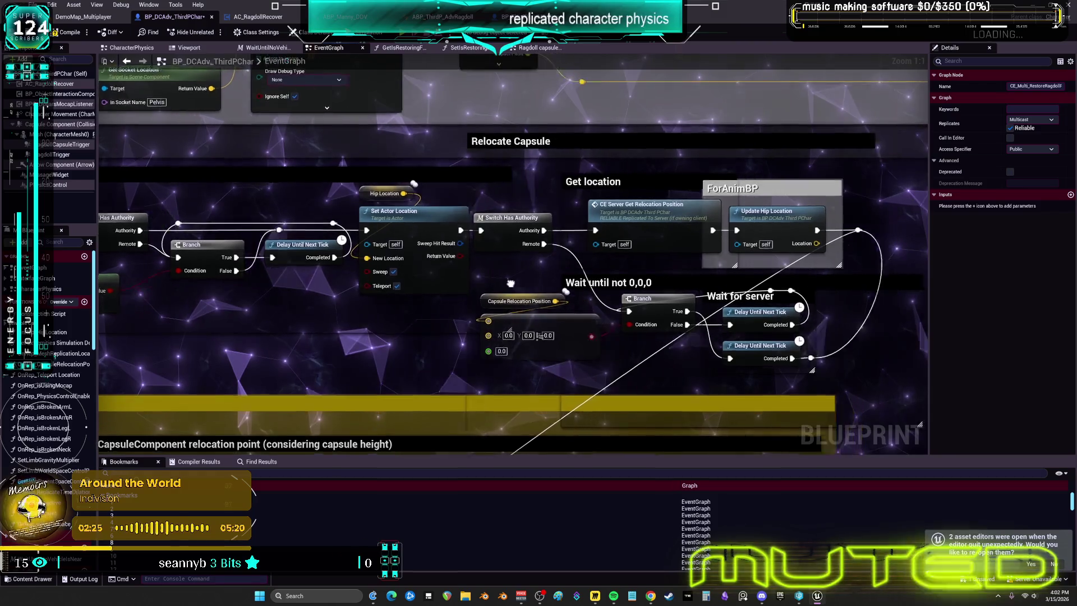
pyautogui.moveTo(445, 275); pyautogui.dragTo(429, 215)
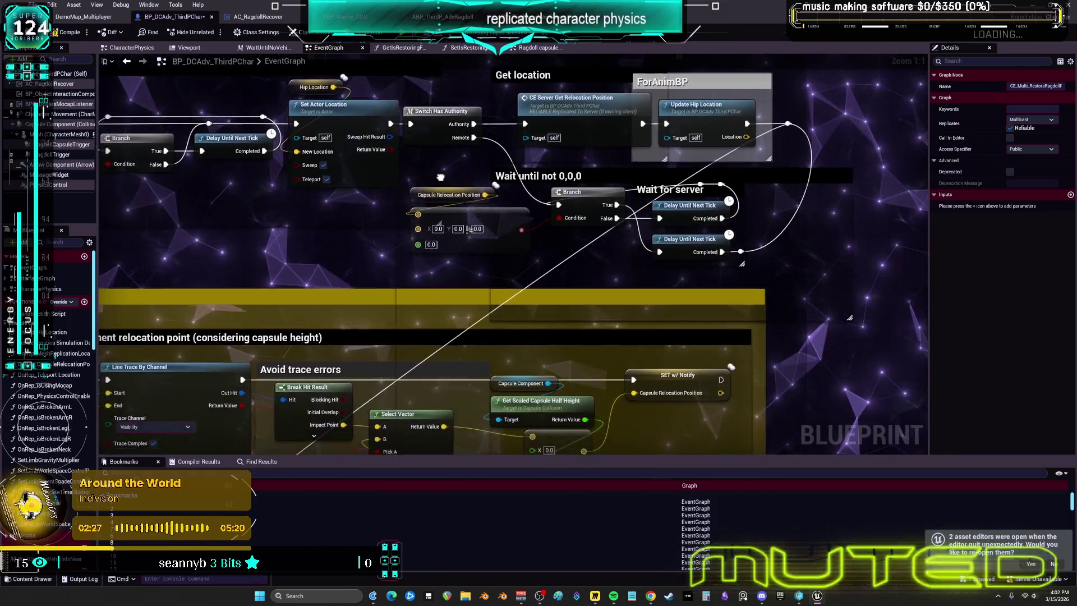
pyautogui.moveTo(440, 177); pyautogui.dragTo(480, 133)
pyautogui.moveTo(460, 403); pyautogui.dragTo(538, 218)
pyautogui.moveTo(505, 443); pyautogui.dragTo(588, 290)
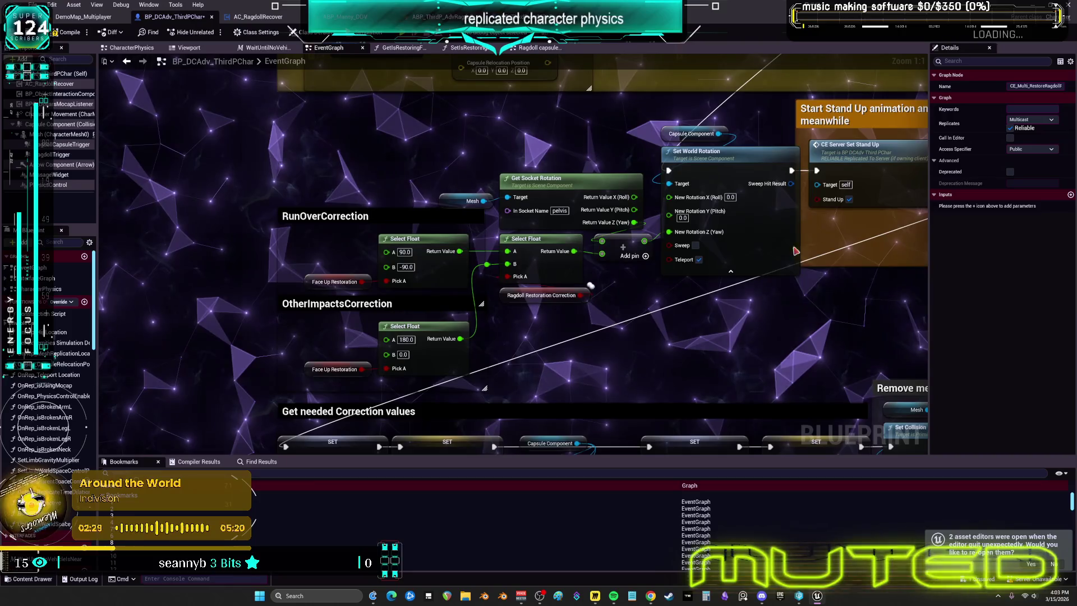
pyautogui.moveTo(800, 317); pyautogui.dragTo(785, 317)
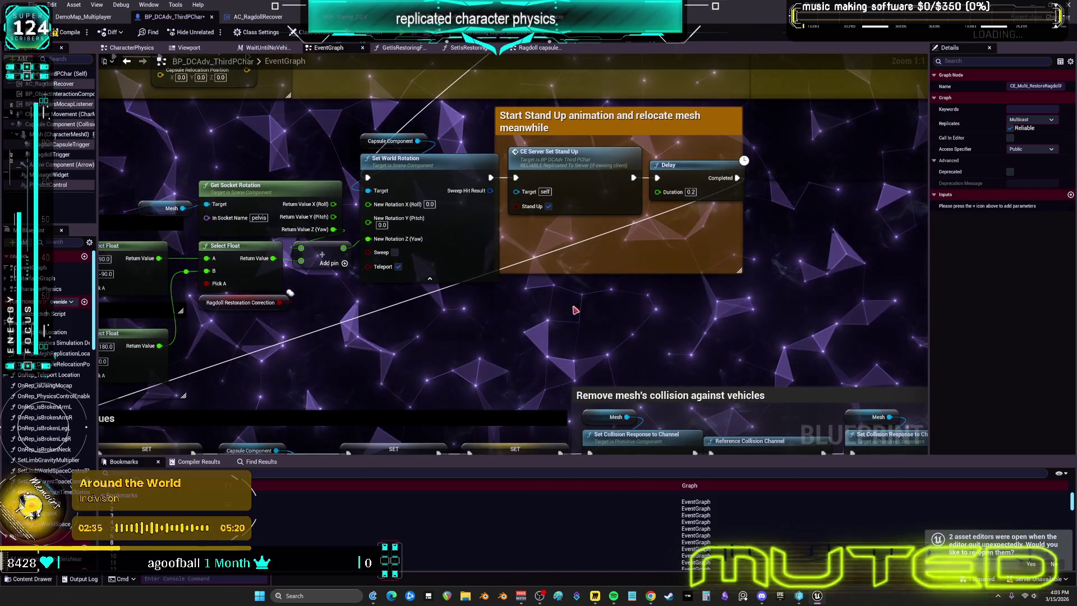
pyautogui.moveTo(599, 305); pyautogui.dragTo(673, 214)
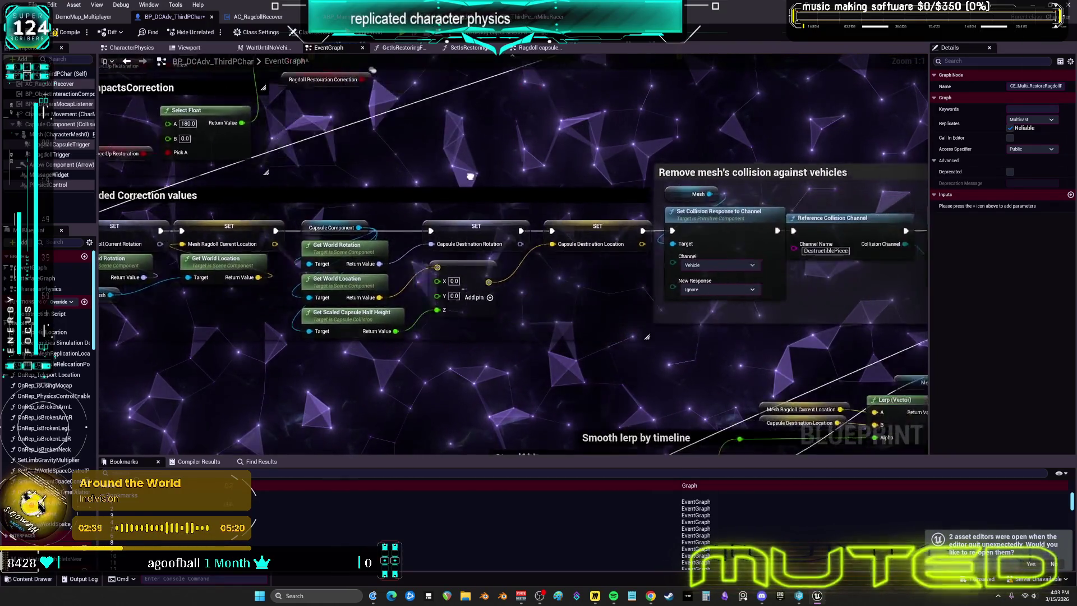
pyautogui.moveTo(470, 176); pyautogui.dragTo(360, 170)
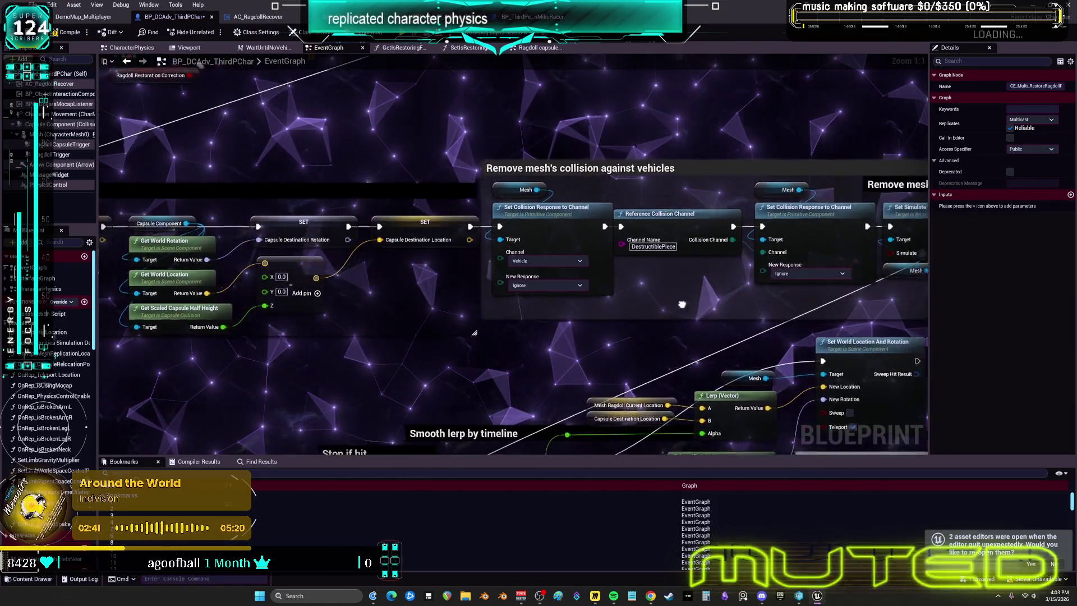
pyautogui.moveTo(682, 304); pyautogui.dragTo(581, 317)
pyautogui.scroll(-6, 785, 194)
pyautogui.click(758, 208)
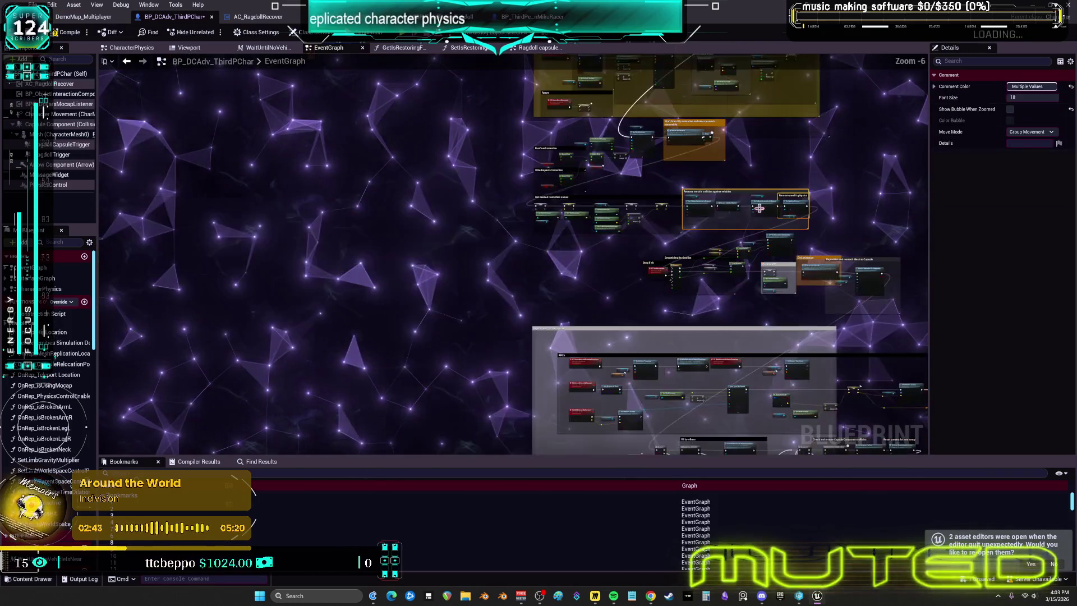
# Survey the timeline, AnimBP, Hit by others, RPCs and capsule-restore groups across the EventGraph
pyautogui.scroll(5, 762, 203)
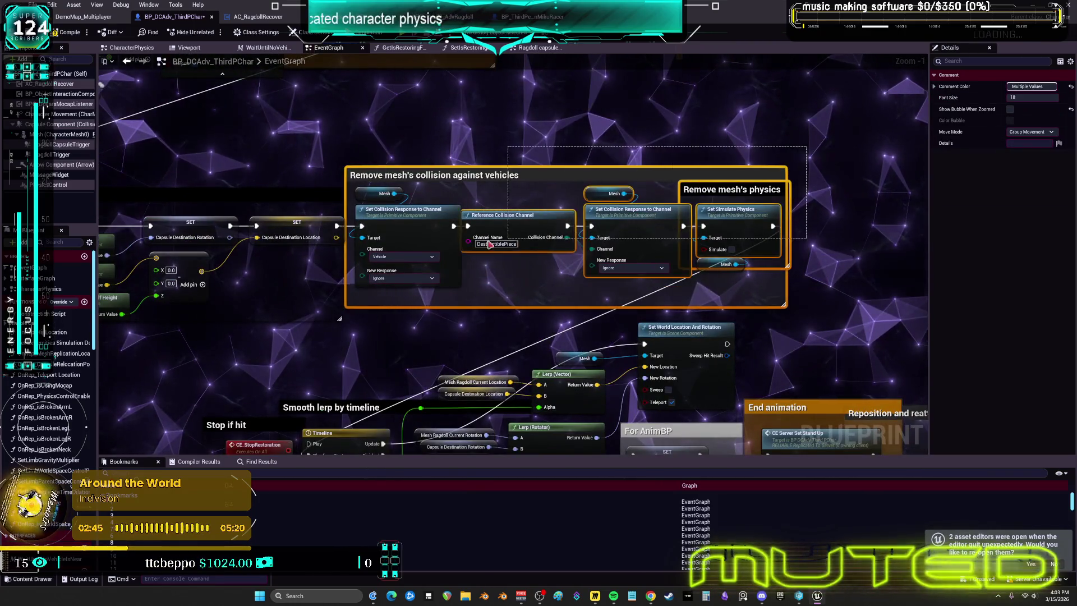
pyautogui.moveTo(382, 253); pyautogui.dragTo(360, 256)
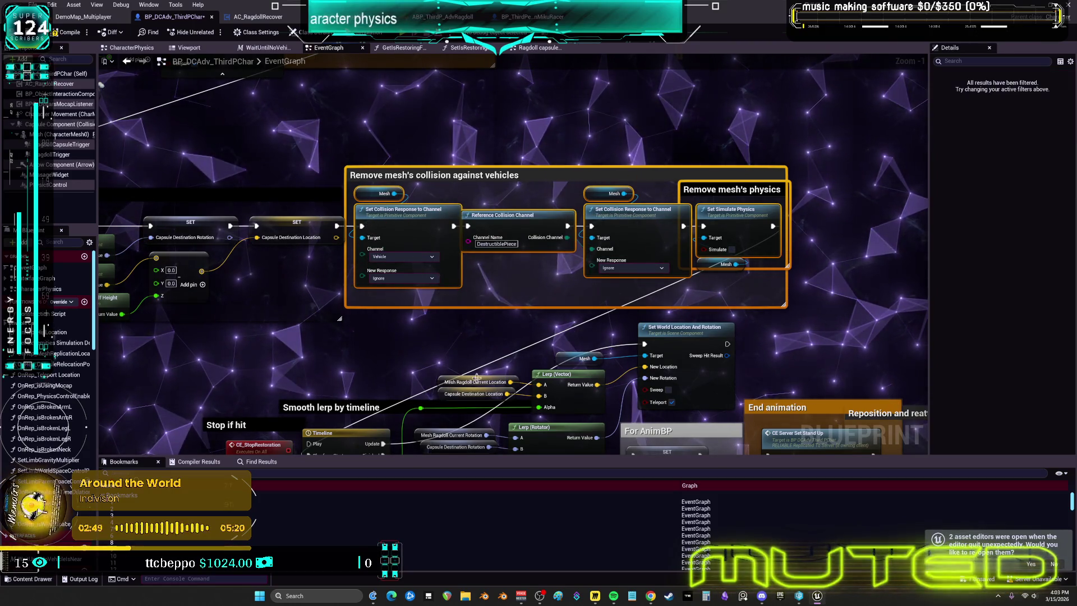
pyautogui.moveTo(463, 364); pyautogui.dragTo(587, 157)
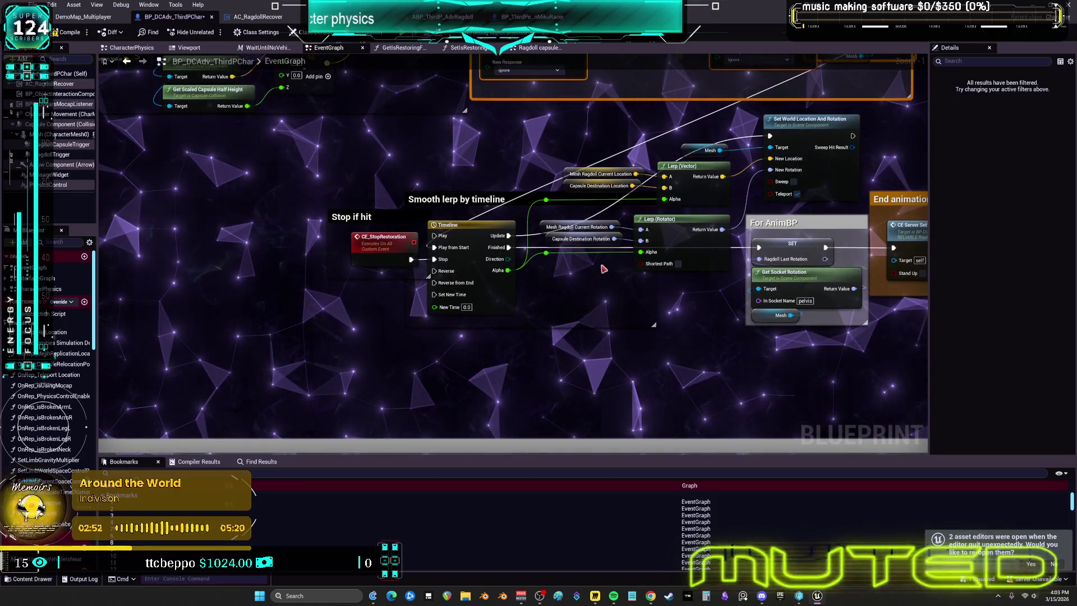
pyautogui.moveTo(714, 288); pyautogui.dragTo(515, 307)
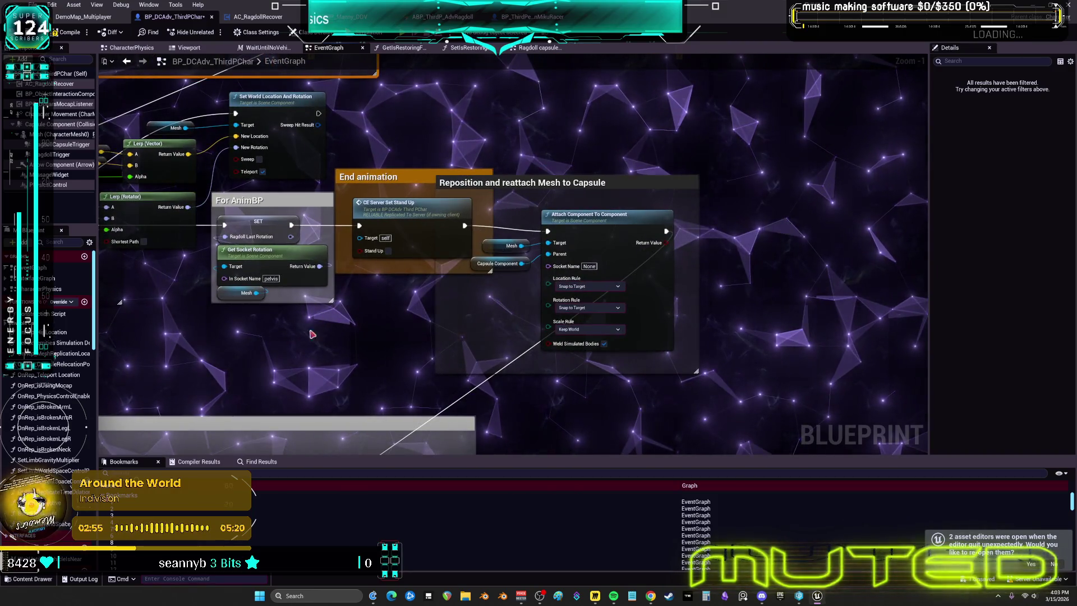
pyautogui.moveTo(277, 362)
pyautogui.mouseDown()
pyautogui.moveTo(289, 216)
pyautogui.moveTo(365, 224)
pyautogui.moveTo(437, 318)
pyautogui.mouseUp()
pyautogui.moveTo(779, 252)
pyautogui.mouseDown()
pyautogui.moveTo(705, 204)
pyautogui.moveTo(829, 389)
pyautogui.moveTo(475, 317)
pyautogui.moveTo(1, 315)
pyautogui.mouseUp()
pyautogui.moveTo(539, 314)
pyautogui.mouseDown()
pyautogui.moveTo(222, 288)
pyautogui.moveTo(563, 194)
pyautogui.mouseUp()
pyautogui.moveTo(29, 195); pyautogui.dragTo(438, 114)
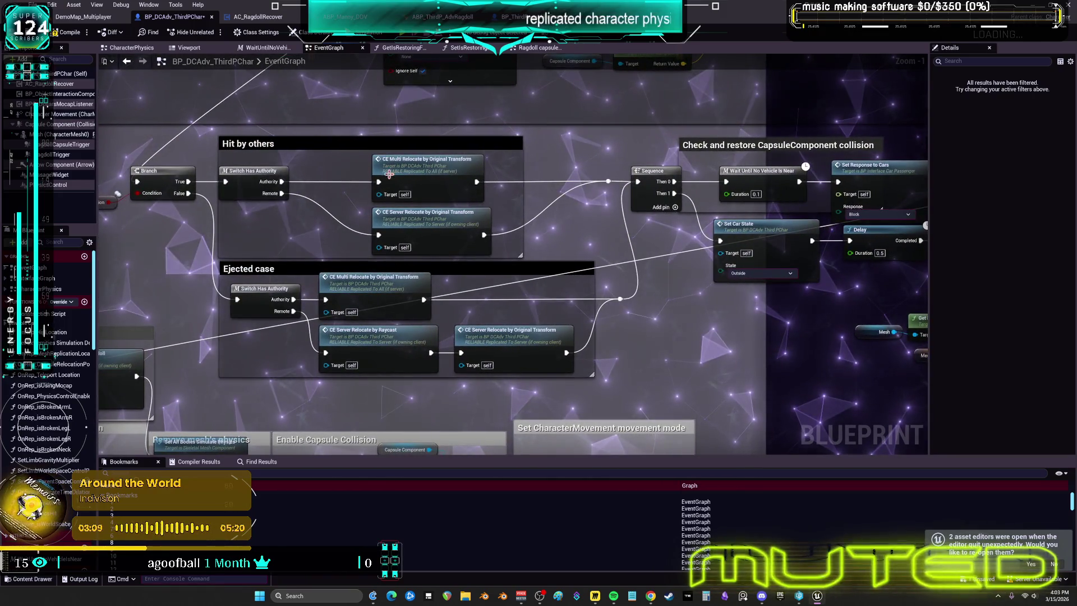
pyautogui.moveTo(496, 179); pyautogui.dragTo(604, 157)
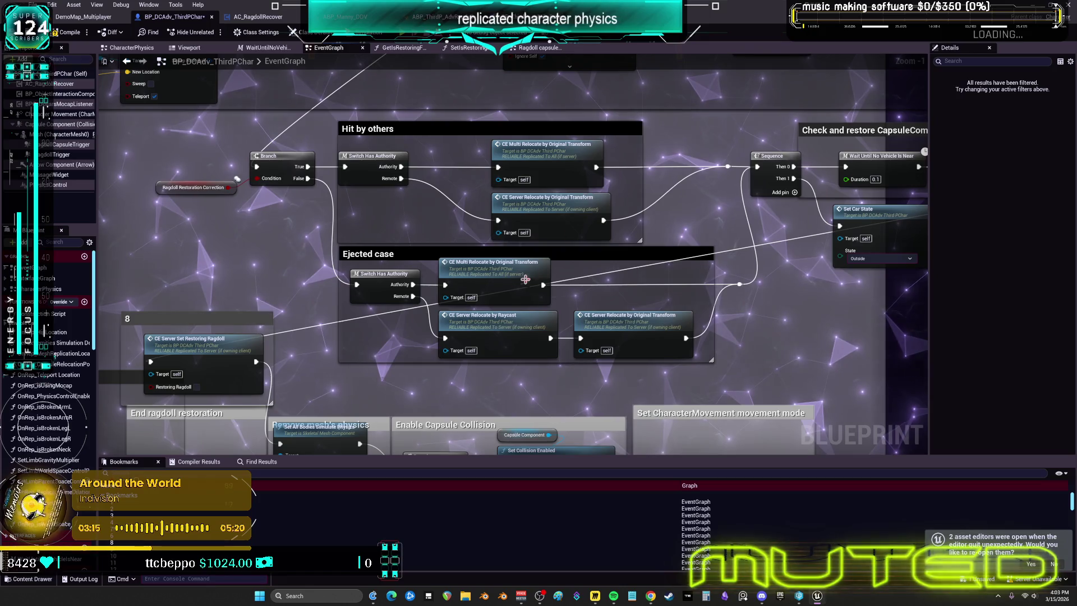
pyautogui.moveTo(770, 247); pyautogui.dragTo(700, 268)
pyautogui.moveTo(497, 242); pyautogui.dragTo(575, 279)
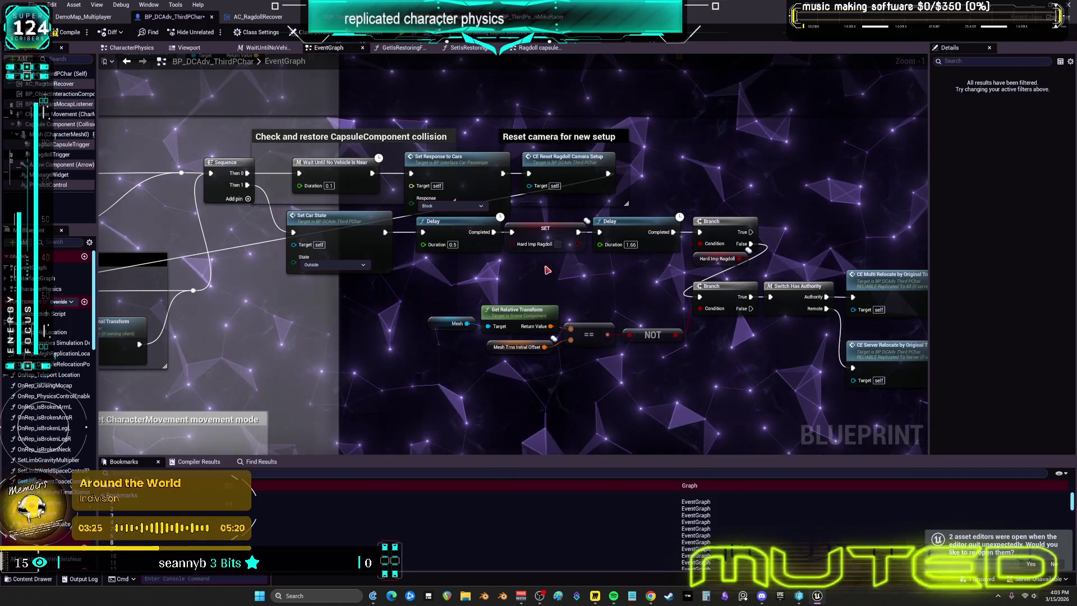
pyautogui.moveTo(794, 215); pyautogui.dragTo(514, 151)
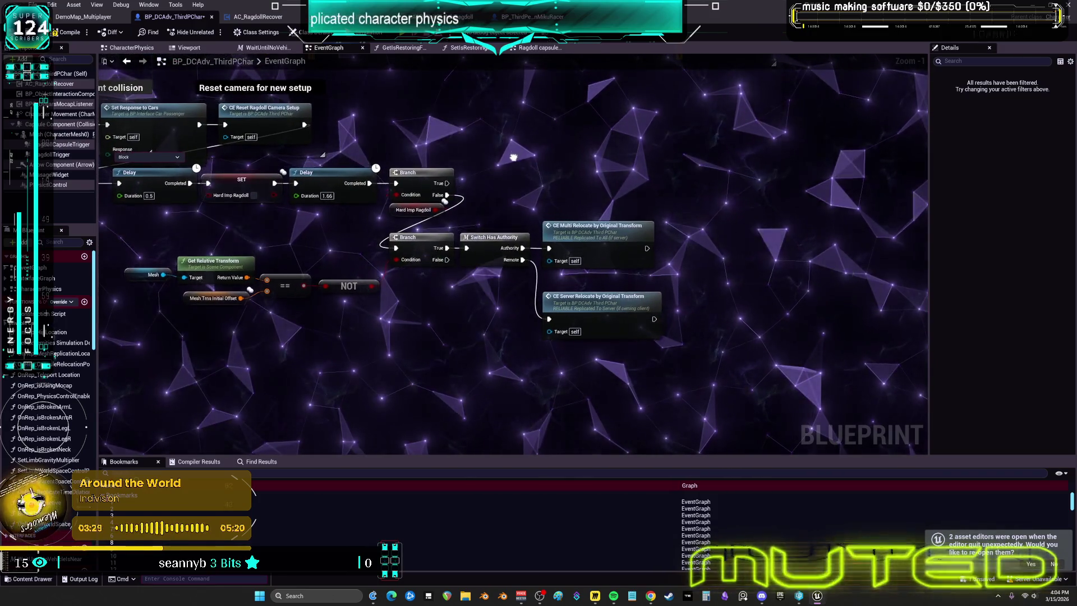
# Review the vehicle-collision and mesh-physics removal groups, deselect, and zoom out to the overview
pyautogui.scroll(-3, 513, 157)
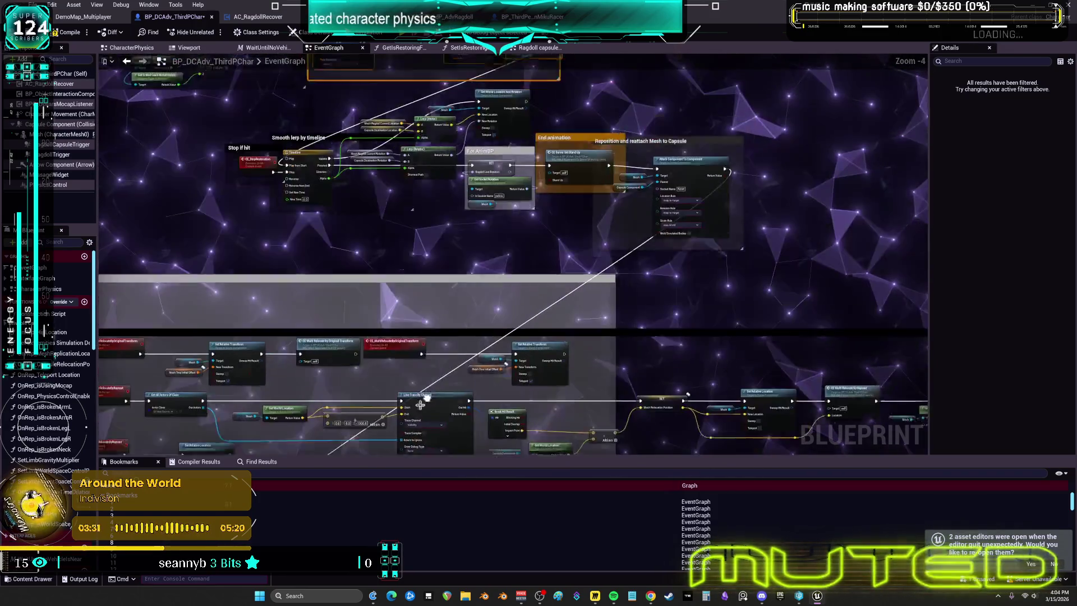
pyautogui.moveTo(649, 61)
pyautogui.mouseDown()
pyautogui.moveTo(678, 230)
pyautogui.moveTo(803, 234)
pyautogui.mouseUp()
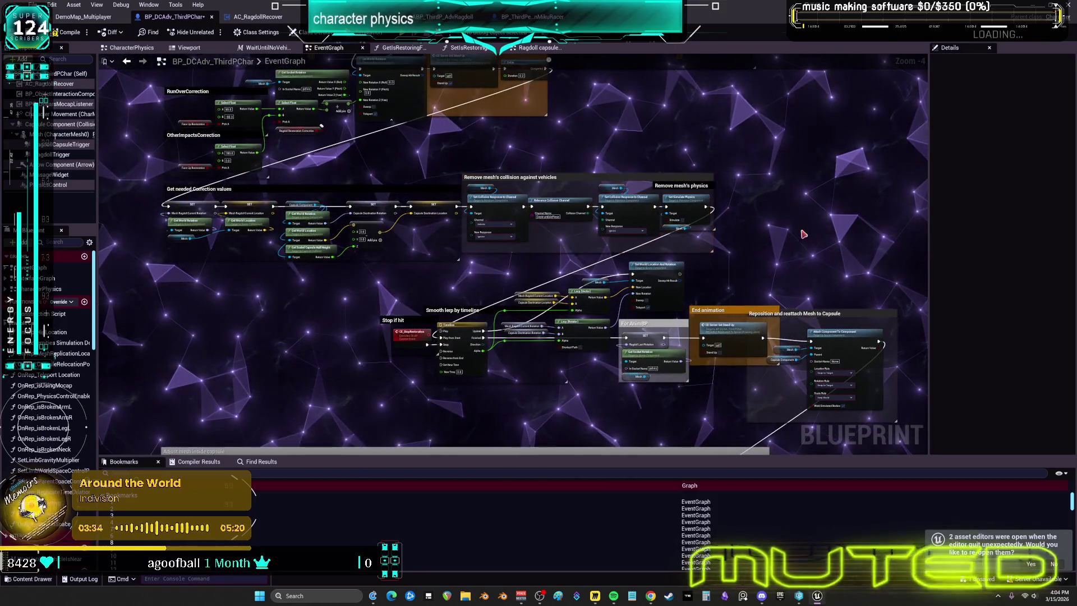
pyautogui.moveTo(477, 162); pyautogui.dragTo(502, 192)
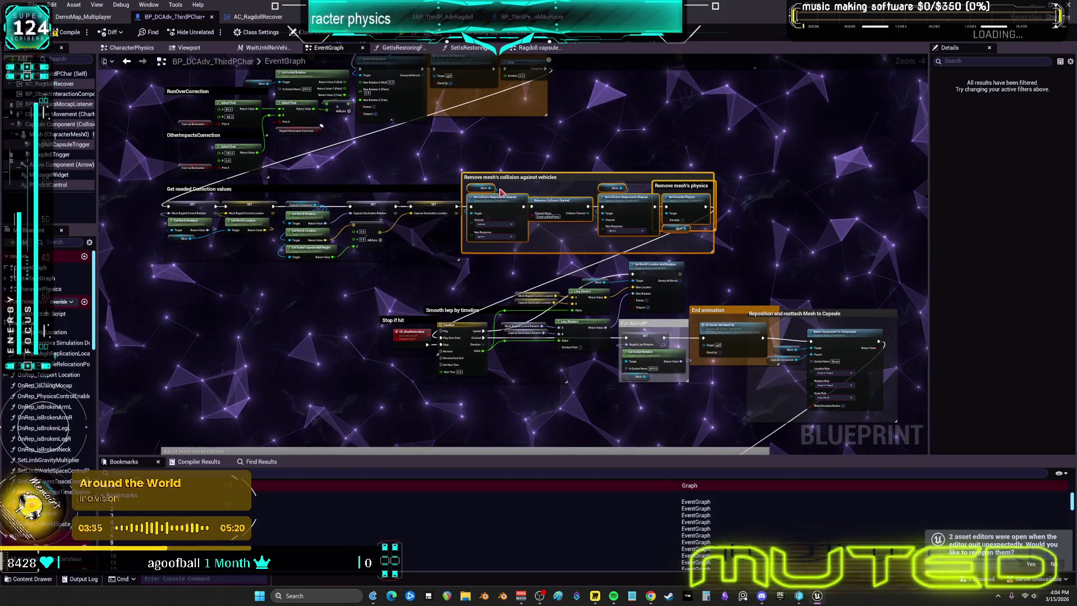
pyautogui.scroll(-3, 381, 229)
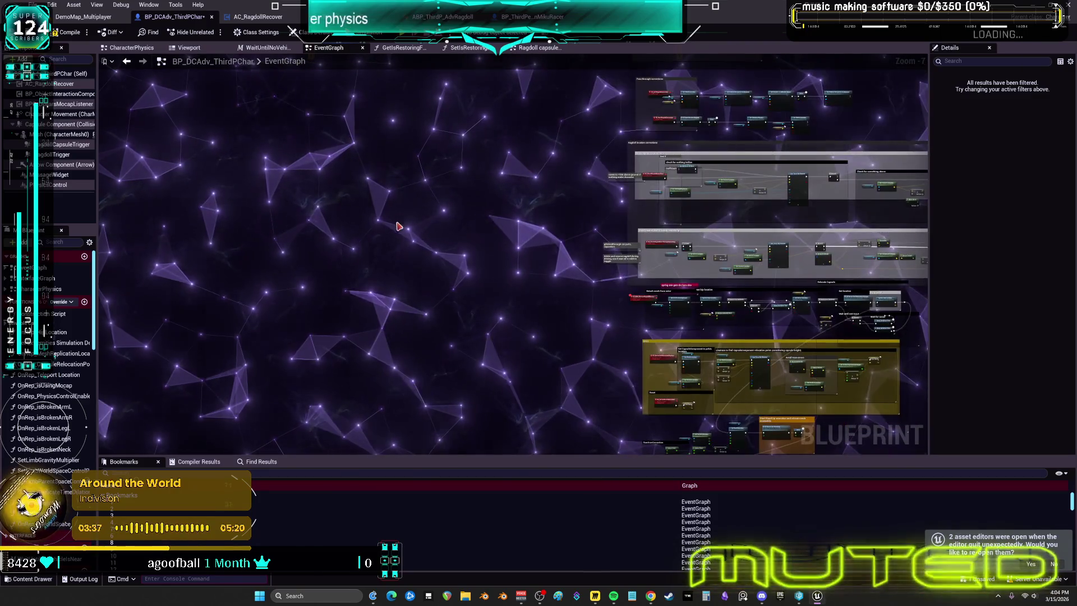
pyautogui.scroll(-5, 403, 218)
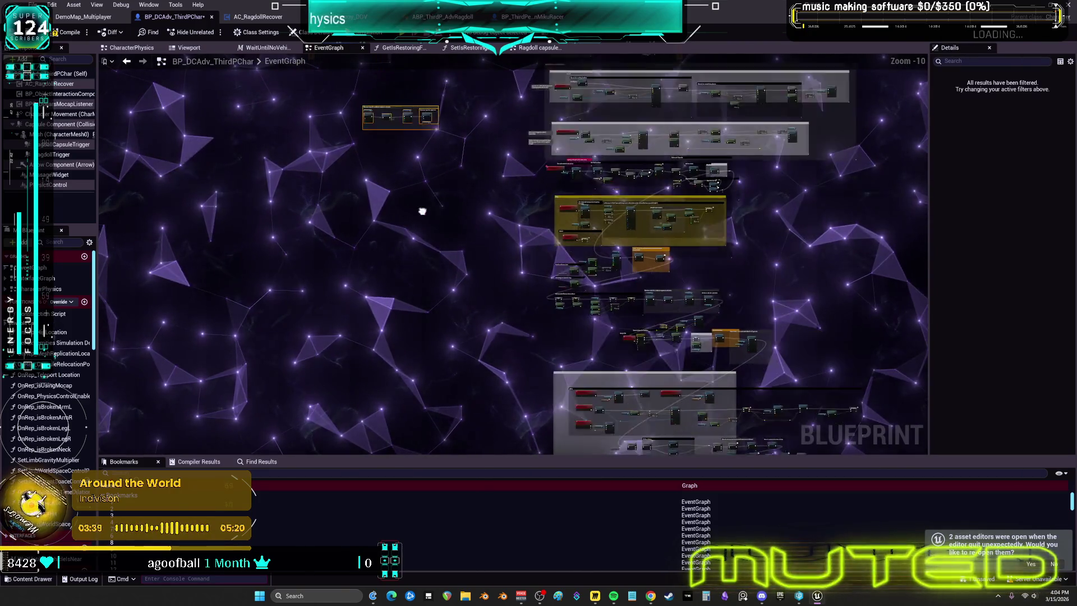
pyautogui.scroll(13, 570, 365)
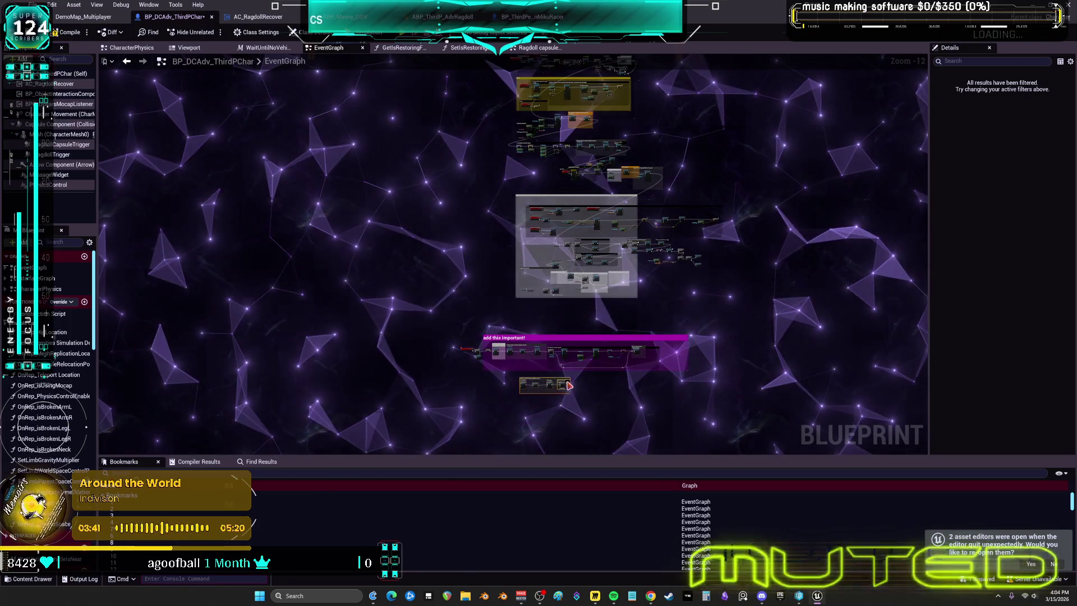
pyautogui.scroll(-2, 236, 353)
pyautogui.moveTo(503, 296); pyautogui.dragTo(728, 278)
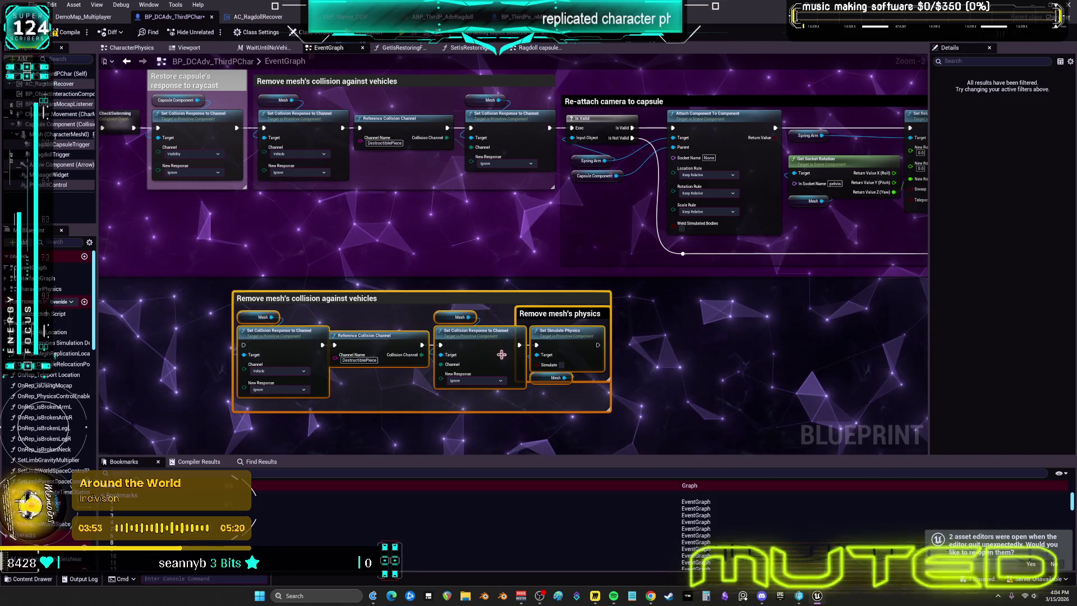
pyautogui.click(666, 421)
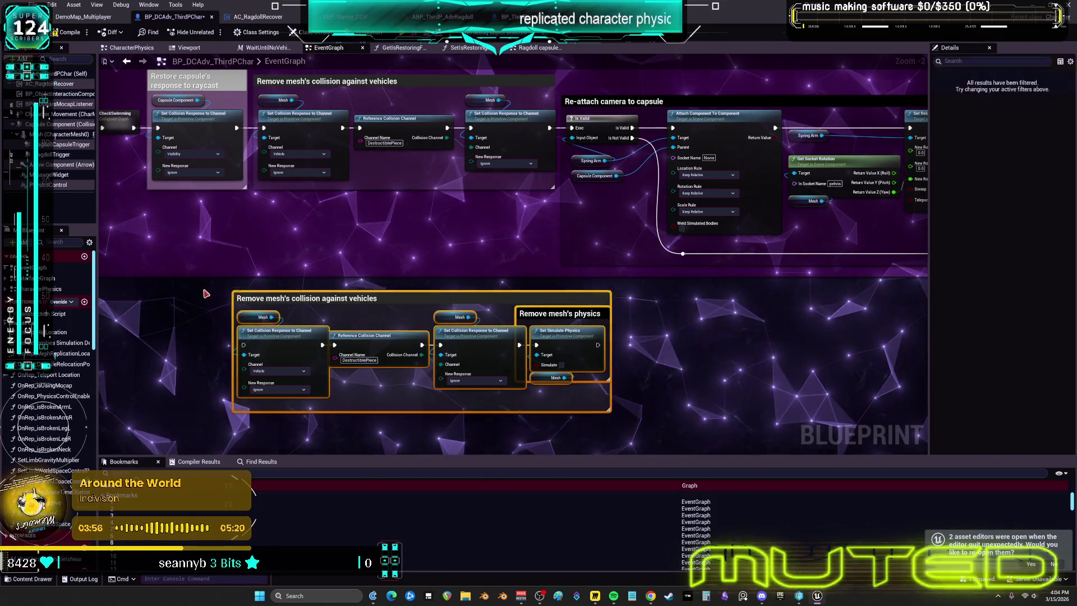
pyautogui.scroll(-5, 562, 263)
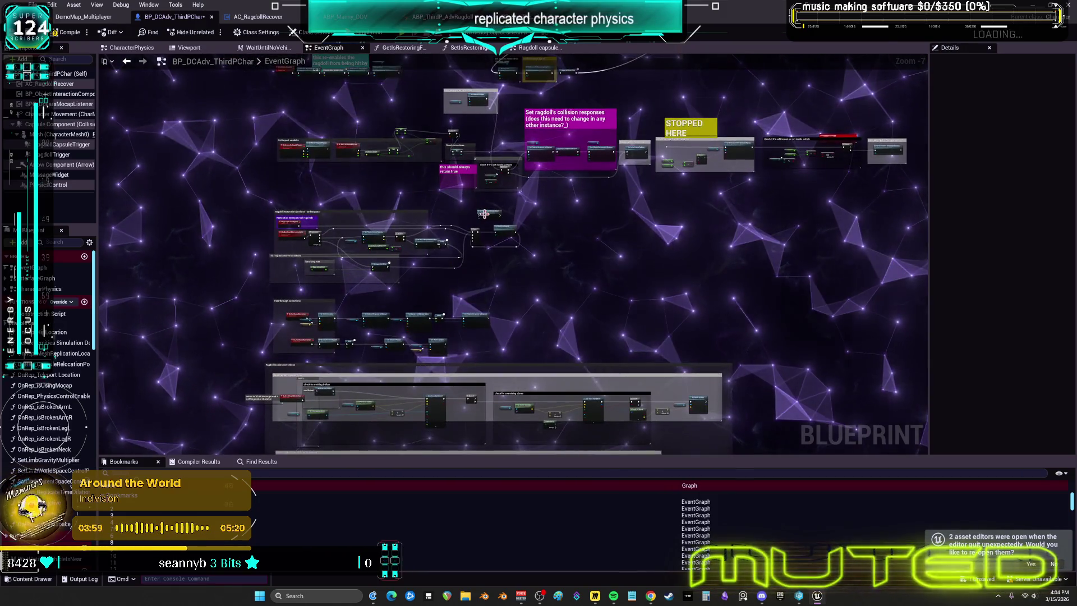
# From the whole-graph view, inspect the CE_Multi_RestoreRagdollPhysicsColl event definition and come back
pyautogui.press('Home')
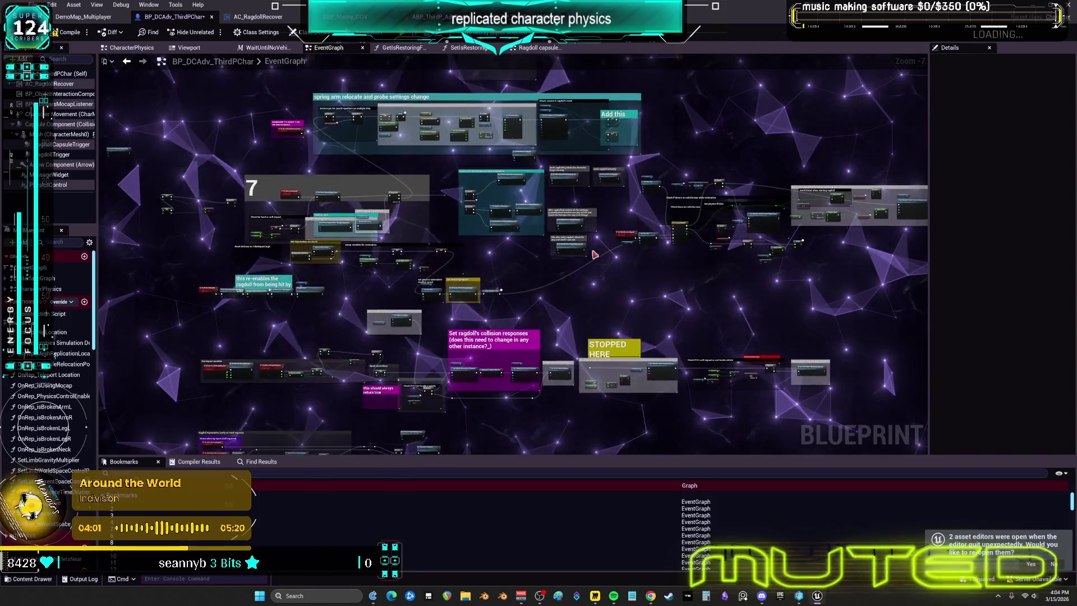
pyautogui.scroll(5, 594, 254)
pyautogui.click(459, 316)
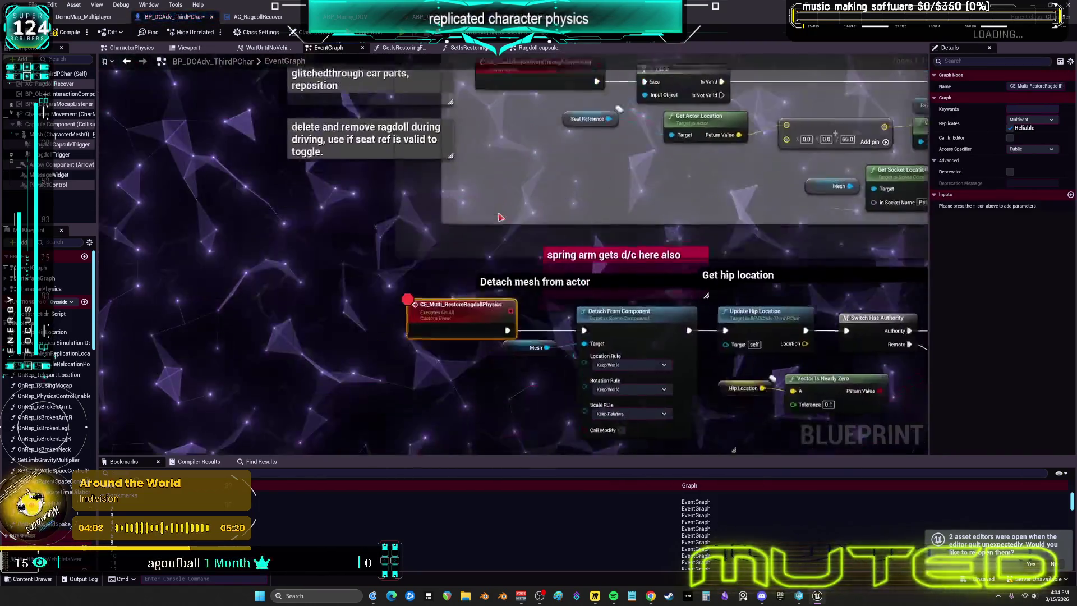
pyautogui.scroll(-3, 500, 217)
pyautogui.scroll(3, 611, 228)
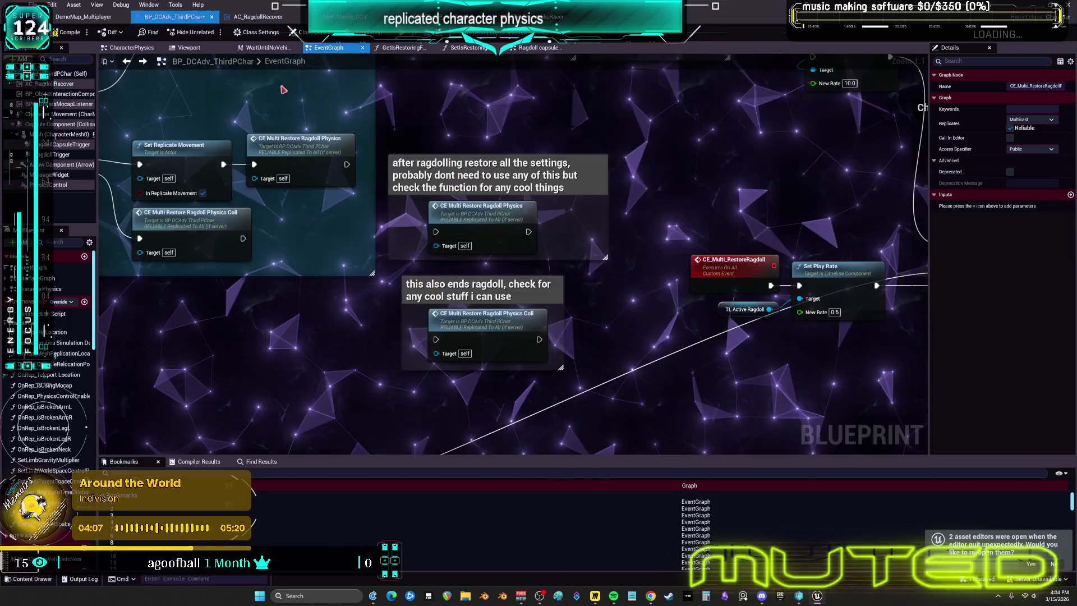
pyautogui.scroll(-4, 570, 220)
pyautogui.scroll(4, 567, 222)
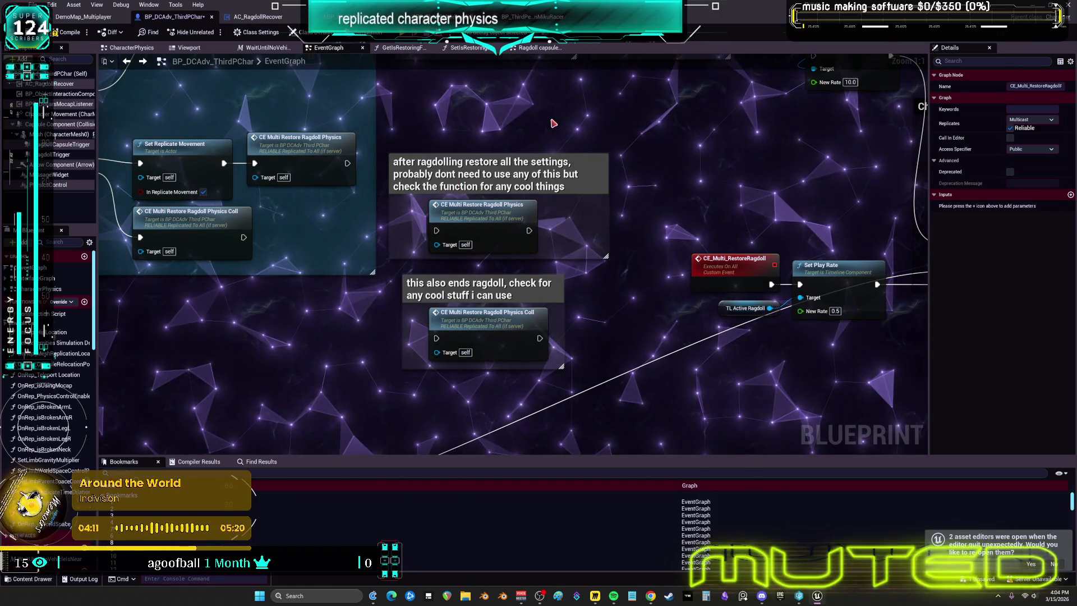
pyautogui.scroll(-2, 487, 256)
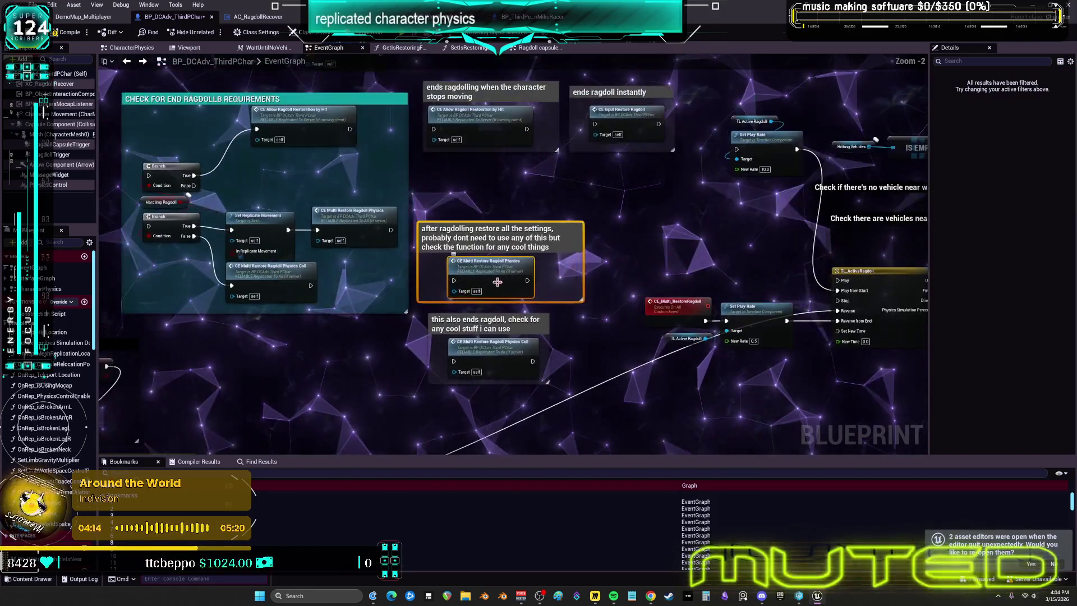
pyautogui.scroll(2, 558, 333)
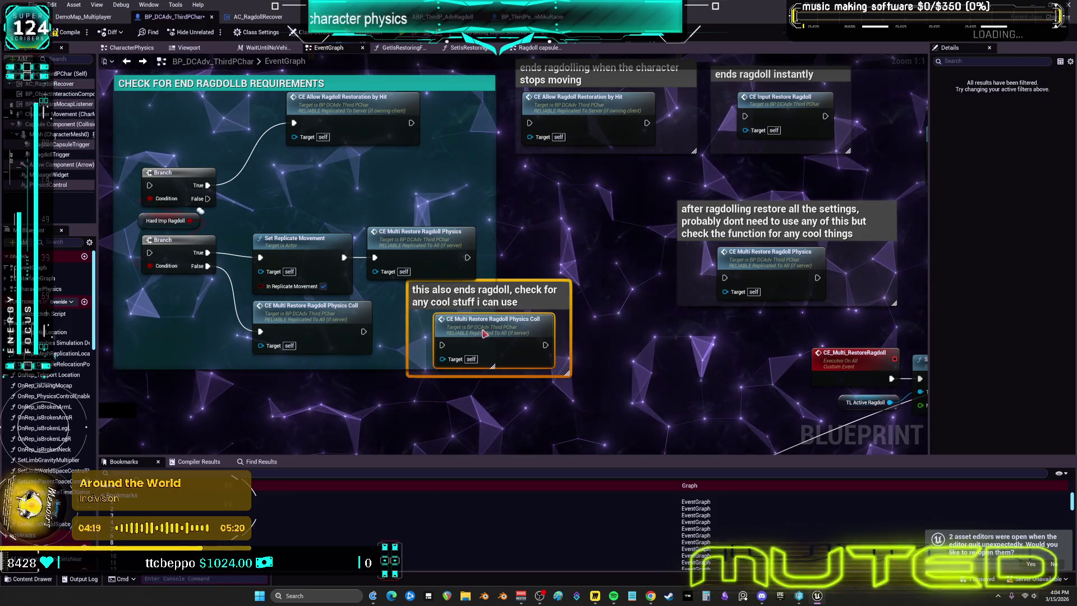
pyautogui.doubleClick(483, 333)
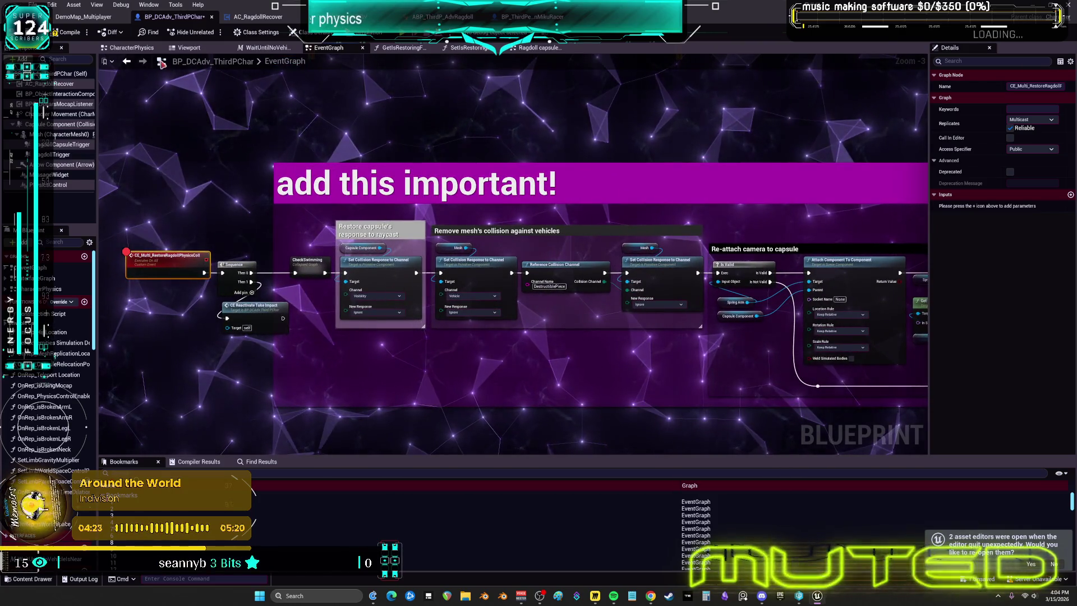
pyautogui.hotkey('alt', 'Left')
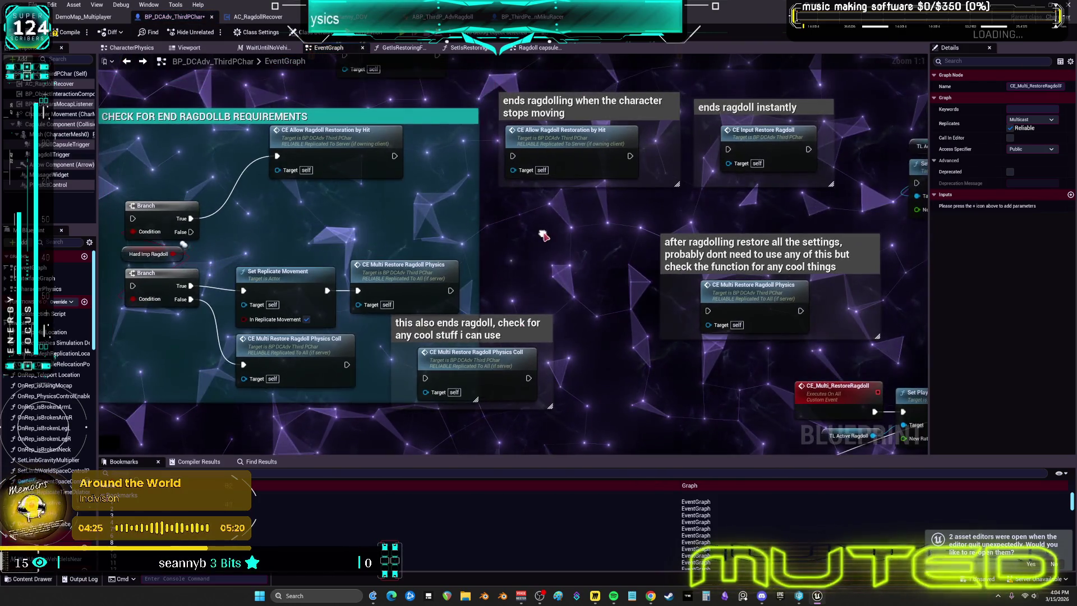
# Place 'this also ends ragdoll' below 'ends ragdolling' and shift both comments left toward the Sequence
pyautogui.moveTo(471, 323); pyautogui.dragTo(585, 296)
pyautogui.moveTo(579, 258)
pyautogui.mouseDown()
pyautogui.moveTo(557, 99)
pyautogui.moveTo(570, 117)
pyautogui.mouseUp()
pyautogui.moveTo(574, 338)
pyautogui.mouseDown()
pyautogui.moveTo(573, 359)
pyautogui.moveTo(567, 214)
pyautogui.moveTo(566, 238)
pyautogui.mouseUp()
pyautogui.keyDown('ctrl'); pyautogui.click(561, 107); pyautogui.keyUp('ctrl')
pyautogui.scroll(-4, 847, 185)
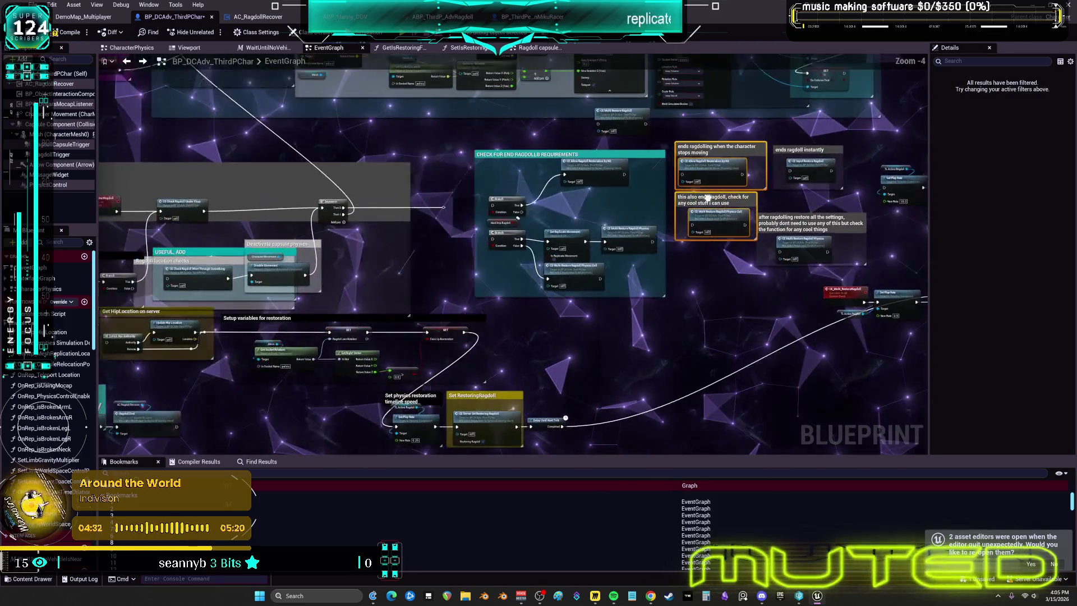
pyautogui.moveTo(715, 213); pyautogui.dragTo(406, 242)
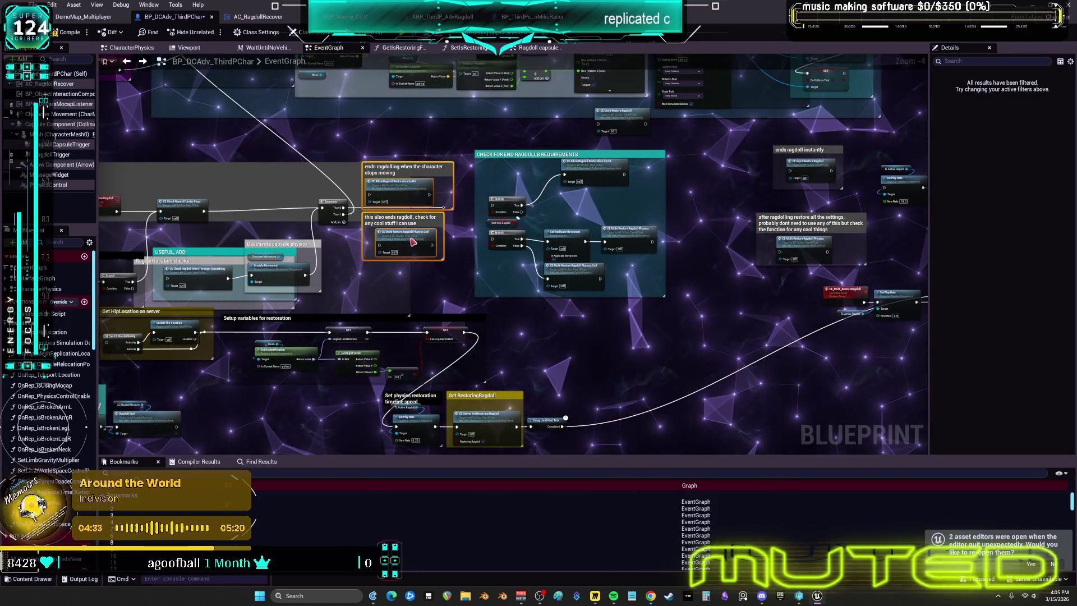
pyautogui.scroll(4, 447, 194)
pyautogui.click(469, 215)
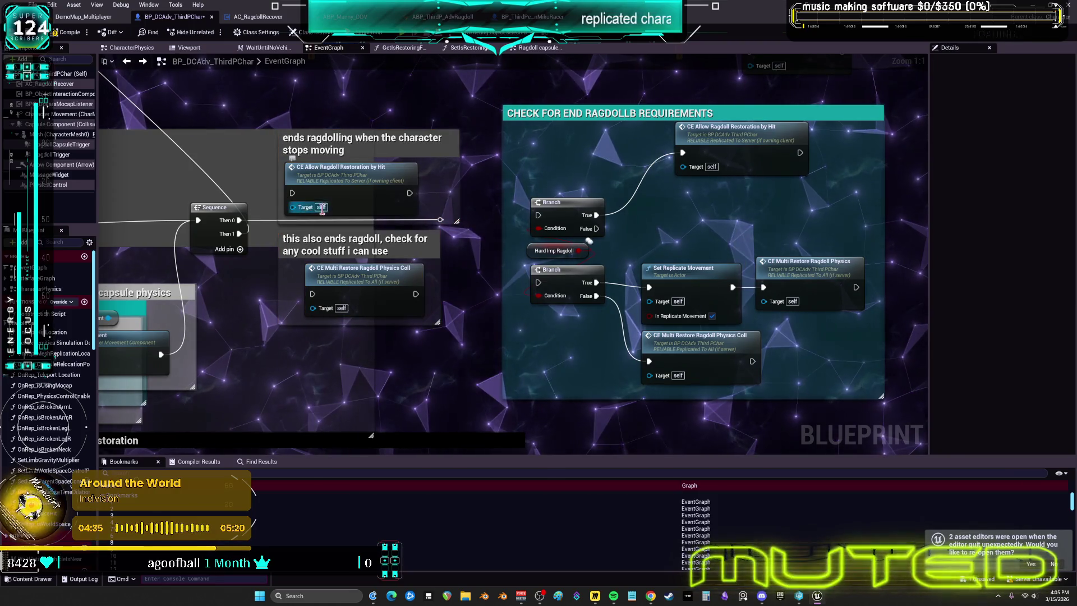
# Wire Sequence Then 0 into CE Allow Ragdoll Restoration by Hit and check the AllowRagdollRestorationByHit and Multi_EndRagdoll events
pyautogui.moveTo(241, 222); pyautogui.dragTo(292, 195)
pyautogui.moveTo(542, 332); pyautogui.dragTo(504, 228)
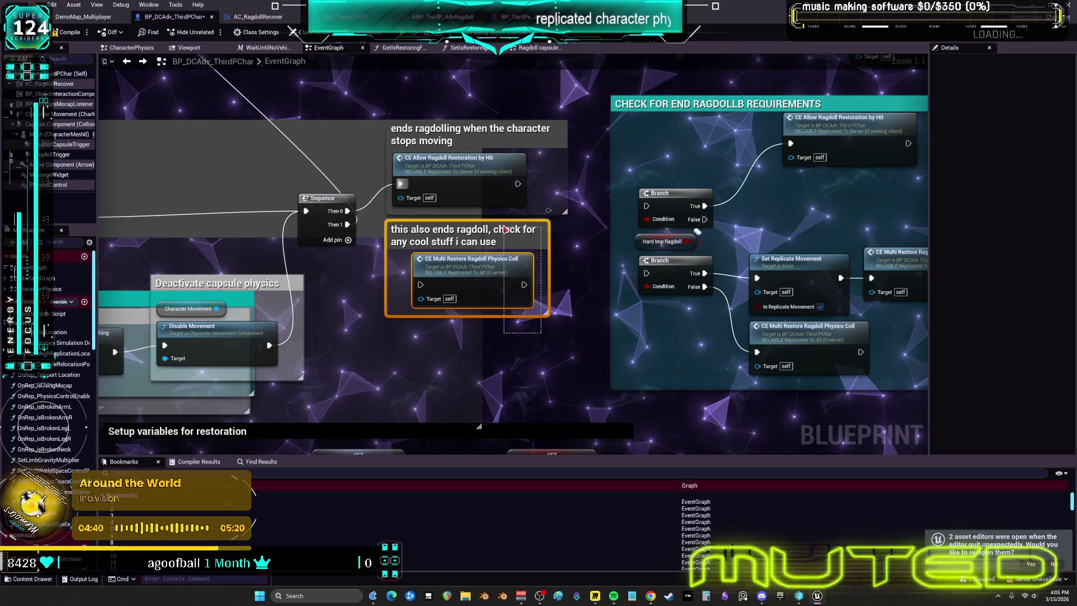
pyautogui.doubleClick(449, 158)
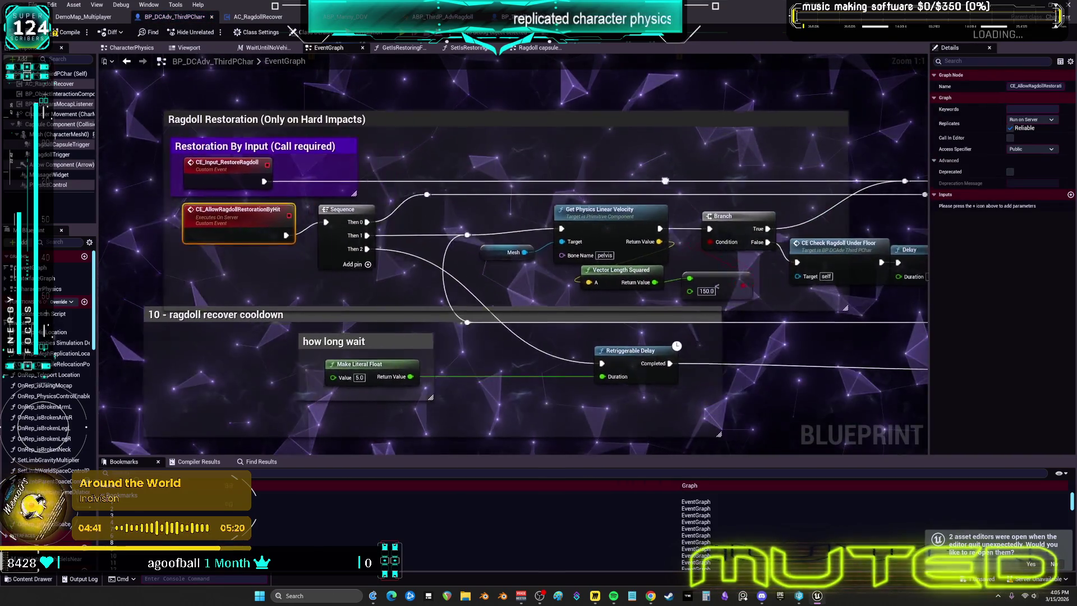
pyautogui.hotkey('alt', 'Left')
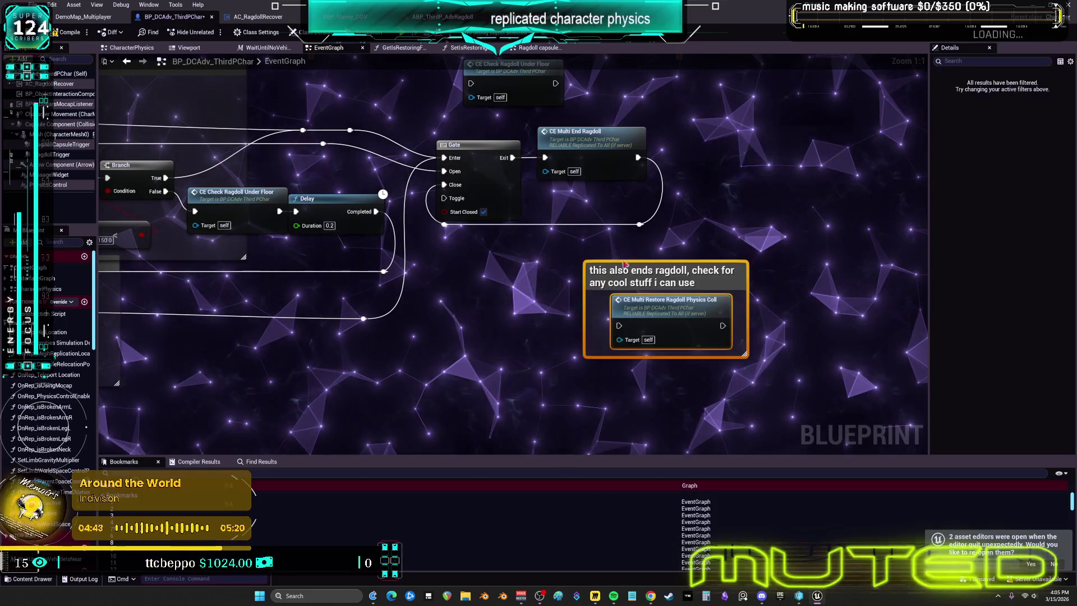
pyautogui.doubleClick(578, 135)
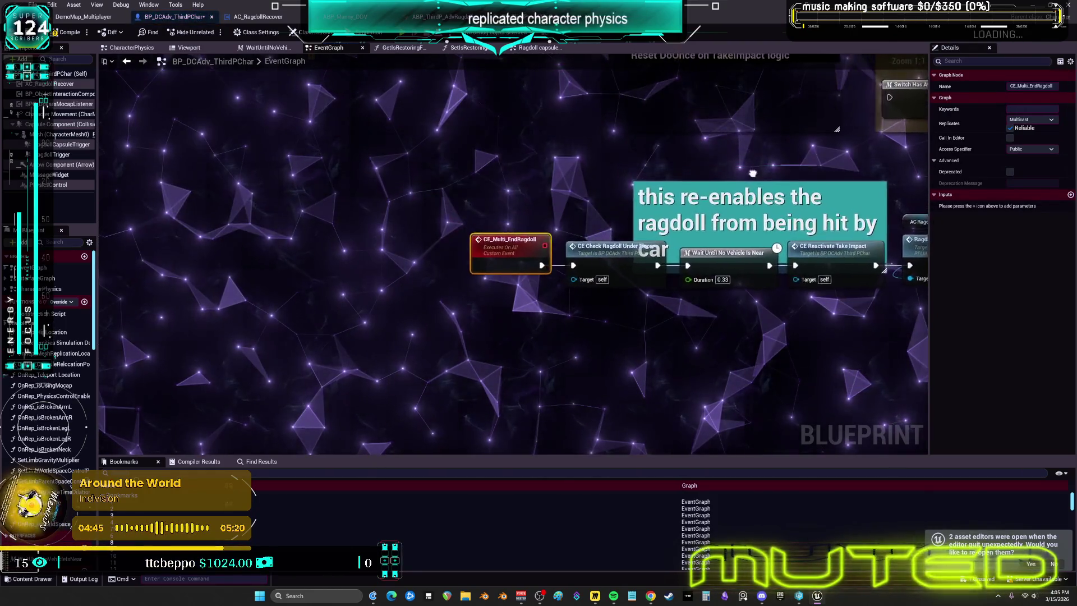
pyautogui.moveTo(752, 173); pyautogui.dragTo(417, 180)
pyautogui.hotkey('alt', 'Left')
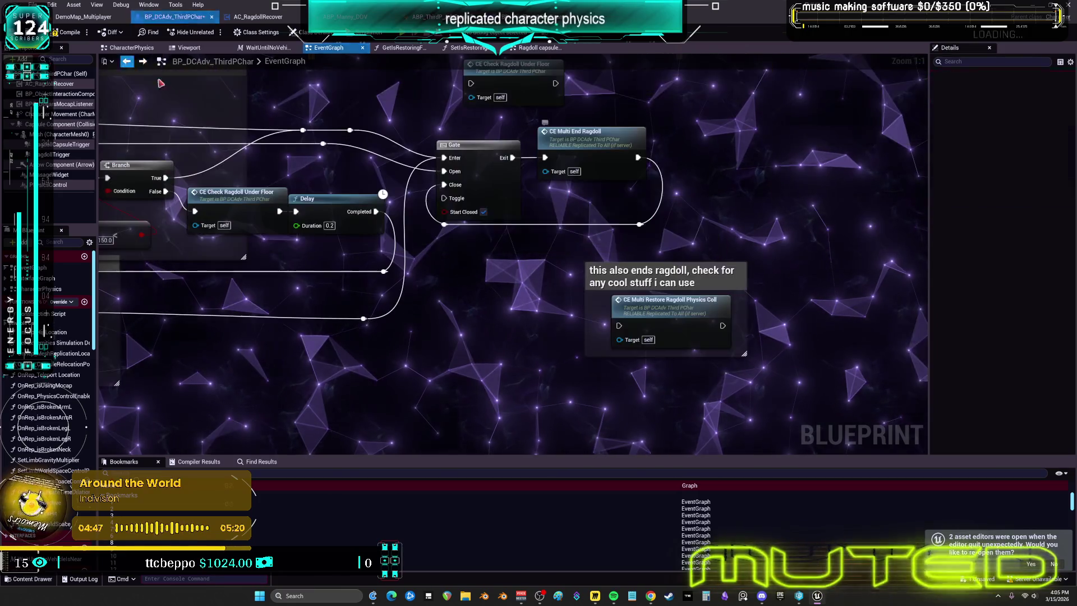
# Trace the RestoreRagdollPhysicsColl chain to the camera re-attach nodes, then return to the Gate via bookmarks 1 and 2
pyautogui.doubleClick(638, 309)
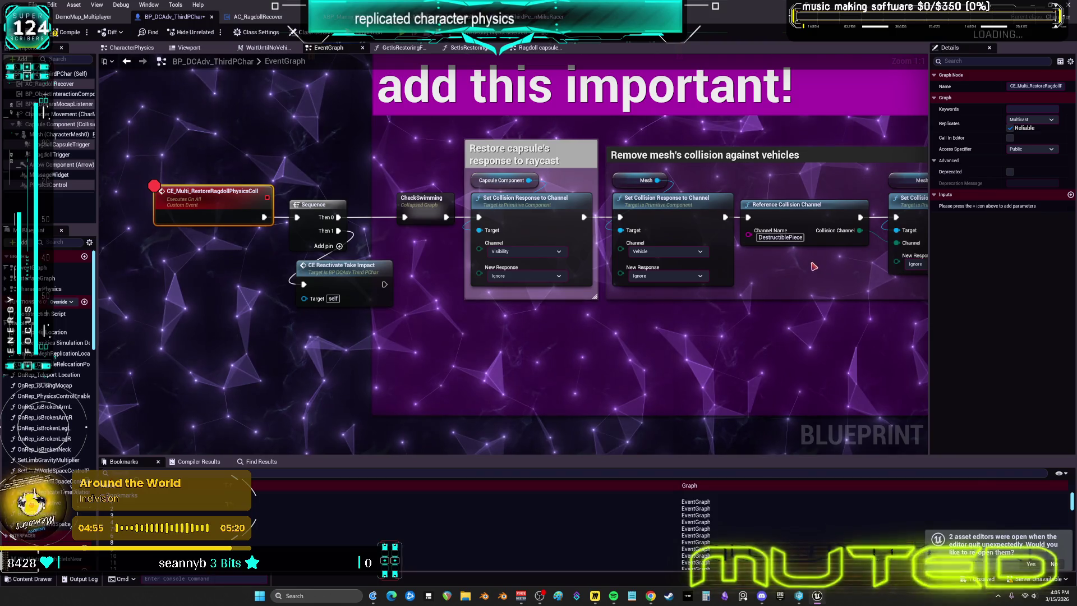
pyautogui.moveTo(808, 265)
pyautogui.mouseDown()
pyautogui.moveTo(780, 276)
pyautogui.moveTo(436, 245)
pyautogui.mouseUp()
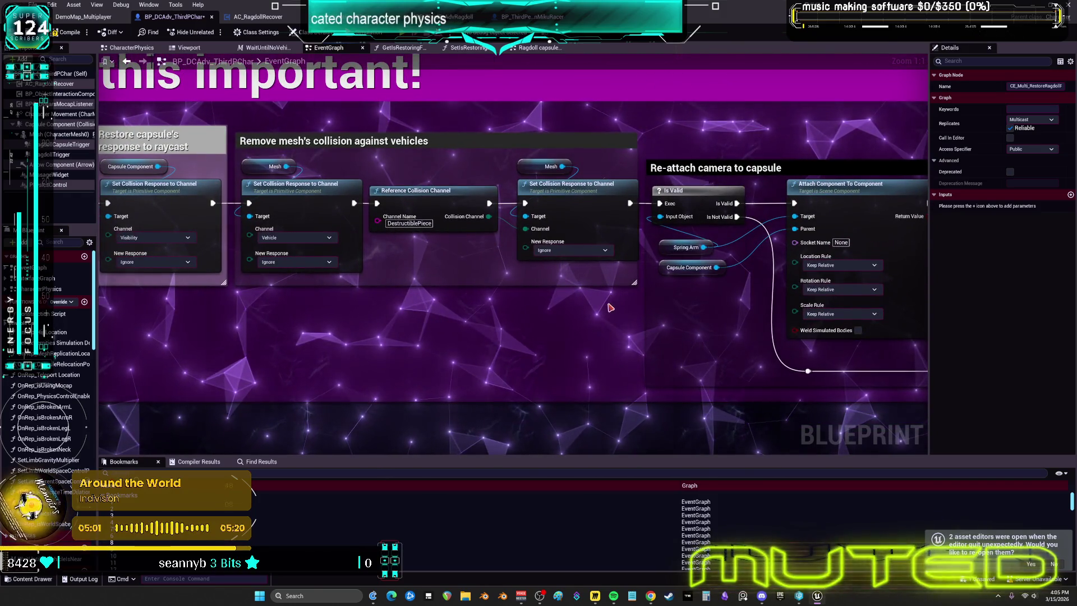
pyautogui.rightClick(607, 320)
pyautogui.click(711, 307)
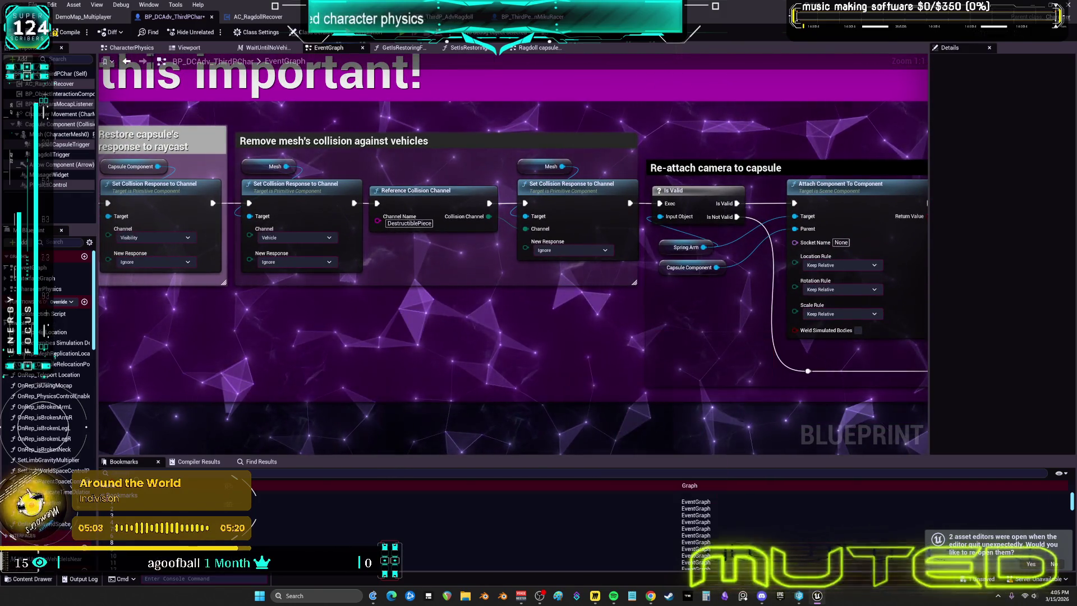
pyautogui.moveTo(712, 307); pyautogui.dragTo(481, 276)
pyautogui.scroll(-1, 480, 276)
pyautogui.scroll(-3, 480, 276)
pyautogui.scroll(2, 493, 279)
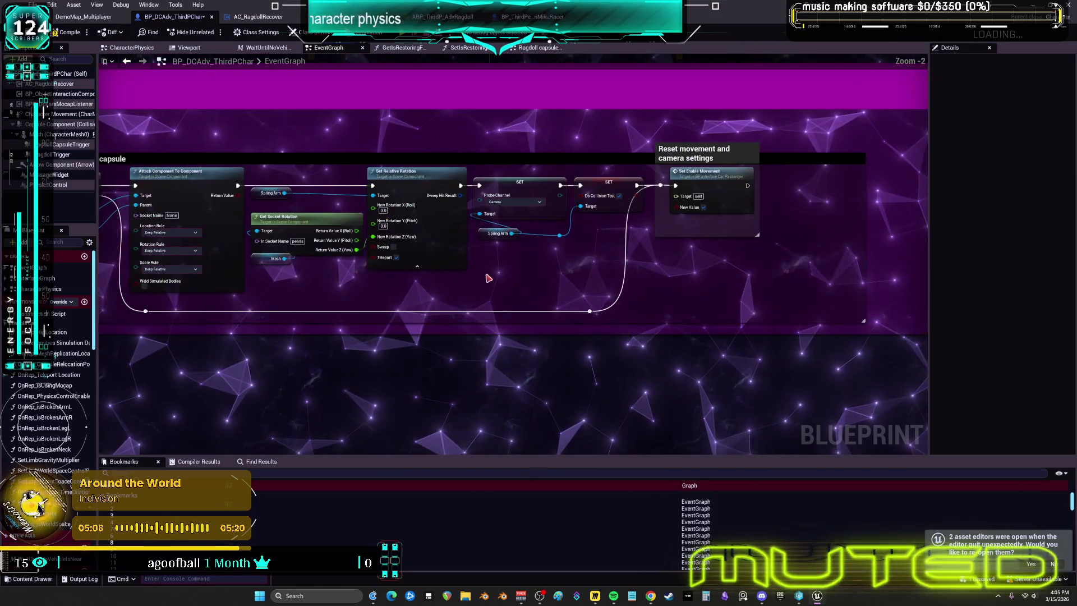
pyautogui.press('1')
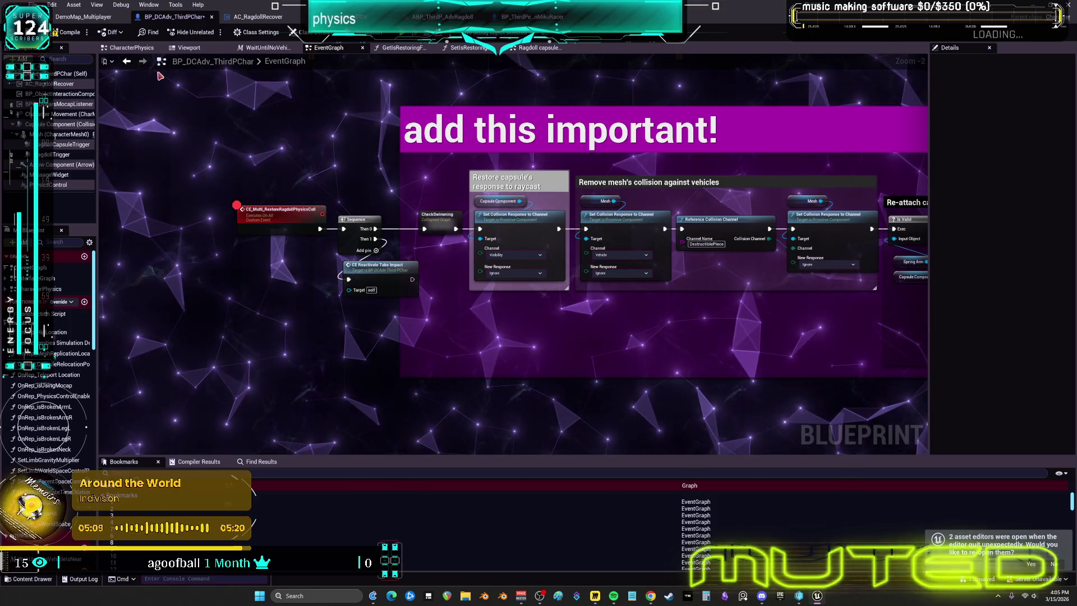
pyautogui.press('2')
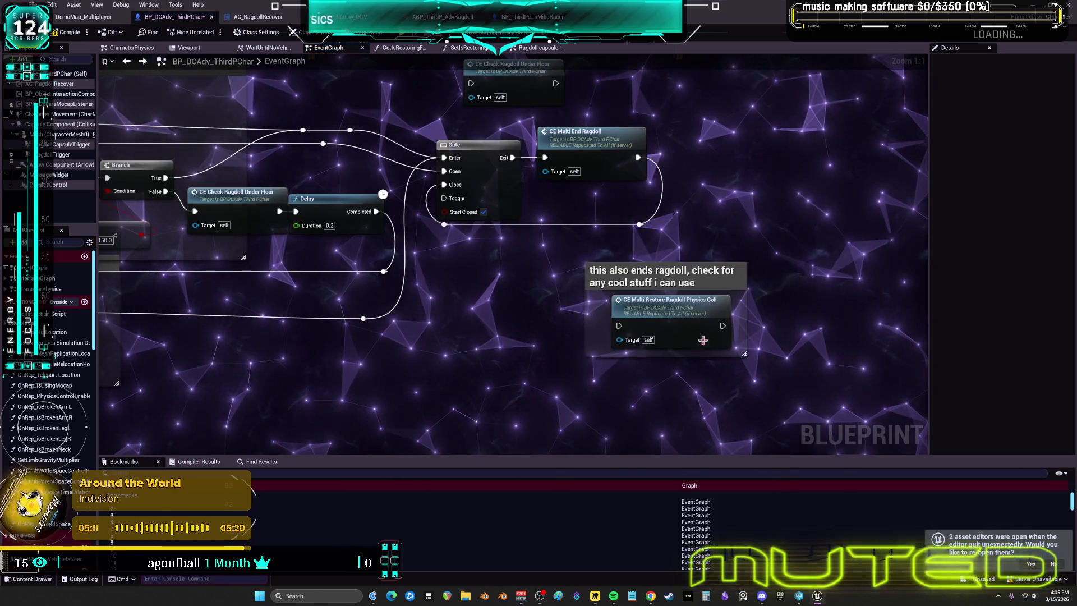
pyautogui.moveTo(677, 288)
pyautogui.mouseDown()
pyautogui.moveTo(674, 273)
pyautogui.moveTo(667, 284)
pyautogui.mouseUp()
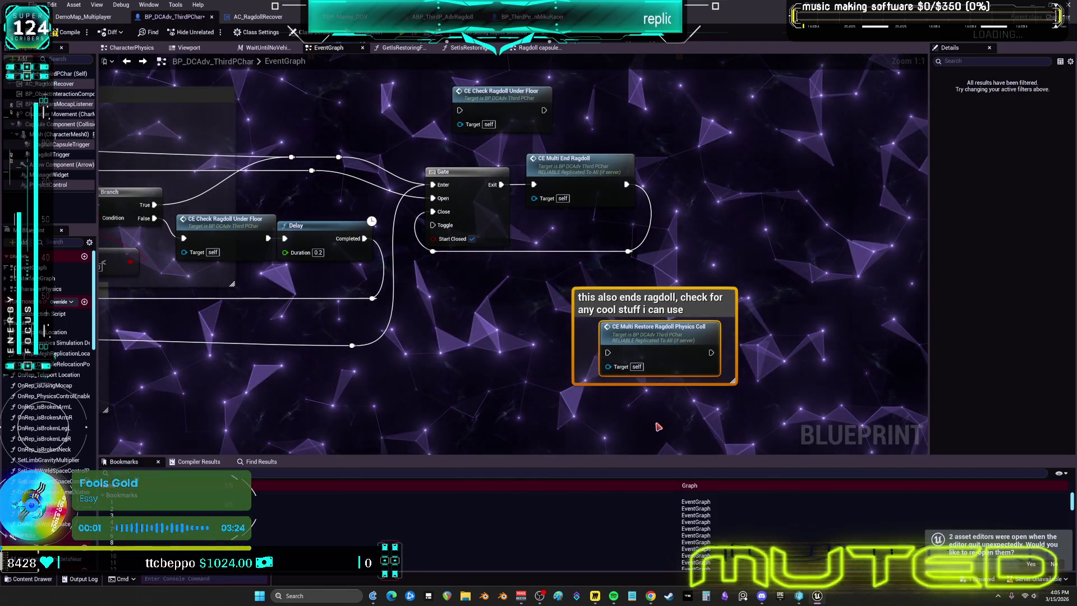
pyautogui.rightClick(671, 336)
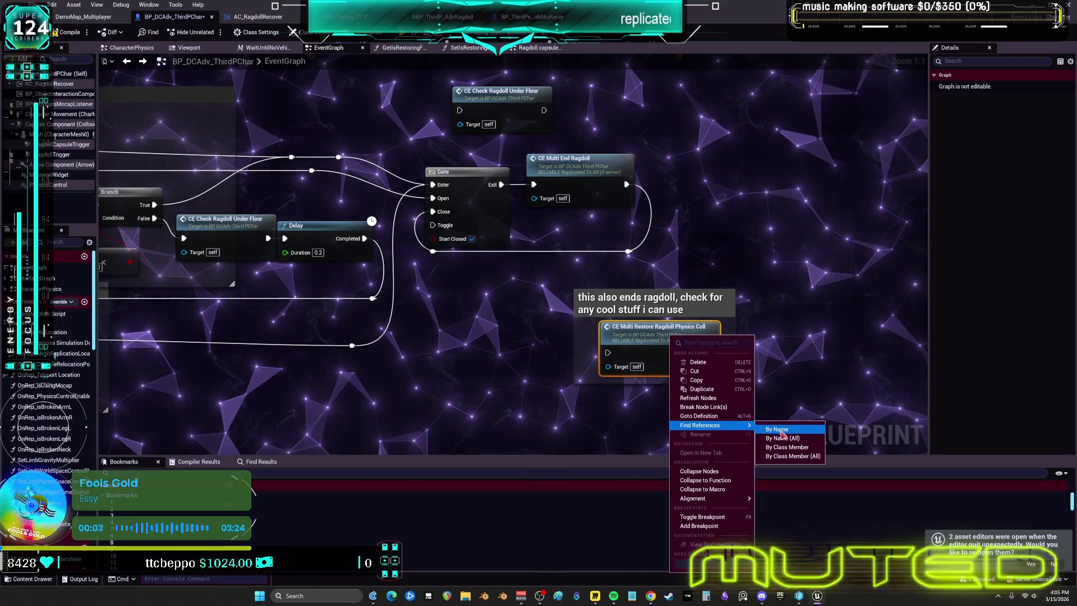
pyautogui.click(777, 429)
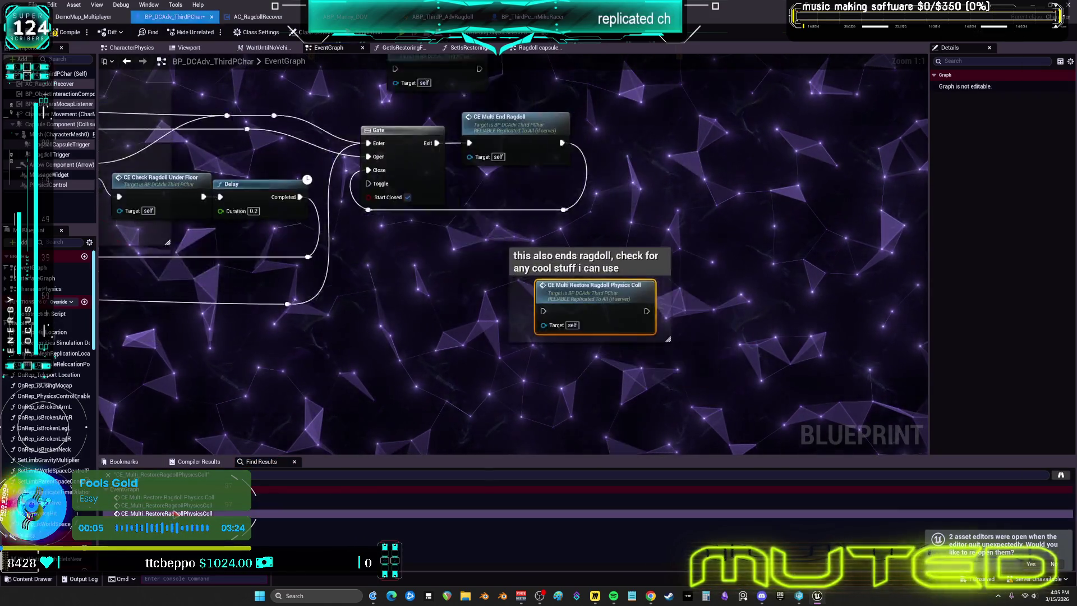
pyautogui.doubleClick(188, 505)
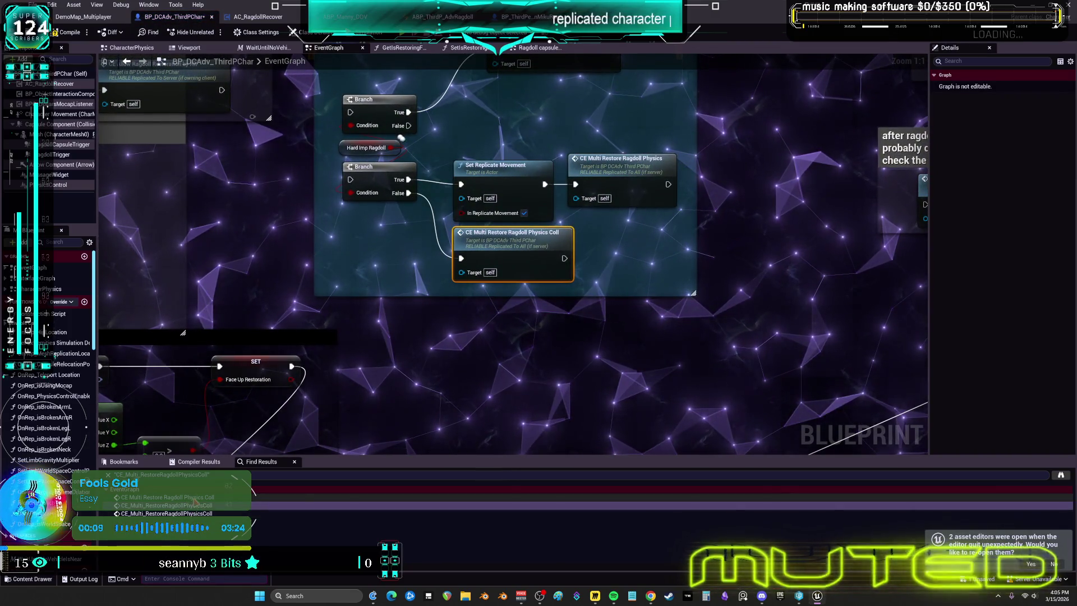
pyautogui.doubleClick(192, 513)
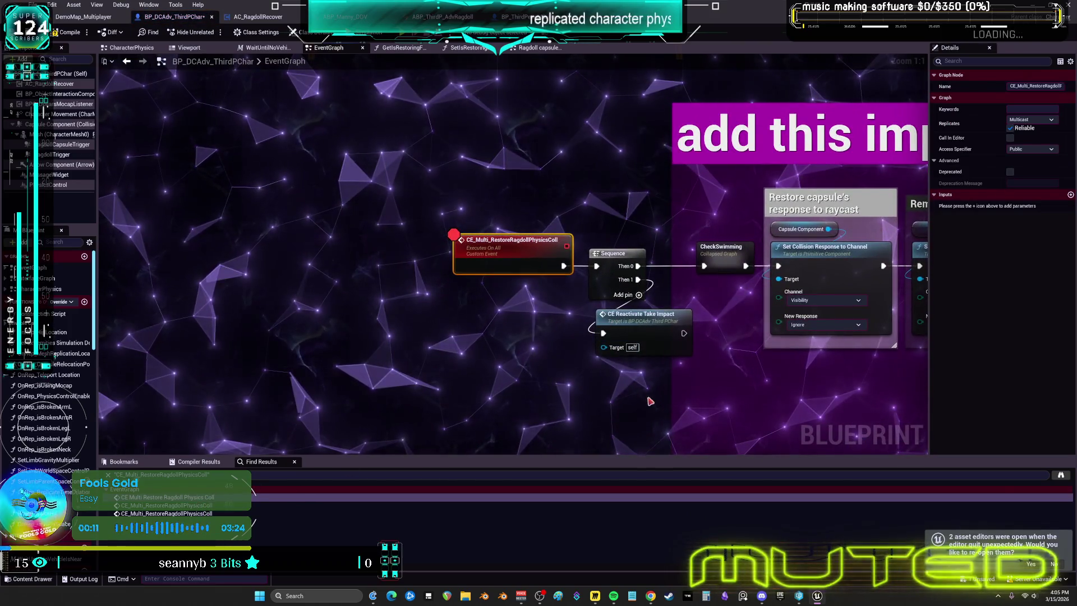
pyautogui.moveTo(760, 369); pyautogui.dragTo(471, 331)
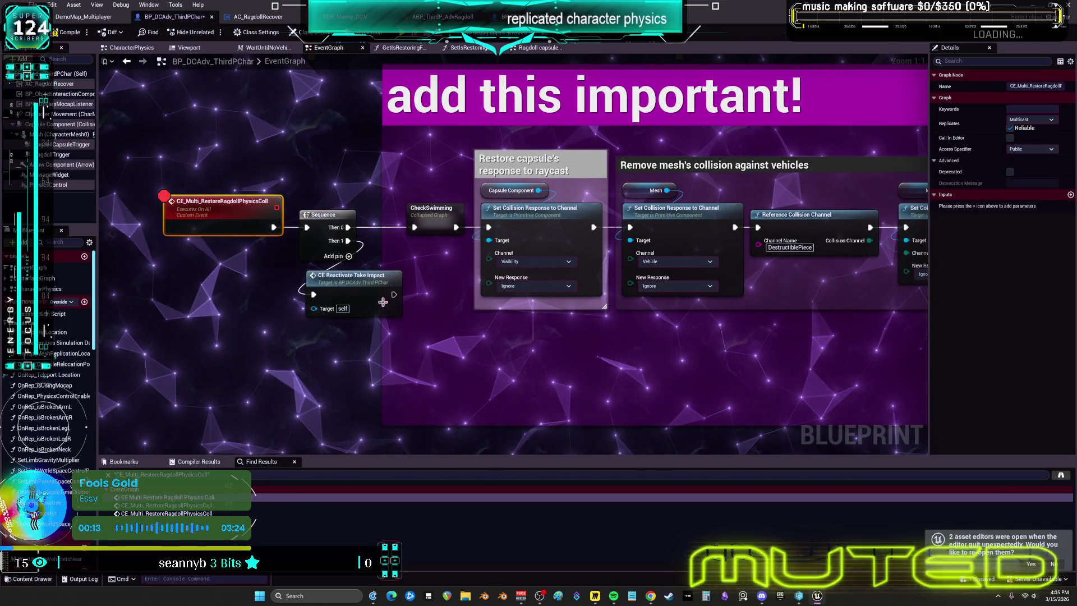
pyautogui.scroll(-3, 413, 313)
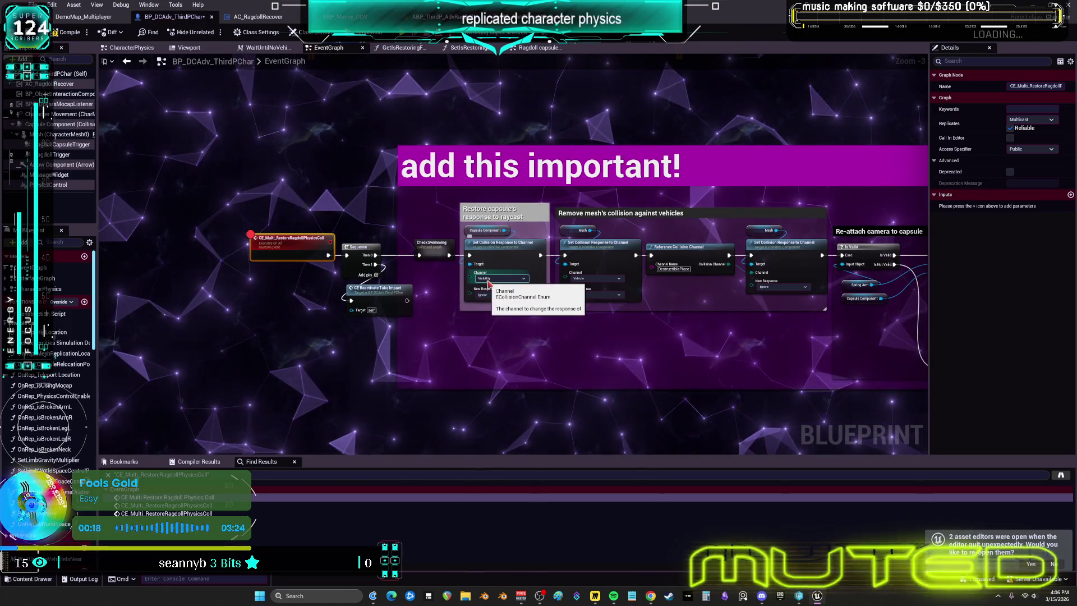
pyautogui.moveTo(744, 287)
pyautogui.mouseDown()
pyautogui.moveTo(519, 343)
pyautogui.moveTo(250, 312)
pyautogui.mouseUp()
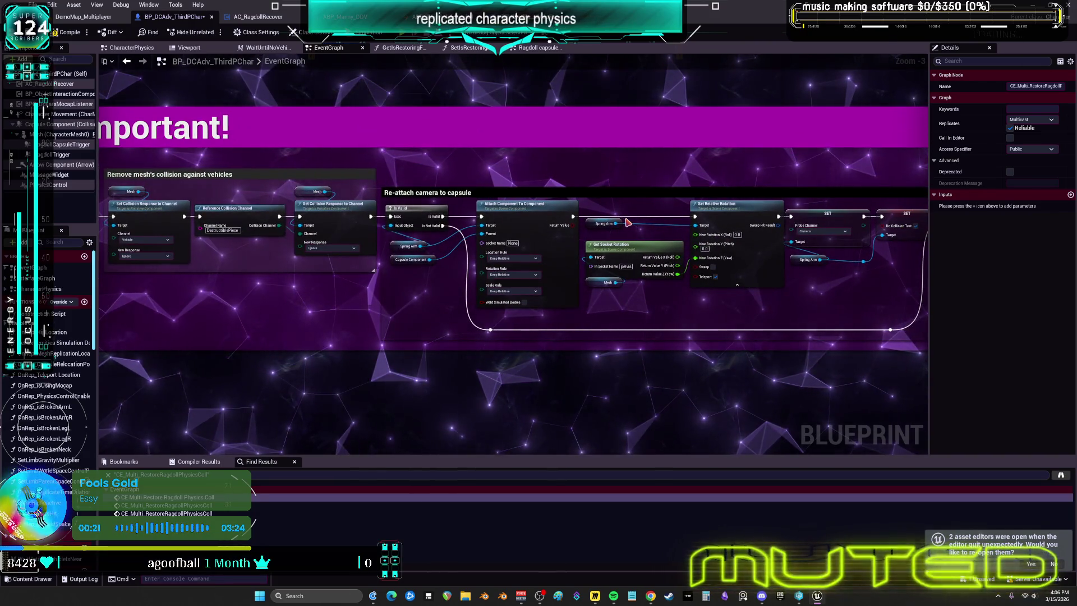
pyautogui.scroll(-3, 626, 232)
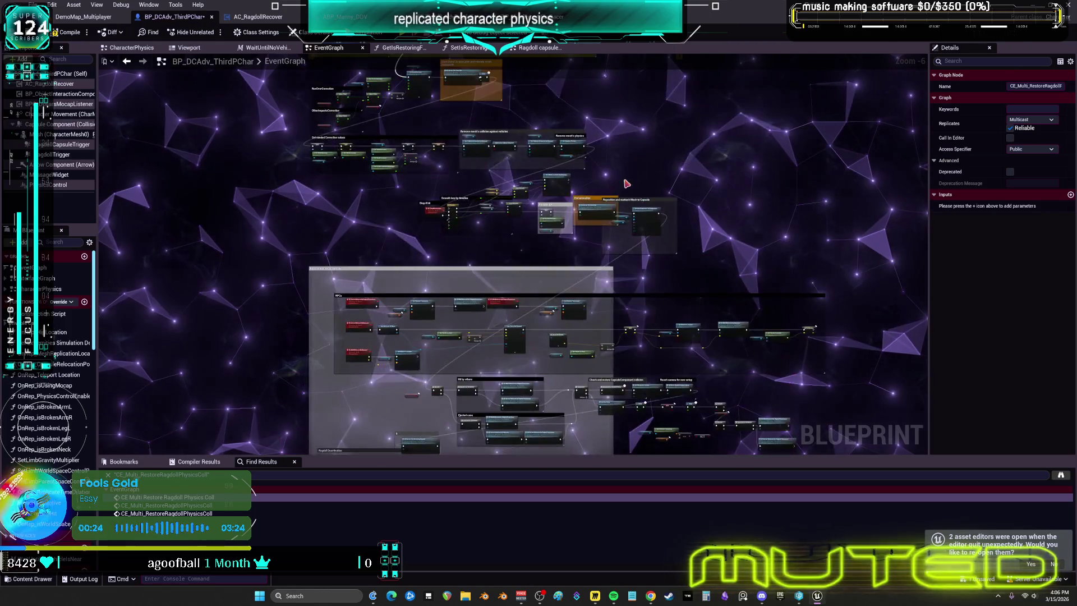
pyautogui.scroll(5, 541, 231)
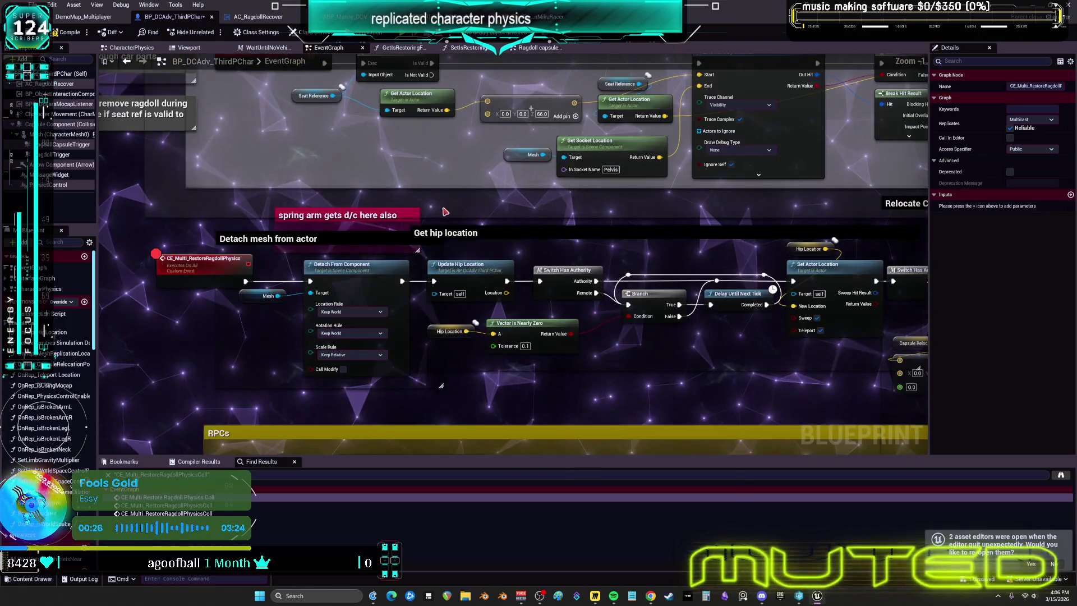
pyautogui.scroll(-6, 445, 210)
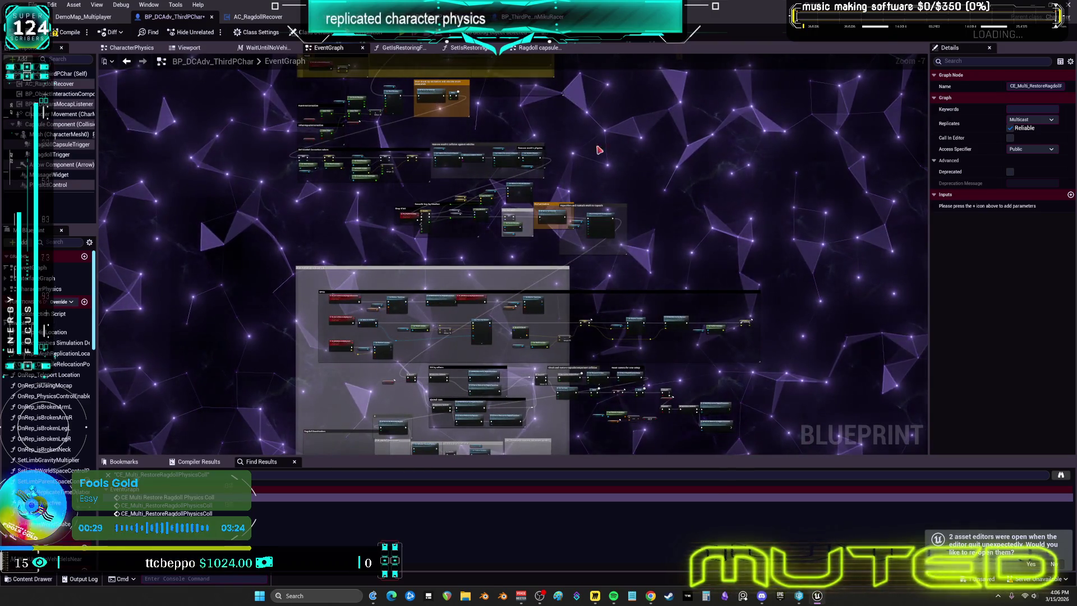
pyautogui.moveTo(643, 388); pyautogui.dragTo(624, 119)
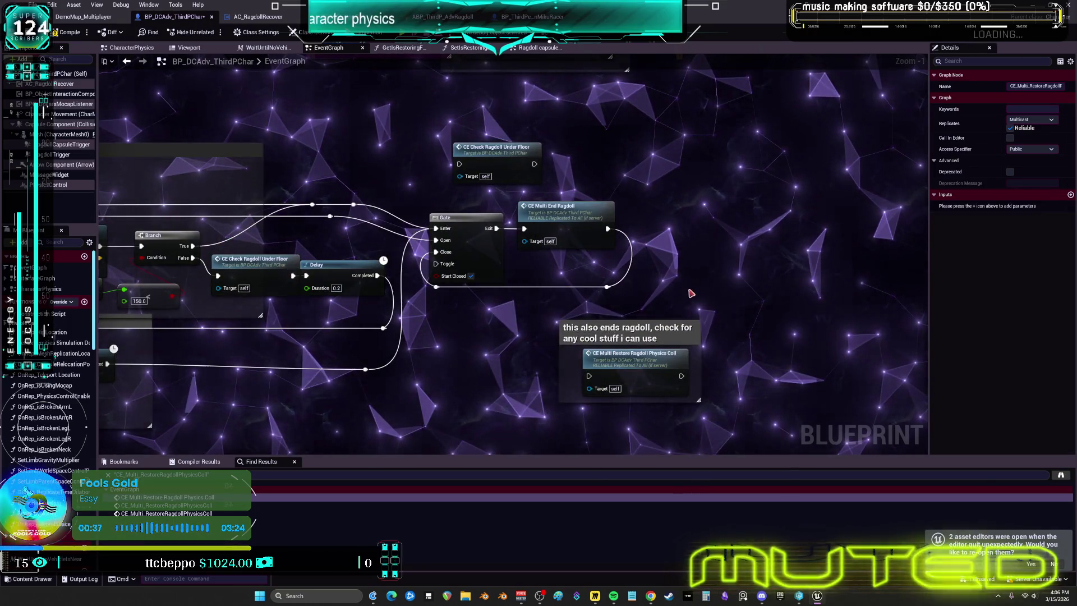
pyautogui.moveTo(660, 365)
pyautogui.mouseDown()
pyautogui.moveTo(747, 259)
pyautogui.moveTo(773, 250)
pyautogui.mouseUp()
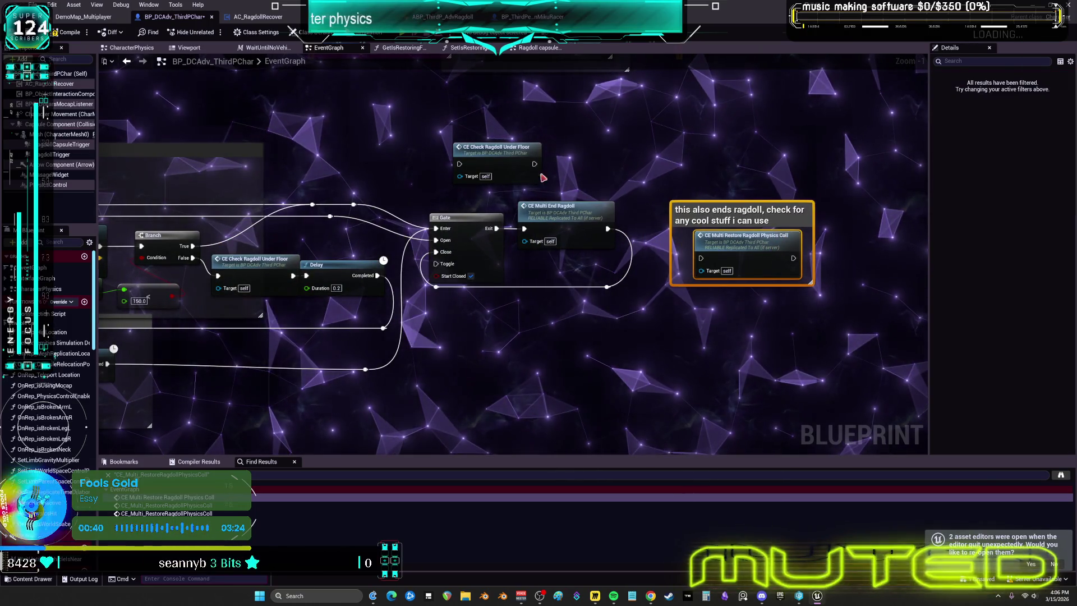
# Locate the CE_Multi_EndRagdoll event chain to the left of the Gate
pyautogui.moveTo(470, 167); pyautogui.dragTo(637, 162)
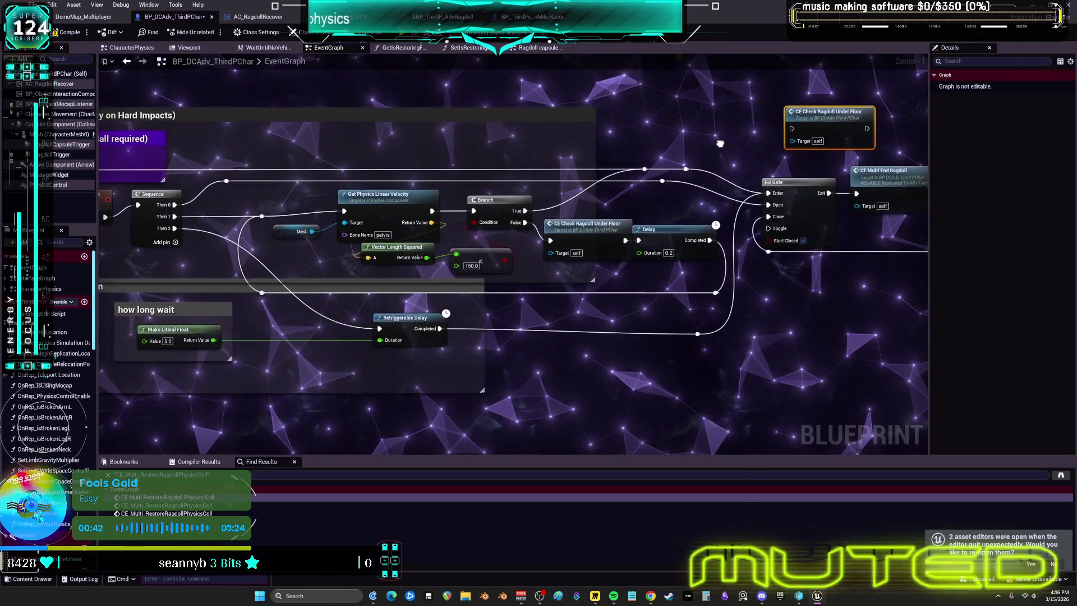
pyautogui.moveTo(720, 144); pyautogui.dragTo(545, 154)
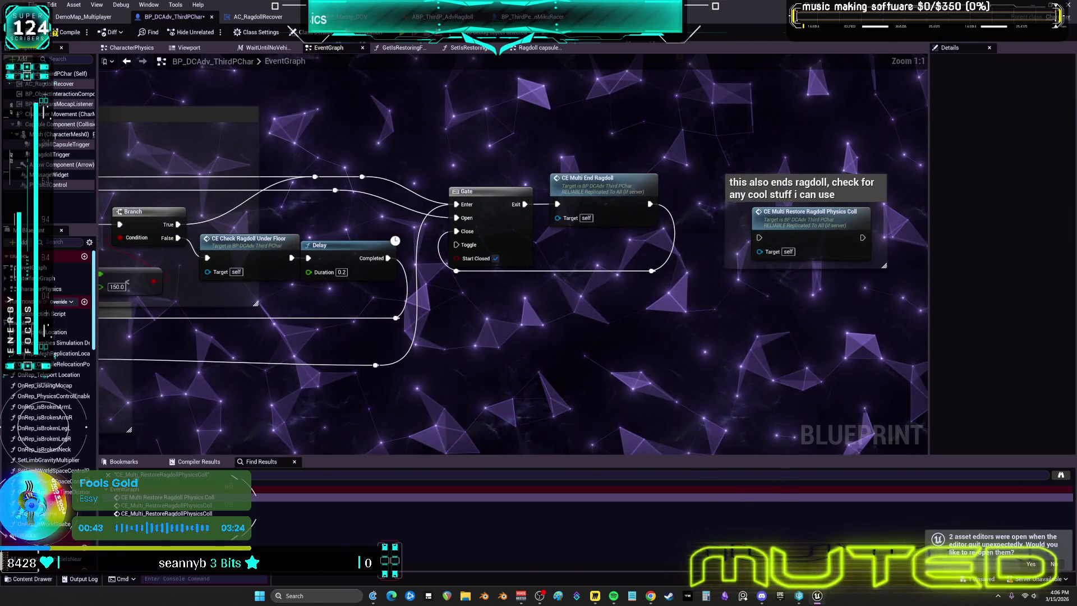
pyautogui.doubleClick(575, 193)
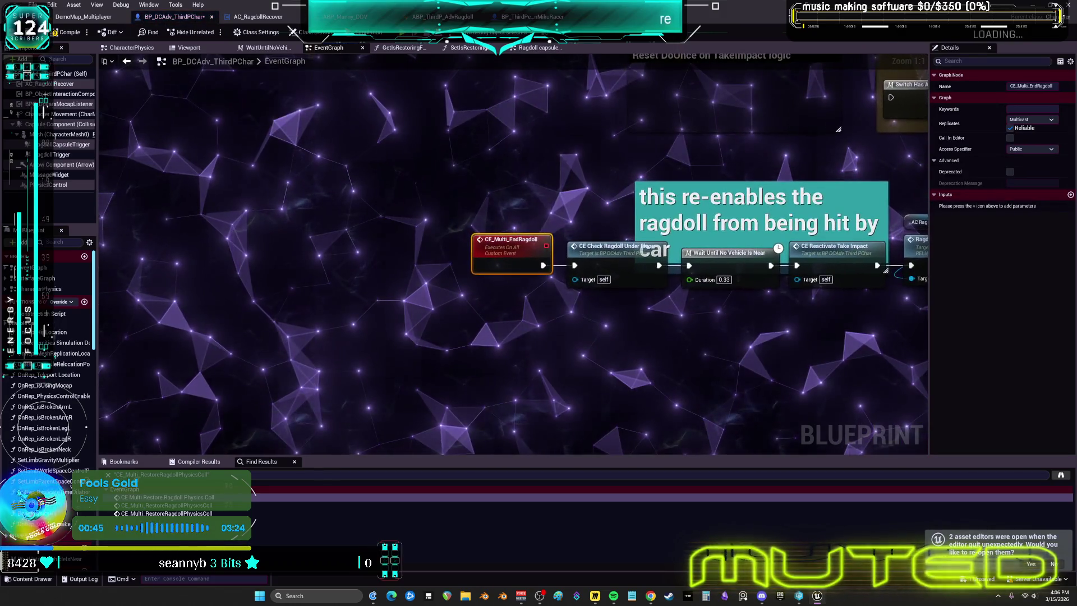
pyautogui.click(127, 61)
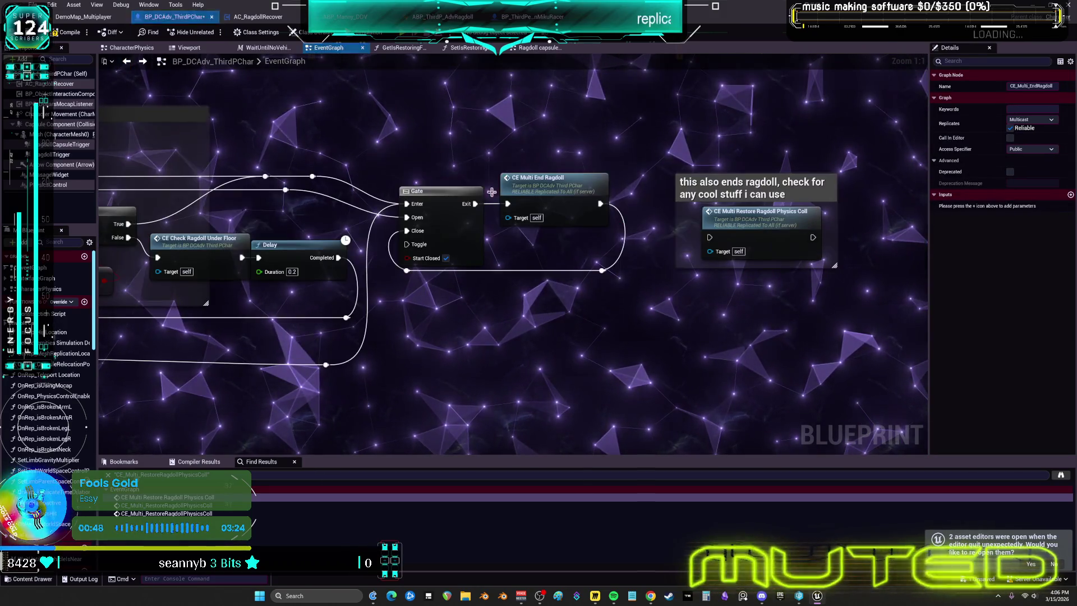
pyautogui.doubleClick(552, 193)
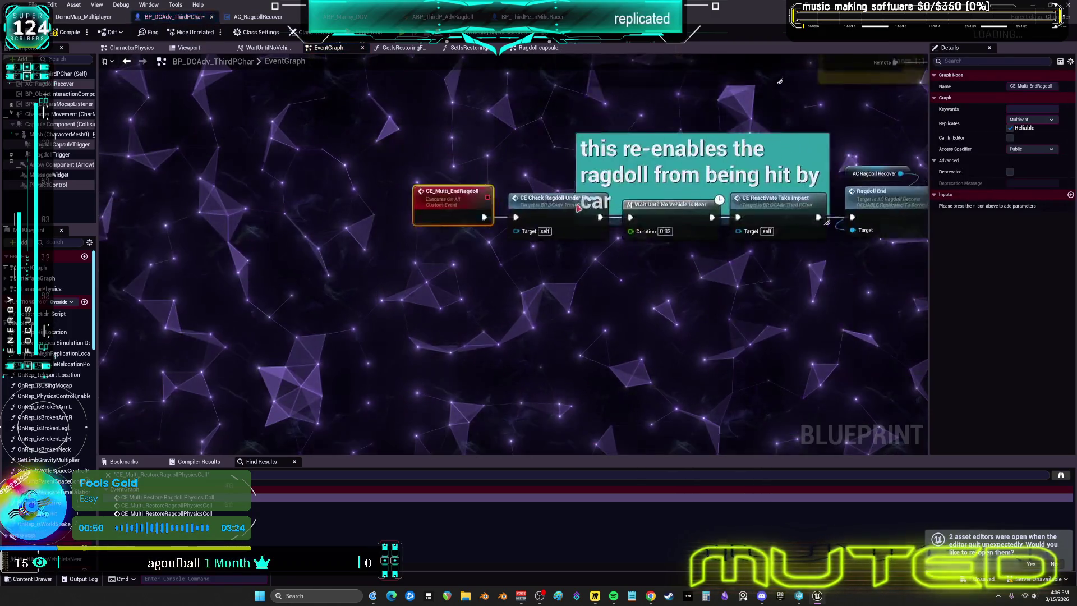
# Shift the EndRagdoll event, floor check and Wait Until No Vehicle Is Near left, placing the restore-collision comment beneath
pyautogui.click(634, 311)
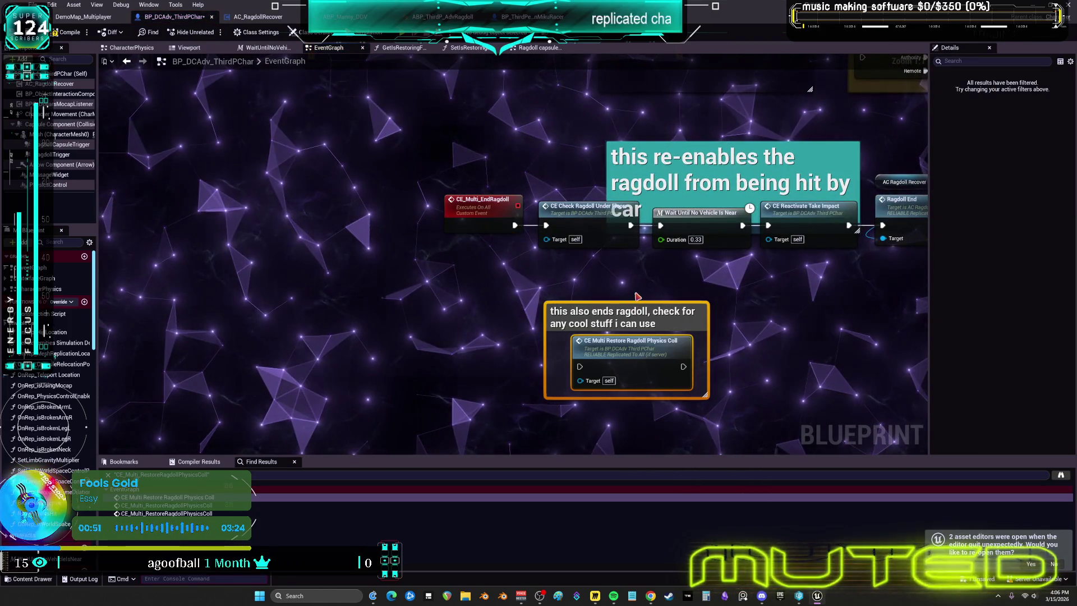
pyautogui.click(468, 200)
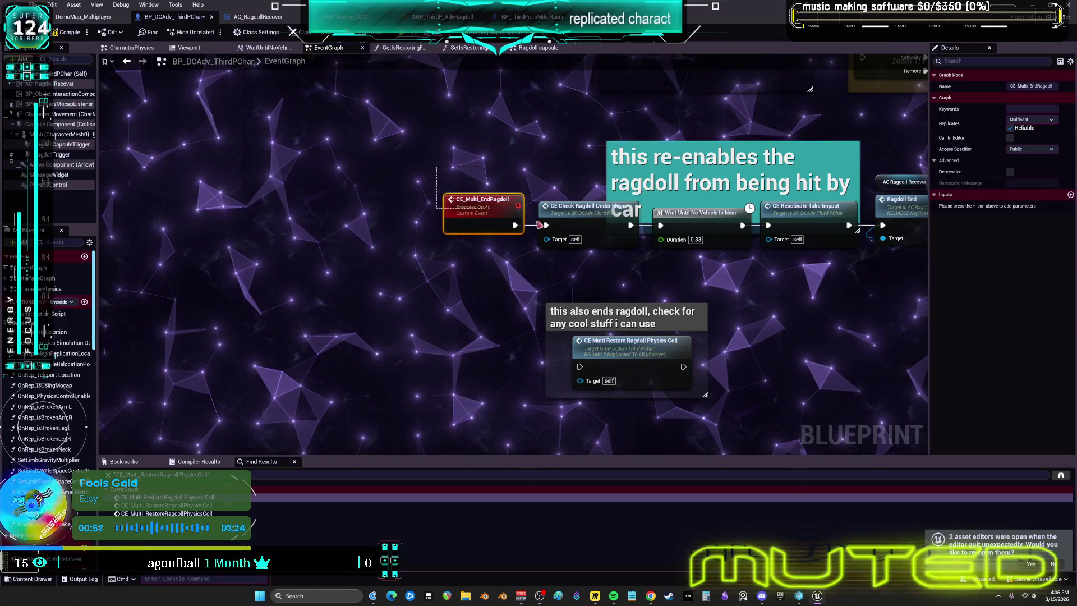
pyautogui.keyDown('shift'); pyautogui.click(577, 233); pyautogui.keyUp('shift')
pyautogui.moveTo(576, 233); pyautogui.dragTo(570, 233)
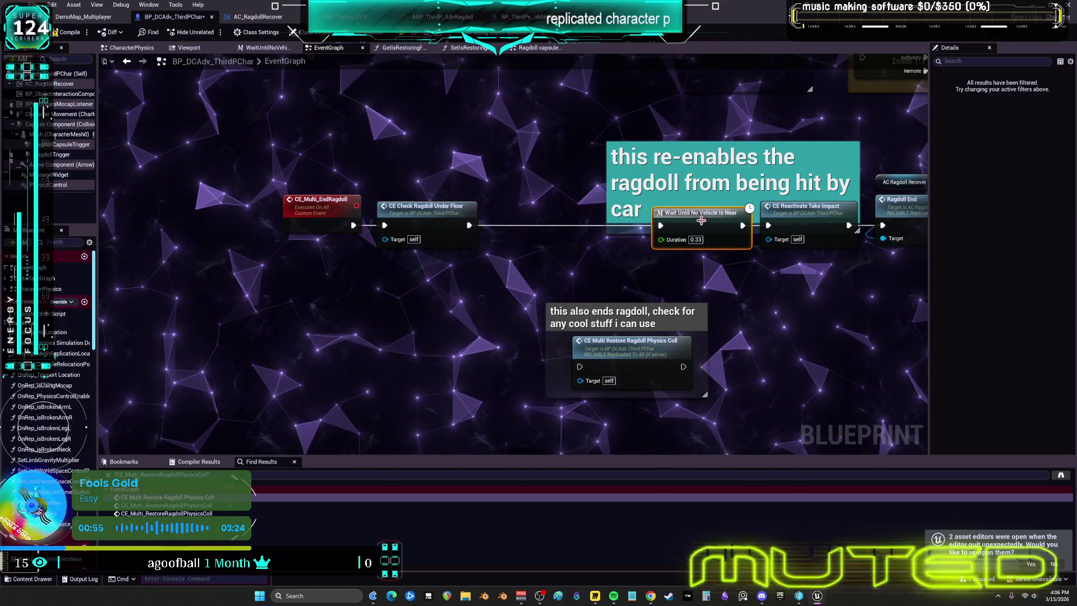
pyautogui.moveTo(706, 215); pyautogui.dragTo(534, 214)
pyautogui.click(696, 193)
pyautogui.moveTo(710, 233)
pyautogui.mouseDown()
pyautogui.moveTo(657, 295)
pyautogui.moveTo(531, 233)
pyautogui.mouseUp()
pyautogui.moveTo(456, 352)
pyautogui.mouseDown()
pyautogui.moveTo(503, 325)
pyautogui.moveTo(497, 312)
pyautogui.mouseUp()
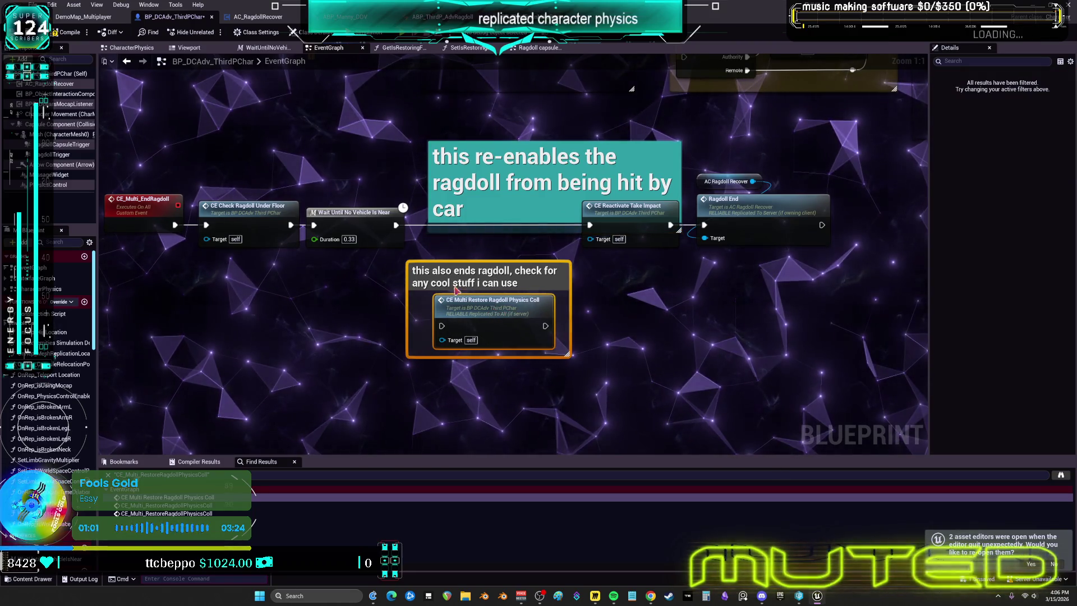
# Wire Wait Until No Vehicle Is Near → CE Multi Restore Ragdoll Physics Coll → CE Reactivate Take Impact
pyautogui.moveTo(396, 225); pyautogui.dragTo(441, 325)
pyautogui.moveTo(543, 327); pyautogui.dragTo(589, 225)
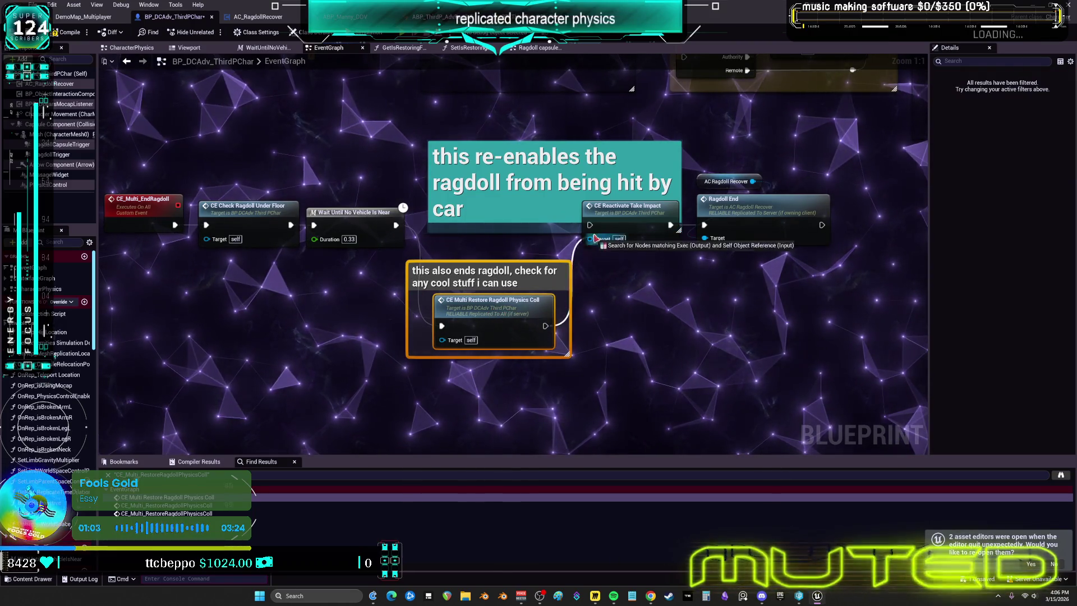
pyautogui.moveTo(505, 213); pyautogui.dragTo(503, 165)
pyautogui.moveTo(503, 277)
pyautogui.mouseDown()
pyautogui.moveTo(502, 268)
pyautogui.moveTo(501, 303)
pyautogui.mouseUp()
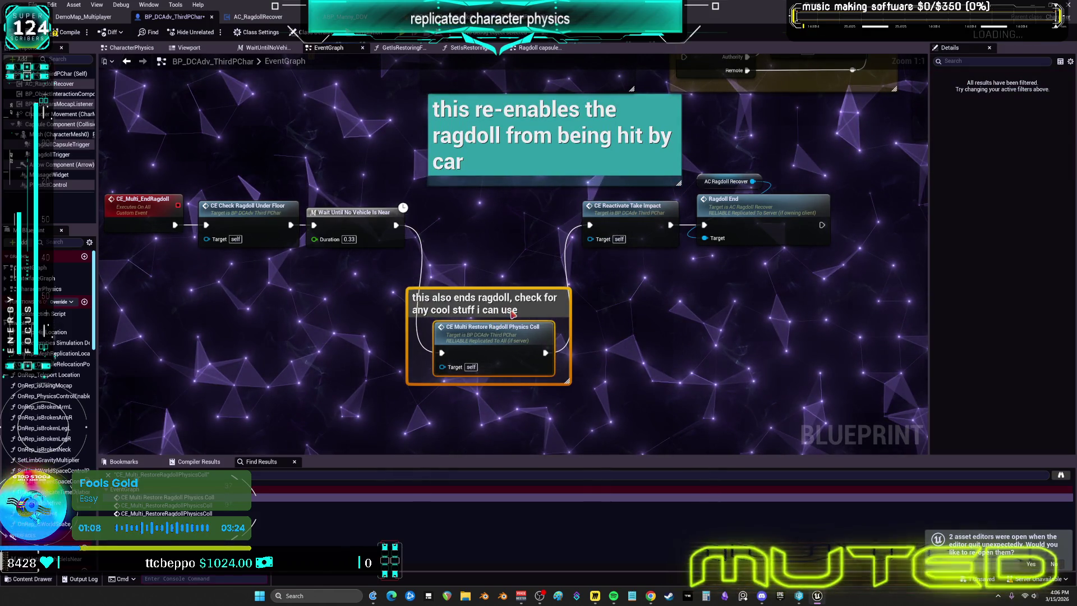
# Wrap the restore-collision call in a comment titled '13' and bookmark the spot as 13
pyautogui.write('c13')
pyautogui.press('Return')
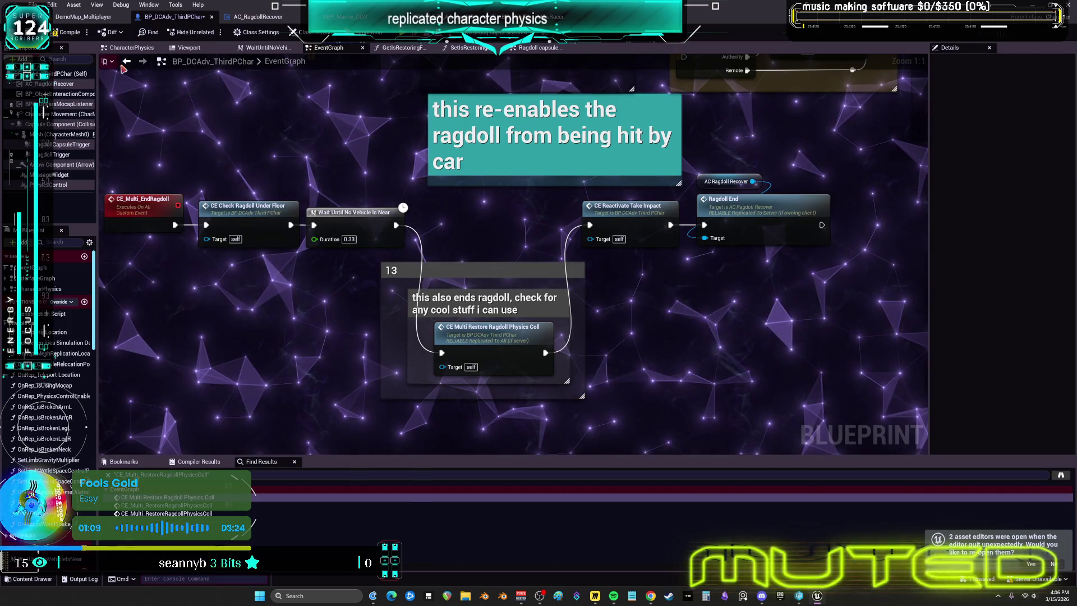
pyautogui.click(104, 61)
pyautogui.click(208, 105)
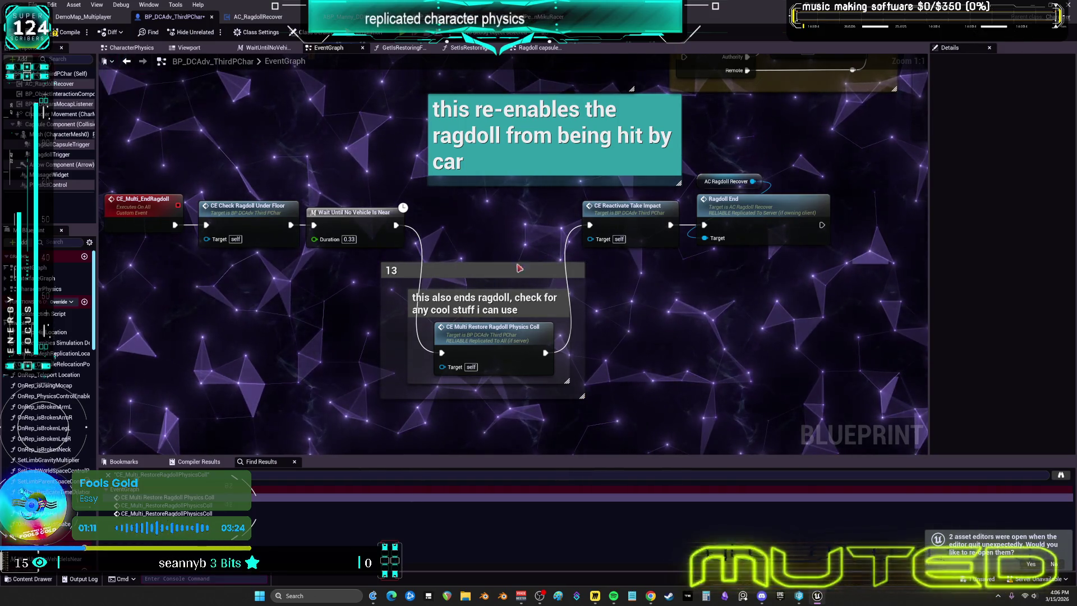
pyautogui.scroll(-4, 638, 306)
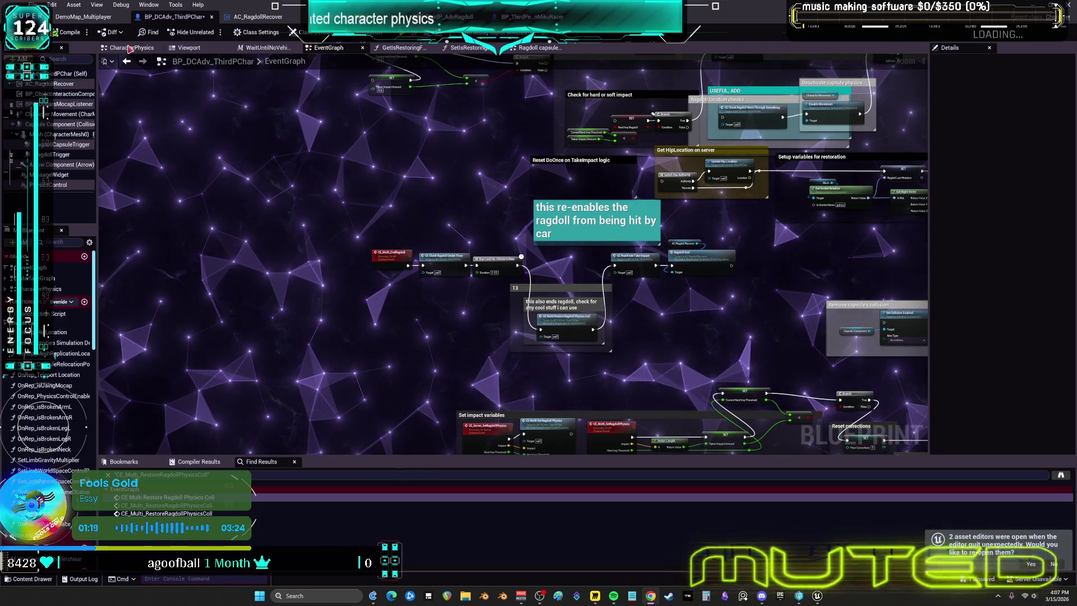
# Save all modified assets from the DemoMap level editor
pyautogui.click(84, 16)
pyautogui.click(35, 4)
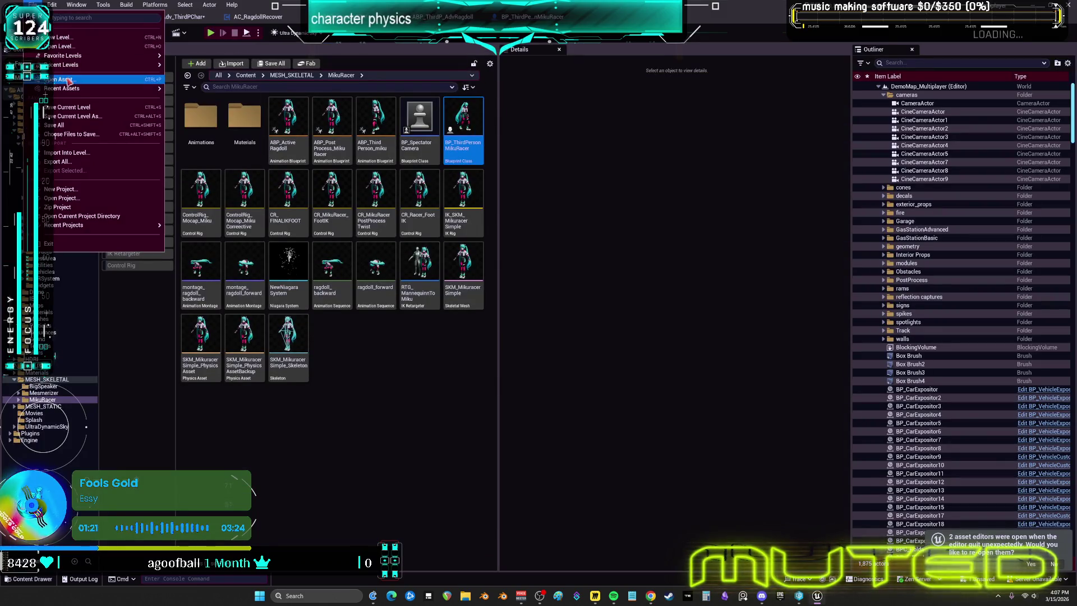
pyautogui.click(66, 125)
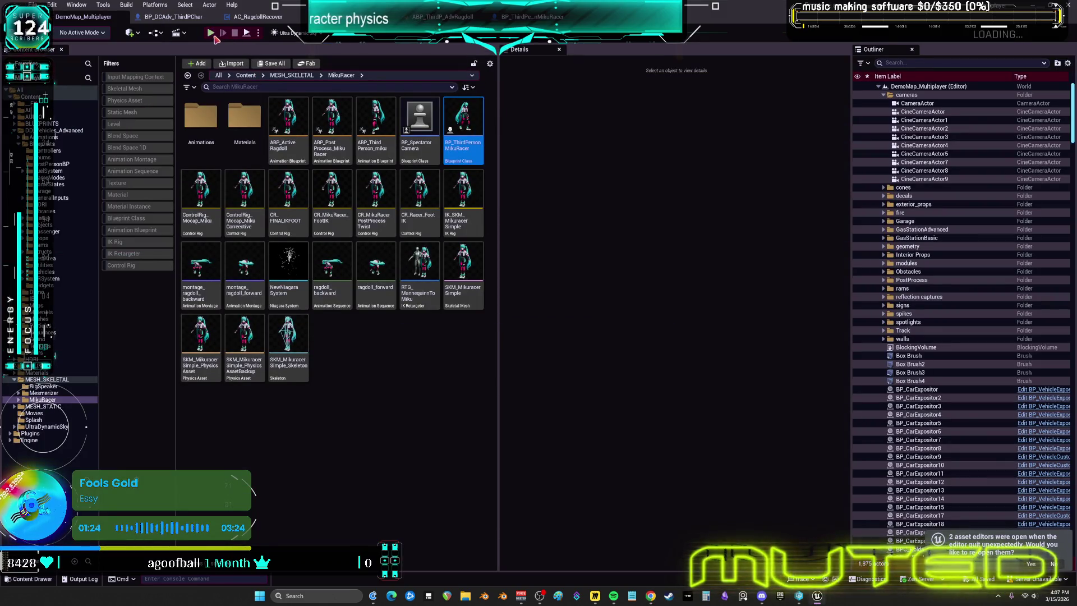
# Launch a two-client multiplayer preview and have one character enter the car with F
pyautogui.click(258, 33)
pyautogui.click(255, 36)
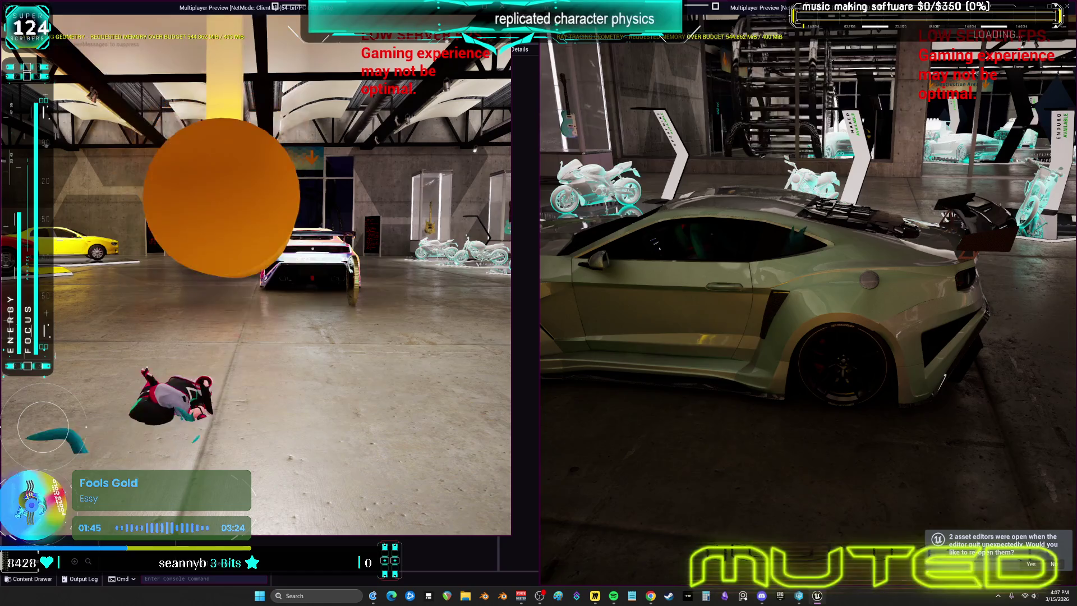
pyautogui.press('f')
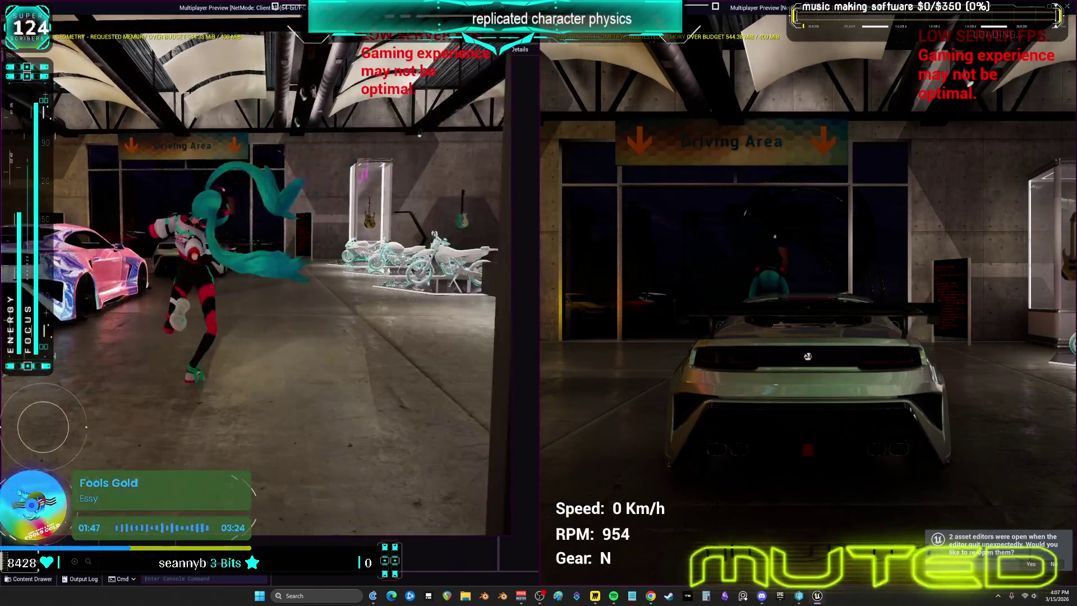
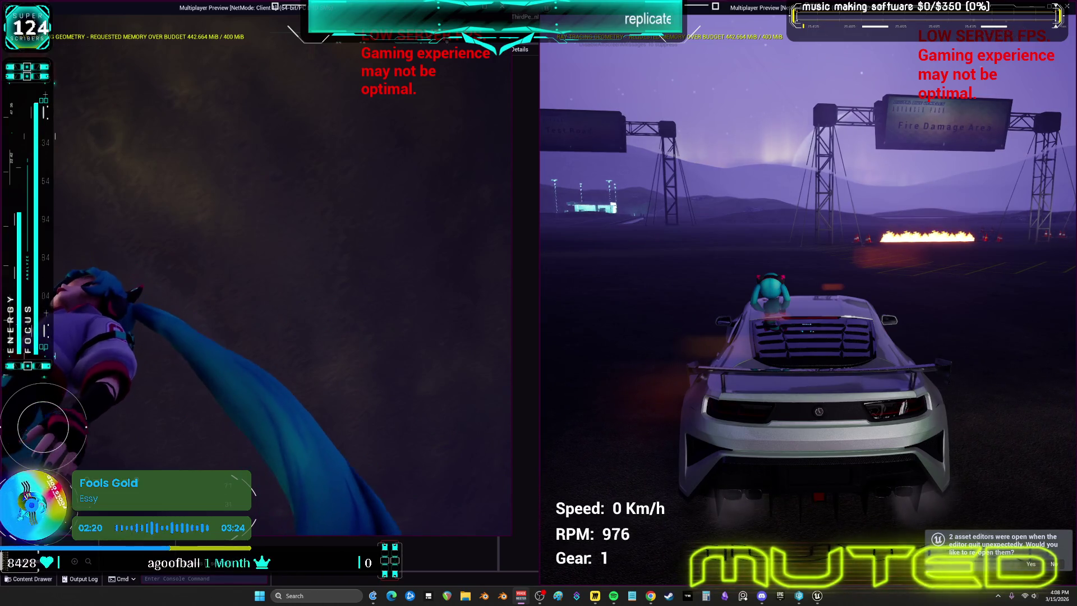
# Drive the car forward, turn right and left, then reverse until the restore breakpoint pauses play
pyautogui.press('w')
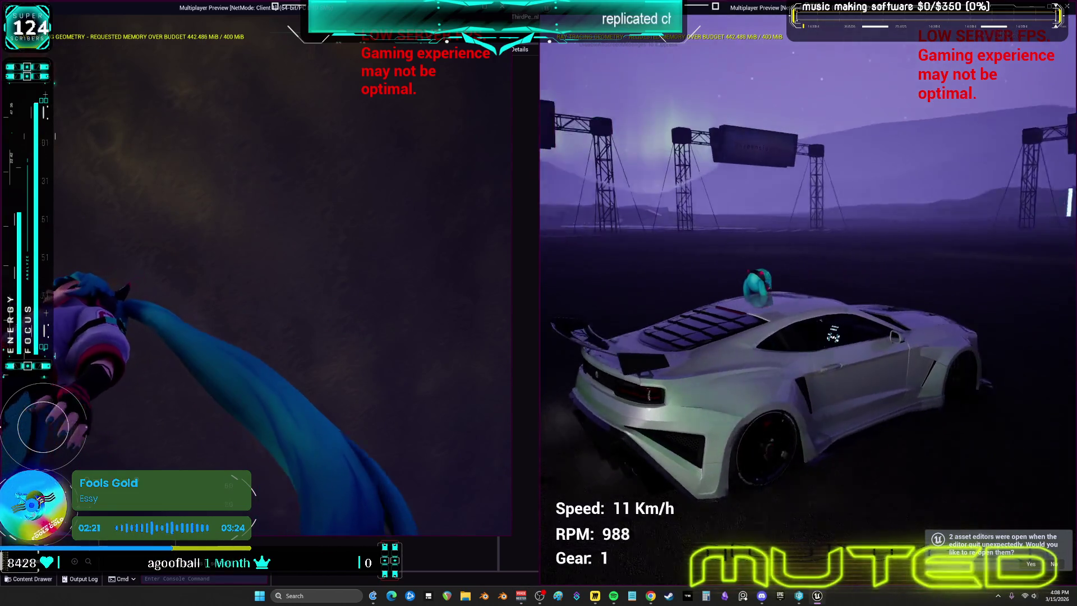
pyautogui.press('d')
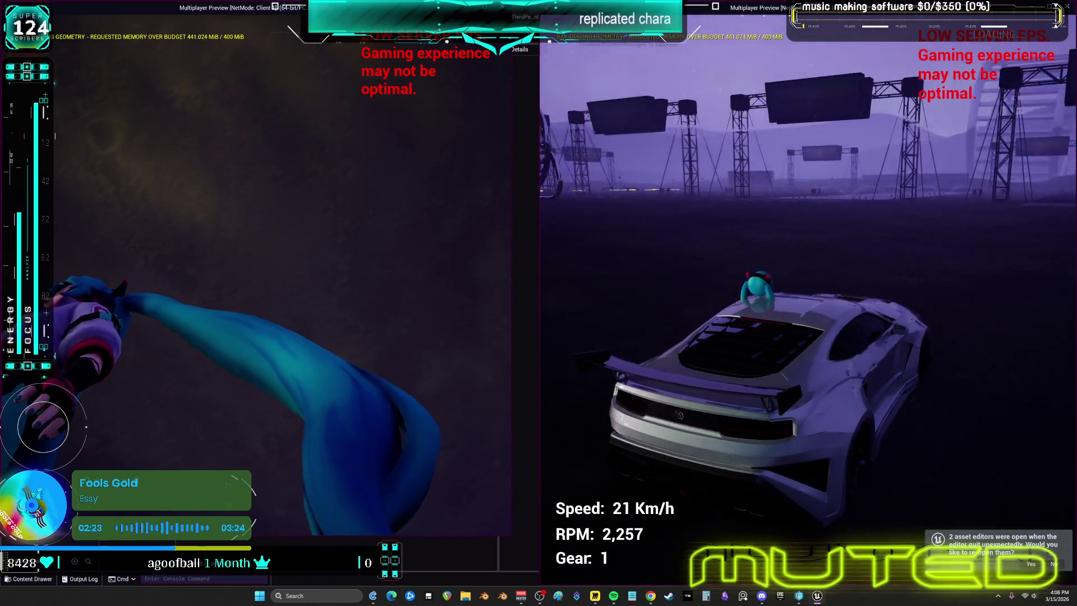
pyautogui.press('a')
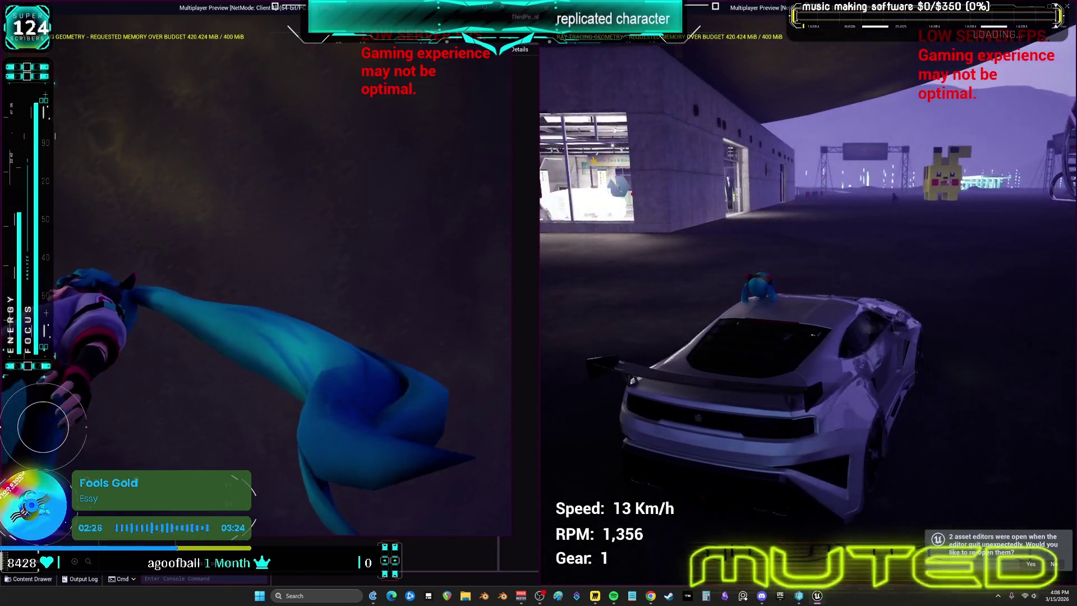
pyautogui.press('s')
pyautogui.press('s')
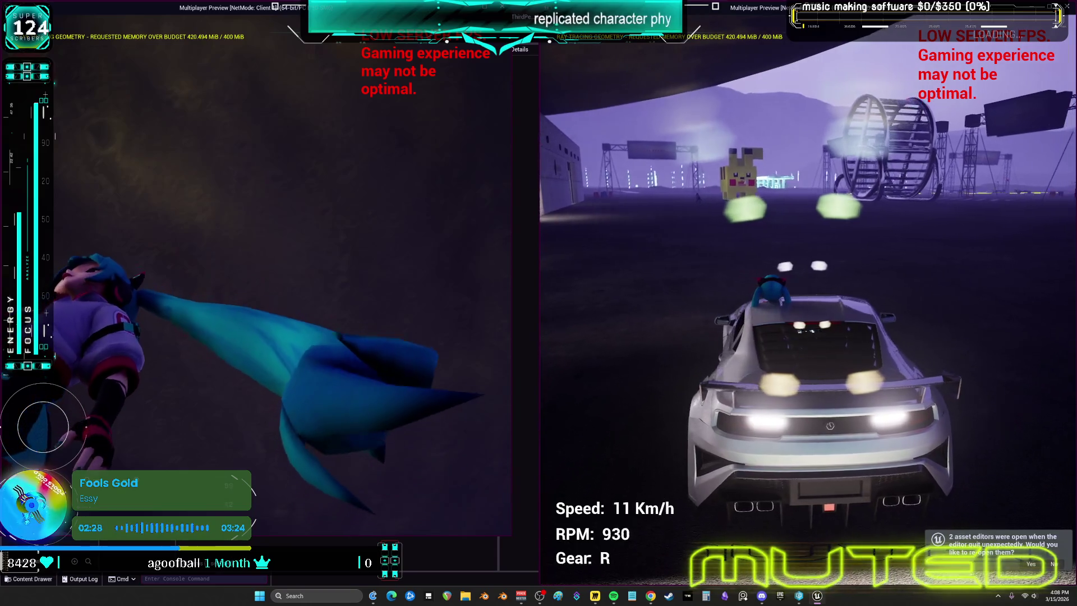
pyautogui.press('s')
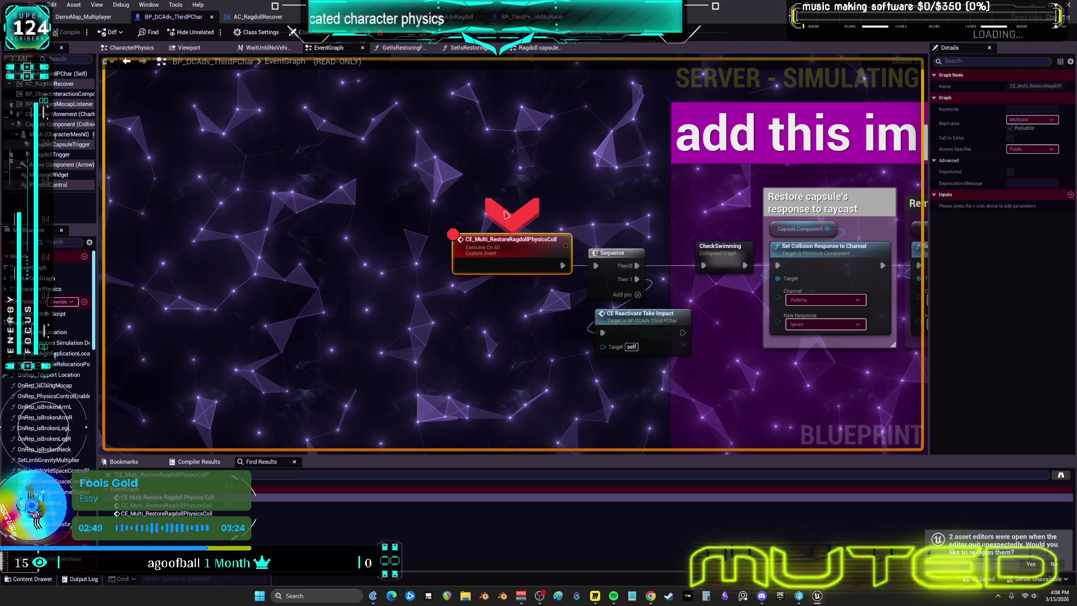
# Step through the server's capsule collision, movement reset, take-impact calls and Gate node
pyautogui.click(524, 235)
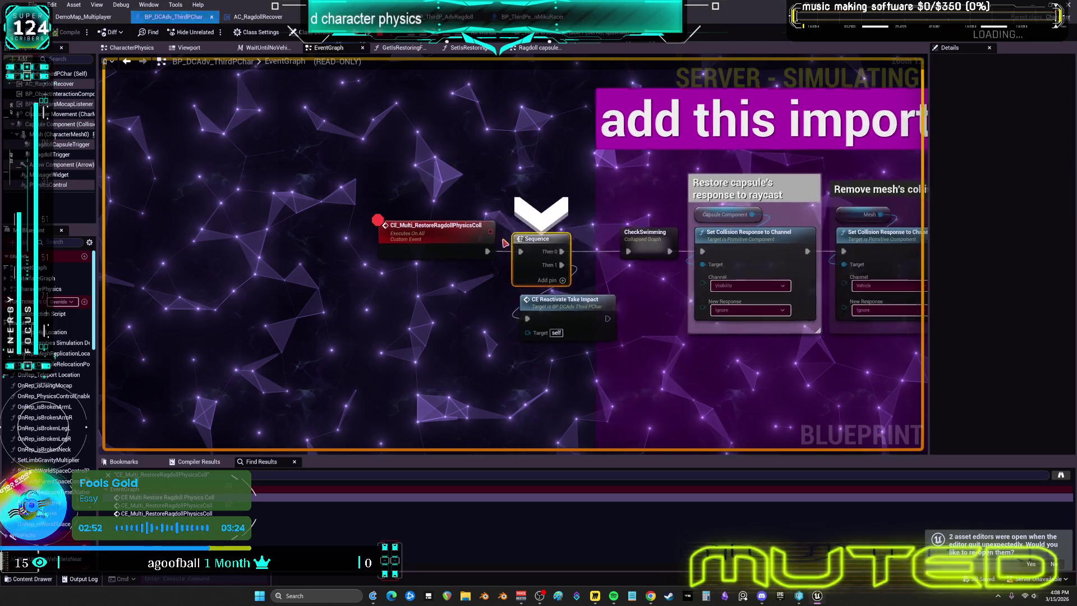
pyautogui.press('F10')
pyautogui.press('F10')
pyautogui.press('F10')
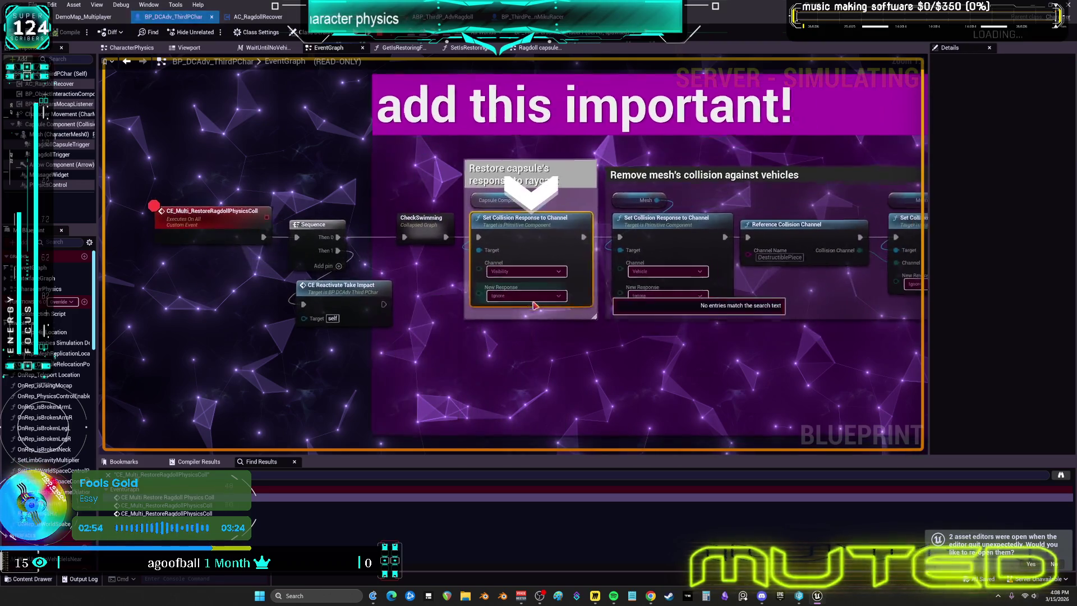
pyautogui.press('F10')
pyautogui.press('F10')
pyautogui.press('F10')
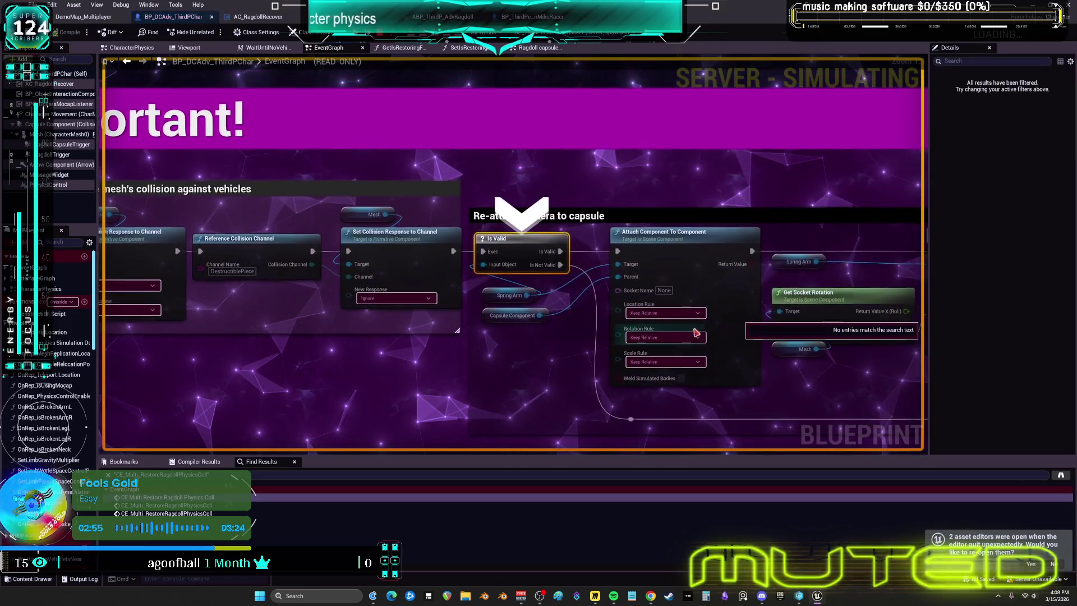
pyautogui.press('F10')
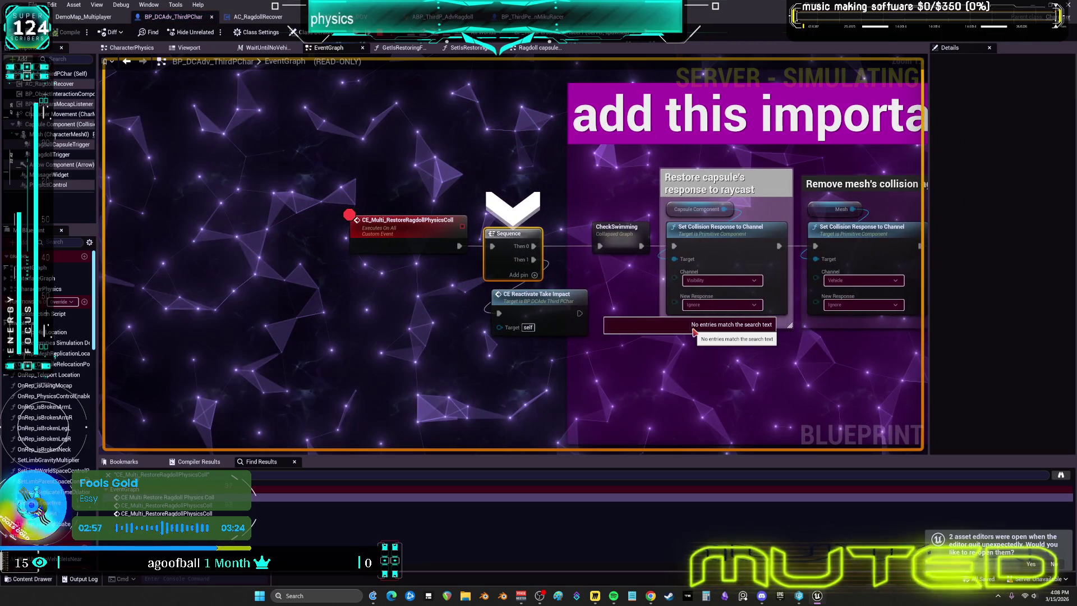
pyautogui.press('F10')
pyautogui.press('F10')
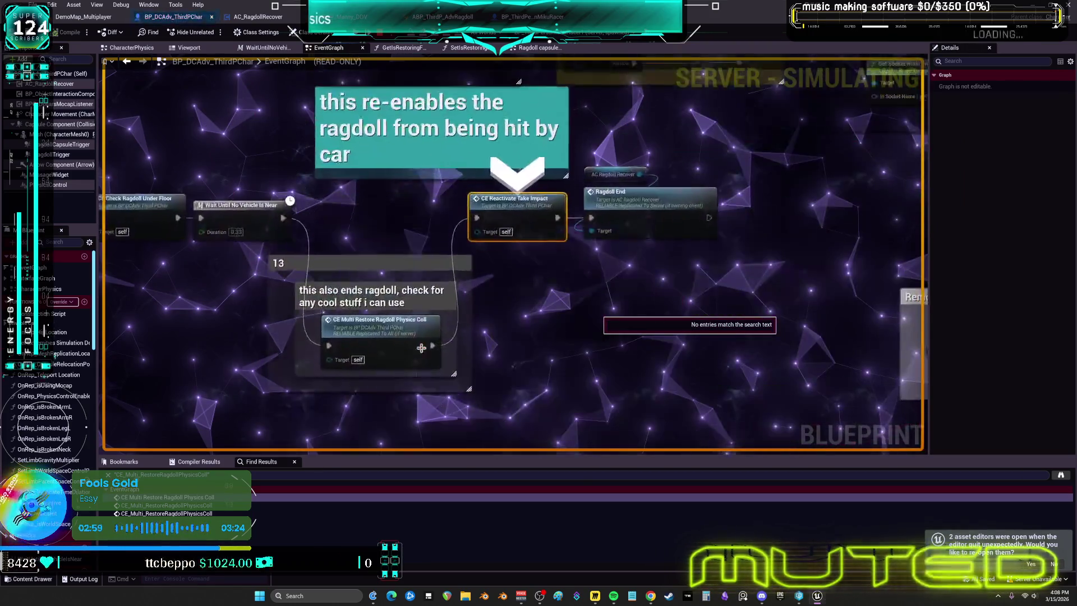
pyautogui.press('F10')
pyautogui.press('F10')
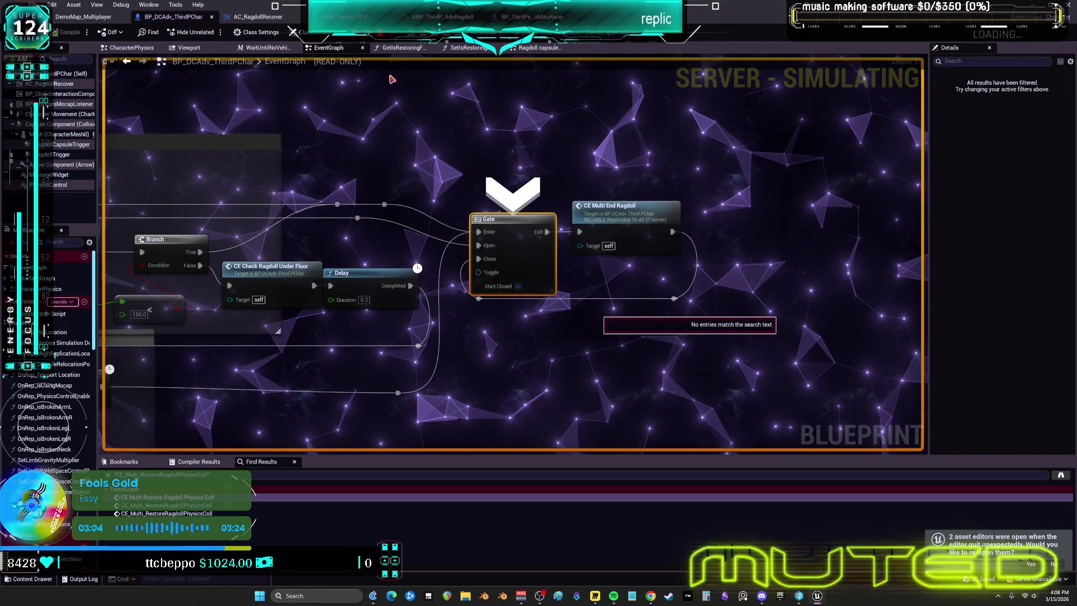
pyautogui.press('F10')
pyautogui.press('F10')
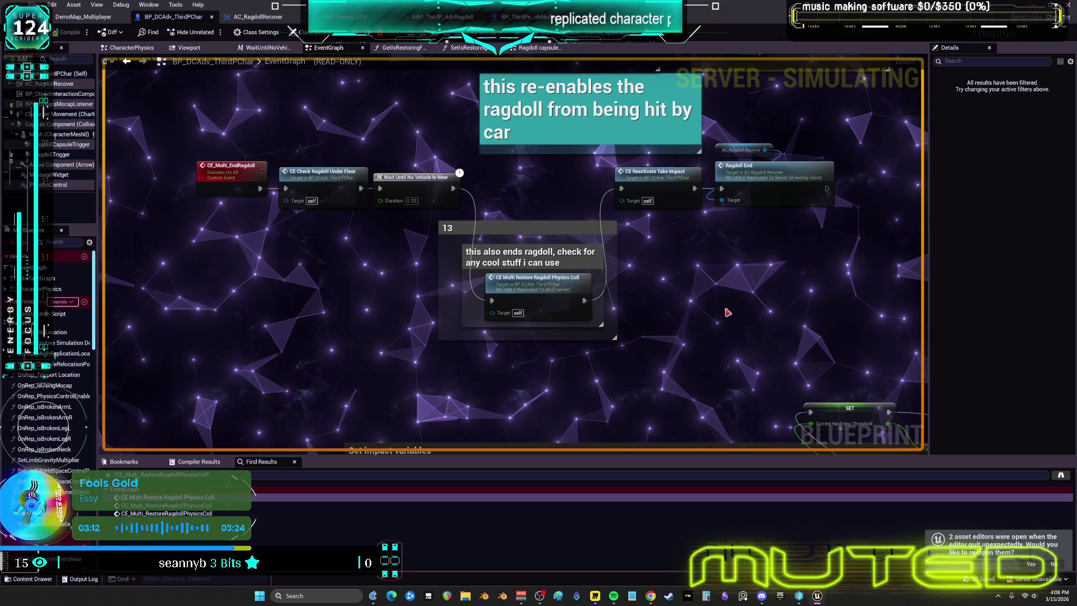
# Step through the client's collision restore, camera re-attach, movement reset and take-impact calls
pyautogui.press('F10')
pyautogui.press('F10')
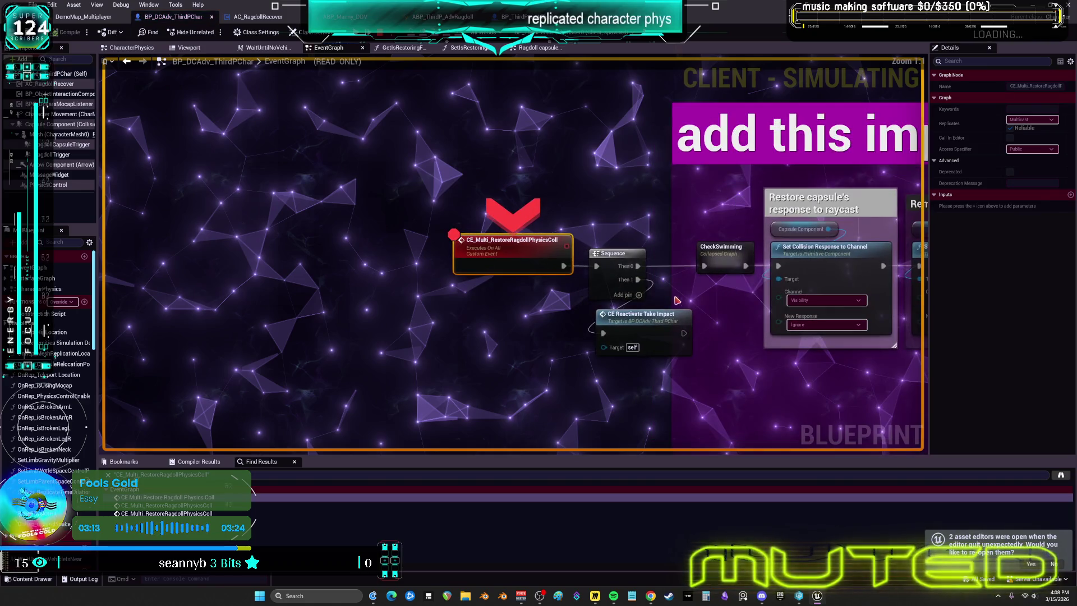
pyautogui.press('F10')
pyautogui.press('F10')
pyautogui.press('F10')
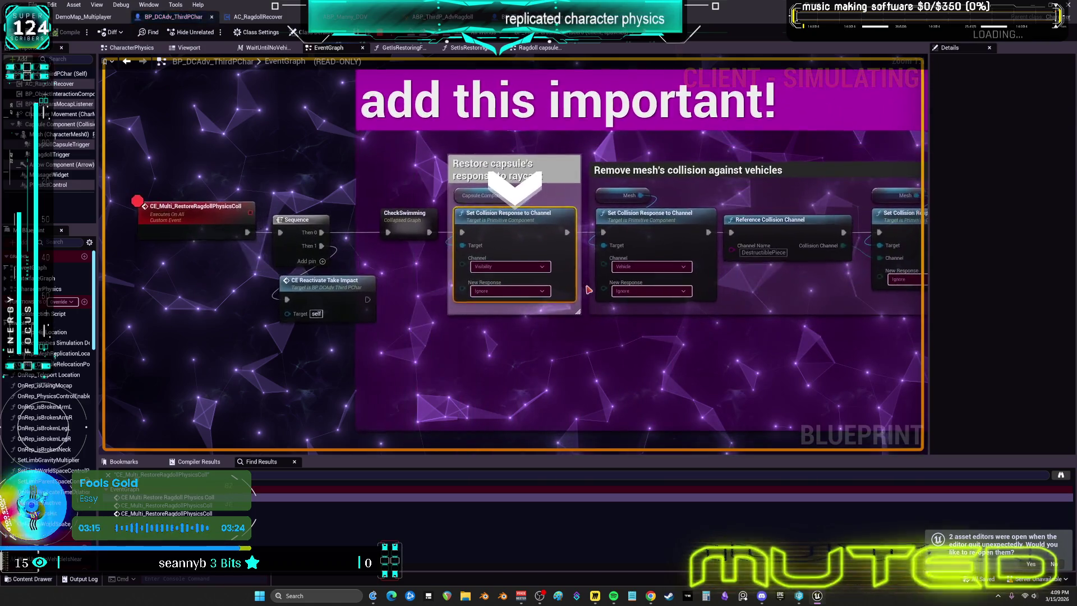
pyautogui.press('F10')
pyautogui.press('F10')
pyautogui.press('F10')
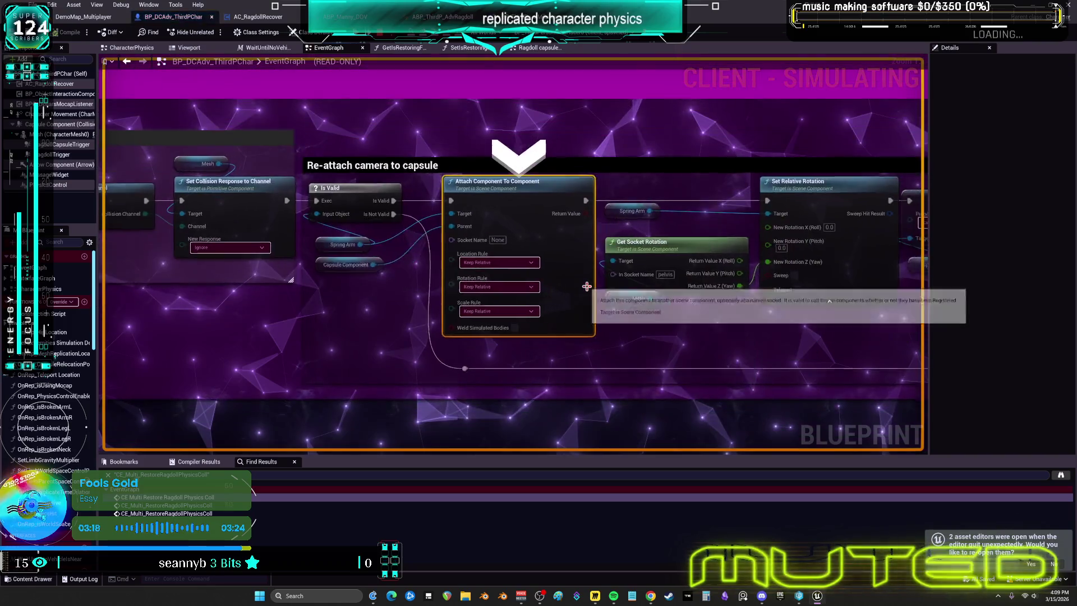
pyautogui.press('F10')
pyautogui.press('F10')
pyautogui.press('F10')
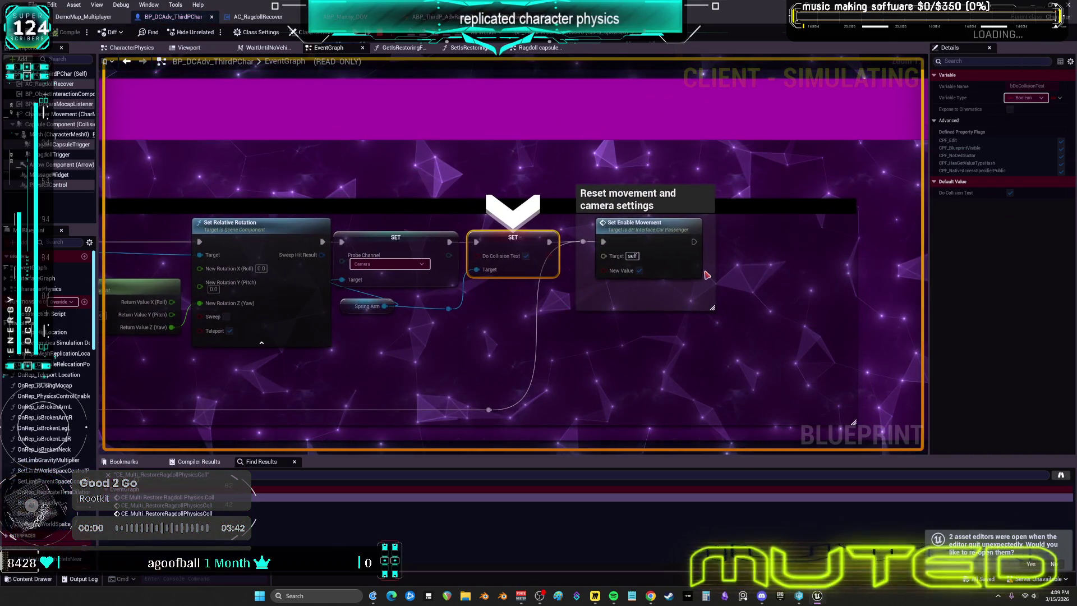
pyautogui.press('F10')
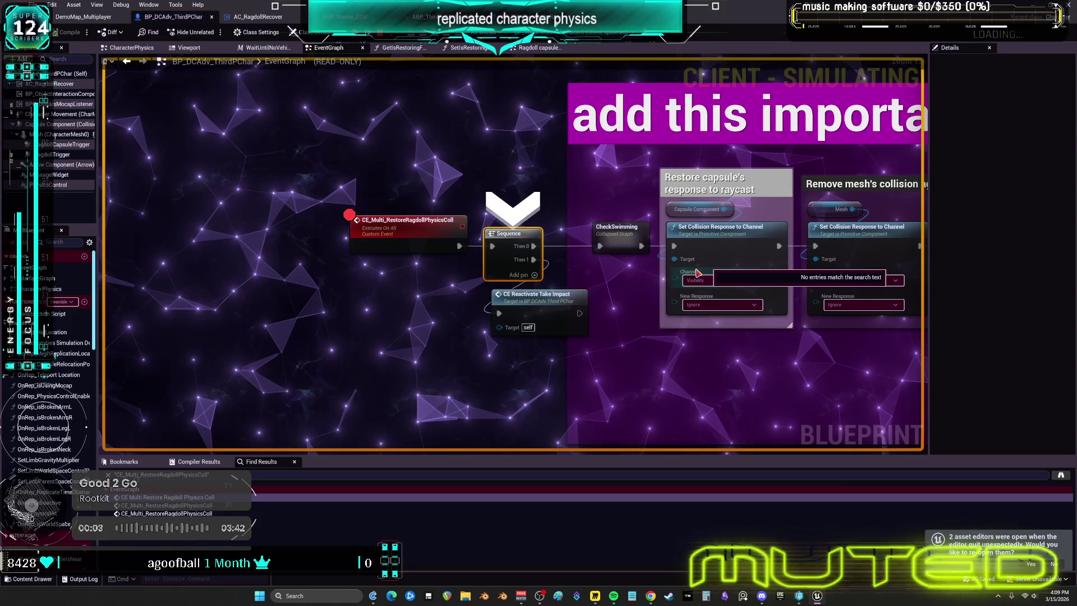
pyautogui.press('F10')
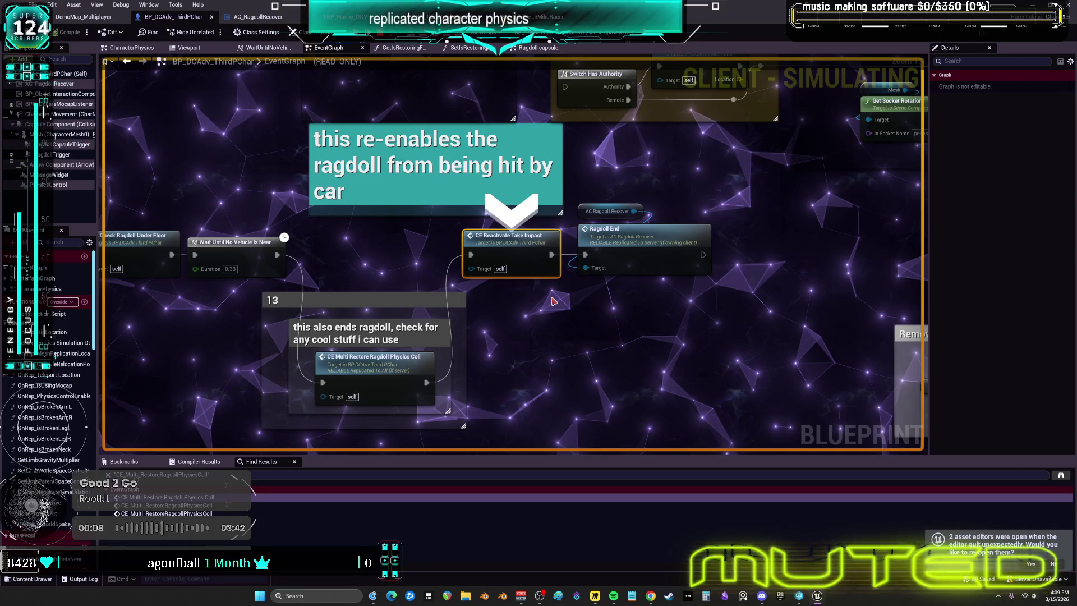
pyautogui.press('F10')
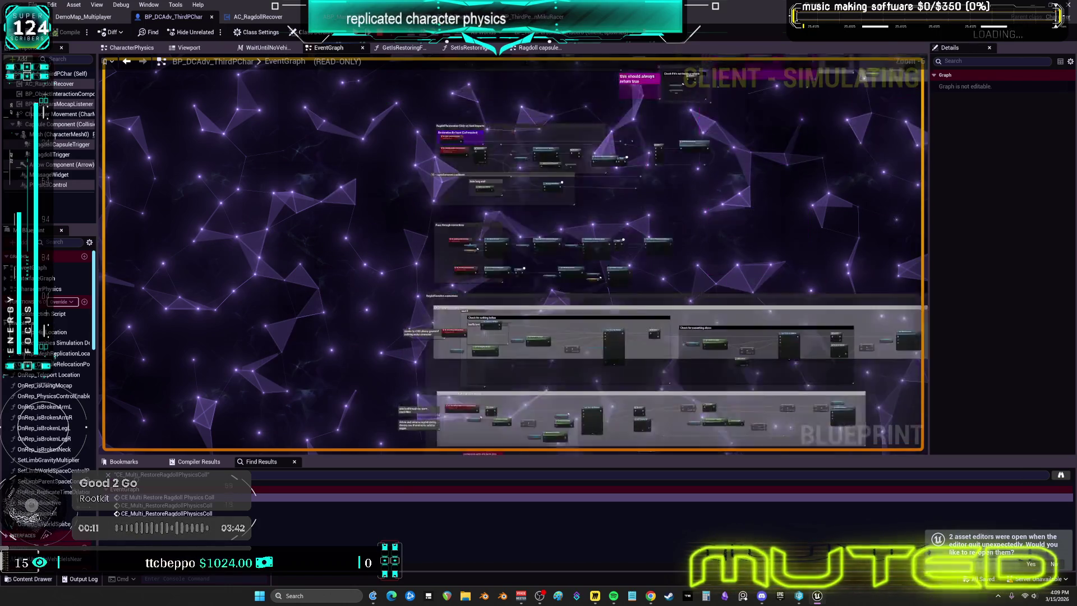
# Jump to the CE_ReactivateTakeImpact definition and inspect the spring arm relocate comment
pyautogui.scroll(5, 504, 270)
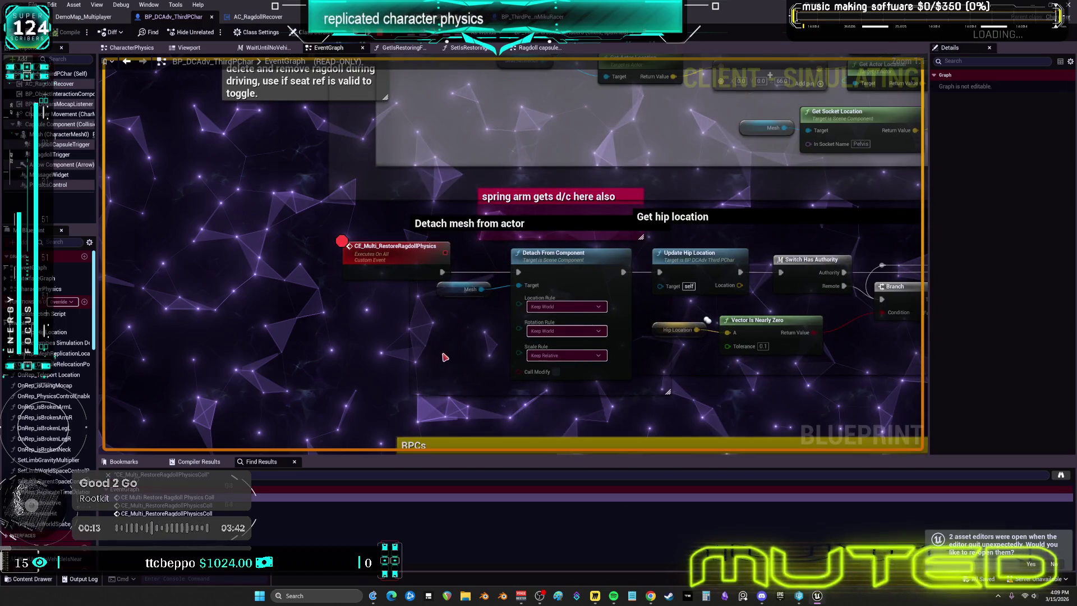
pyautogui.scroll(-10, 445, 357)
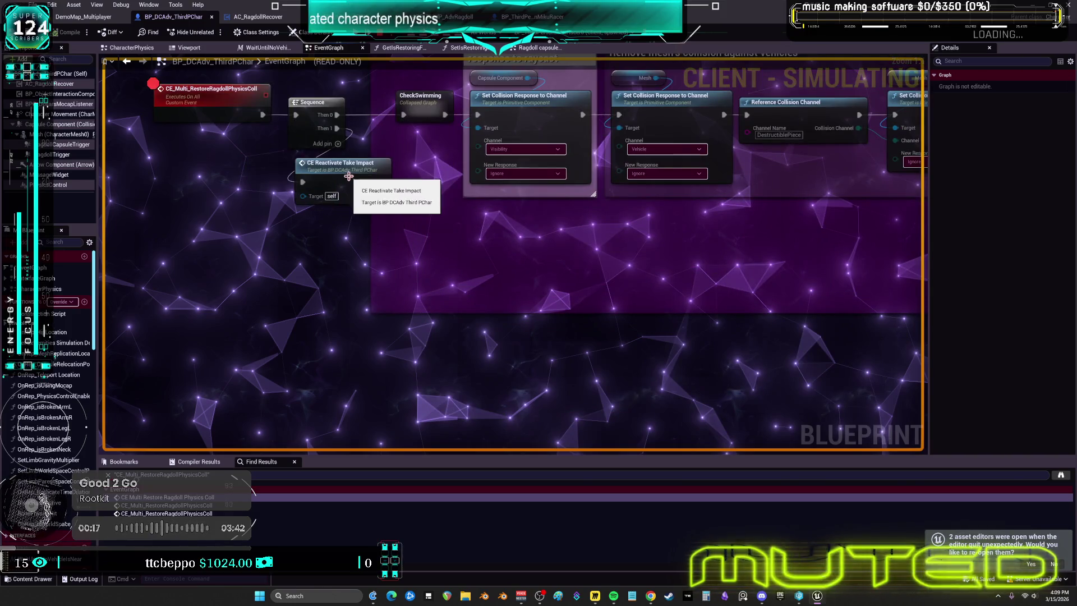
pyautogui.doubleClick(346, 176)
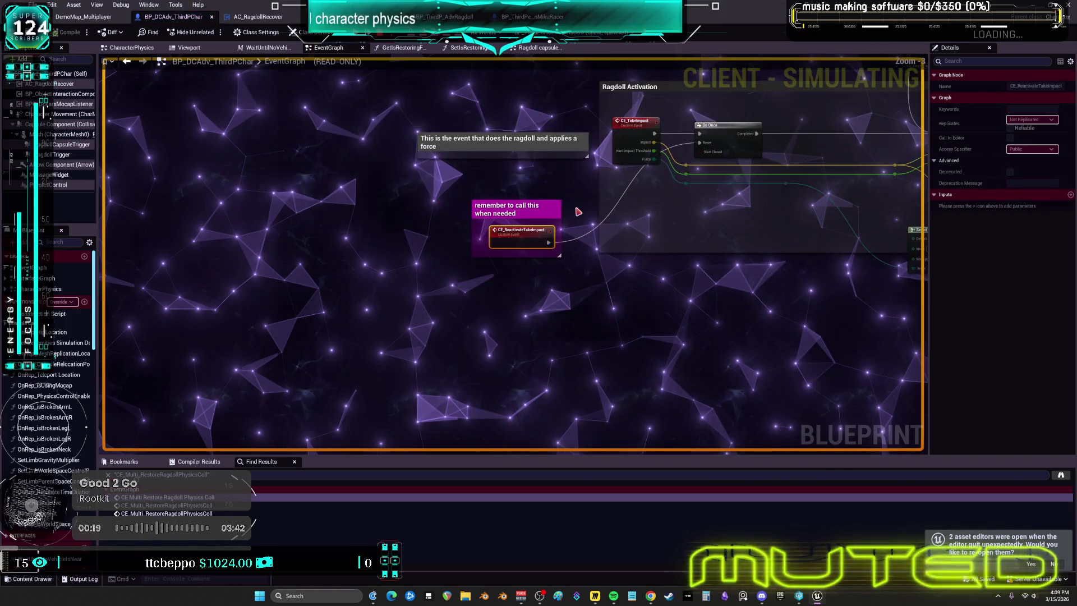
pyautogui.scroll(-3, 590, 240)
pyautogui.scroll(3, 591, 307)
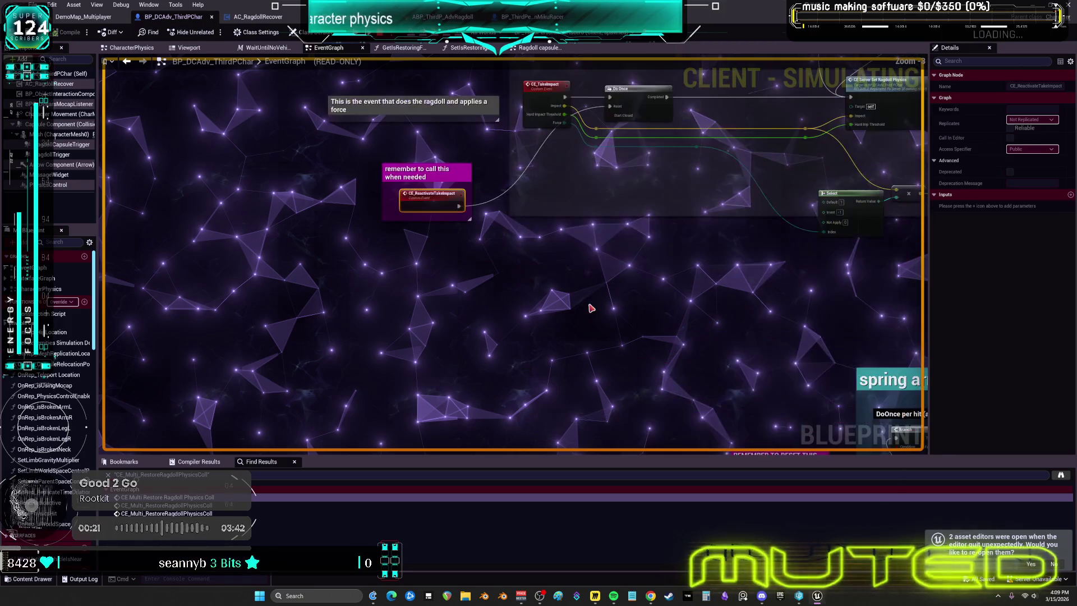
pyautogui.moveTo(651, 289)
pyautogui.mouseDown()
pyautogui.moveTo(545, 118)
pyautogui.moveTo(396, 192)
pyautogui.mouseUp()
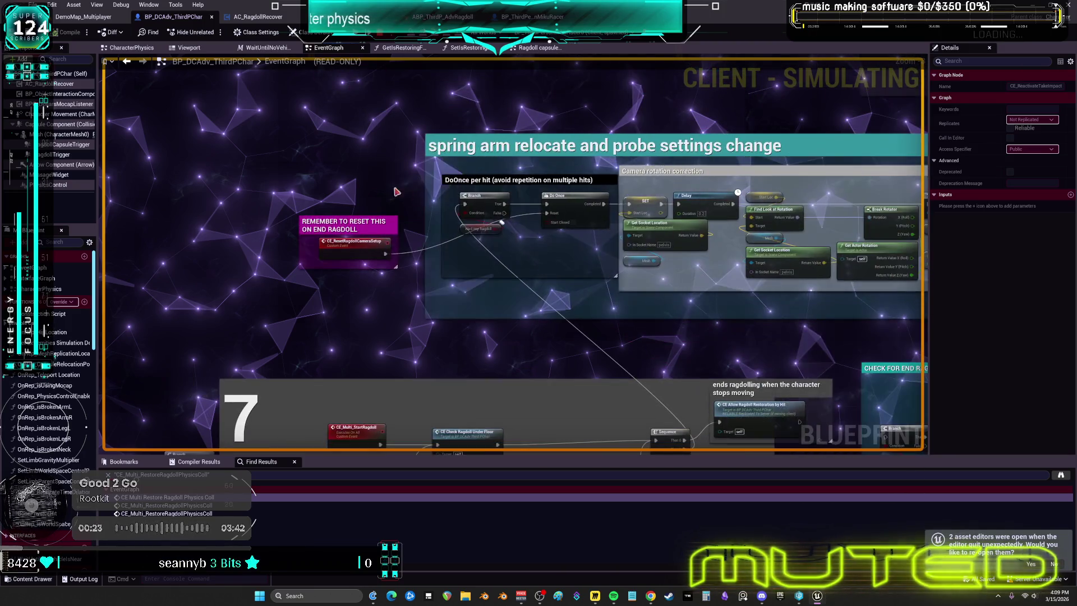
pyautogui.scroll(-5, 512, 284)
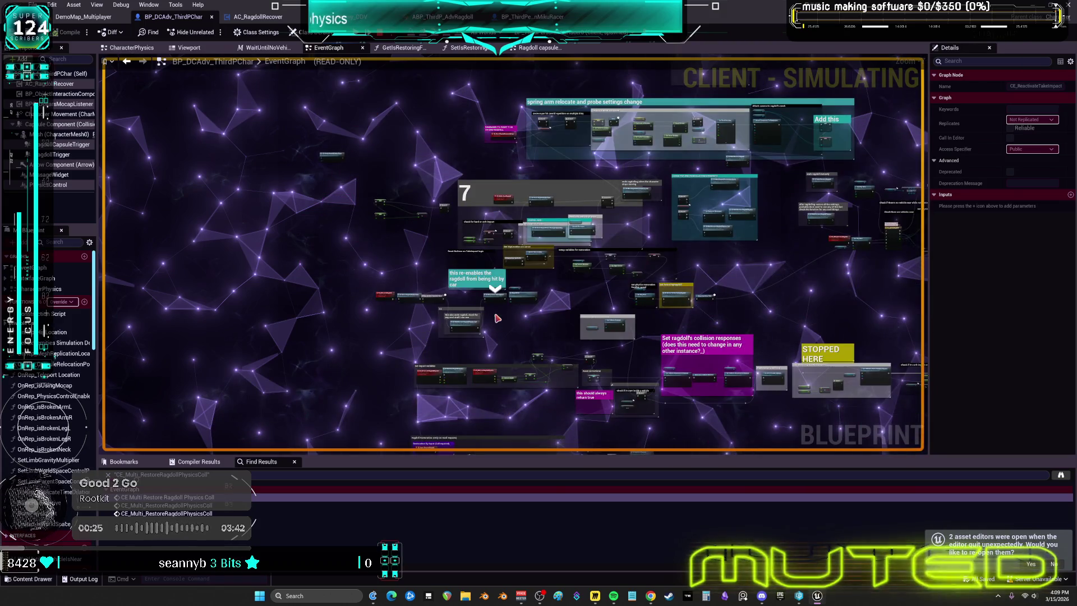
pyautogui.scroll(5, 496, 318)
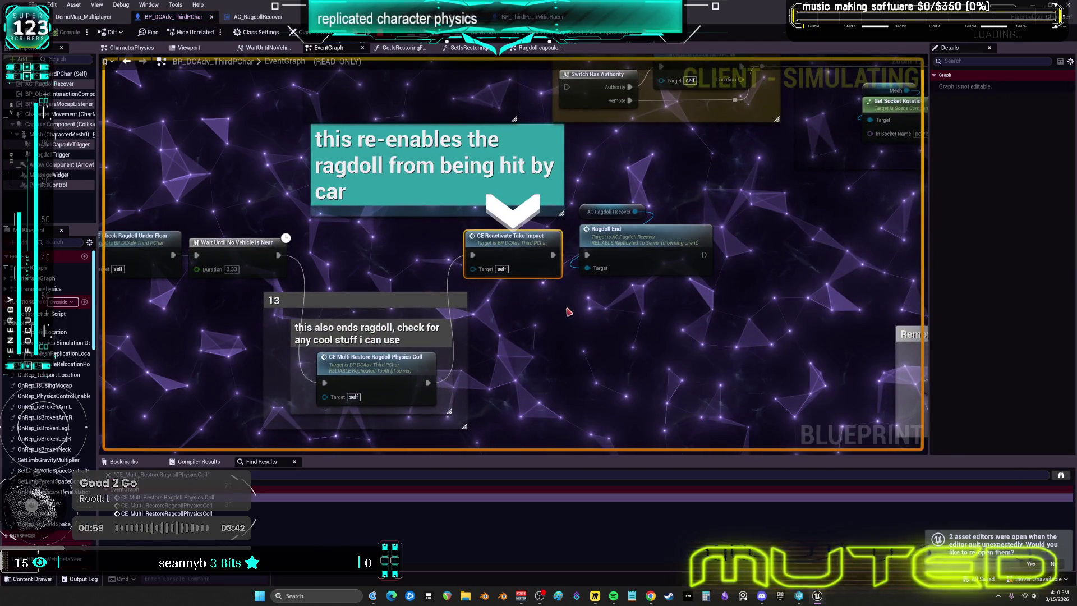
# Return to CE_ReactivateTakeImpact, step back to the restore breakpoint, and resume the play session
pyautogui.doubleClick(527, 255)
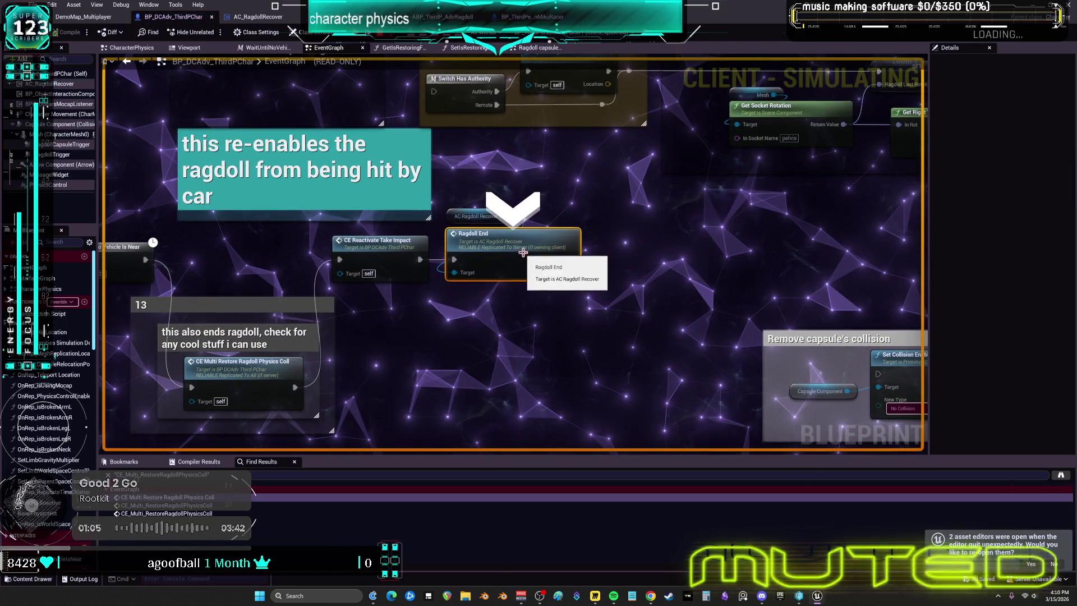
pyautogui.press('F10')
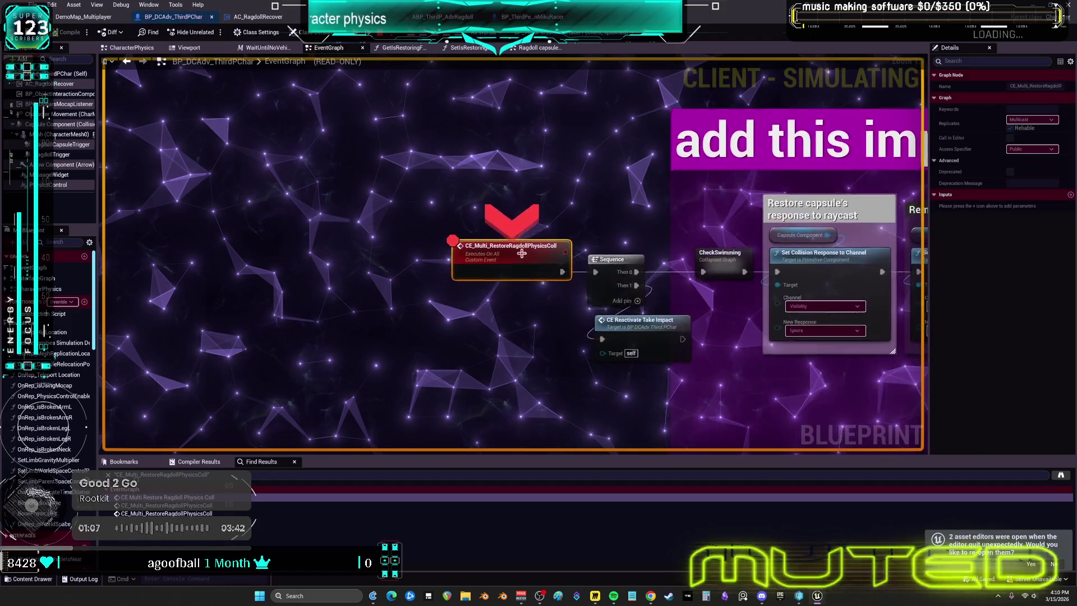
pyautogui.press('F5')
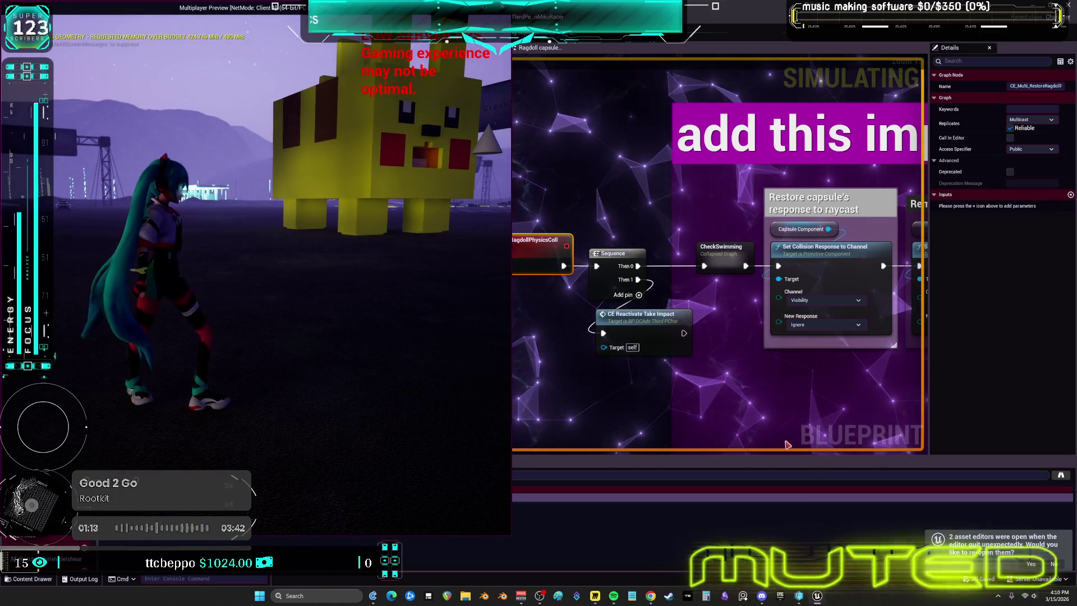
# In the second preview window, reverse, drive forward and steer right until the restore breakpoint triggers
pyautogui.click(816, 597)
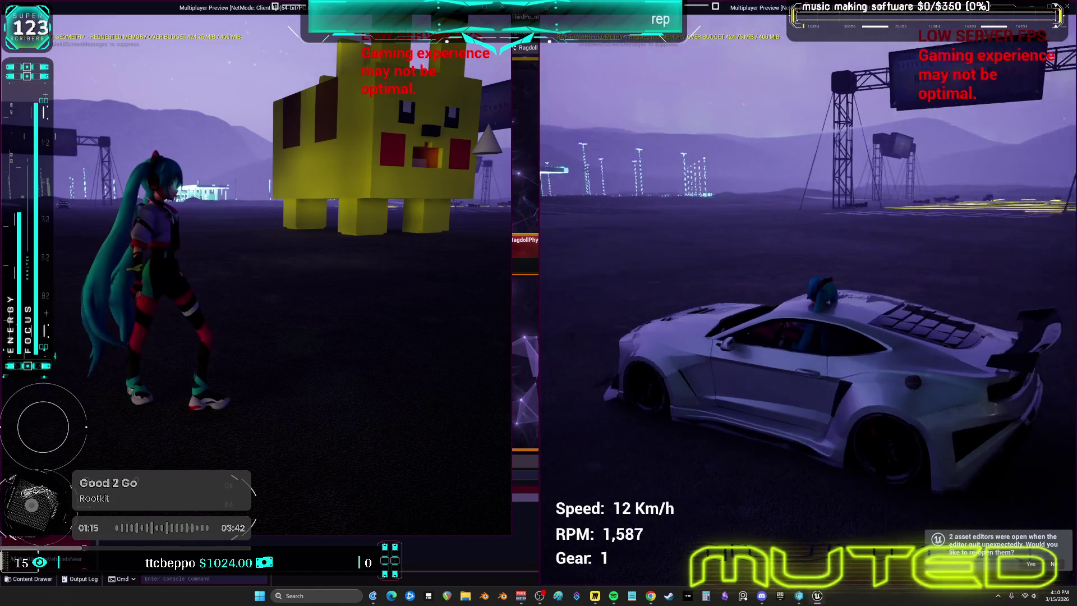
pyautogui.press('s')
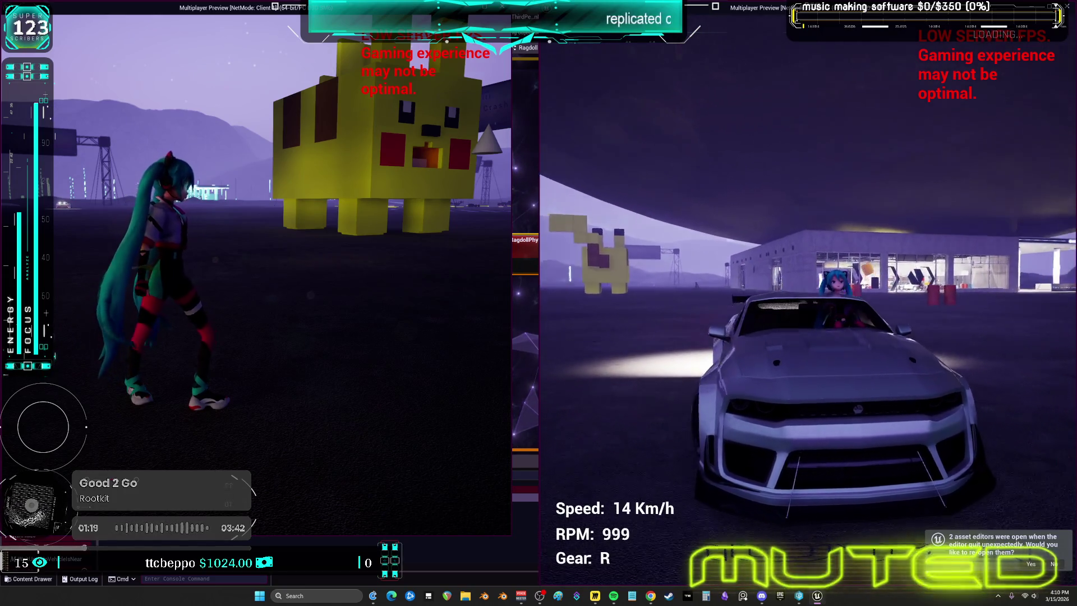
pyautogui.press('w')
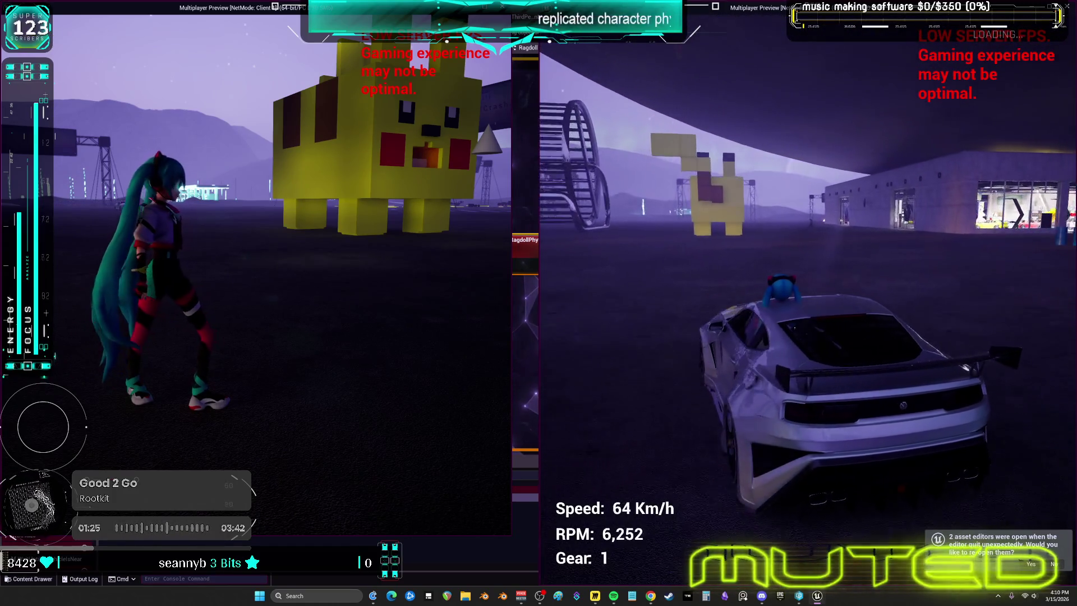
pyautogui.press('d')
pyautogui.press('s')
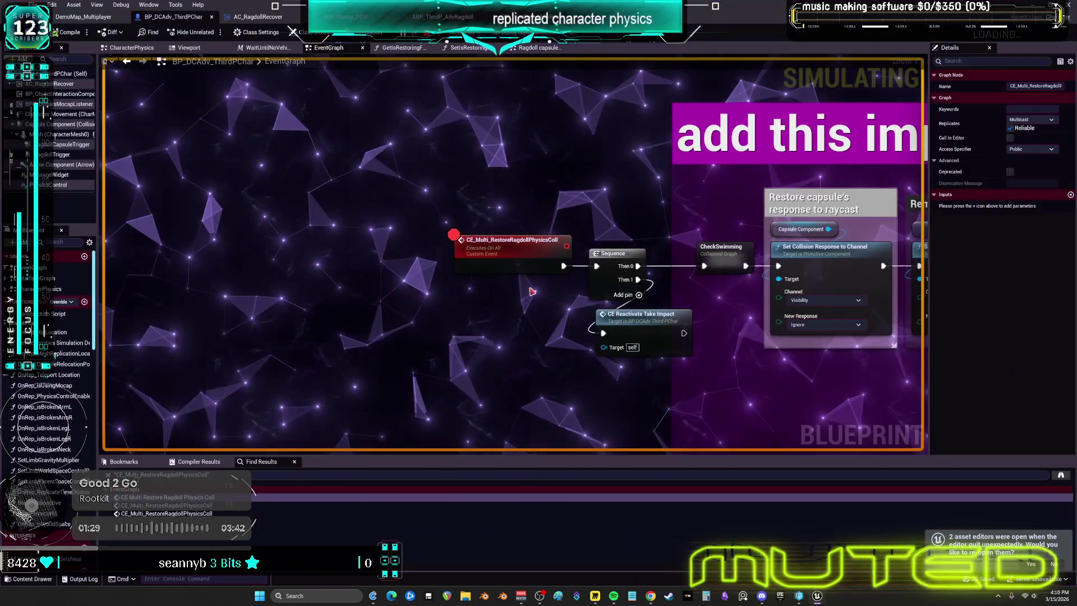
# Remove the breakpoint from CE_Multi_RestoreRagdollPhysicsColl and bring the car's preview window back
pyautogui.rightClick(500, 242)
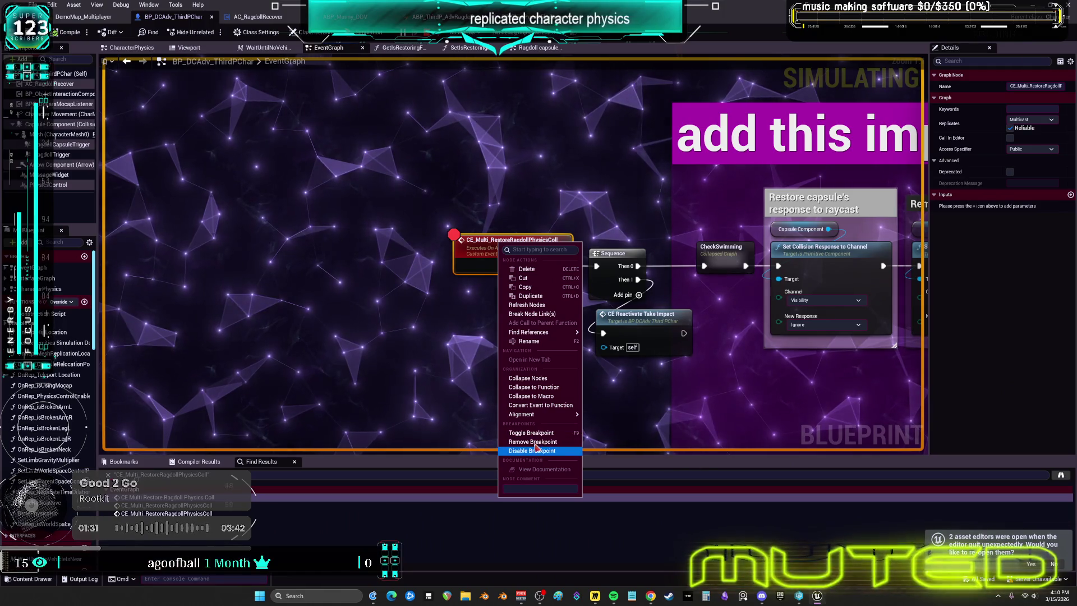
pyautogui.click(534, 442)
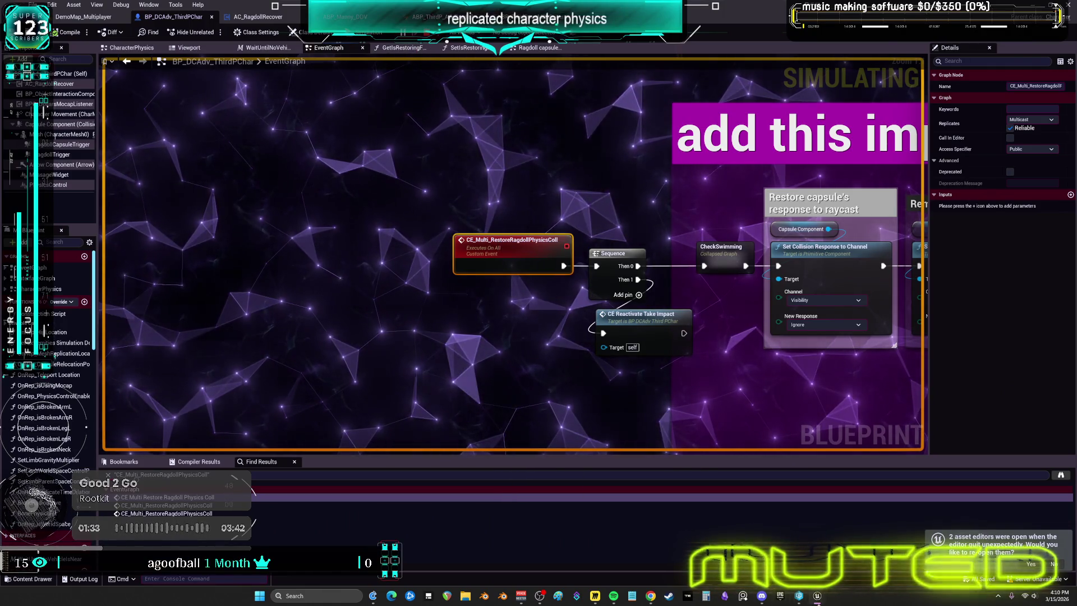
pyautogui.click(820, 596)
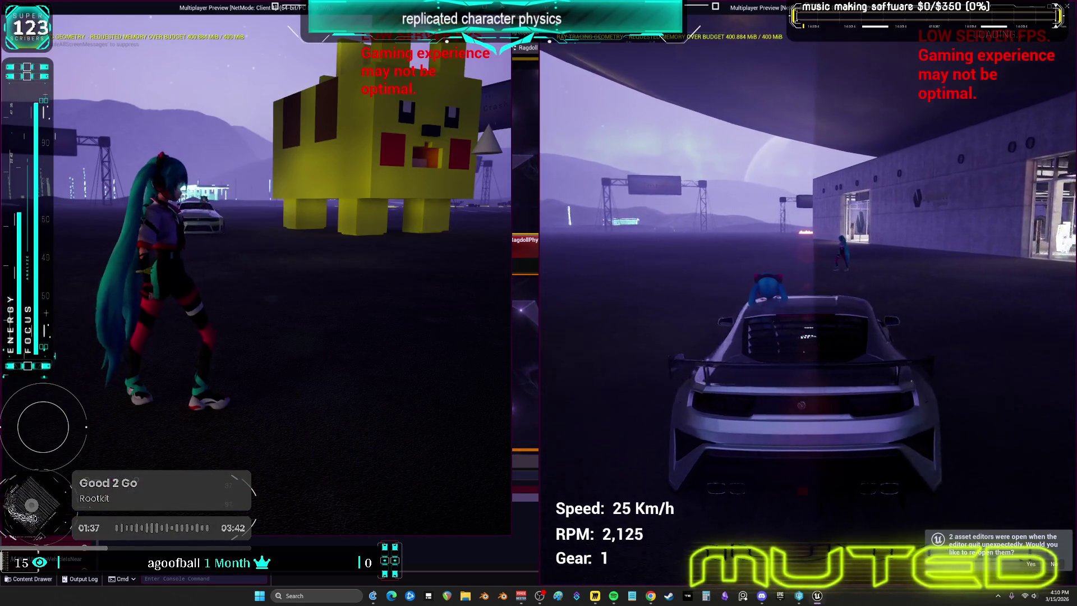
# Accelerate the car, then brake hard so the character ragdolls onto its roof
pyautogui.press('w')
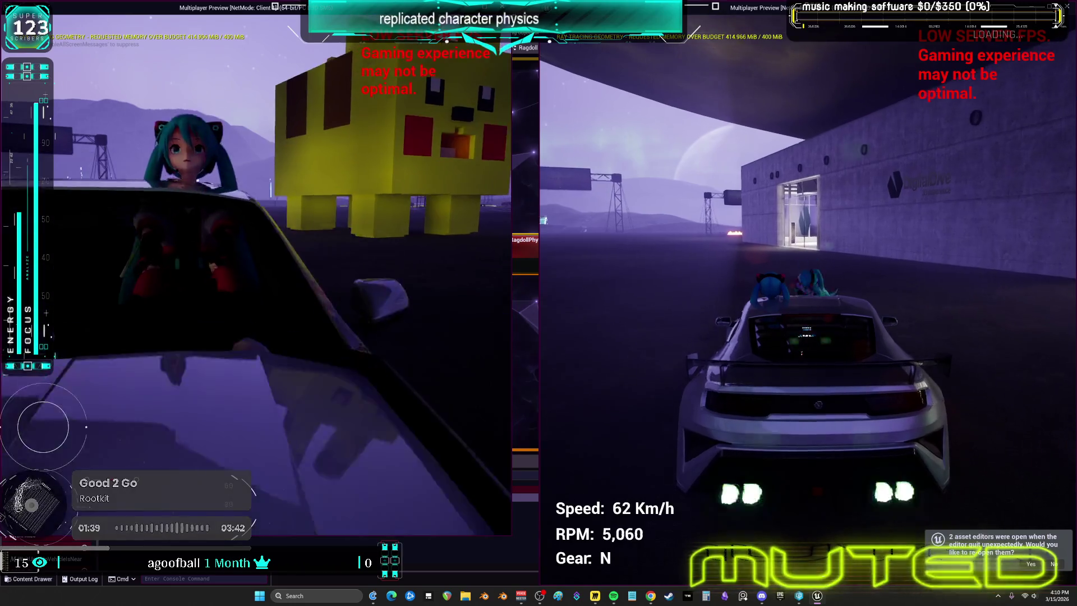
pyautogui.press('s')
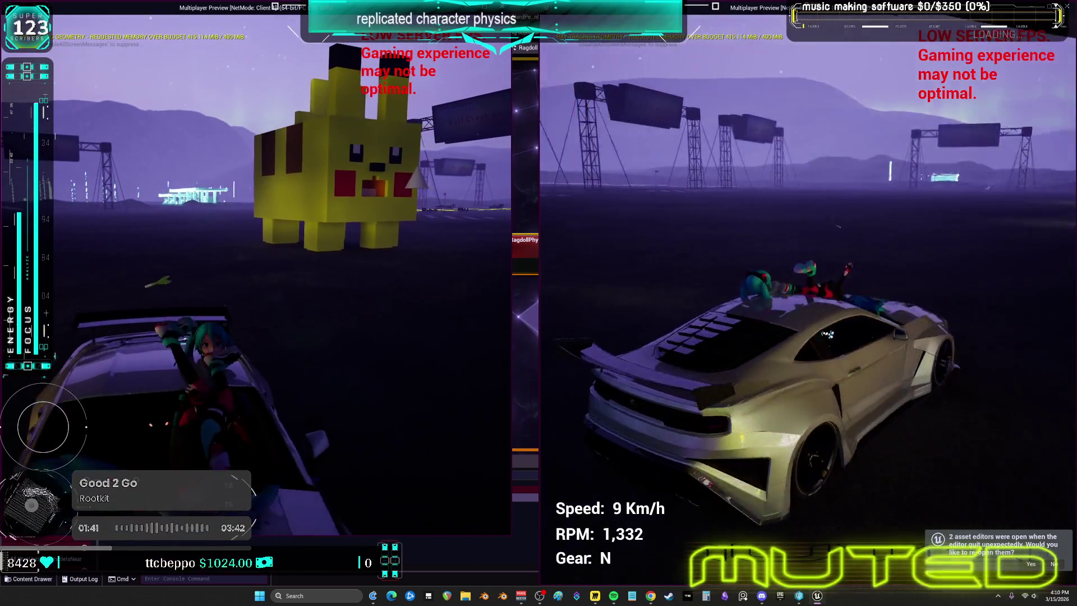